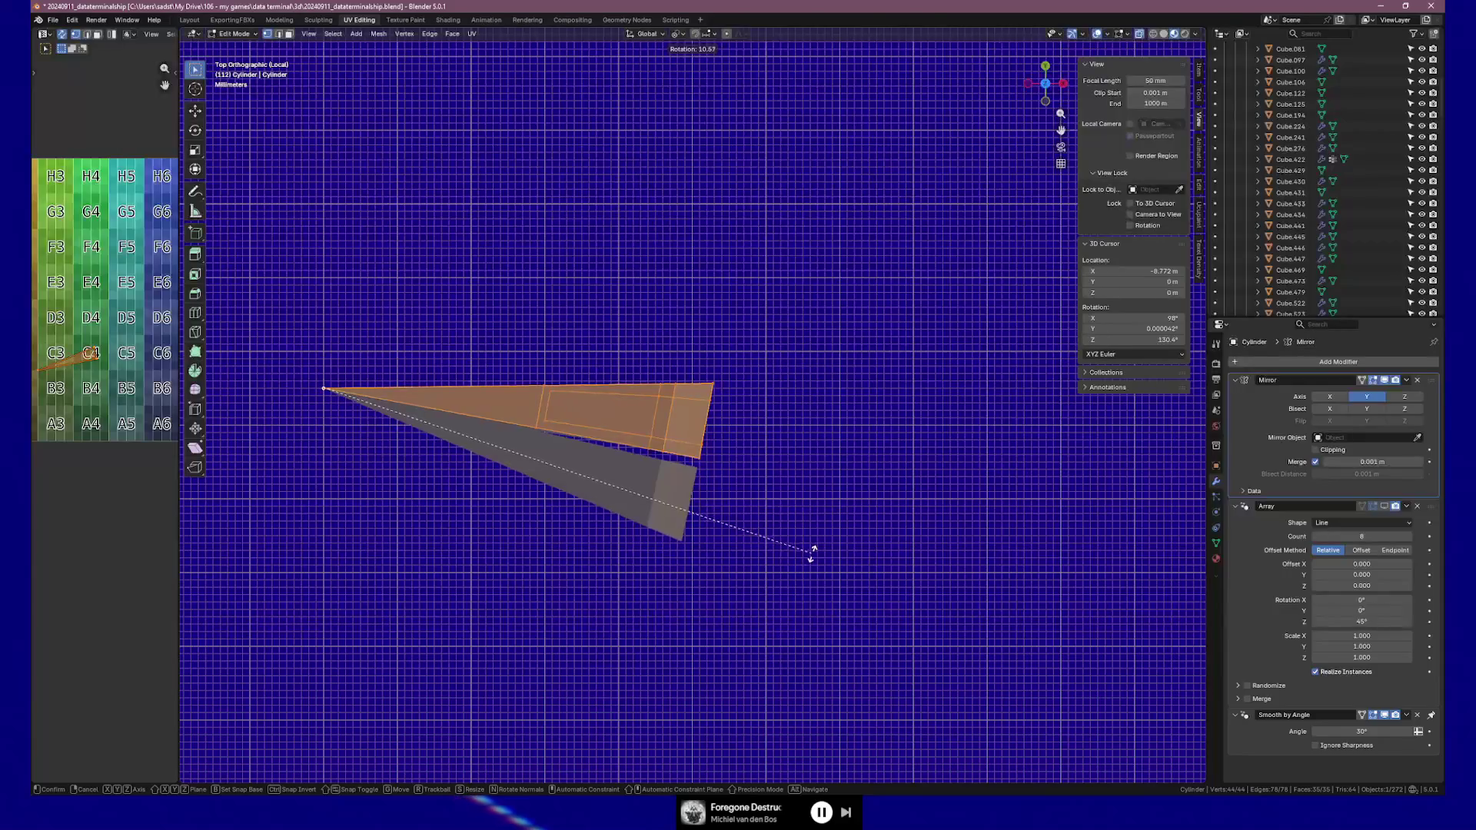
Confirm the wedge rotation, check it from top view, then undo it
{"action": "left_click", "coordinate": [812, 552]}
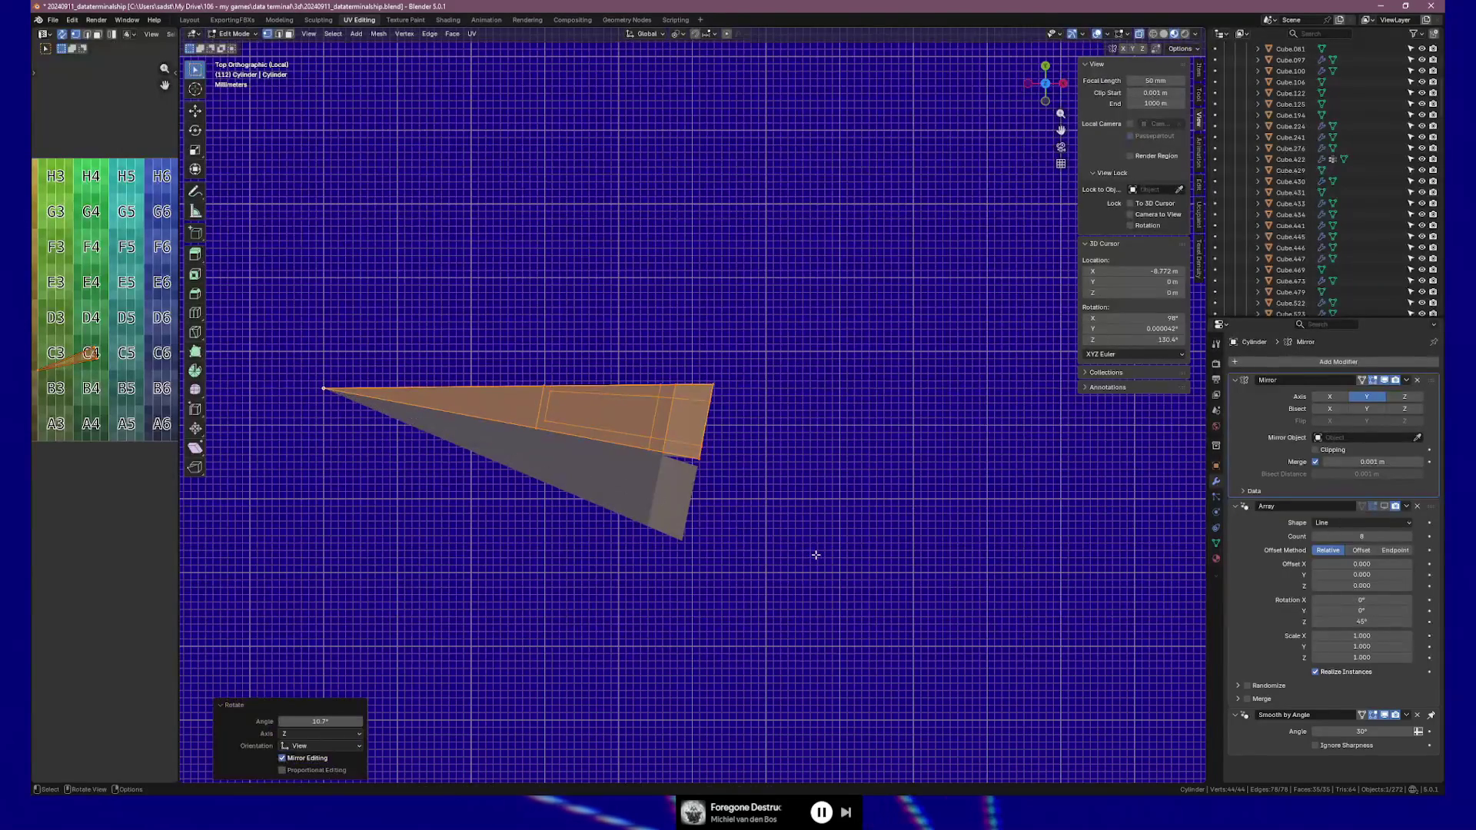
{"action": "scroll", "coordinate": [812, 552], "scroll_direction": "up", "scroll_amount": 5}
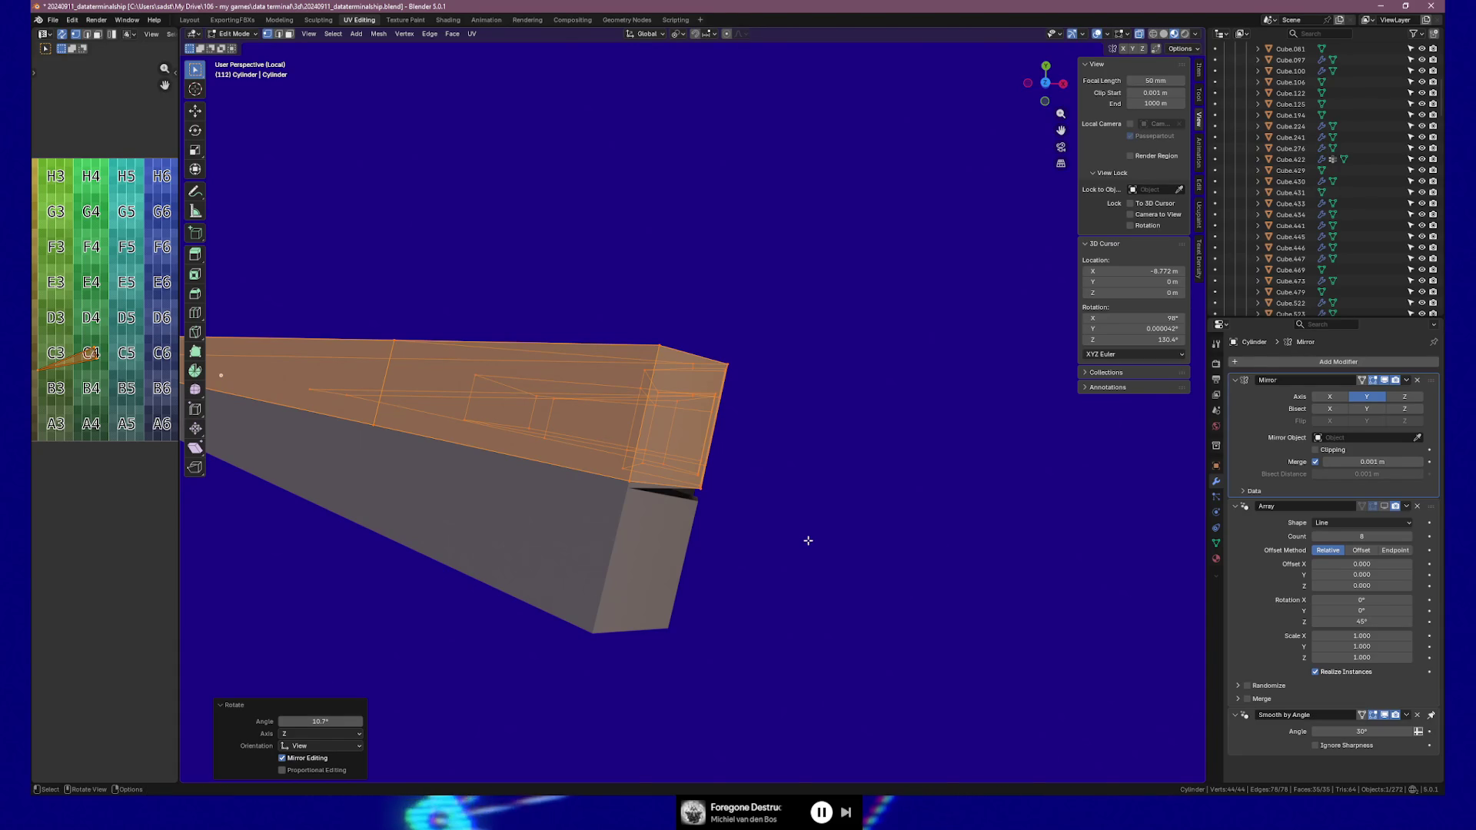
{"action": "key", "text": "KP_7"}
{"action": "key", "text": "ctrl+z"}
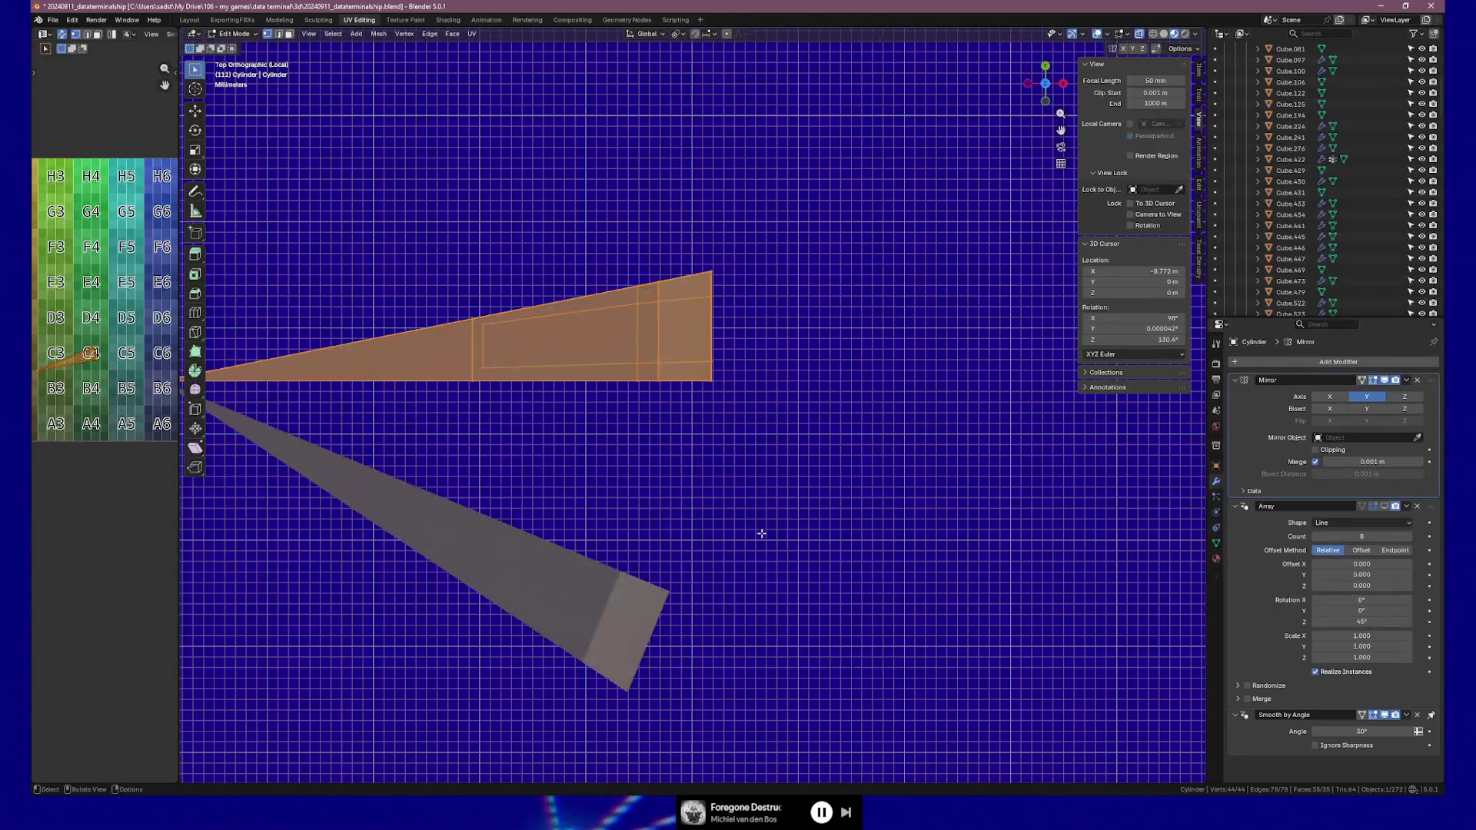
Rotate the wedge about 10.9° around Z again and return to Object Mode
{"action": "key", "text": "r"}
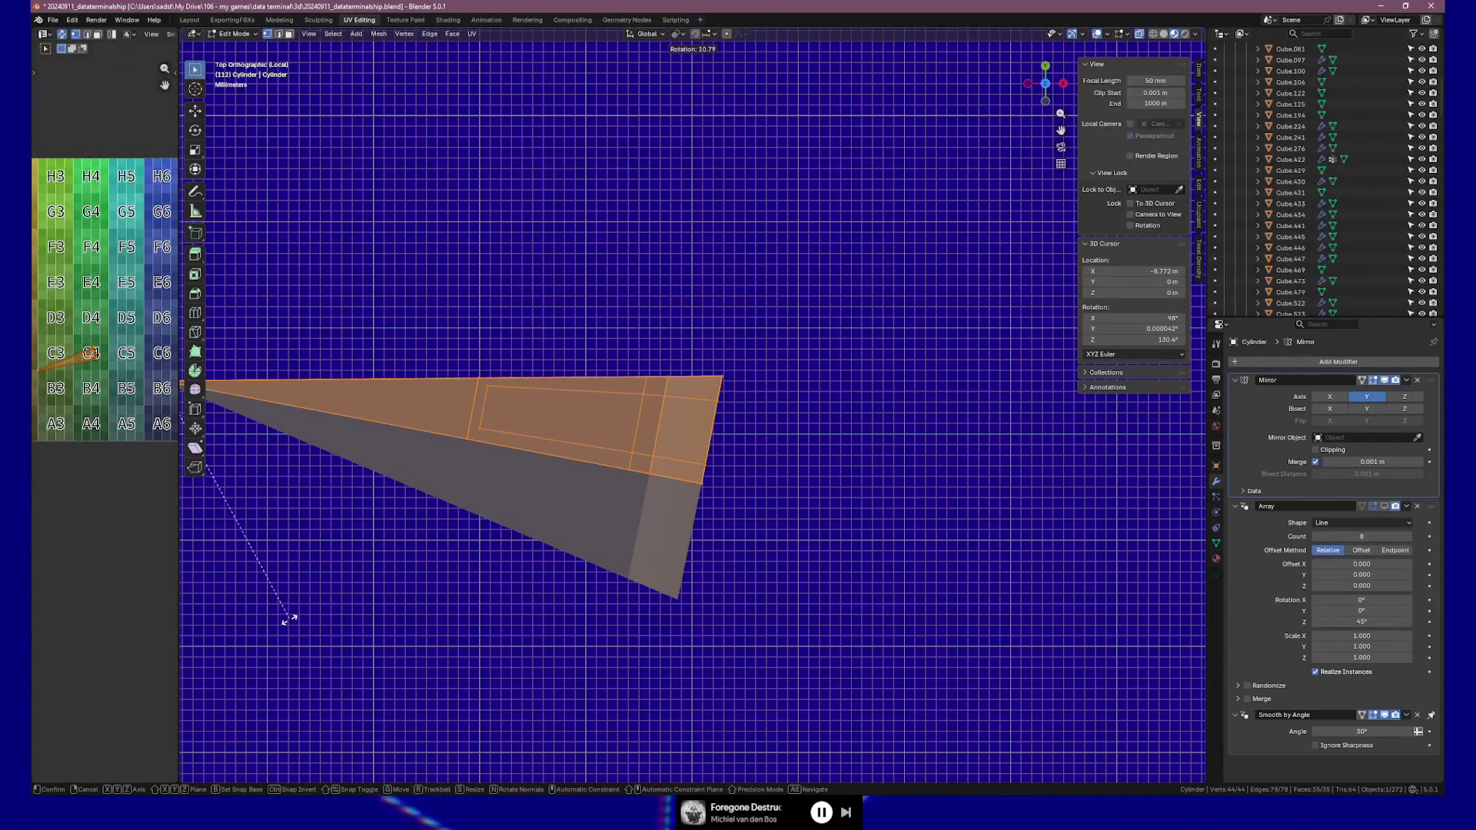
{"action": "left_click", "coordinate": [278, 629]}
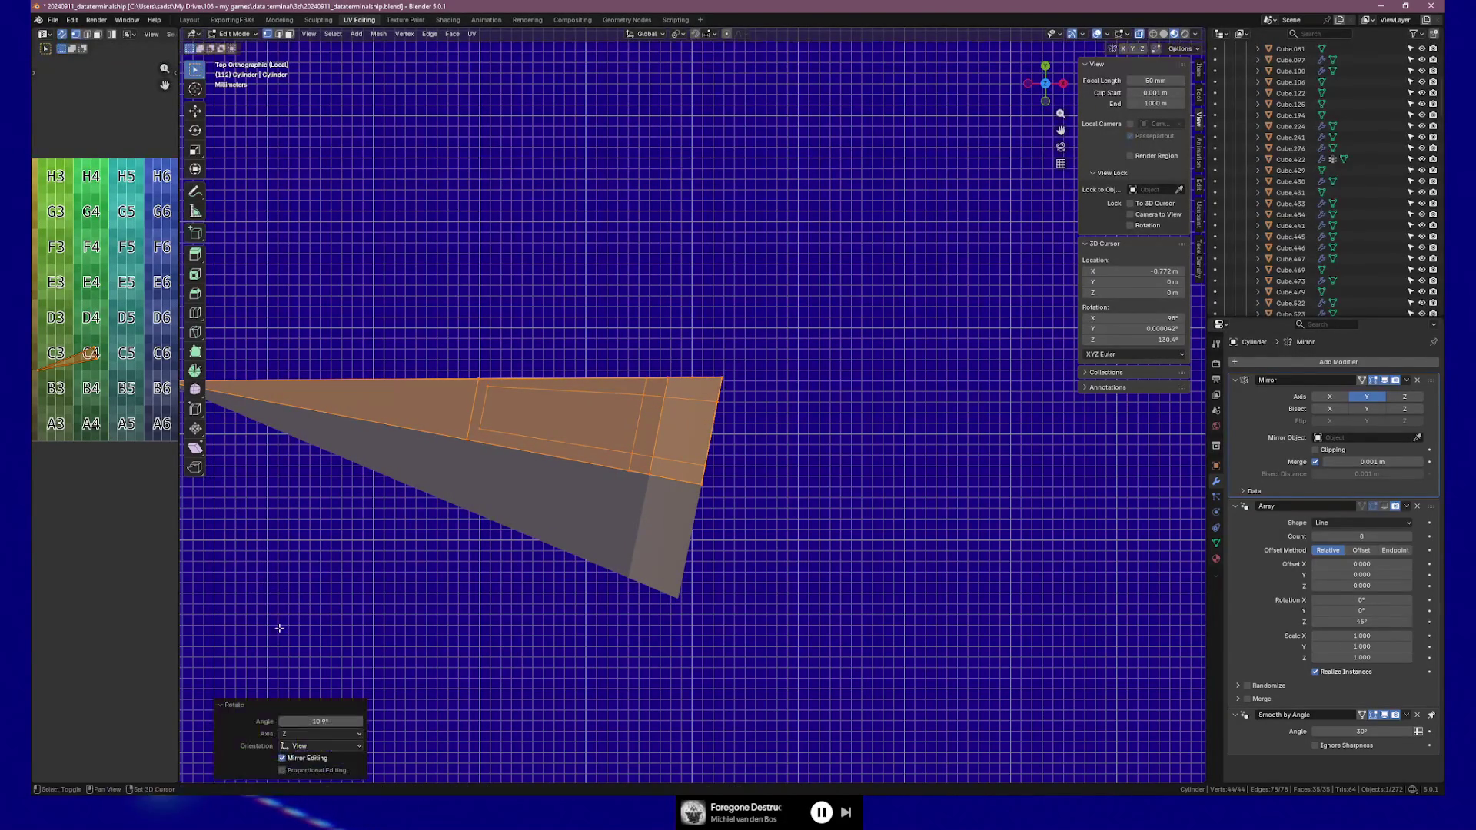
{"action": "key", "text": "Home"}
{"action": "mouse_move", "coordinate": [1192, 516]}
{"action": "middle_mouse_down"}
{"action": "mouse_move", "coordinate": [1077, 520]}
{"action": "mouse_move", "coordinate": [859, 446]}
{"action": "mouse_move", "coordinate": [944, 426]}
{"action": "mouse_move", "coordinate": [765, 426]}
{"action": "mouse_move", "coordinate": [812, 427]}
{"action": "middle_mouse_up"}
{"action": "key", "text": "Tab"}
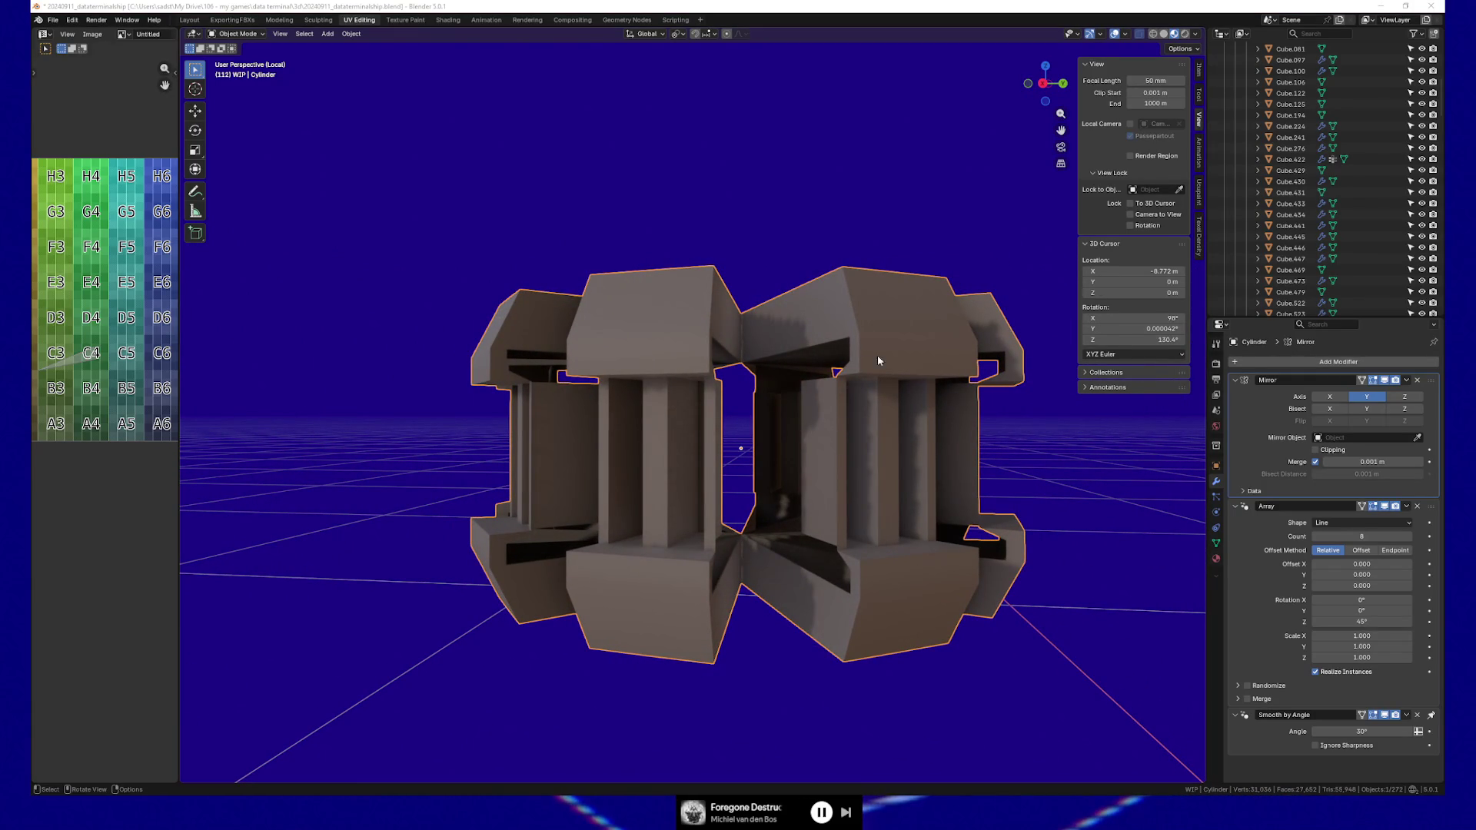
Set the Array modifier to 16 copies with a 22.5° Z rotation
{"action": "left_click", "coordinate": [772, 9]}
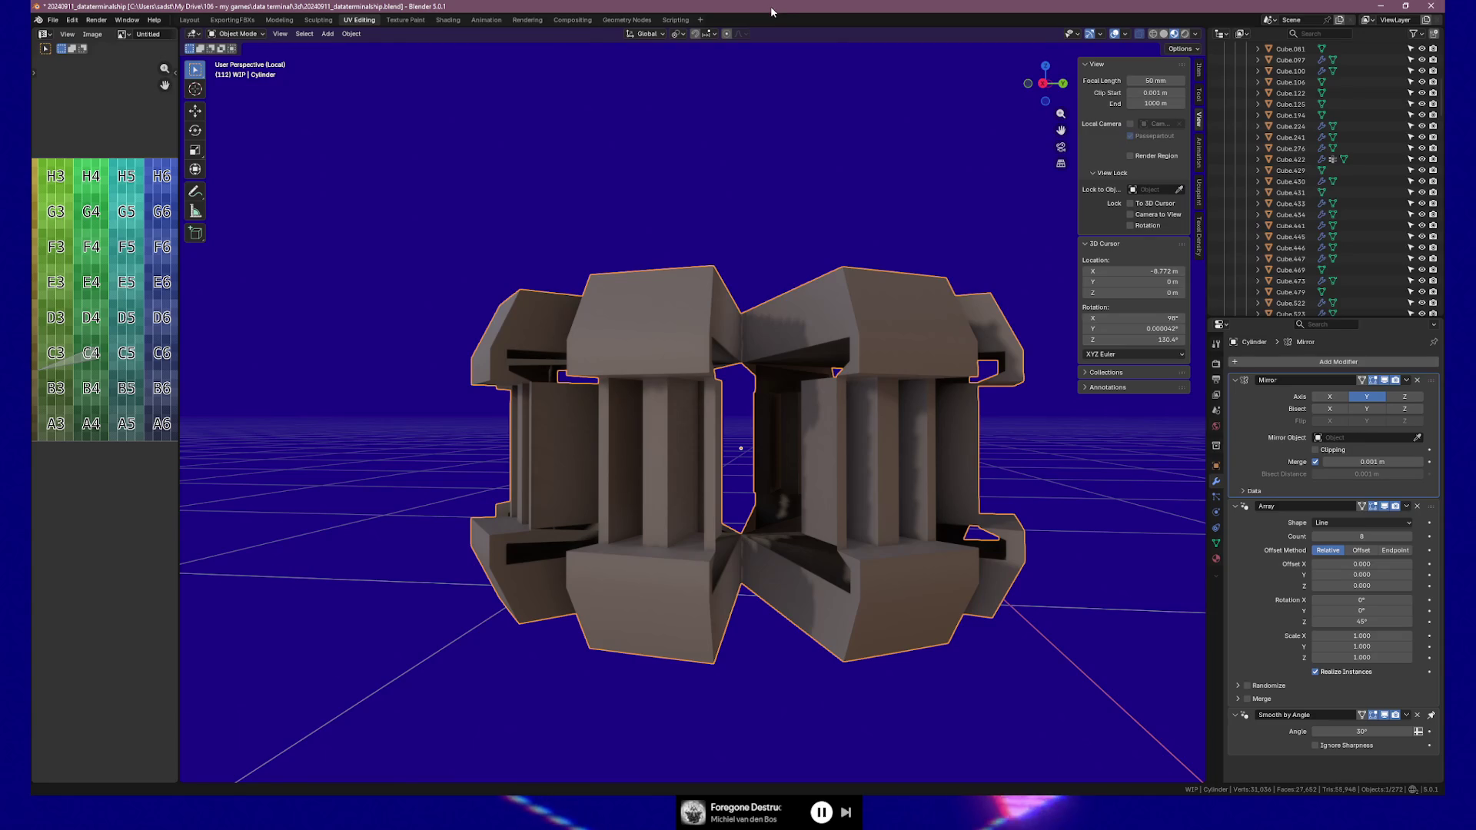
{"action": "middle_click_drag", "start_coordinate": [736, 495], "coordinate": [751, 566]}
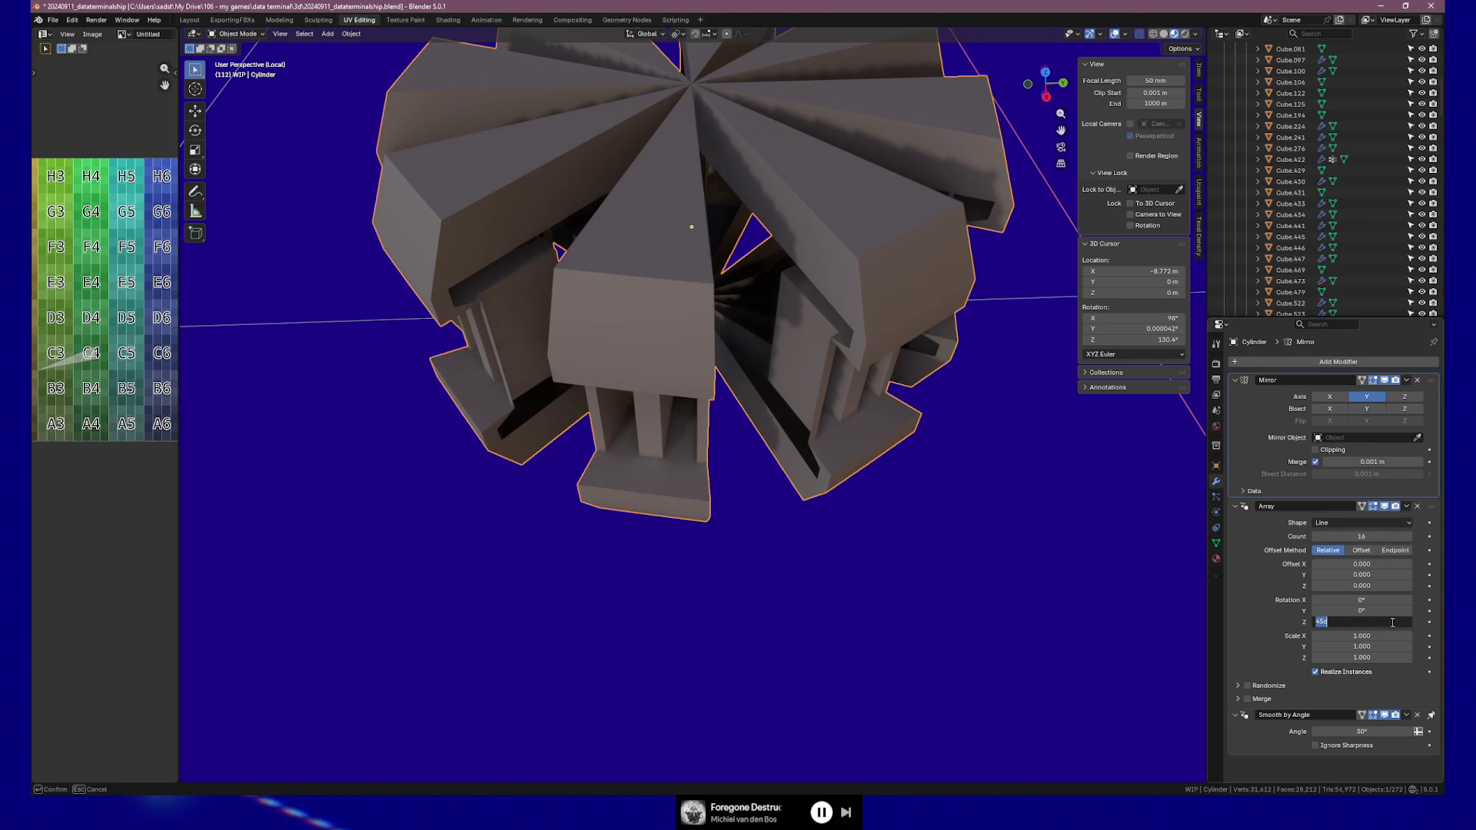
{"action": "type", "text": "2"}
{"action": "key", "text": "Return"}
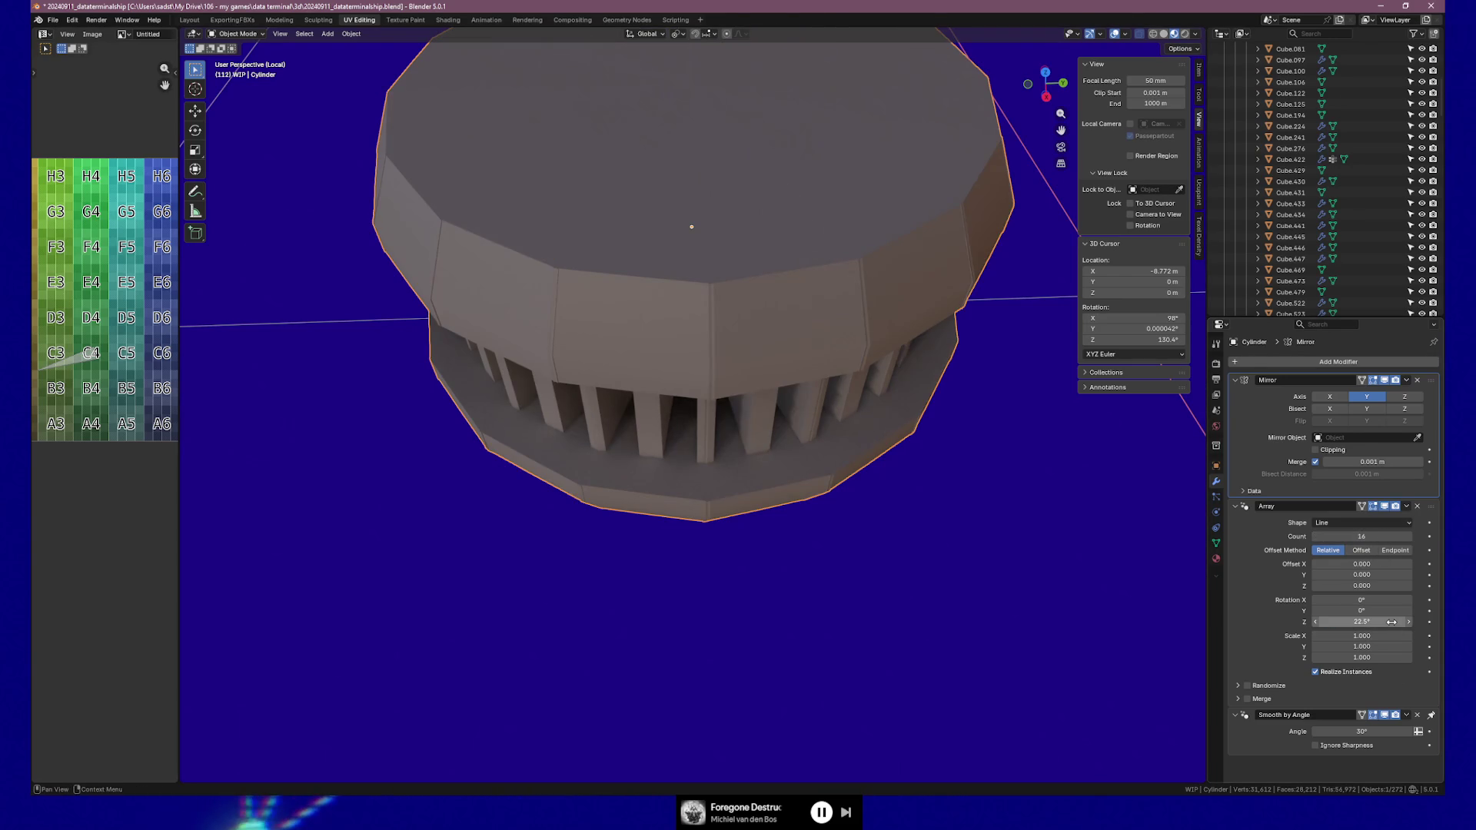
{"action": "mouse_move", "coordinate": [726, 417]}
{"action": "middle_mouse_down"}
{"action": "mouse_move", "coordinate": [750, 367]}
{"action": "mouse_move", "coordinate": [795, 358]}
{"action": "mouse_move", "coordinate": [665, 355]}
{"action": "mouse_move", "coordinate": [689, 366]}
{"action": "mouse_move", "coordinate": [728, 338]}
{"action": "mouse_move", "coordinate": [758, 343]}
{"action": "mouse_move", "coordinate": [715, 451]}
{"action": "mouse_move", "coordinate": [722, 485]}
{"action": "mouse_move", "coordinate": [669, 467]}
{"action": "mouse_move", "coordinate": [681, 470]}
{"action": "middle_mouse_up"}
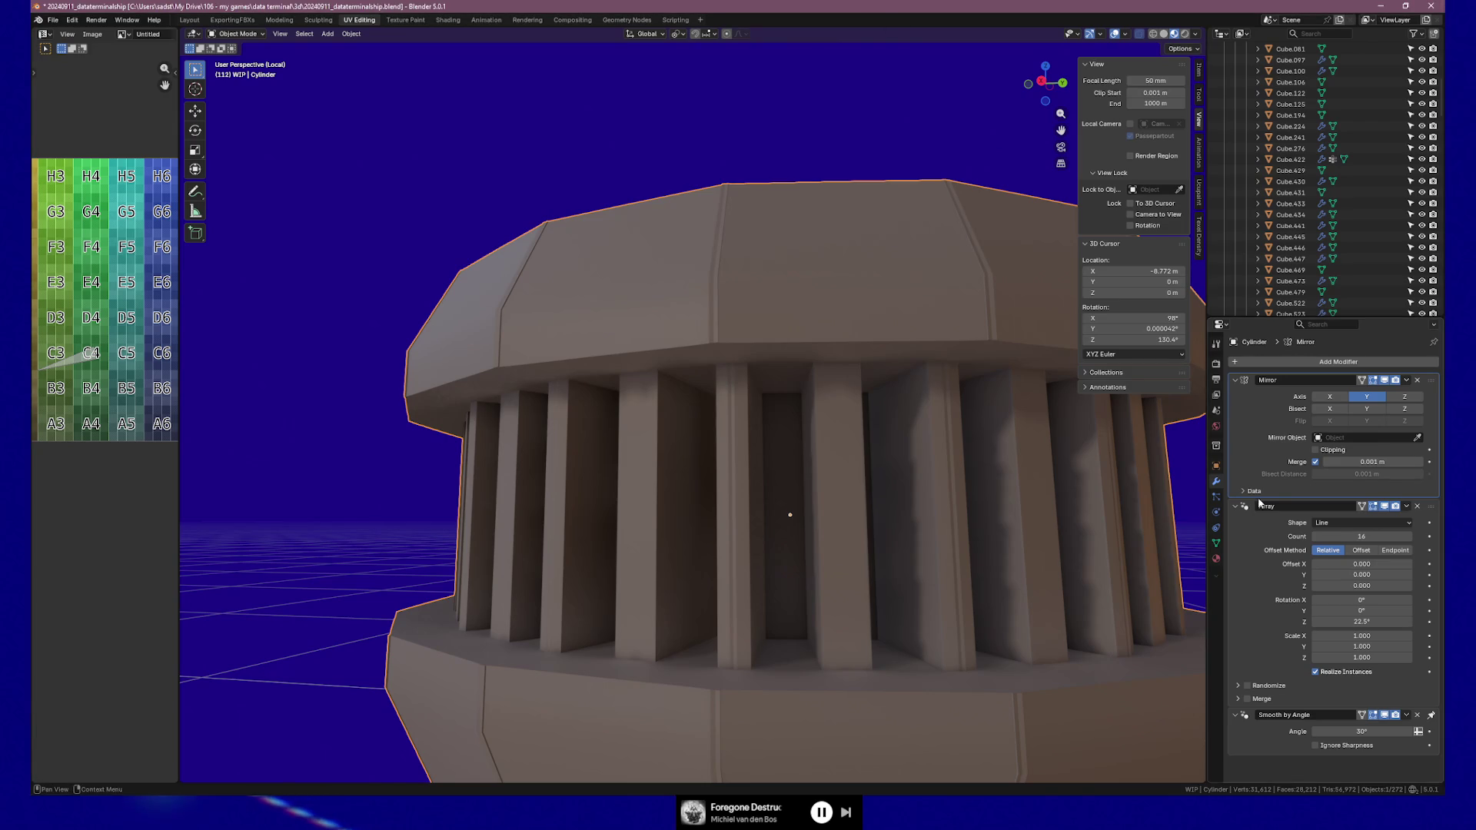
Orbit to the vent's front and enter Edit Mode on the base wedge segment
{"action": "mouse_move", "coordinate": [874, 437]}
{"action": "middle_mouse_down"}
{"action": "mouse_move", "coordinate": [830, 431]}
{"action": "mouse_move", "coordinate": [929, 438]}
{"action": "middle_mouse_up"}
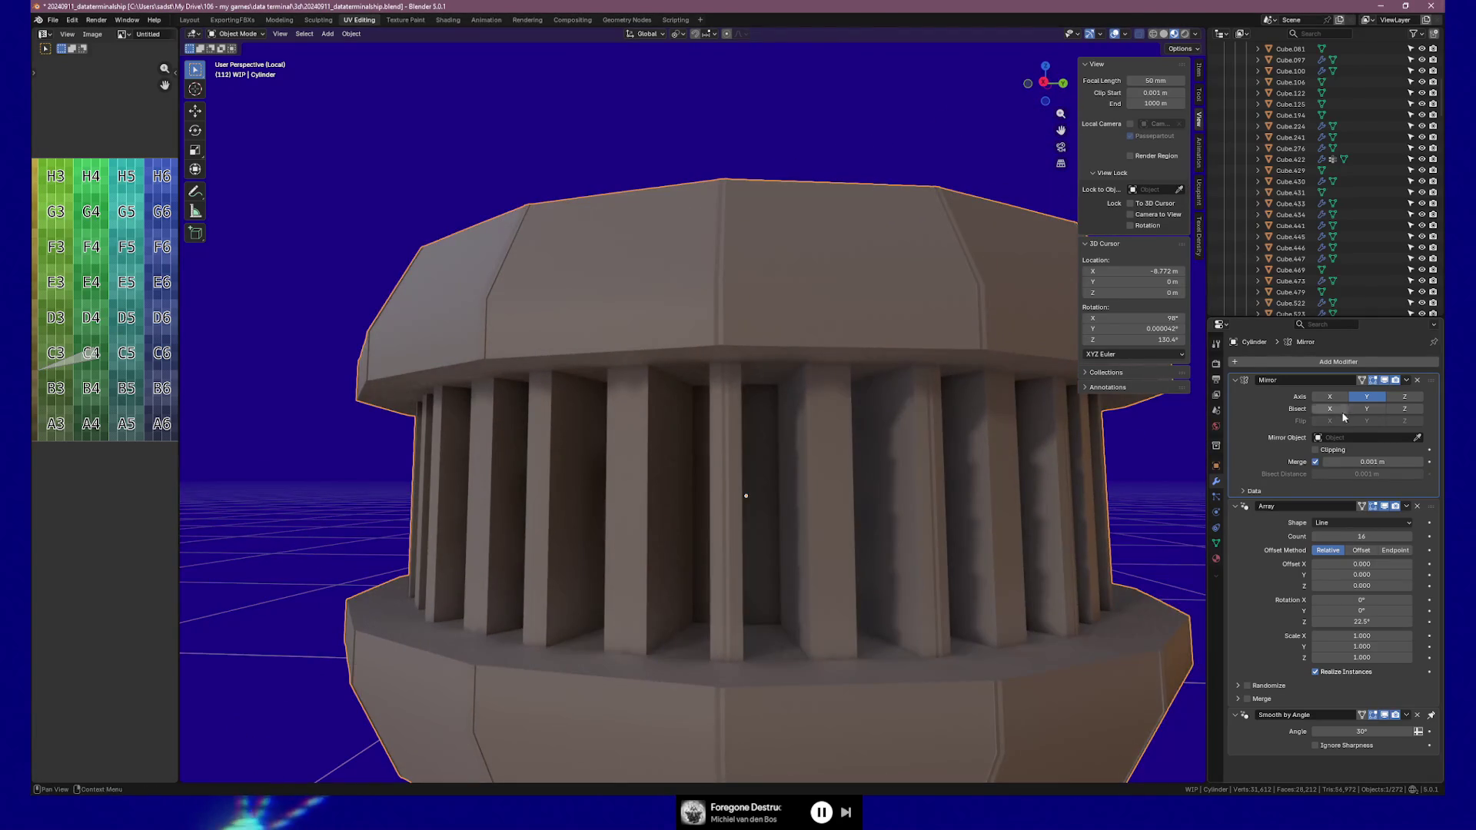
{"action": "key", "text": "Tab"}
{"action": "middle_click_drag", "start_coordinate": [754, 392], "coordinate": [772, 432]}
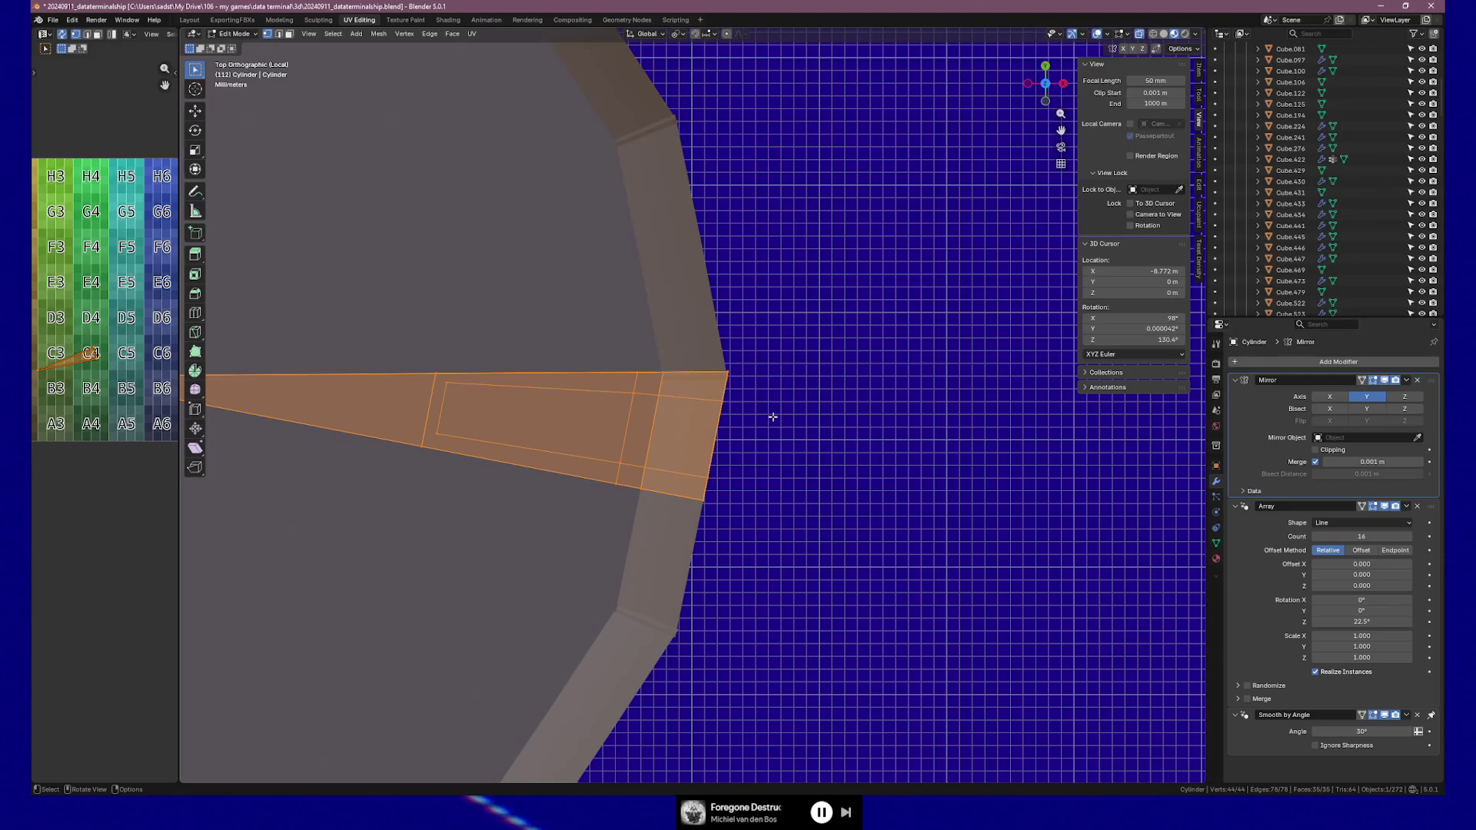
Rotate the base segment a further -0.344° about Z
{"action": "scroll", "coordinate": [773, 417], "scroll_direction": "down", "scroll_amount": 2}
{"action": "scroll", "coordinate": [772, 417], "scroll_direction": "up", "scroll_amount": 2}
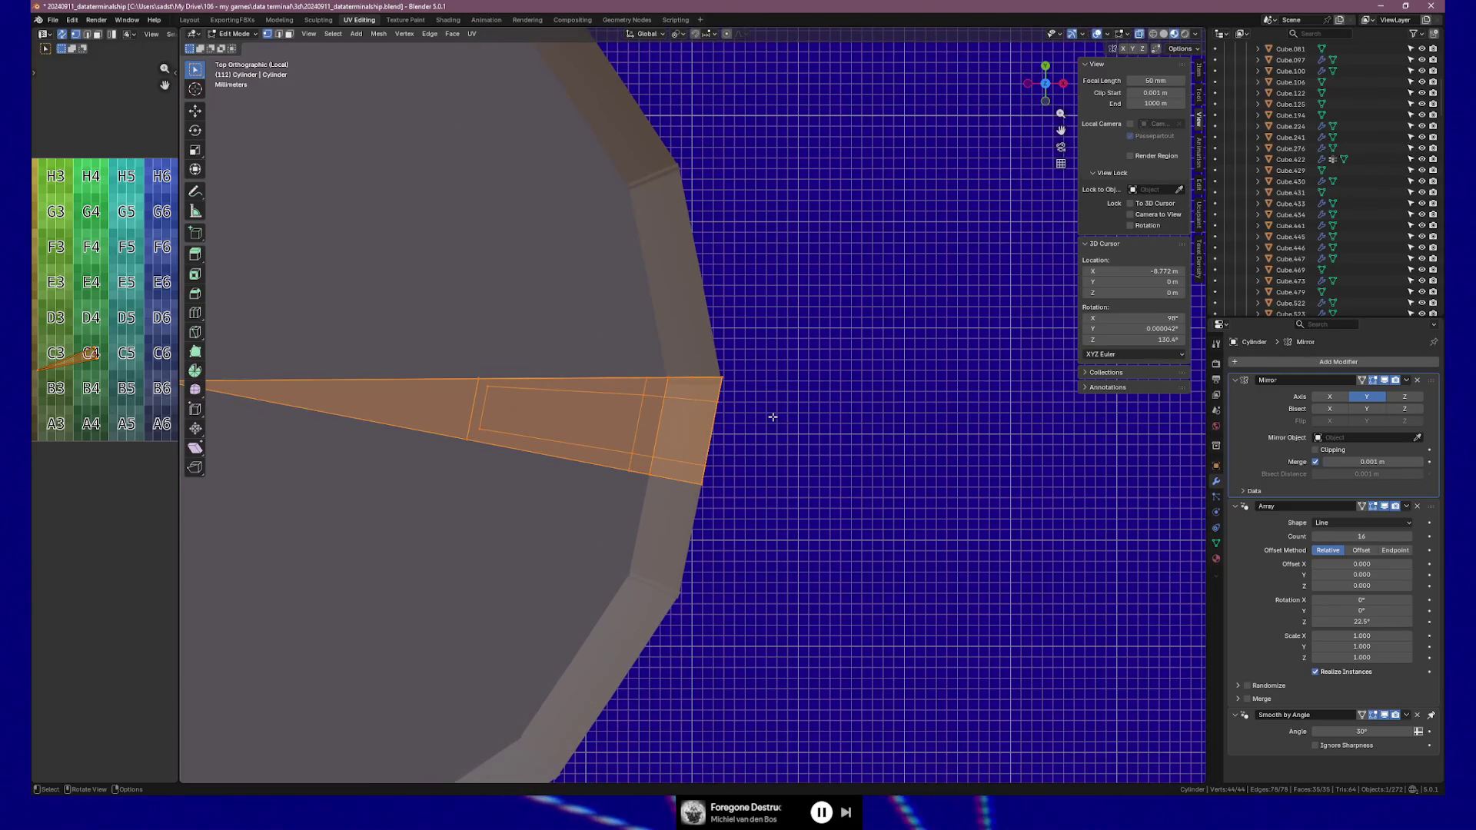
{"action": "scroll", "coordinate": [772, 417], "scroll_direction": "down", "scroll_amount": 1}
{"action": "middle_click_drag", "start_coordinate": [773, 417], "coordinate": [752, 372]}
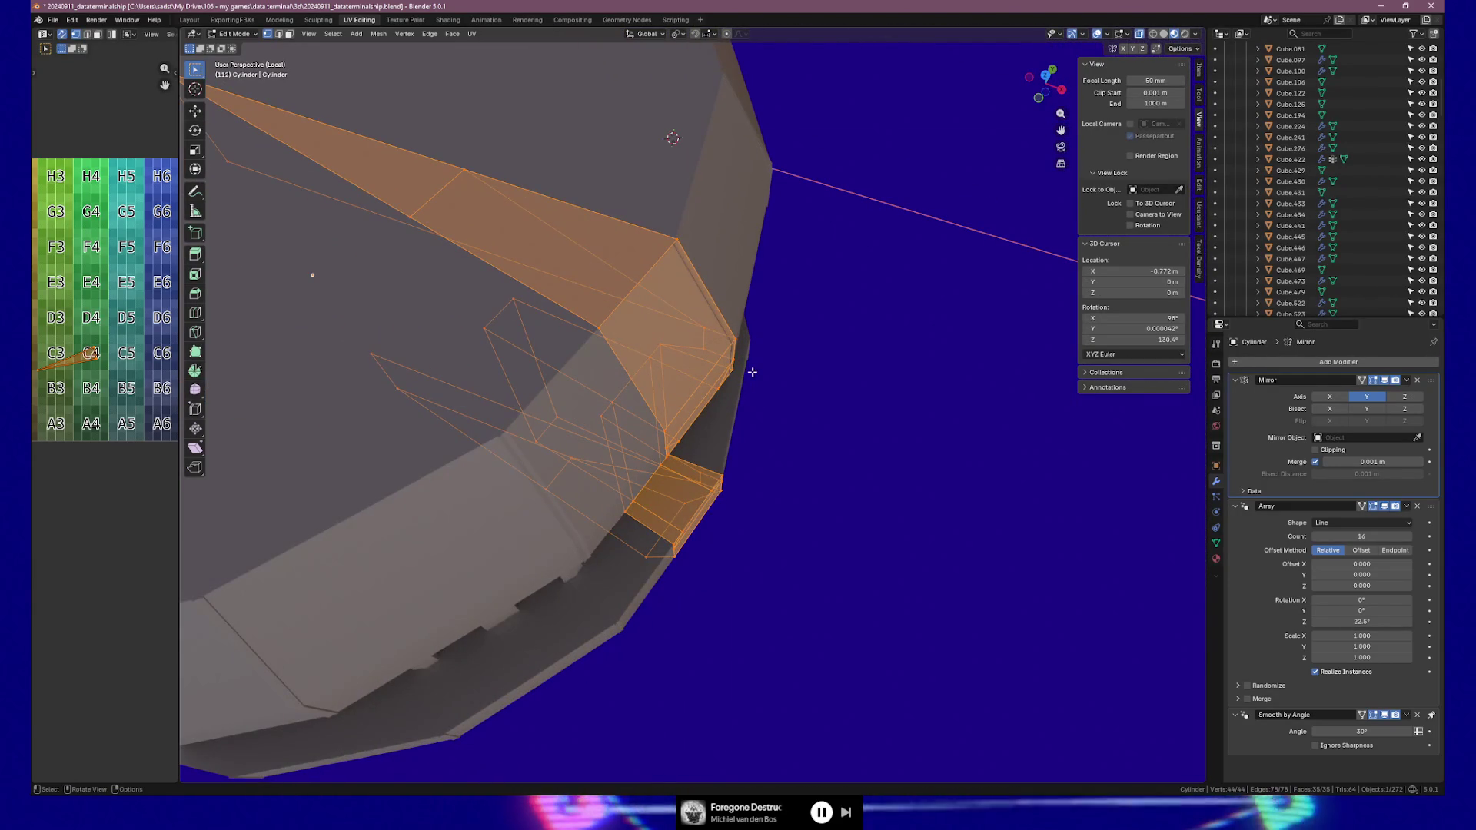
{"action": "key", "text": "r"}
{"action": "key", "text": "z"}
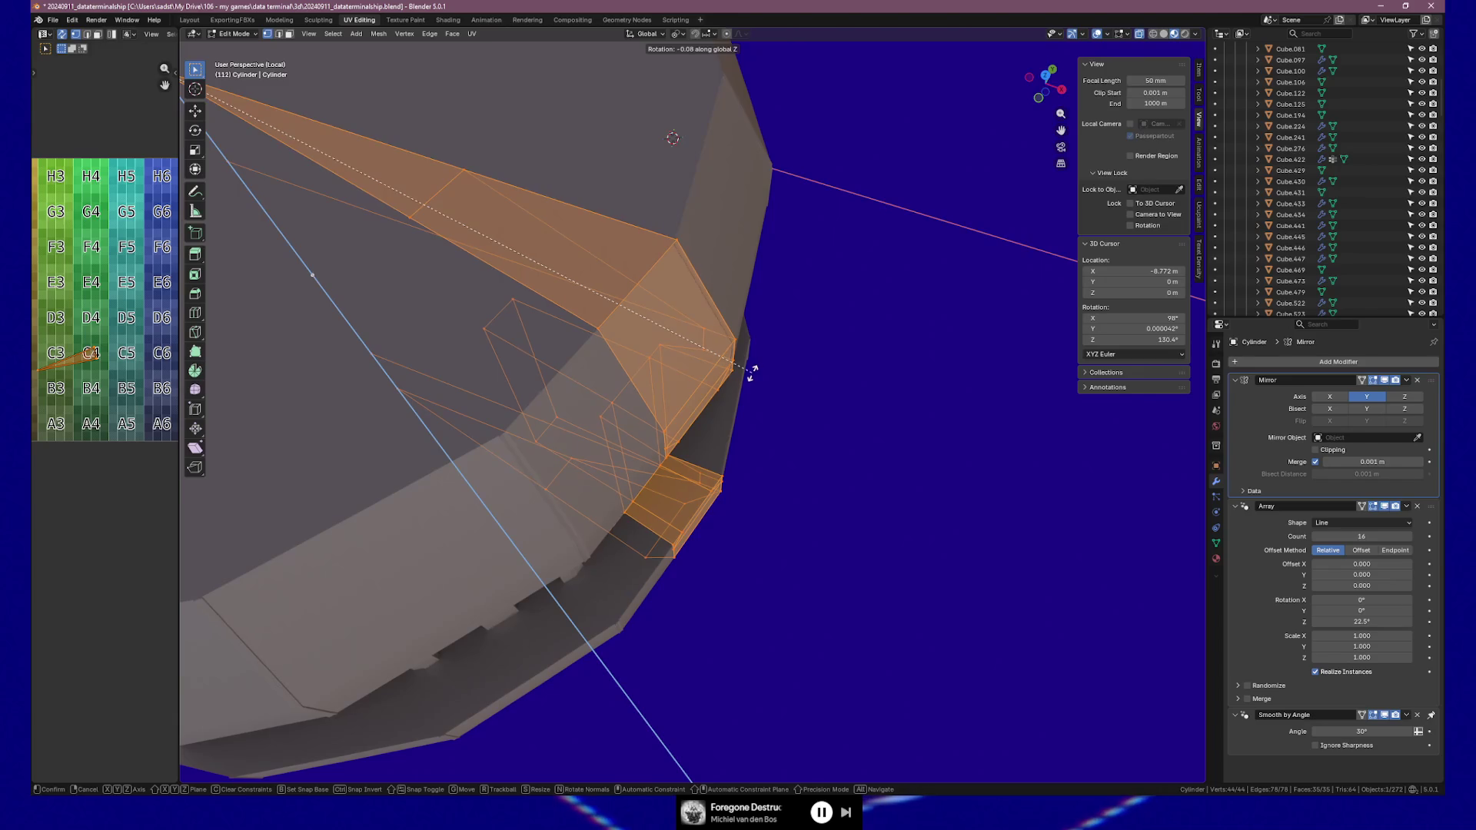
{"action": "left_click", "coordinate": [749, 374]}
Inspect the rotated segment and switch back to Object Mode
{"action": "mouse_move", "coordinate": [749, 374]}
{"action": "middle_mouse_down"}
{"action": "mouse_move", "coordinate": [688, 333]}
{"action": "mouse_move", "coordinate": [538, 355]}
{"action": "mouse_move", "coordinate": [711, 406]}
{"action": "mouse_move", "coordinate": [642, 400]}
{"action": "middle_mouse_up"}
{"action": "scroll", "coordinate": [688, 332], "scroll_direction": "down", "scroll_amount": 3}
{"action": "scroll", "coordinate": [518, 359], "scroll_direction": "up", "scroll_amount": 3}
{"action": "scroll", "coordinate": [518, 360], "scroll_direction": "down", "scroll_amount": 2}
{"action": "key", "text": "Tab"}
{"action": "scroll", "coordinate": [684, 412], "scroll_direction": "down", "scroll_amount": 3}
{"action": "scroll", "coordinate": [675, 412], "scroll_direction": "up", "scroll_amount": 2}
{"action": "scroll", "coordinate": [675, 412], "scroll_direction": "down", "scroll_amount": 2}
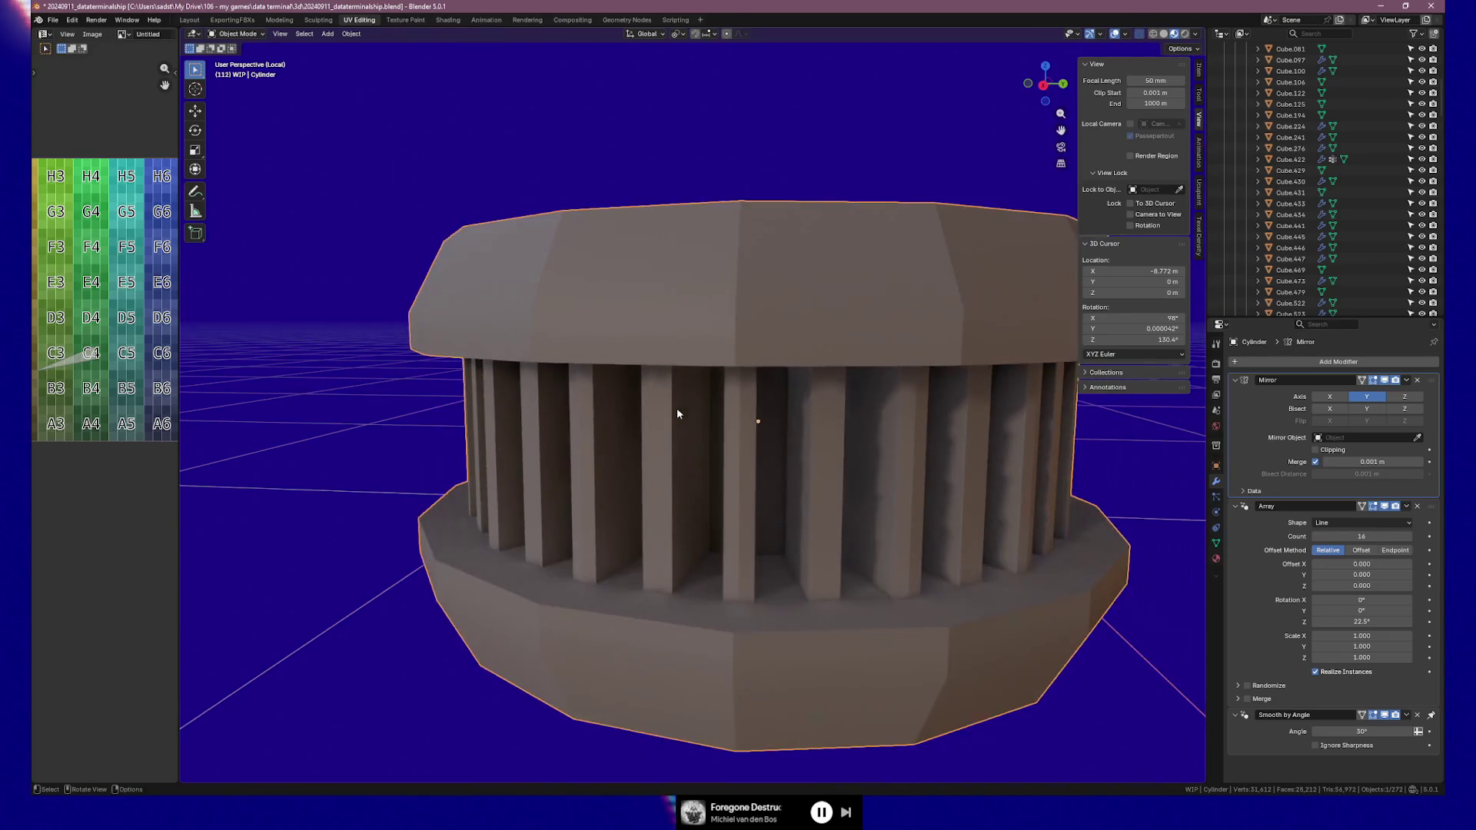
Save the vent .blend file
{"action": "scroll", "coordinate": [739, 413], "scroll_direction": "up", "scroll_amount": 3}
{"action": "middle_click_drag", "start_coordinate": [739, 413], "coordinate": [718, 413]}
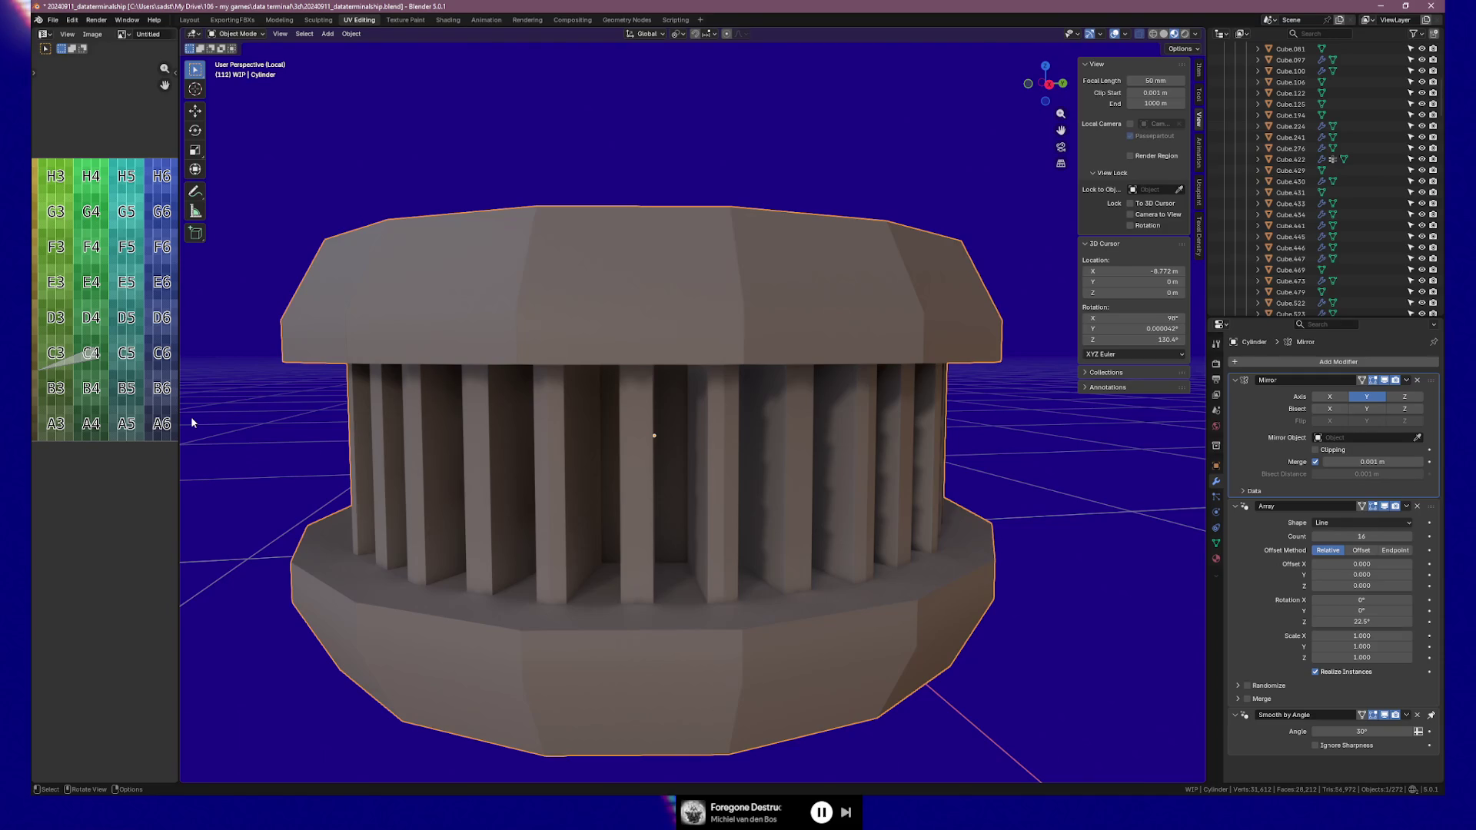
{"action": "key", "text": "ctrl+s"}
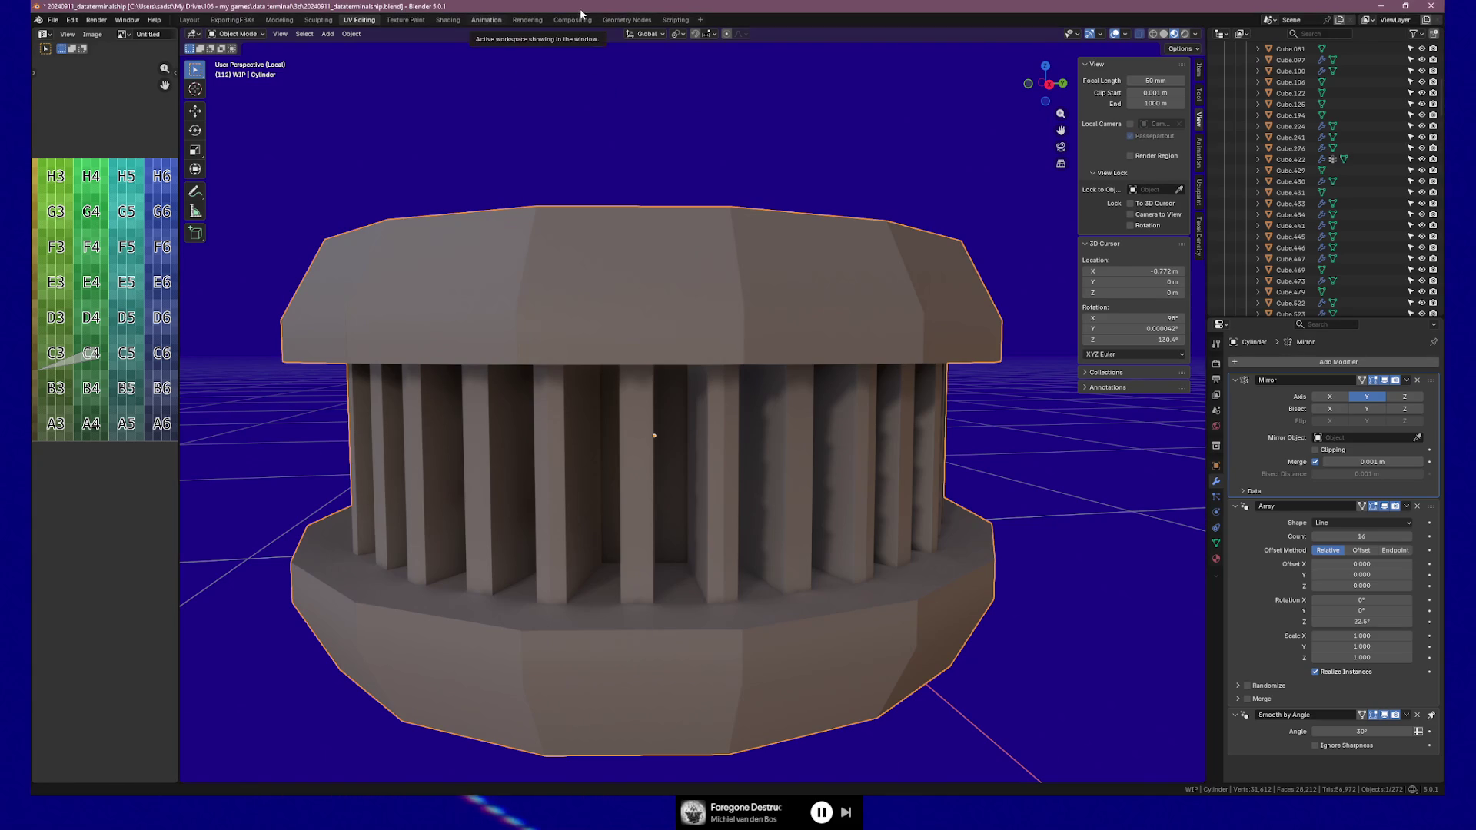
Re-enter Edit Mode and begin a loop cut on the segment's fin
{"action": "mouse_move", "coordinate": [795, 321]}
{"action": "middle_mouse_down"}
{"action": "mouse_move", "coordinate": [692, 324]}
{"action": "mouse_move", "coordinate": [929, 380]}
{"action": "mouse_move", "coordinate": [510, 385]}
{"action": "mouse_move", "coordinate": [493, 293]}
{"action": "mouse_move", "coordinate": [469, 354]}
{"action": "middle_mouse_up"}
{"action": "key", "text": "Tab"}
{"action": "key", "text": "ctrl+r"}
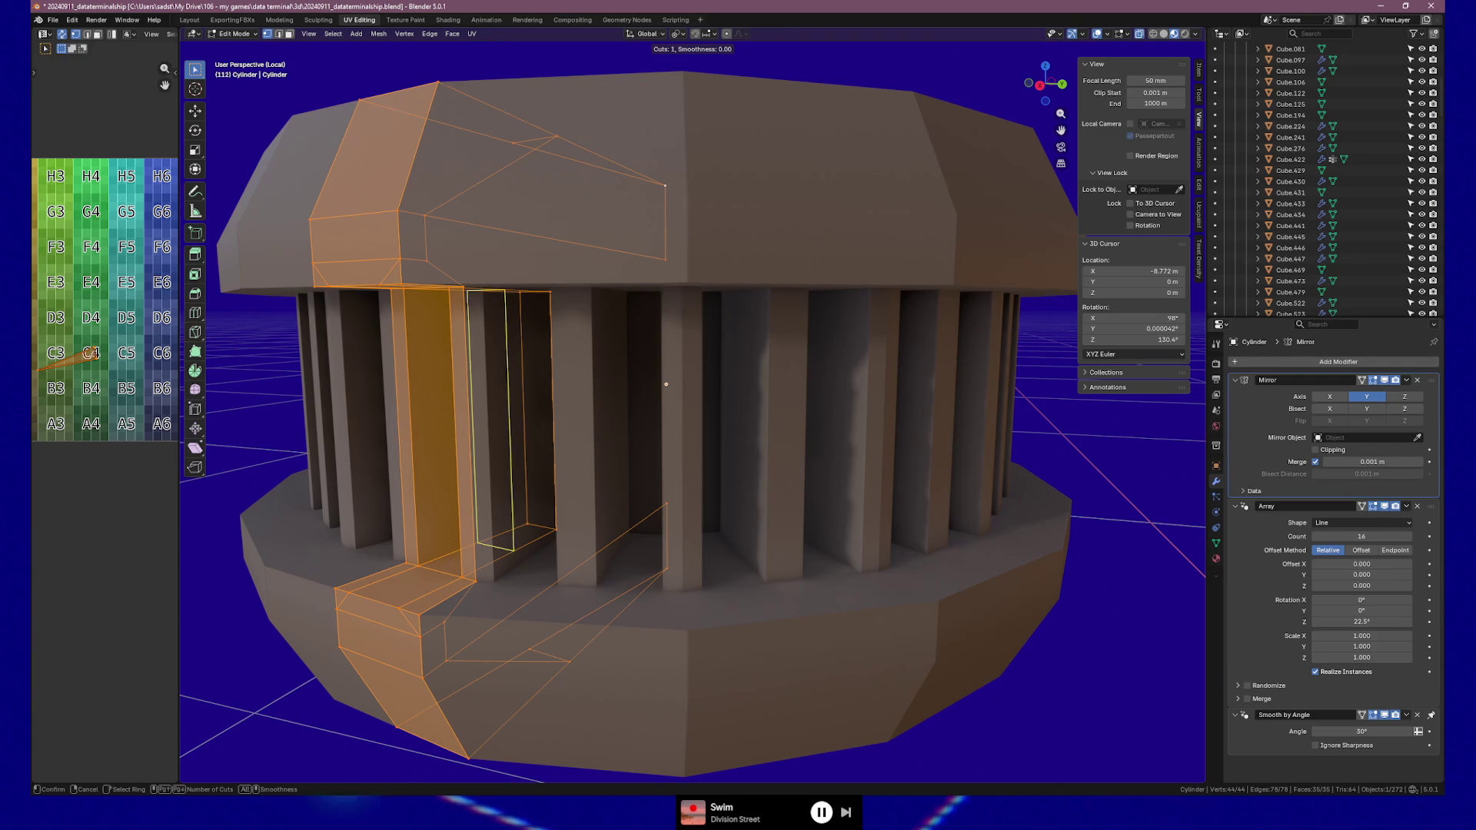
Add a vertical edge loop, slide it off-centre, and select the backing face
{"action": "left_click", "coordinate": [413, 575]}
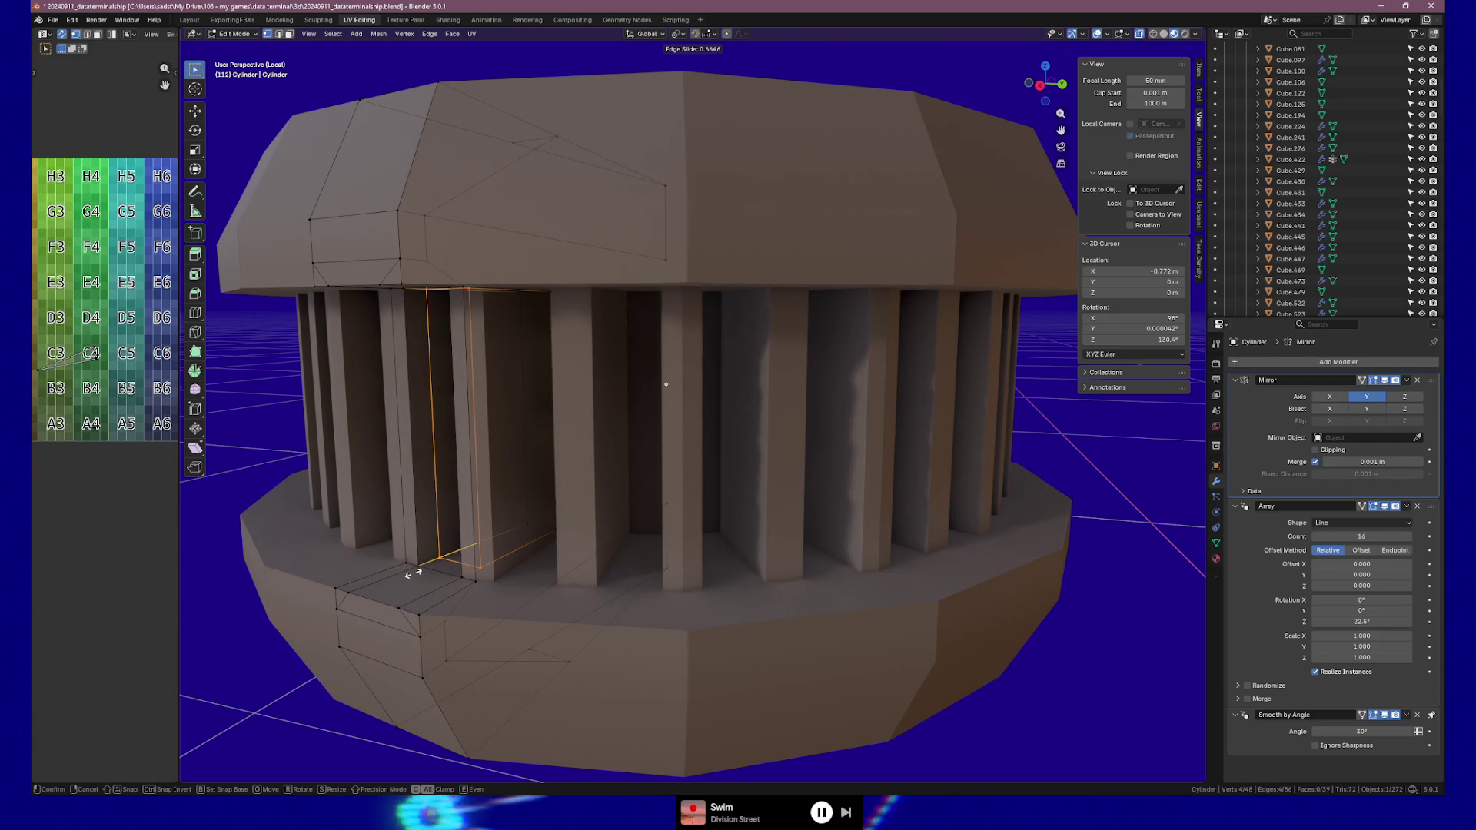
{"action": "left_click", "coordinate": [416, 569]}
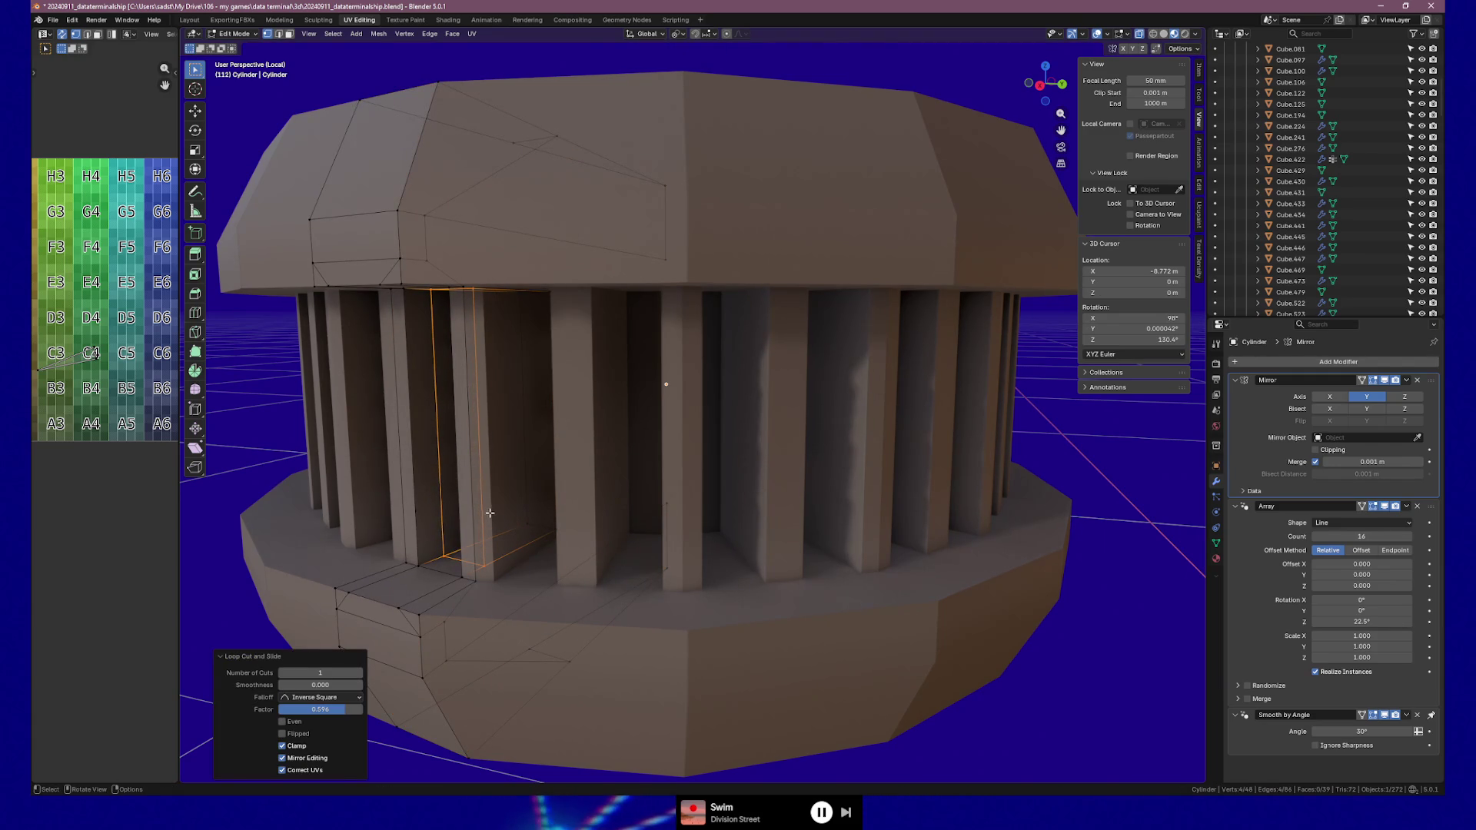
{"action": "middle_click_drag", "start_coordinate": [489, 514], "coordinate": [495, 490]}
{"action": "left_click_drag", "start_coordinate": [568, 315], "coordinate": [570, 316]}
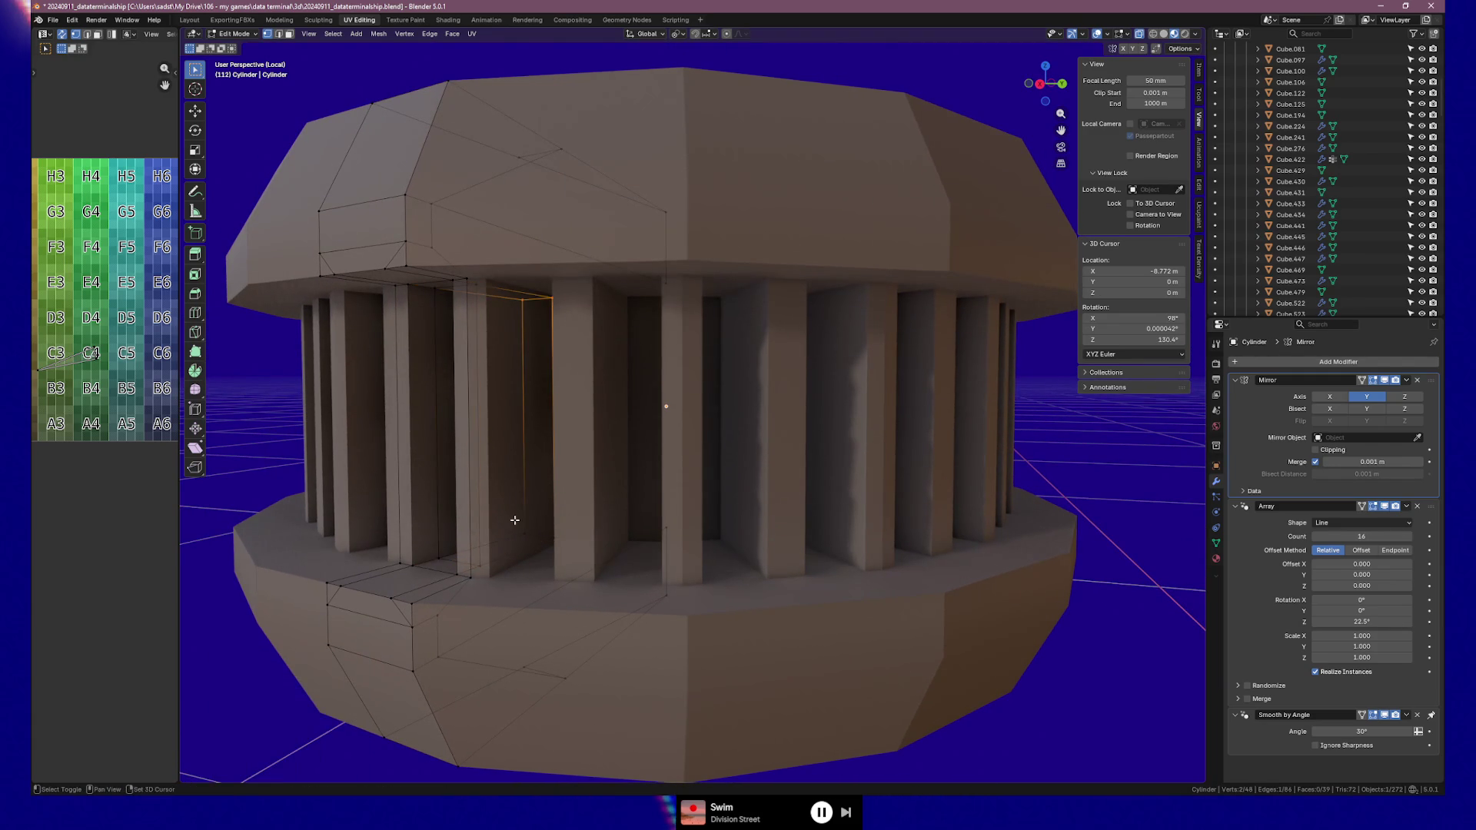
Delete the backing vertices and check the opening in Object Mode
{"action": "key", "text": "x"}
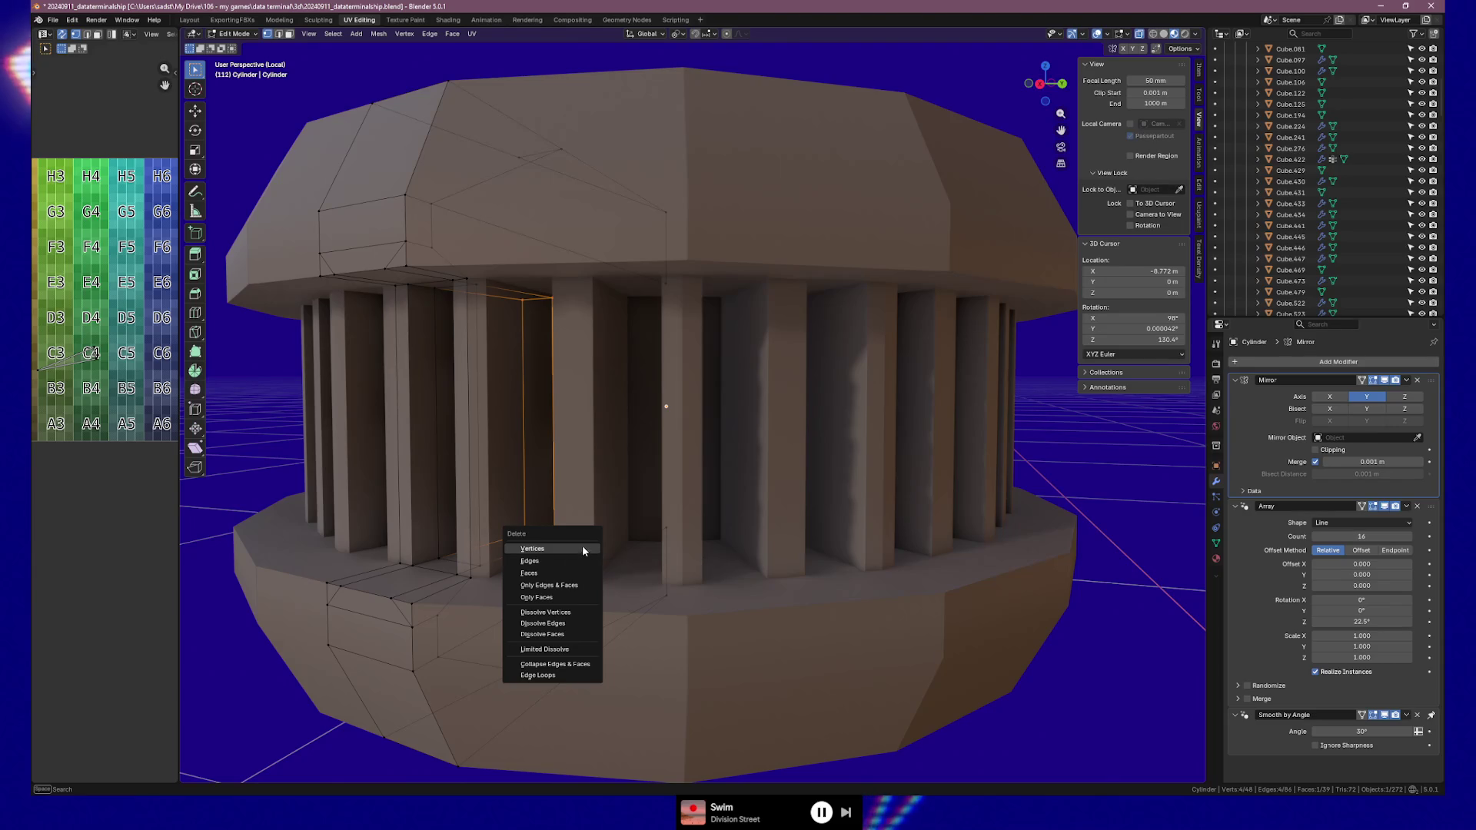
{"action": "left_click", "coordinate": [582, 547]}
{"action": "mouse_move", "coordinate": [583, 547]}
{"action": "middle_mouse_down"}
{"action": "mouse_move", "coordinate": [584, 493]}
{"action": "mouse_move", "coordinate": [591, 509]}
{"action": "mouse_move", "coordinate": [635, 480]}
{"action": "mouse_move", "coordinate": [629, 445]}
{"action": "middle_mouse_up"}
{"action": "key", "text": "Tab"}
{"action": "key", "text": "Tab"}
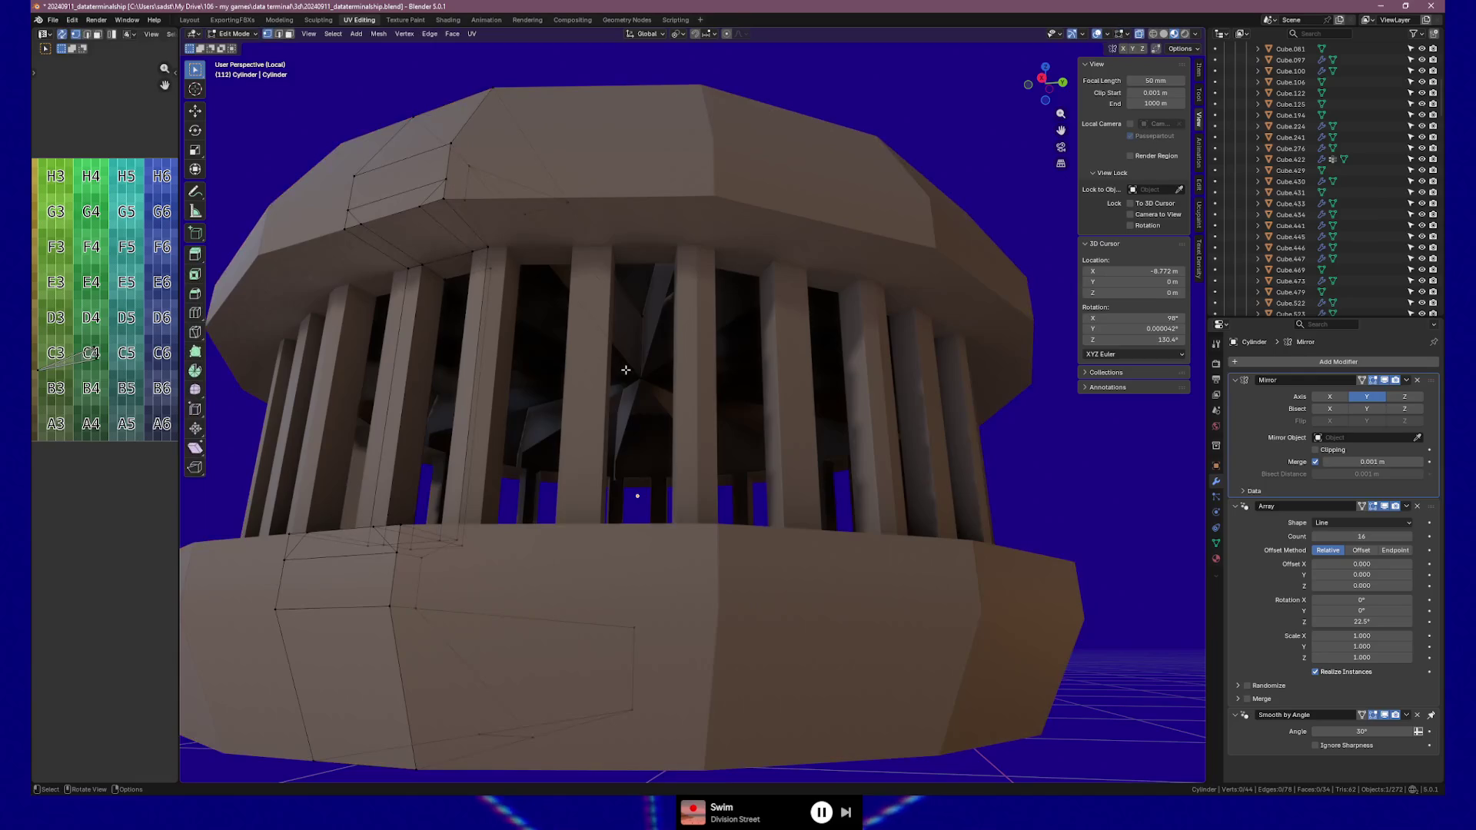
{"action": "mouse_move", "coordinate": [623, 363]}
{"action": "middle_mouse_down"}
{"action": "mouse_move", "coordinate": [577, 370]}
{"action": "mouse_move", "coordinate": [576, 470]}
{"action": "mouse_move", "coordinate": [550, 471]}
{"action": "middle_mouse_up"}
Delete two stray leftover vertices, leaving 42, and view inside the slat ring
{"action": "key", "text": "x"}
{"action": "left_click", "coordinate": [584, 369]}
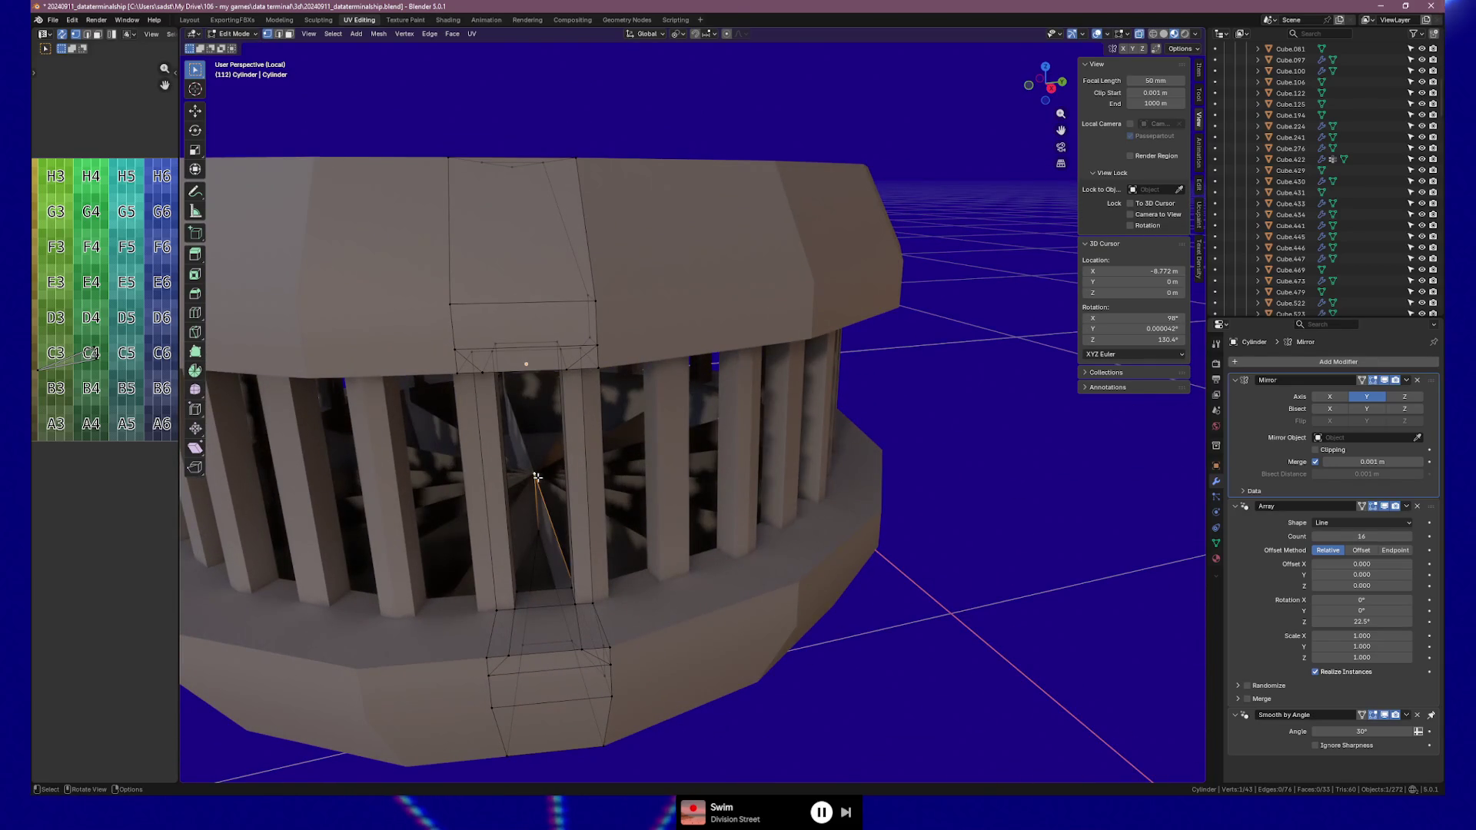
{"action": "key", "text": "x"}
{"action": "left_click", "coordinate": [539, 482]}
{"action": "mouse_move", "coordinate": [566, 487]}
{"action": "middle_mouse_down"}
{"action": "mouse_move", "coordinate": [544, 487]}
{"action": "mouse_move", "coordinate": [603, 464]}
{"action": "middle_mouse_up"}
{"action": "scroll", "coordinate": [740, 531], "scroll_direction": "up", "scroll_amount": 4}
{"action": "mouse_move", "coordinate": [740, 531]}
{"action": "middle_mouse_down"}
{"action": "mouse_move", "coordinate": [834, 533]}
{"action": "mouse_move", "coordinate": [734, 603]}
{"action": "mouse_move", "coordinate": [774, 593]}
{"action": "middle_mouse_up"}
Dissolve the upper and lower stray vertical edges, then delete the leftover edges
{"action": "key", "text": "2"}
{"action": "left_click", "coordinate": [752, 531]}
{"action": "left_click", "coordinate": [749, 156], "text": "shift"}
{"action": "right_click", "coordinate": [751, 214]}
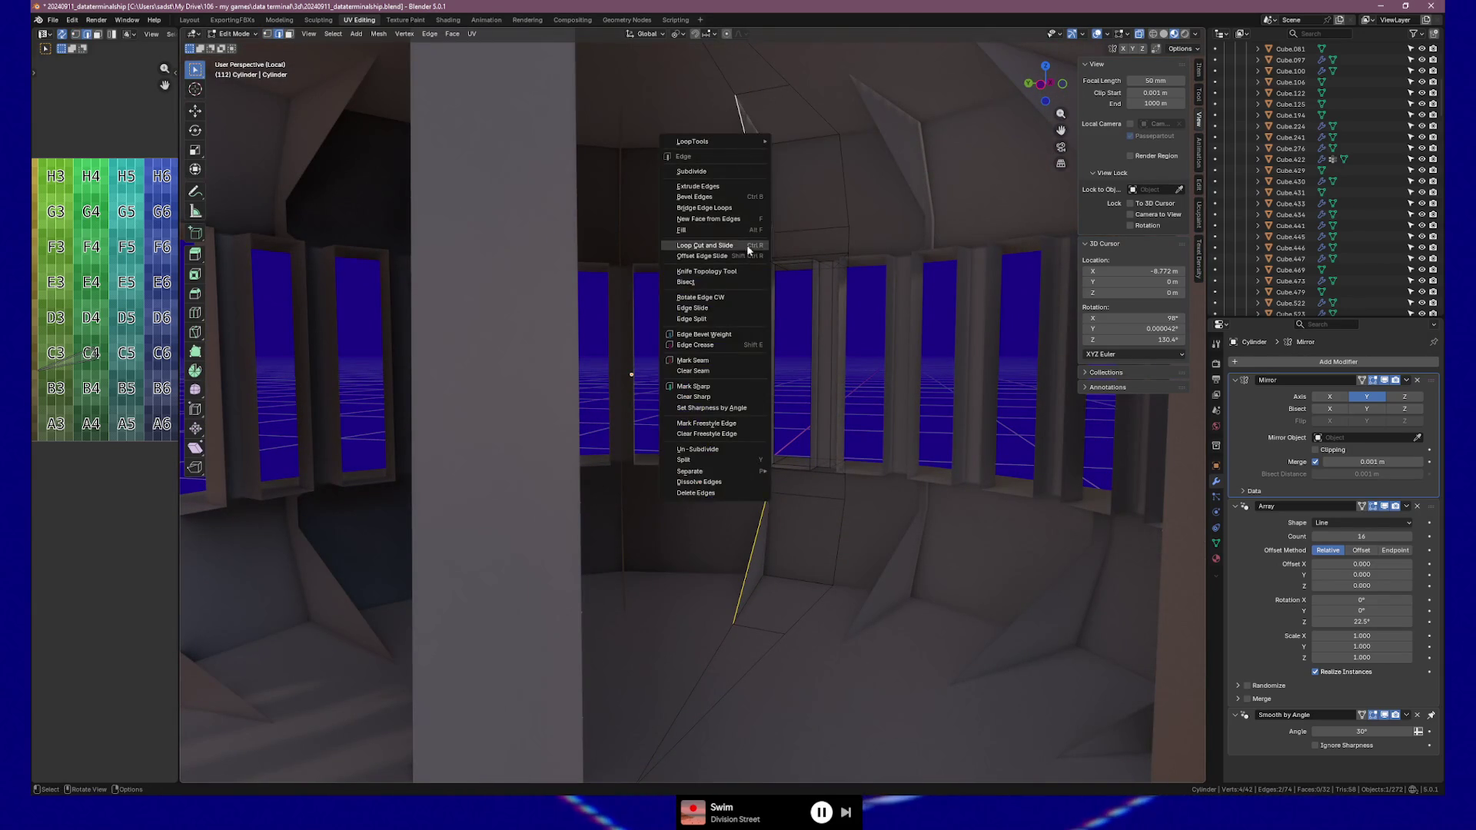
{"action": "left_click", "coordinate": [721, 485]}
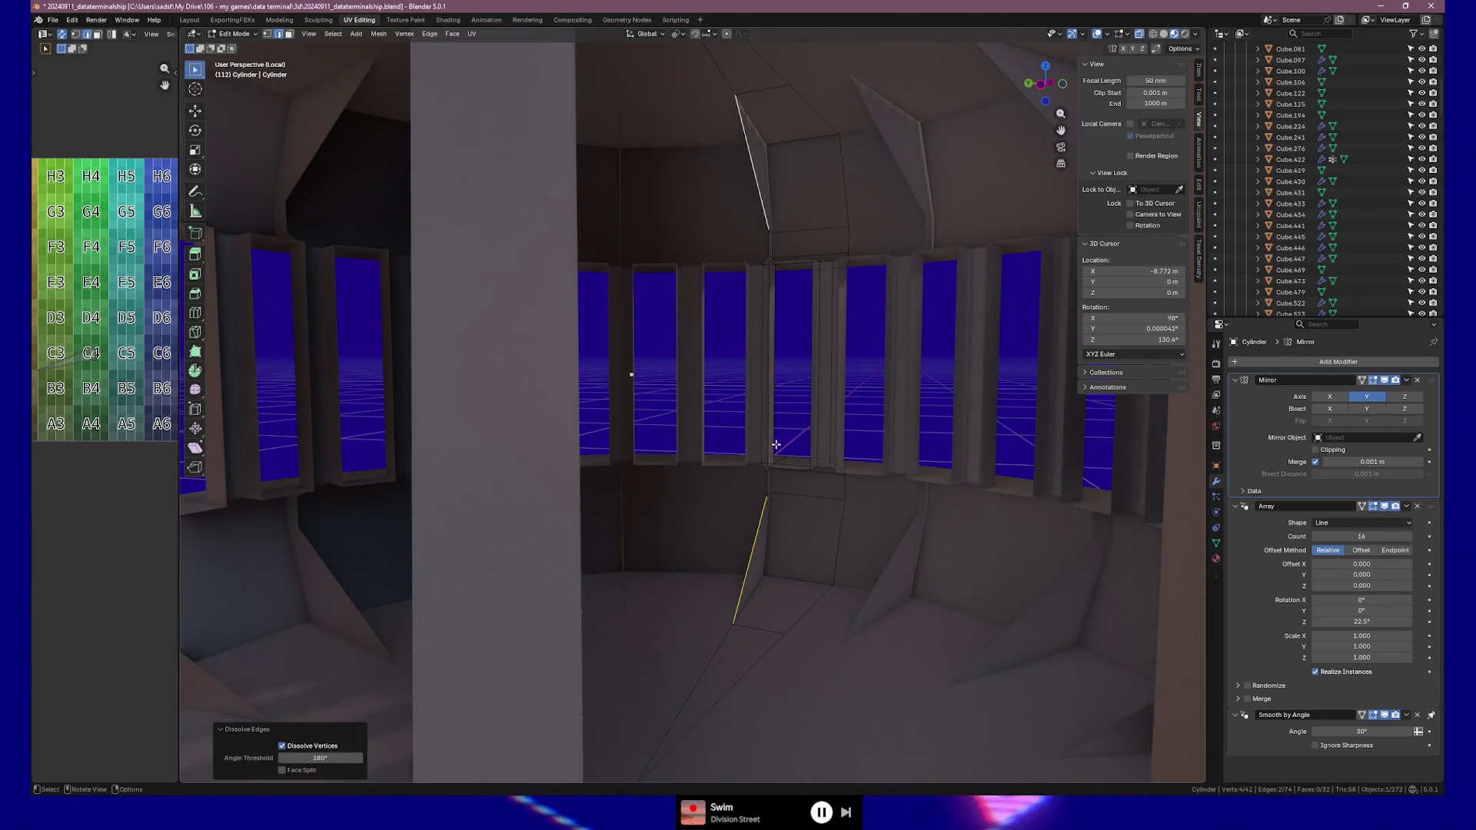
{"action": "key", "text": "x"}
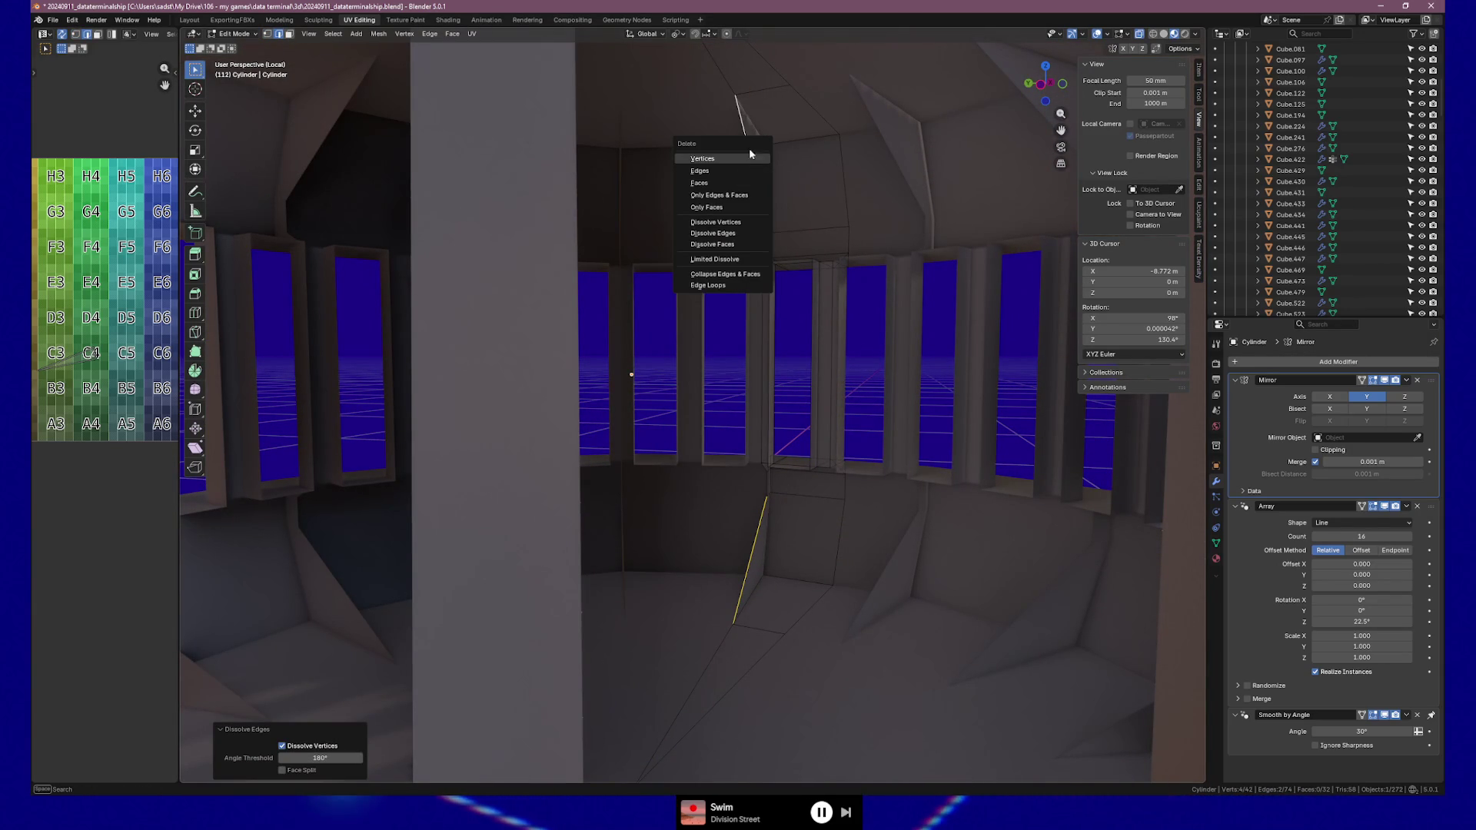
{"action": "left_click", "coordinate": [731, 178]}
{"action": "mouse_move", "coordinate": [807, 224]}
{"action": "middle_mouse_down"}
{"action": "mouse_move", "coordinate": [828, 226]}
{"action": "mouse_move", "coordinate": [791, 192]}
{"action": "mouse_move", "coordinate": [794, 224]}
{"action": "mouse_move", "coordinate": [919, 368]}
{"action": "mouse_move", "coordinate": [918, 629]}
{"action": "middle_mouse_up"}
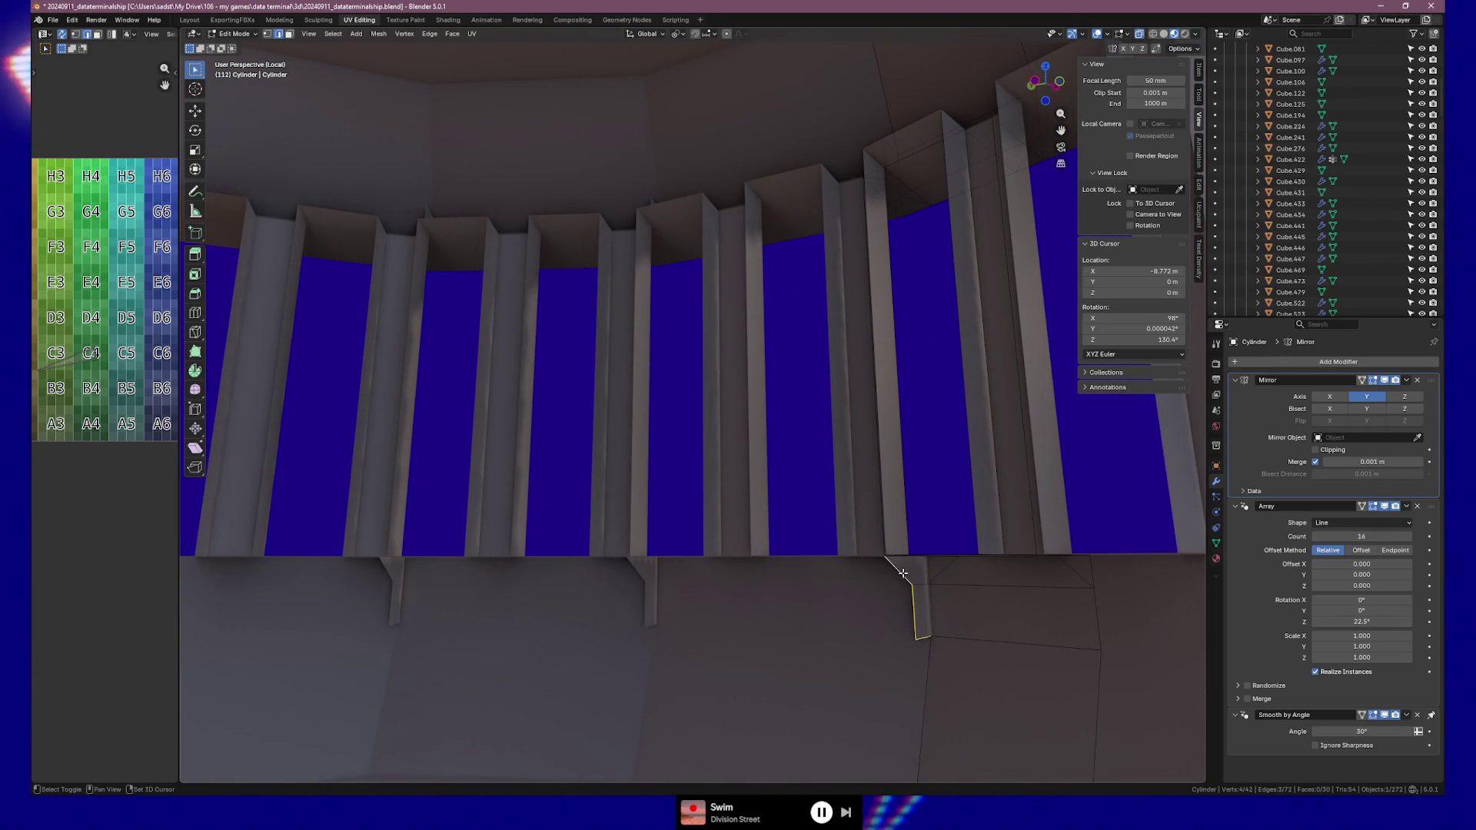
Select the remaining vertical edge chain and delete it
{"action": "mouse_move", "coordinate": [885, 134]}
{"action": "middle_mouse_down"}
{"action": "mouse_move", "coordinate": [889, 172]}
{"action": "mouse_move", "coordinate": [840, 287]}
{"action": "middle_mouse_up"}
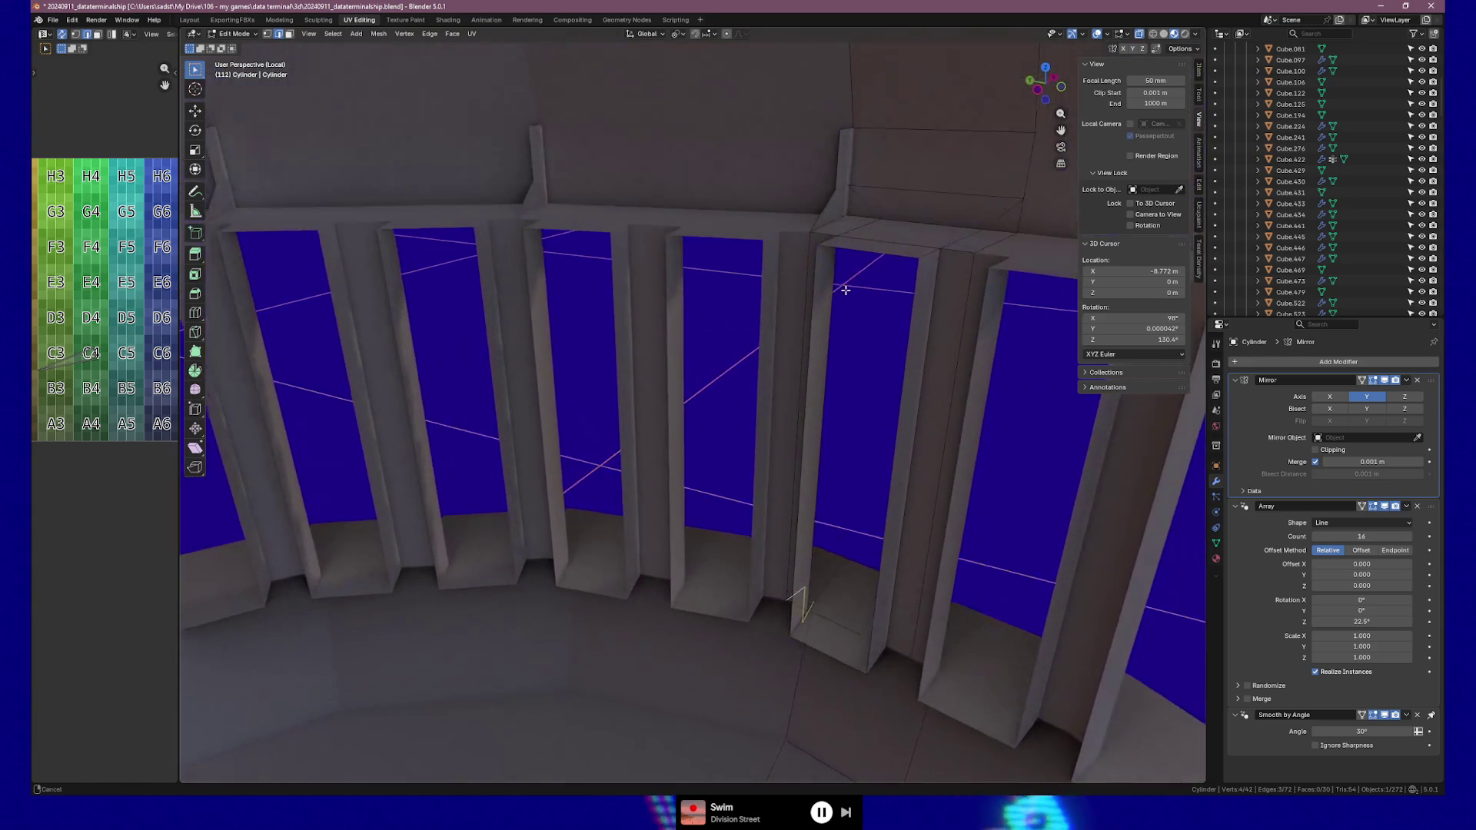
{"action": "left_click", "coordinate": [848, 161], "text": "alt+shift"}
{"action": "mouse_move", "coordinate": [821, 340]}
{"action": "middle_mouse_down"}
{"action": "mouse_move", "coordinate": [784, 418]}
{"action": "mouse_move", "coordinate": [799, 599]}
{"action": "middle_mouse_up"}
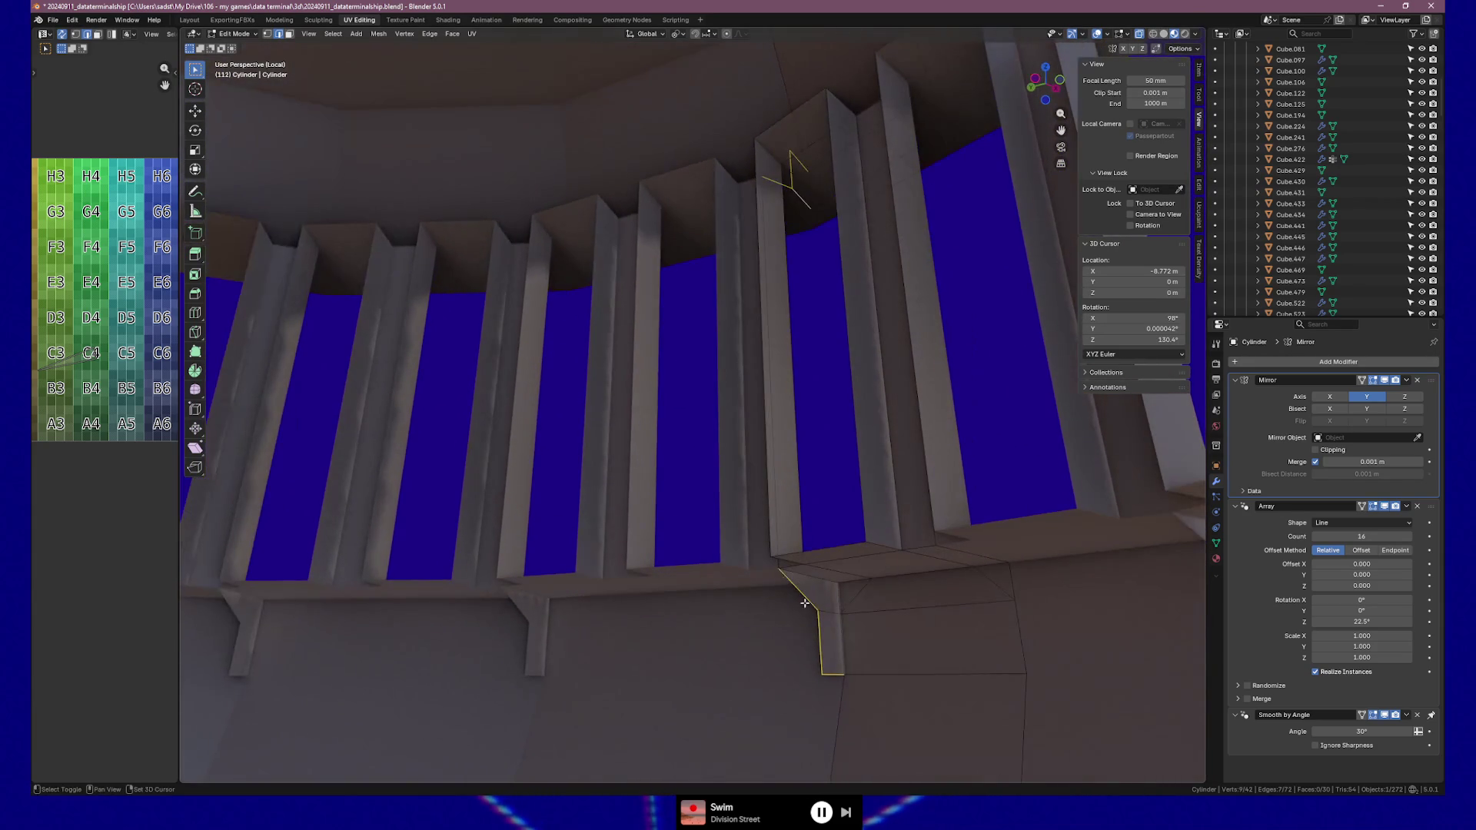
{"action": "right_click", "coordinate": [825, 610]}
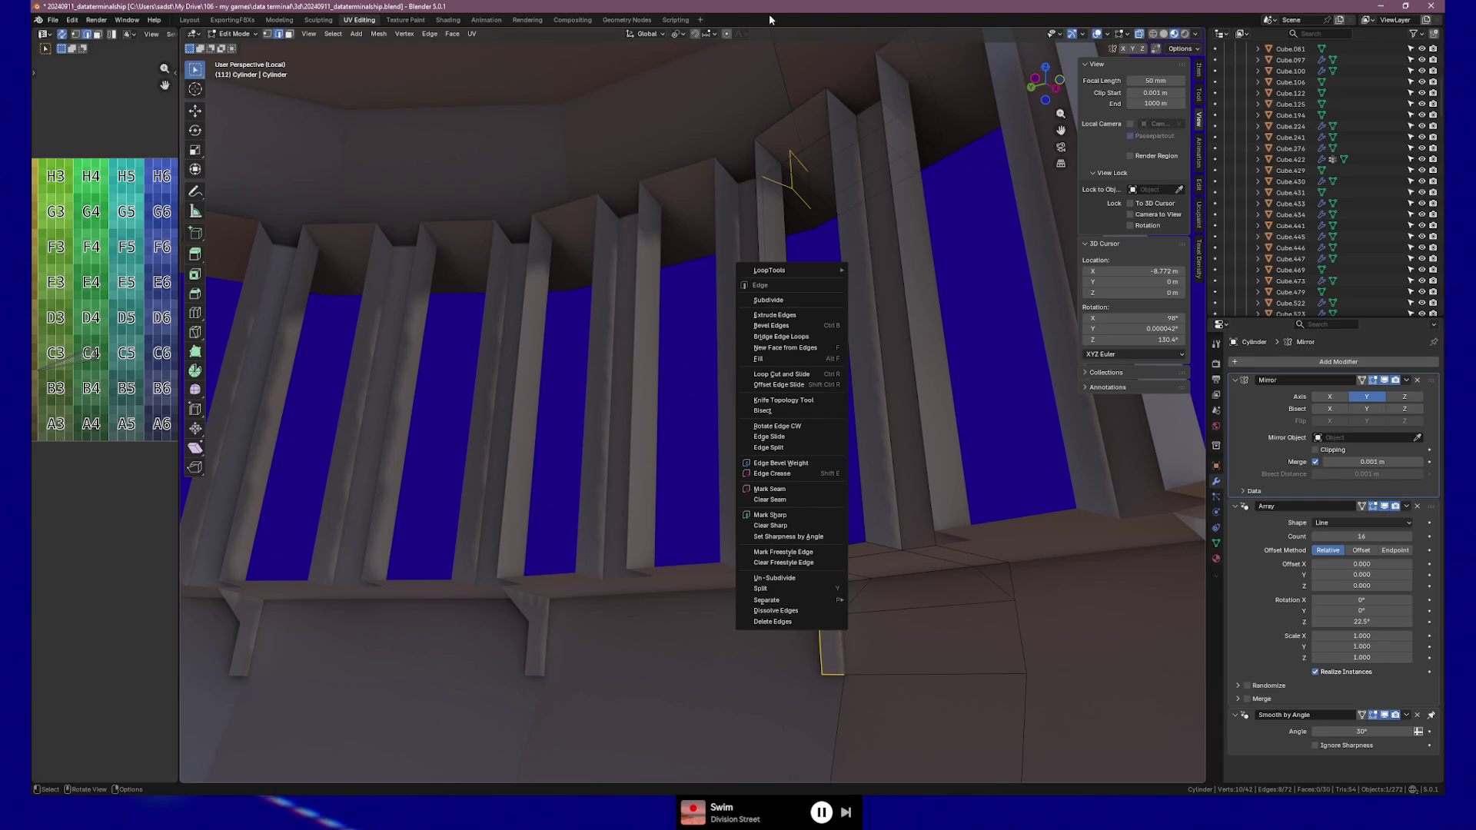
{"action": "key", "text": "Escape"}
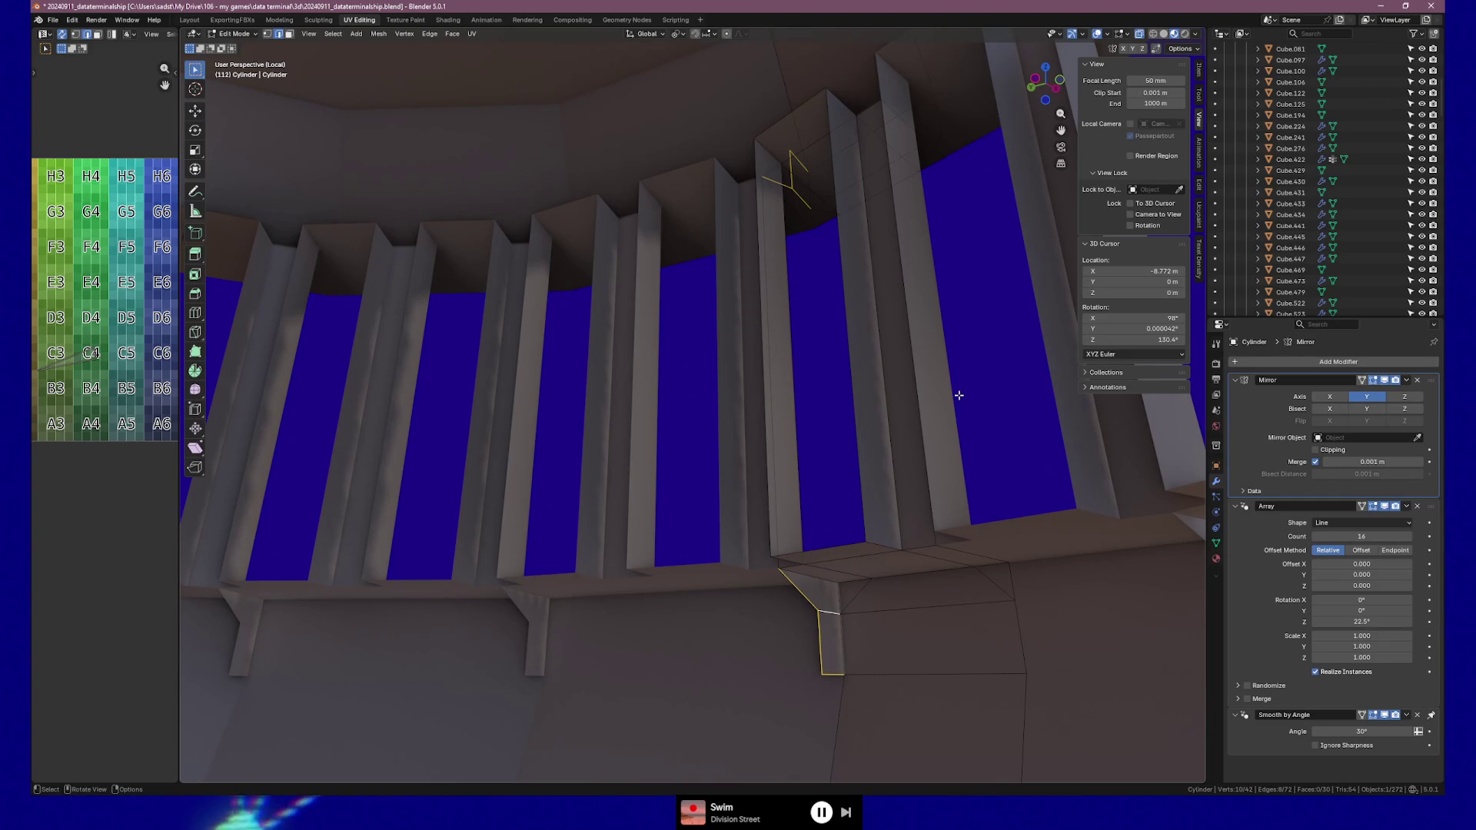
{"action": "right_click", "coordinate": [958, 395]}
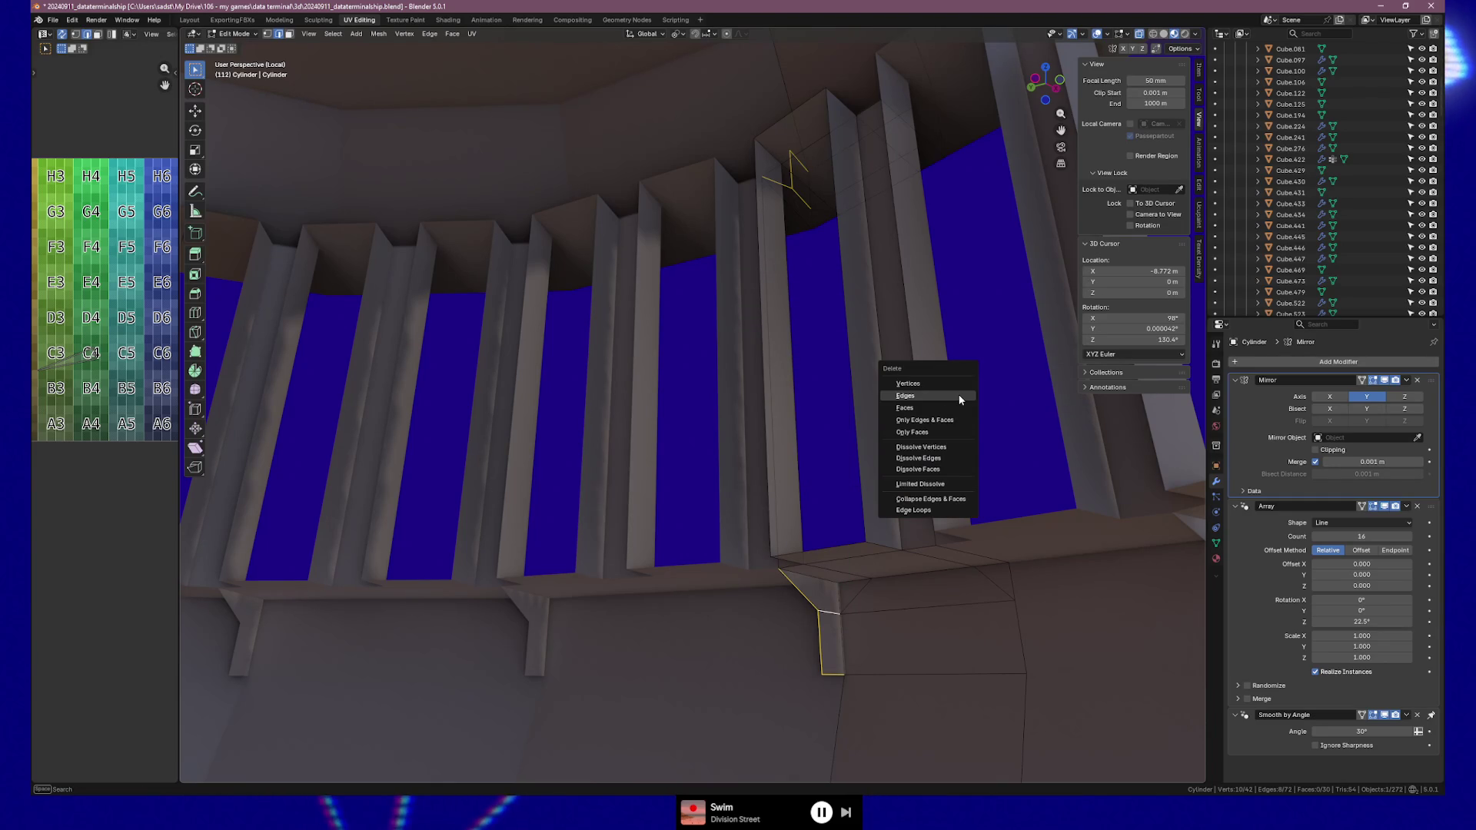
{"action": "left_click", "coordinate": [959, 395]}
{"action": "mouse_move", "coordinate": [959, 396]}
{"action": "middle_mouse_down"}
{"action": "mouse_move", "coordinate": [972, 379]}
{"action": "mouse_move", "coordinate": [990, 419]}
{"action": "mouse_move", "coordinate": [925, 495]}
{"action": "mouse_move", "coordinate": [856, 527]}
{"action": "mouse_move", "coordinate": [725, 534]}
{"action": "mouse_move", "coordinate": [738, 333]}
{"action": "mouse_move", "coordinate": [620, 353]}
{"action": "mouse_move", "coordinate": [677, 430]}
{"action": "mouse_move", "coordinate": [748, 725]}
{"action": "mouse_move", "coordinate": [635, 715]}
{"action": "mouse_move", "coordinate": [704, 489]}
{"action": "middle_mouse_up"}
Leave Local View in Object Mode and frame the vent on the wall beside the door
{"action": "key", "text": "Tab"}
{"action": "scroll", "coordinate": [704, 489], "scroll_direction": "down", "scroll_amount": 3}
{"action": "key", "text": "KP_Divide"}
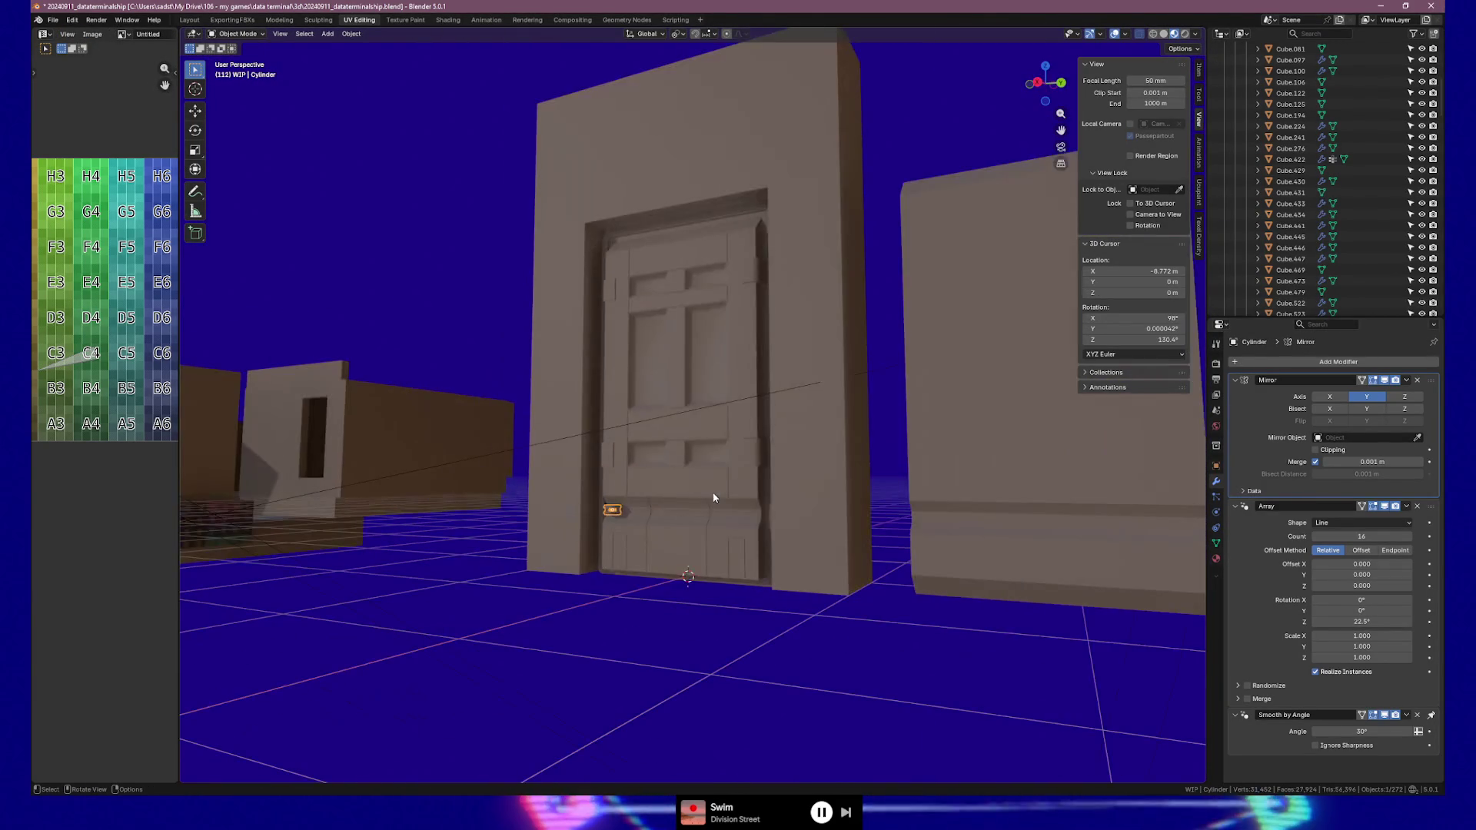
{"action": "scroll", "coordinate": [671, 534], "scroll_direction": "up", "scroll_amount": 5}
{"action": "mouse_move", "coordinate": [590, 592]}
{"action": "middle_mouse_down"}
{"action": "mouse_move", "coordinate": [682, 333]}
{"action": "mouse_move", "coordinate": [544, 461]}
{"action": "mouse_move", "coordinate": [625, 466]}
{"action": "middle_mouse_up"}
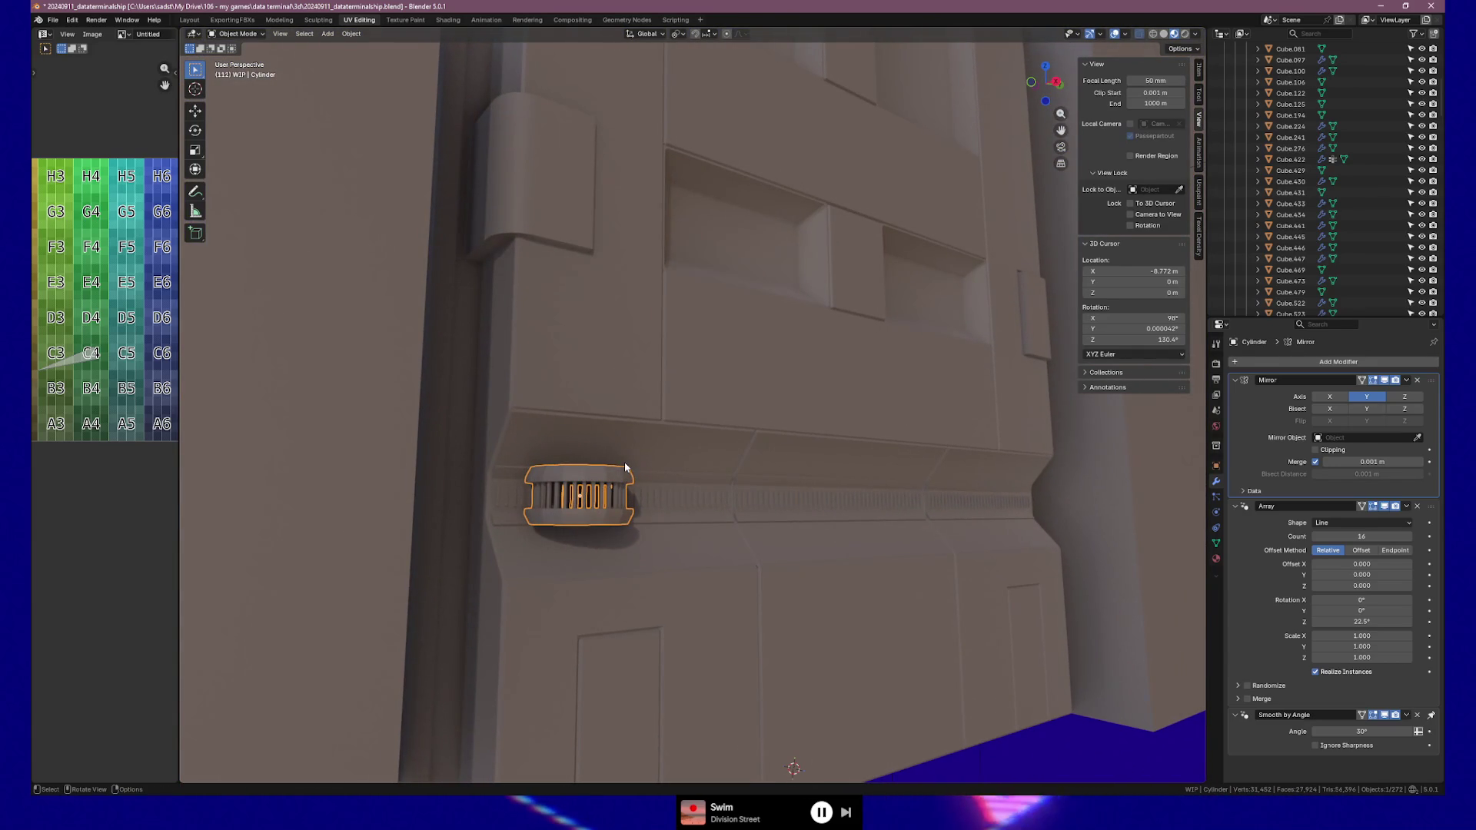
{"action": "mouse_move", "coordinate": [681, 515]}
{"action": "middle_mouse_down"}
{"action": "mouse_move", "coordinate": [626, 504]}
{"action": "mouse_move", "coordinate": [623, 528]}
{"action": "mouse_move", "coordinate": [656, 530]}
{"action": "mouse_move", "coordinate": [658, 515]}
{"action": "mouse_move", "coordinate": [595, 506]}
{"action": "mouse_move", "coordinate": [663, 518]}
{"action": "mouse_move", "coordinate": [657, 483]}
{"action": "mouse_move", "coordinate": [655, 523]}
{"action": "mouse_move", "coordinate": [695, 497]}
{"action": "mouse_move", "coordinate": [668, 502]}
{"action": "middle_mouse_up"}
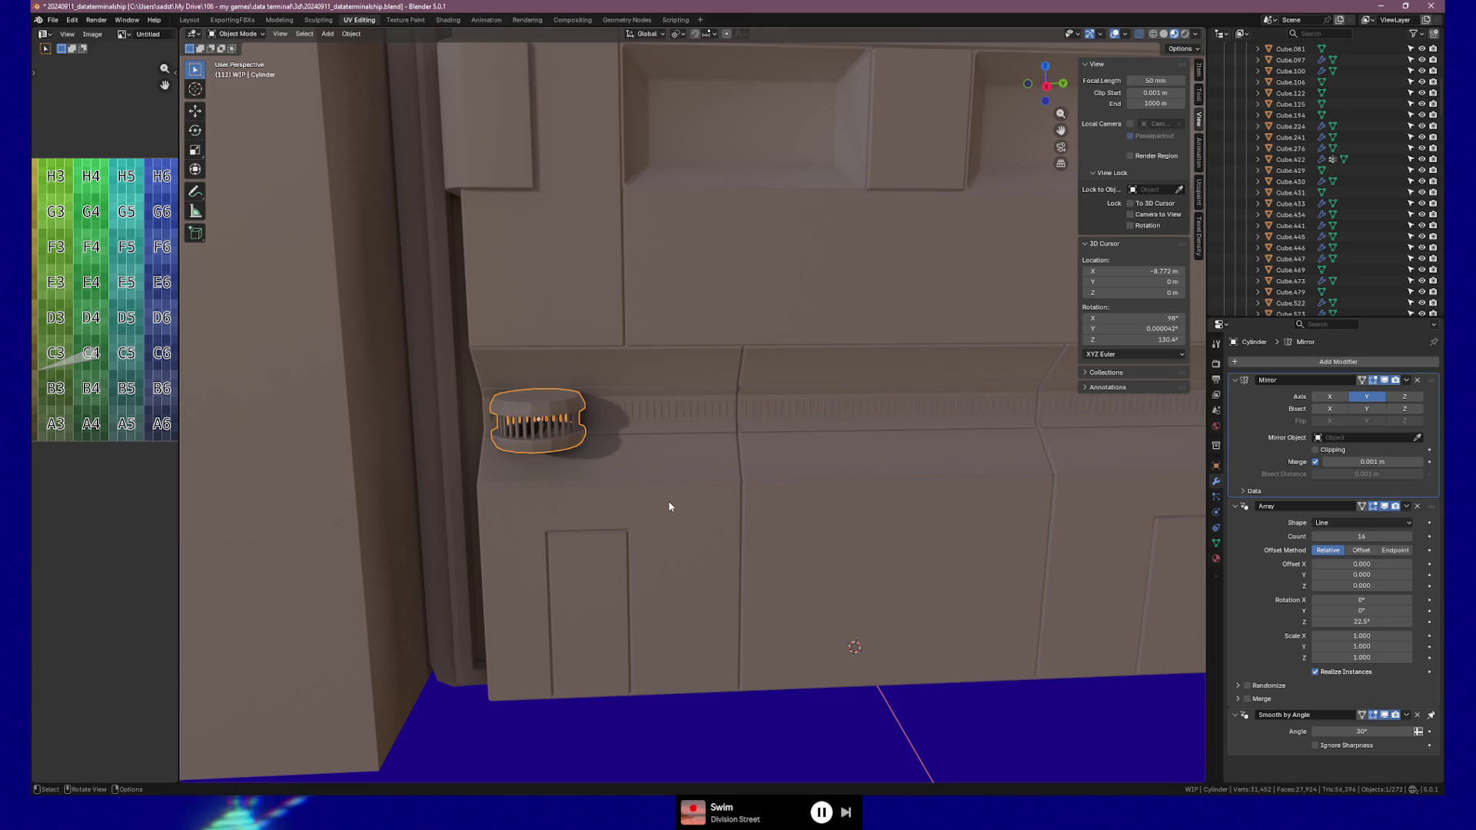
Select the vent cylinder rather than the wall behind it
{"action": "mouse_move", "coordinate": [619, 464]}
{"action": "middle_mouse_down"}
{"action": "mouse_move", "coordinate": [602, 445]}
{"action": "mouse_move", "coordinate": [642, 470]}
{"action": "mouse_move", "coordinate": [638, 497]}
{"action": "middle_mouse_up"}
{"action": "key", "text": "Tab"}
{"action": "key", "text": "Tab"}
{"action": "left_click", "coordinate": [801, 598]}
{"action": "mouse_move", "coordinate": [801, 598]}
{"action": "middle_mouse_down"}
{"action": "mouse_move", "coordinate": [928, 626]}
{"action": "mouse_move", "coordinate": [968, 598]}
{"action": "mouse_move", "coordinate": [851, 595]}
{"action": "mouse_move", "coordinate": [823, 613]}
{"action": "mouse_move", "coordinate": [804, 547]}
{"action": "middle_mouse_up"}
{"action": "scroll", "coordinate": [664, 445], "scroll_direction": "up", "scroll_amount": 4}
{"action": "mouse_move", "coordinate": [664, 445]}
{"action": "middle_mouse_down"}
{"action": "mouse_move", "coordinate": [721, 524]}
{"action": "mouse_move", "coordinate": [488, 506]}
{"action": "mouse_move", "coordinate": [510, 514]}
{"action": "middle_mouse_up"}
{"action": "left_click", "coordinate": [527, 507]}
{"action": "key", "text": "Tab"}
Loop-cut the vent strip into extra faces, reaching 48 vertices, and frame the new strip
{"action": "key", "text": "ctrl+r"}
{"action": "left_click", "coordinate": [528, 507]}
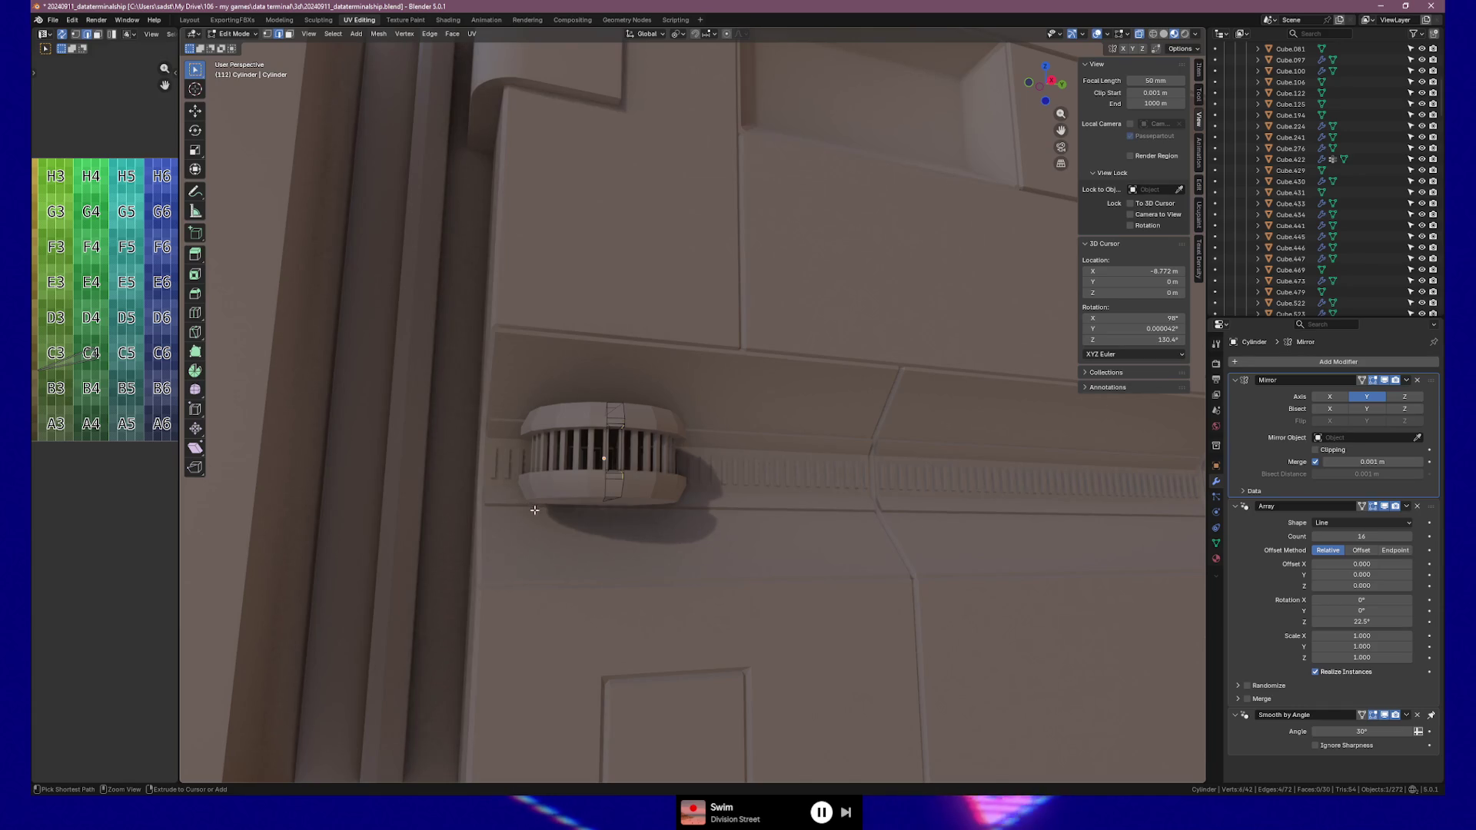
{"action": "left_click", "coordinate": [661, 441]}
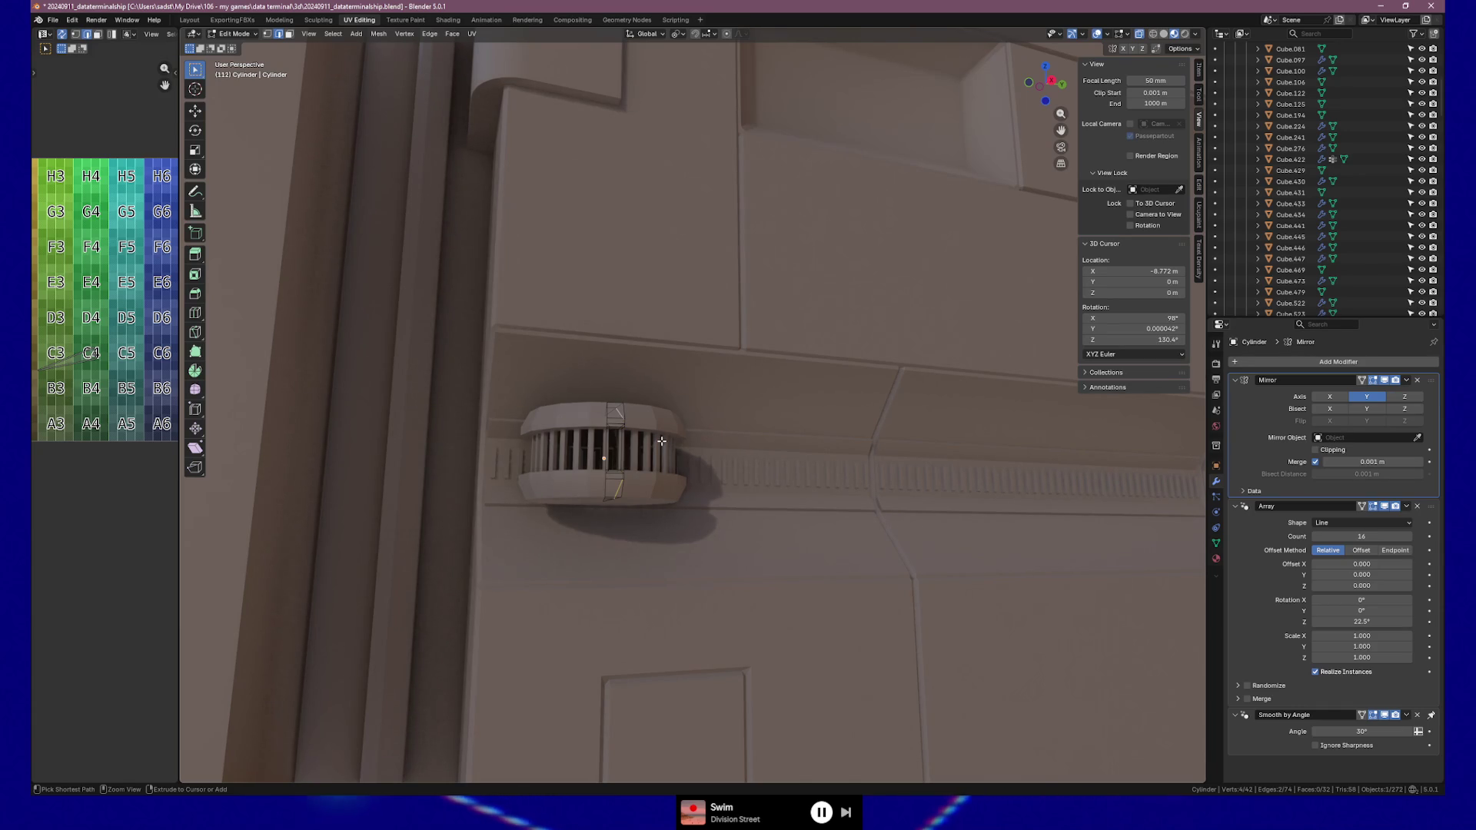
{"action": "key", "text": "ctrl+r"}
{"action": "left_click", "coordinate": [637, 470]}
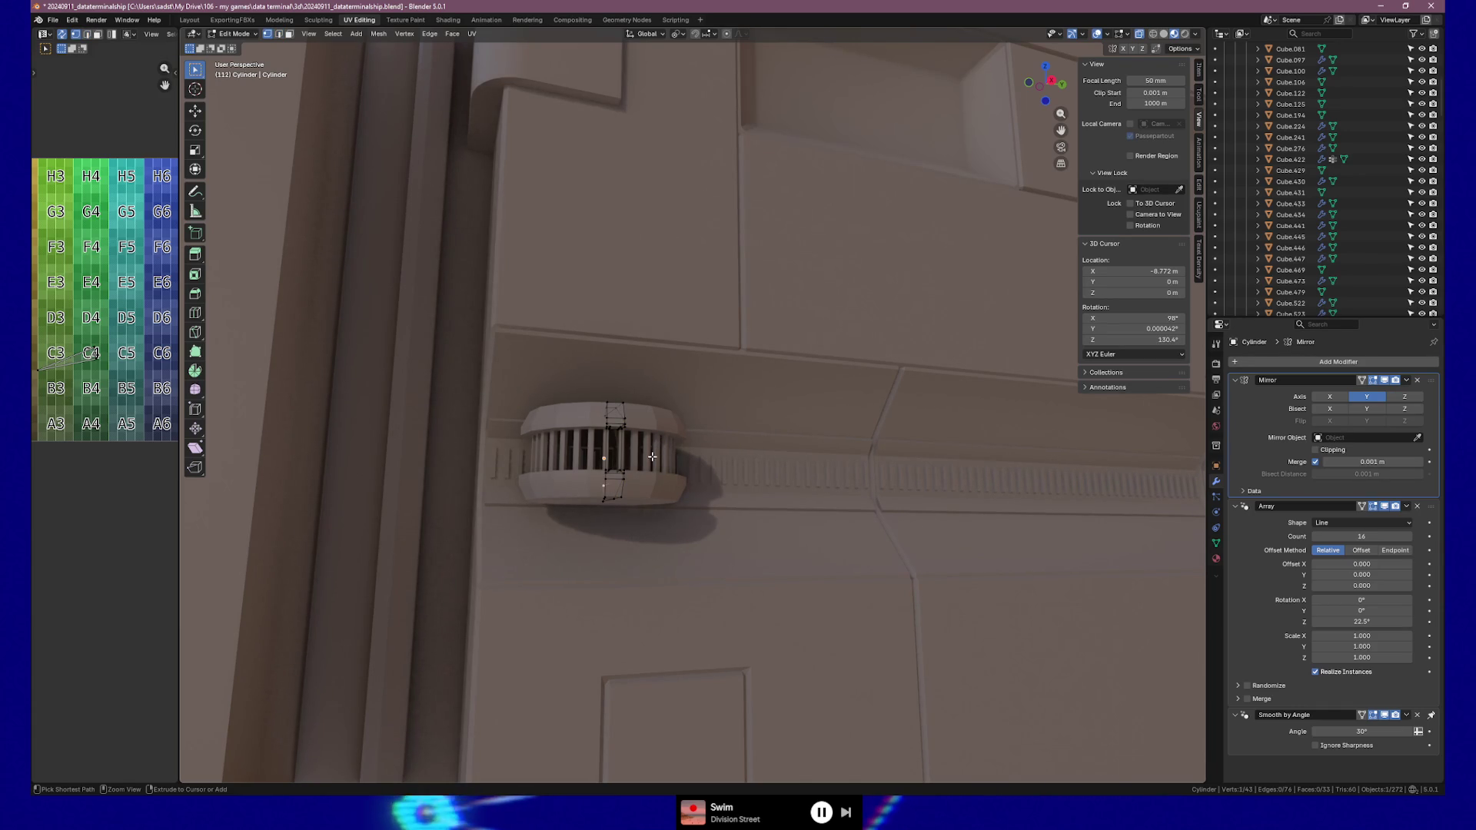
{"action": "key", "text": "ctrl+r"}
{"action": "left_click", "coordinate": [633, 473]}
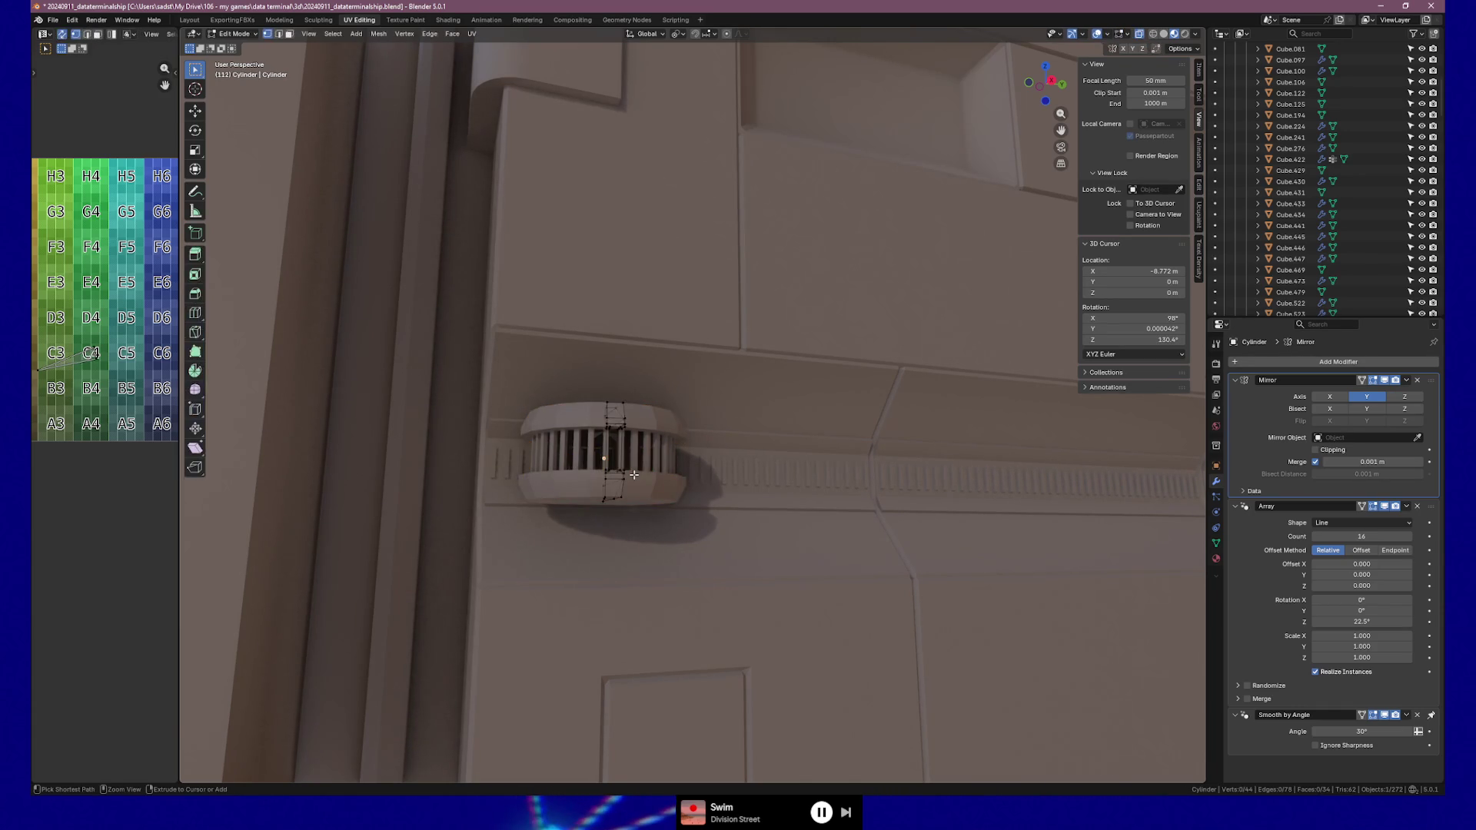
{"action": "middle_click_drag", "start_coordinate": [635, 477], "coordinate": [624, 487]}
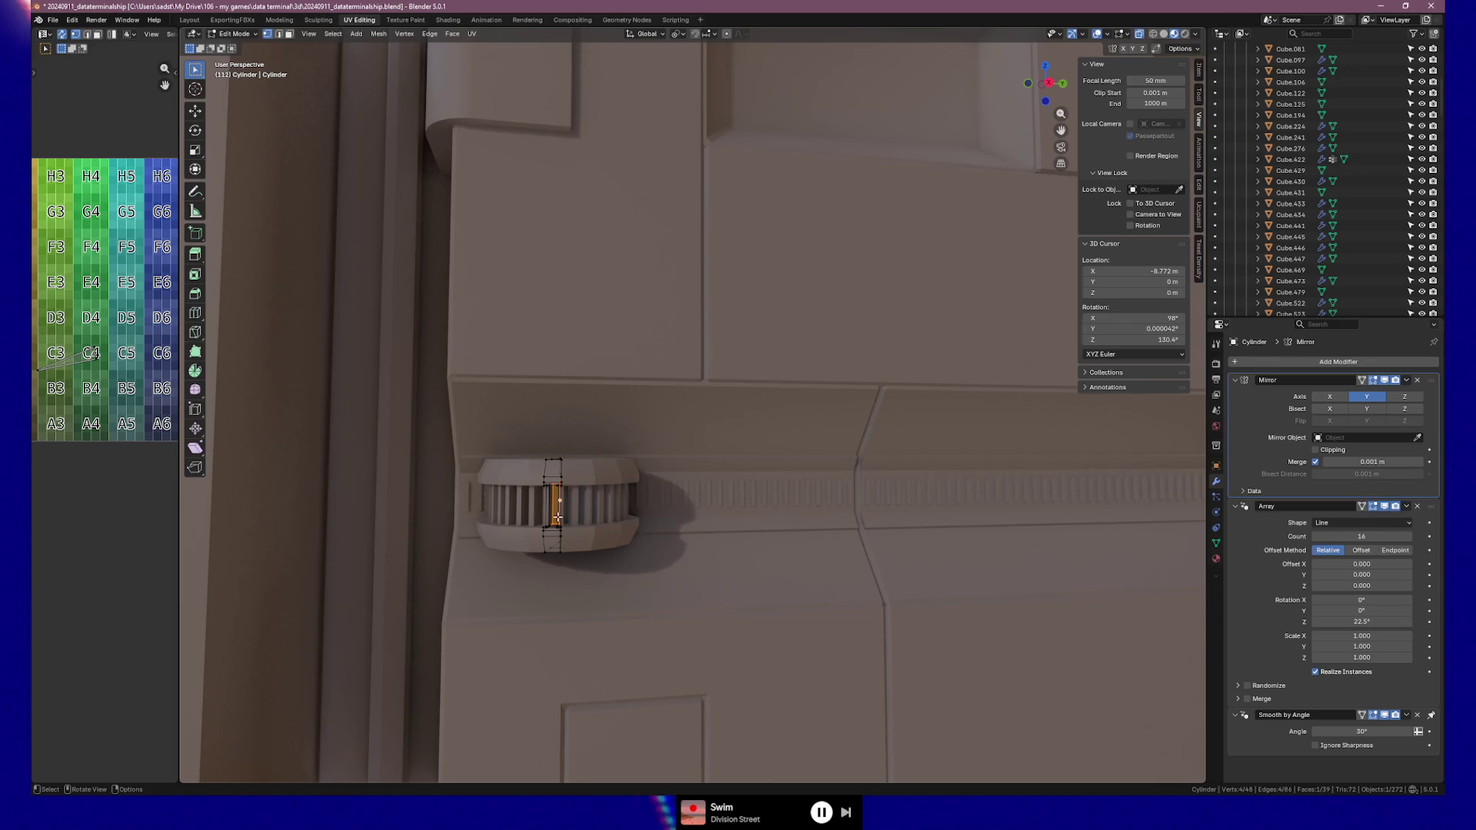
{"action": "key", "text": "grave"}
{"action": "left_click", "coordinate": [637, 559]}
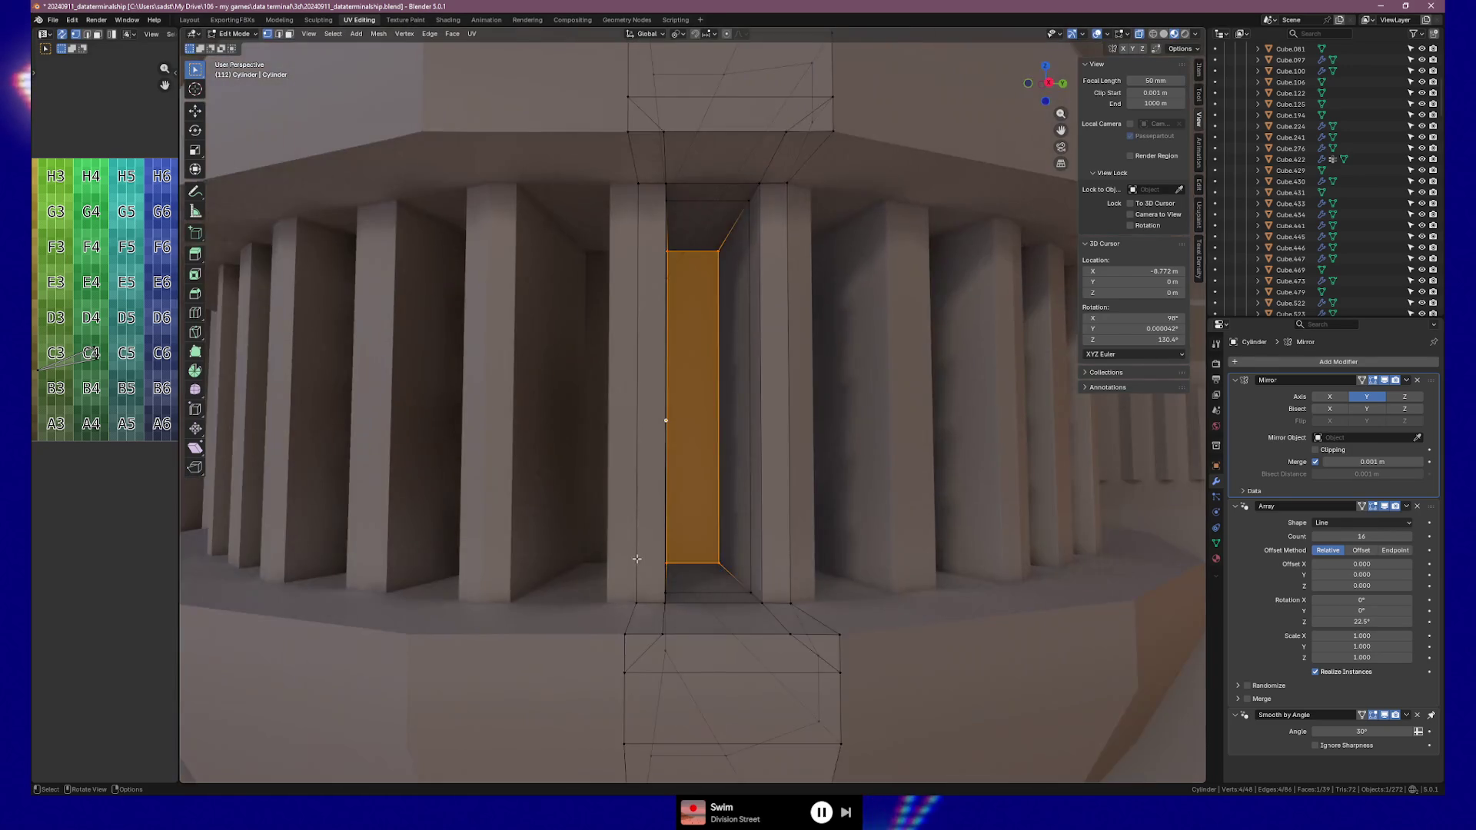
Merge the upper stray cut vertices on the slat into their corner vertices with Merge At Last
{"action": "scroll", "coordinate": [637, 559], "scroll_direction": "down", "scroll_amount": 5}
{"action": "scroll", "coordinate": [637, 558], "scroll_direction": "up", "scroll_amount": 5}
{"action": "mouse_move", "coordinate": [635, 557]}
{"action": "middle_mouse_down"}
{"action": "mouse_move", "coordinate": [592, 554]}
{"action": "mouse_move", "coordinate": [614, 545]}
{"action": "mouse_move", "coordinate": [672, 362]}
{"action": "middle_mouse_up"}
{"action": "left_click", "coordinate": [575, 220]}
{"action": "key", "text": "m"}
{"action": "left_click", "coordinate": [574, 218]}
{"action": "left_click", "coordinate": [712, 246]}
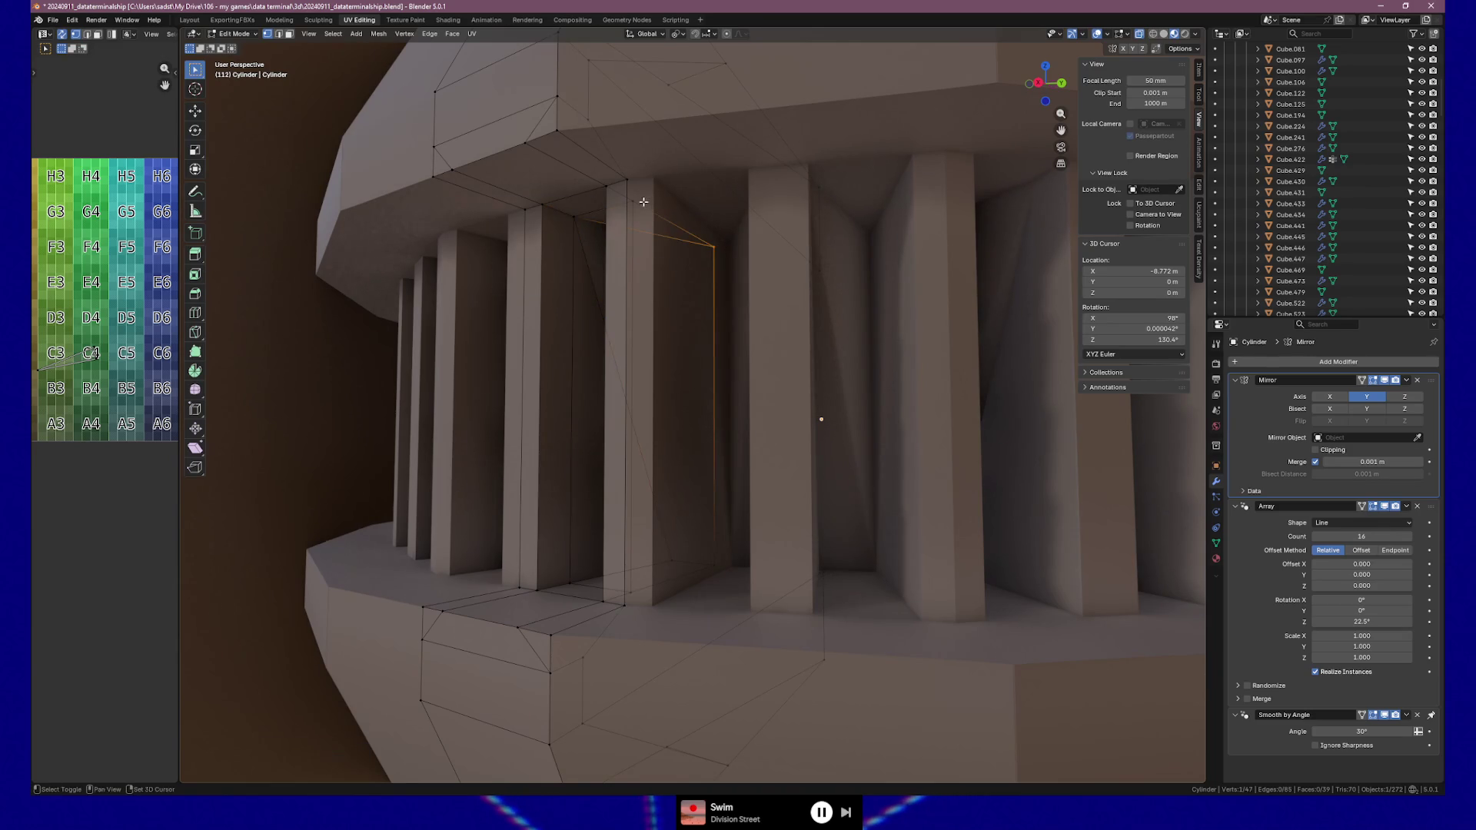
{"action": "key", "text": "m"}
{"action": "left_click", "coordinate": [637, 202]}
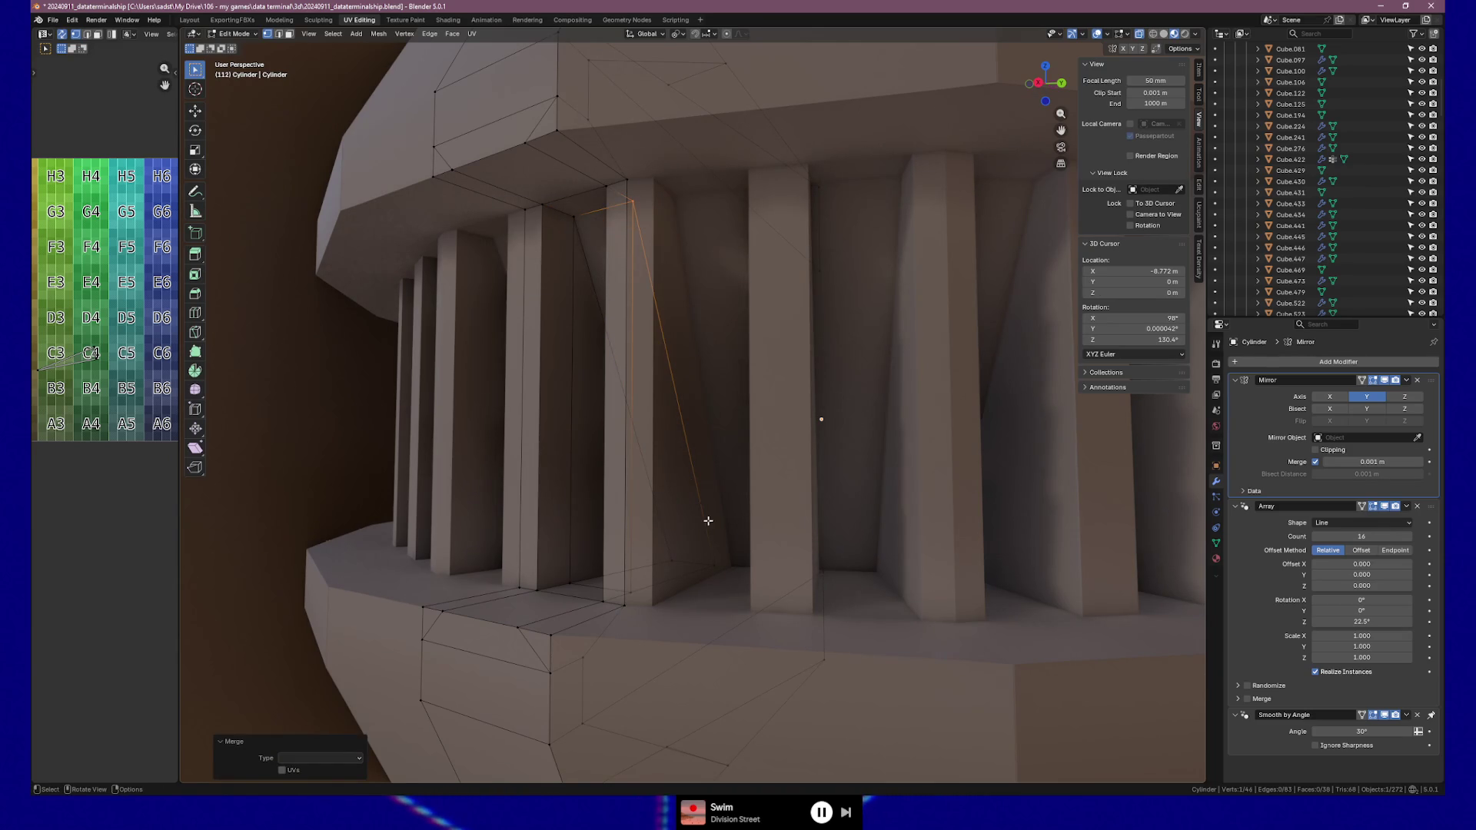
Merge the lower stray cut vertices into their neighbouring corner vertices at last
{"action": "left_click", "coordinate": [713, 562]}
{"action": "key", "text": "m"}
{"action": "left_click", "coordinate": [647, 593]}
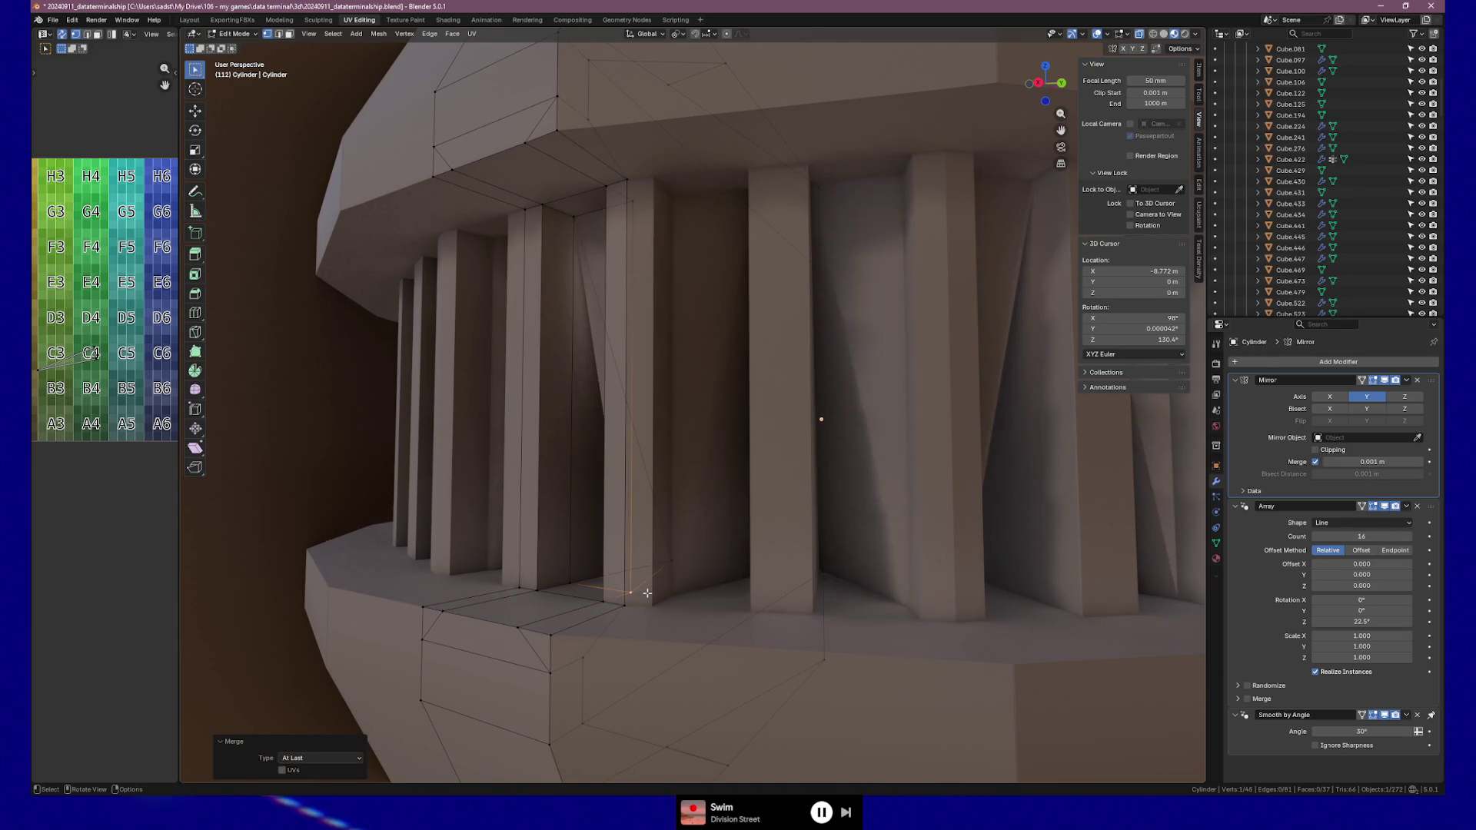
{"action": "left_click", "coordinate": [570, 583], "text": "shift"}
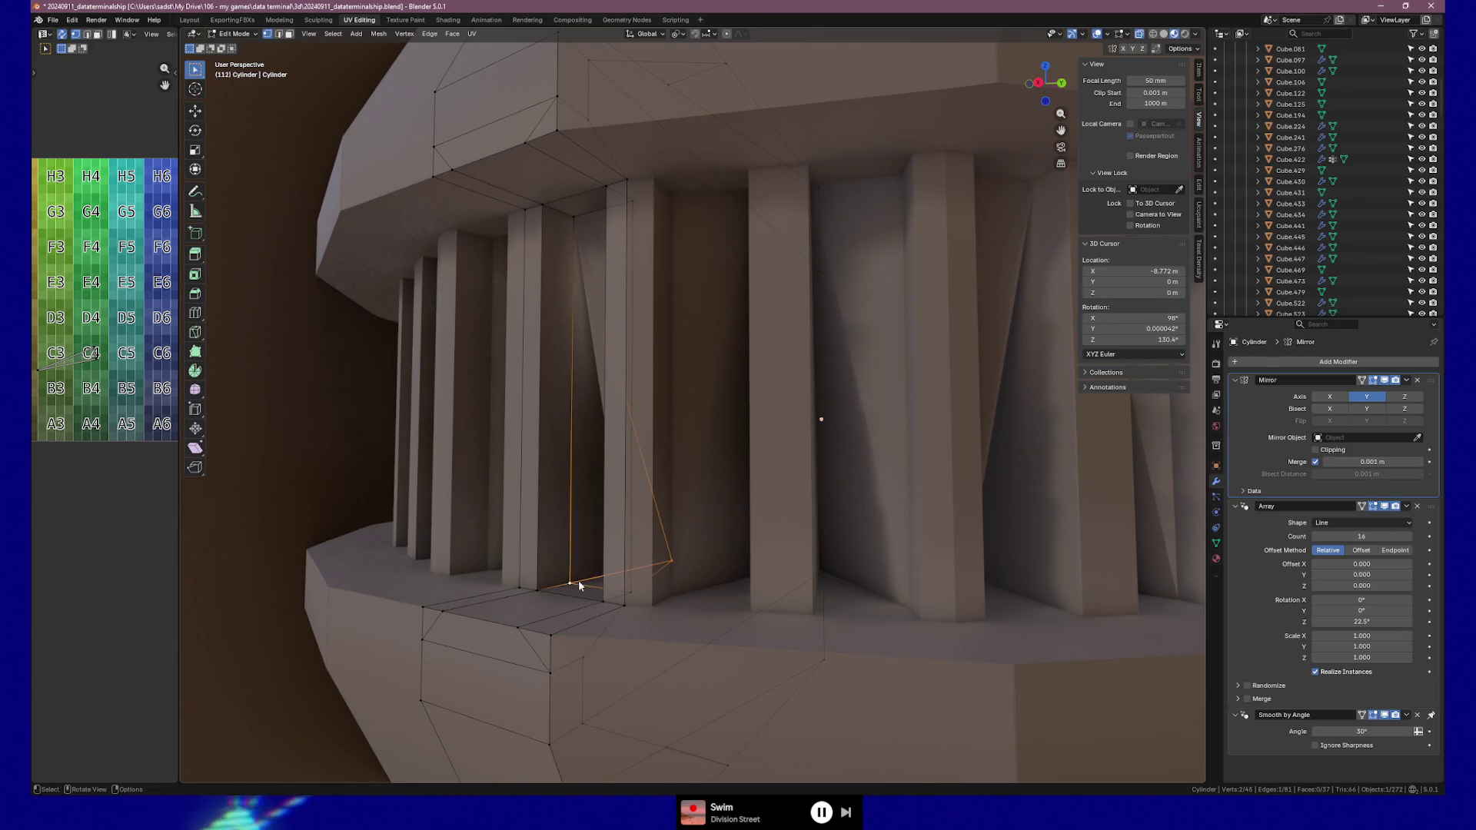
{"action": "key", "text": "m"}
{"action": "left_click", "coordinate": [578, 582]}
Clear the selection, then select the two diagonal edges on the ceiling behind the slat
{"action": "mouse_move", "coordinate": [649, 481]}
{"action": "middle_mouse_down"}
{"action": "mouse_move", "coordinate": [491, 489]}
{"action": "mouse_move", "coordinate": [678, 468]}
{"action": "mouse_move", "coordinate": [662, 484]}
{"action": "mouse_move", "coordinate": [713, 461]}
{"action": "middle_mouse_up"}
{"action": "left_click", "coordinate": [635, 446]}
{"action": "mouse_move", "coordinate": [604, 200]}
{"action": "middle_mouse_down"}
{"action": "mouse_move", "coordinate": [484, 234]}
{"action": "mouse_move", "coordinate": [652, 297]}
{"action": "mouse_move", "coordinate": [764, 276]}
{"action": "mouse_move", "coordinate": [745, 280]}
{"action": "middle_mouse_up"}
{"action": "left_click", "coordinate": [831, 336]}
{"action": "middle_click_drag", "start_coordinate": [831, 336], "coordinate": [880, 320]}
{"action": "left_click", "coordinate": [909, 366], "text": "shift"}
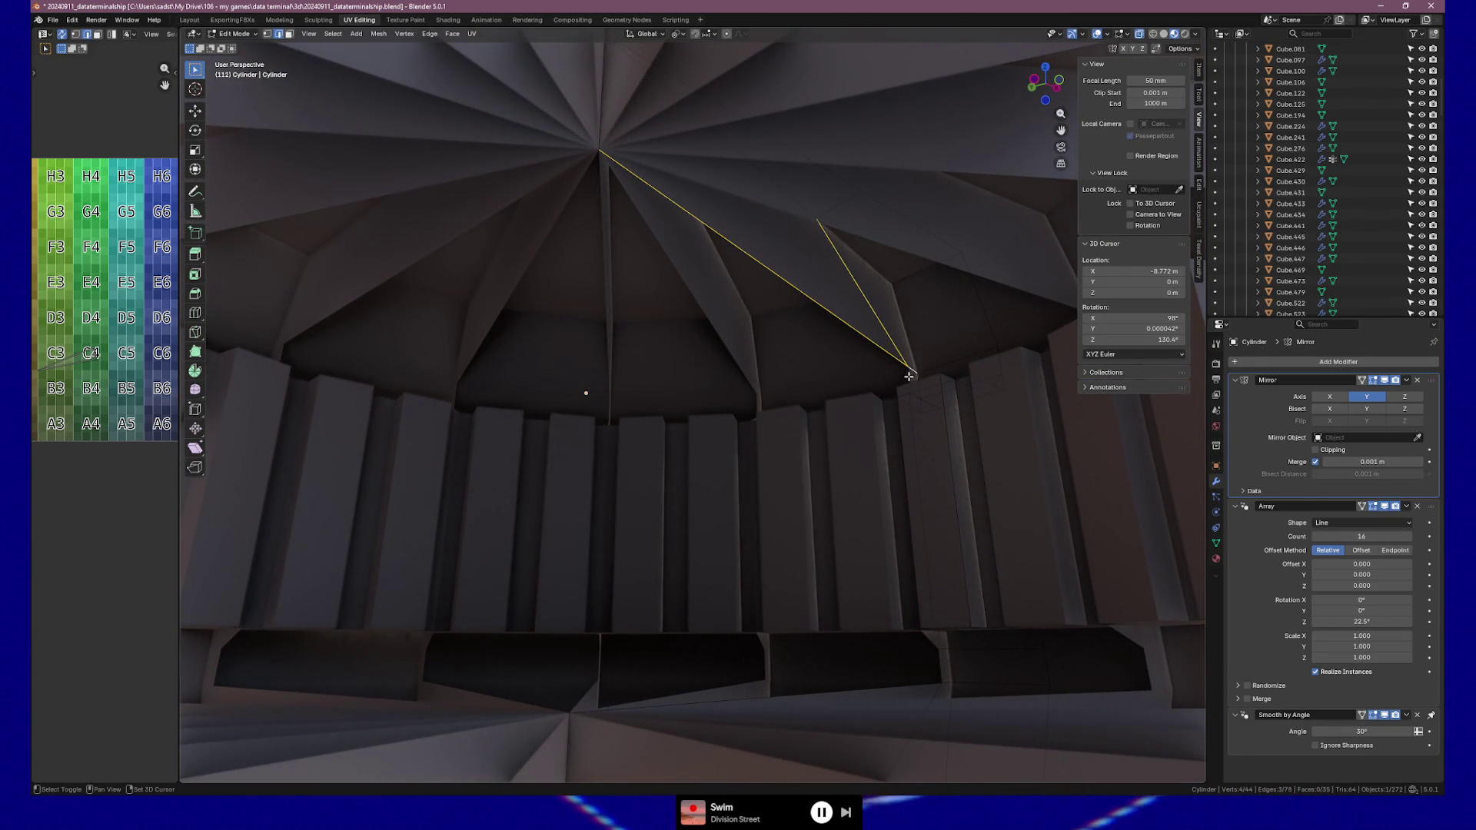
Delete the lower step edge and the vertical edge below it, then collapse the remaining stray edge
{"action": "left_click", "coordinate": [939, 654], "text": "shift"}
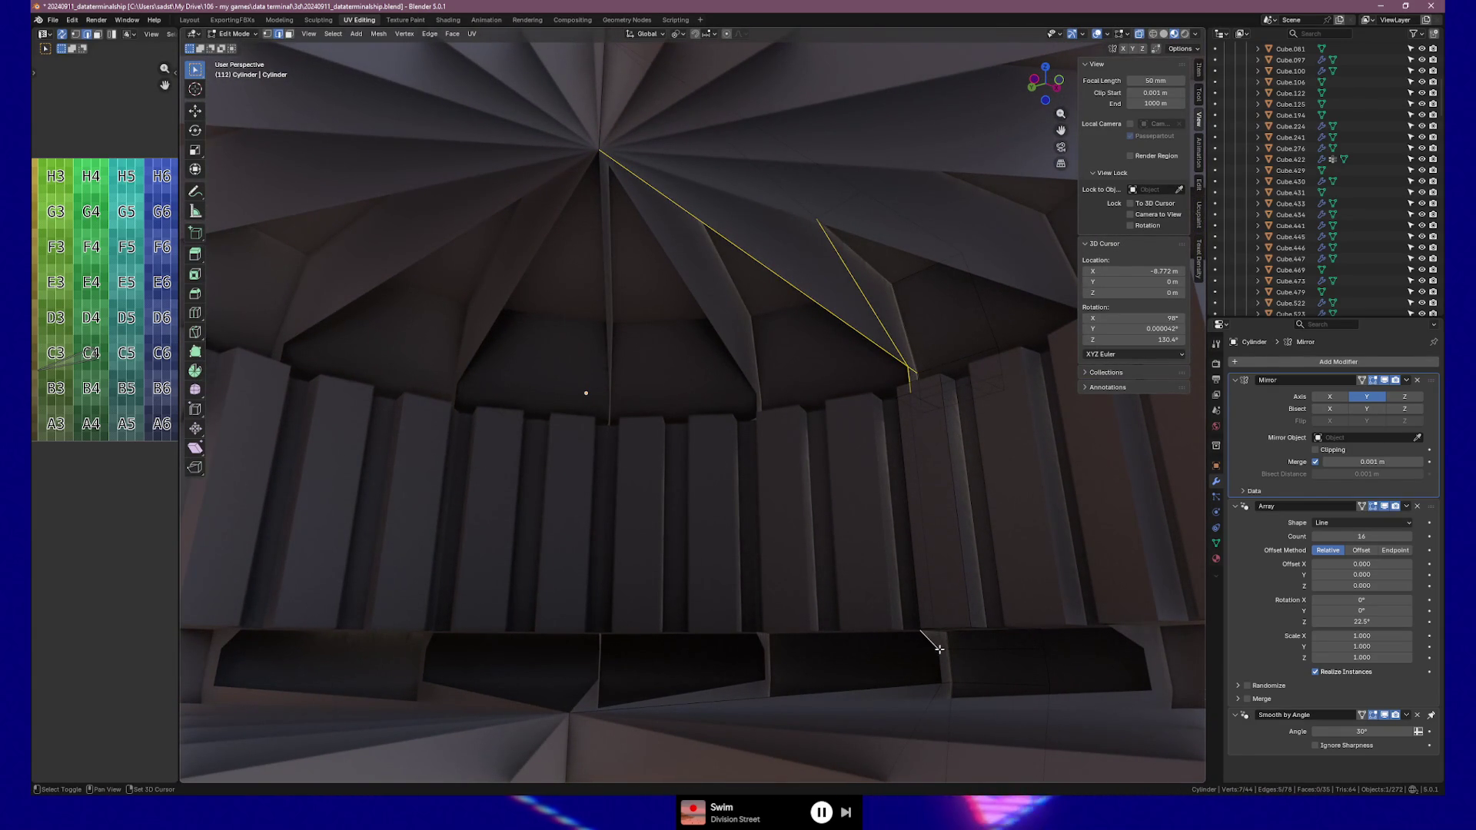
{"action": "left_click", "coordinate": [940, 671], "text": "shift"}
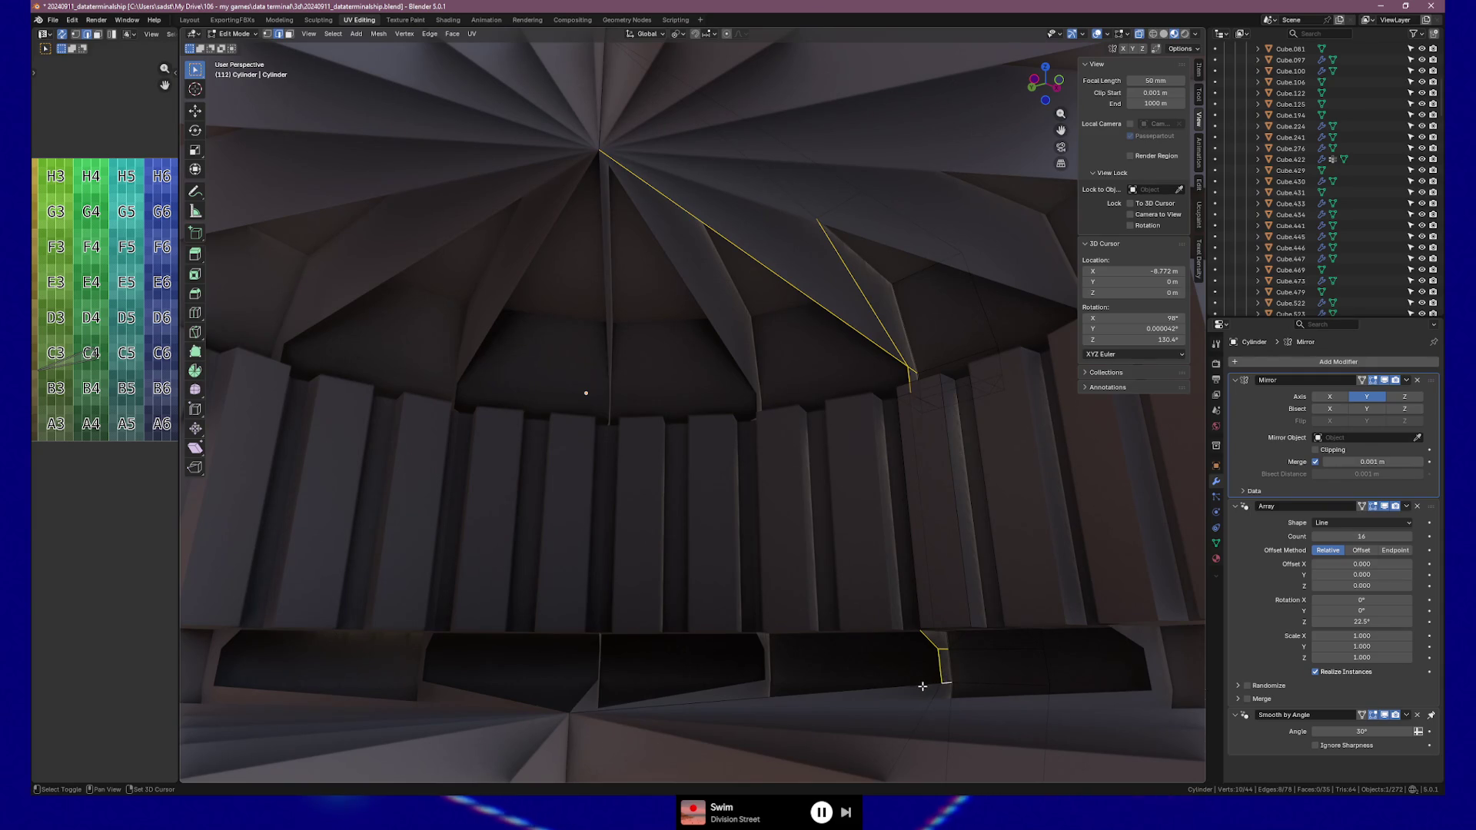
{"action": "key", "text": "x"}
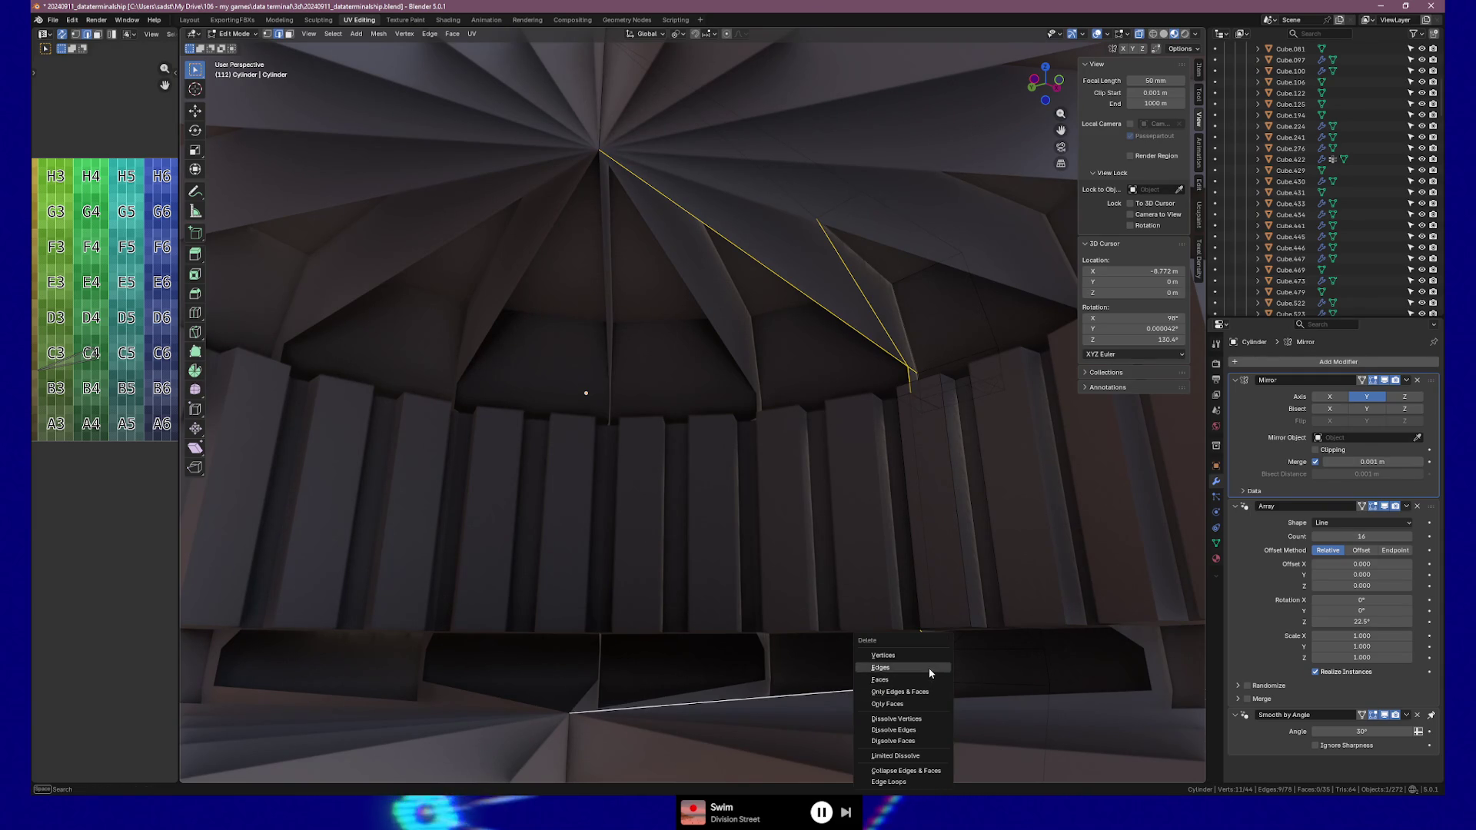
{"action": "left_click", "coordinate": [929, 667]}
{"action": "middle_click_drag", "start_coordinate": [918, 620], "coordinate": [927, 589]}
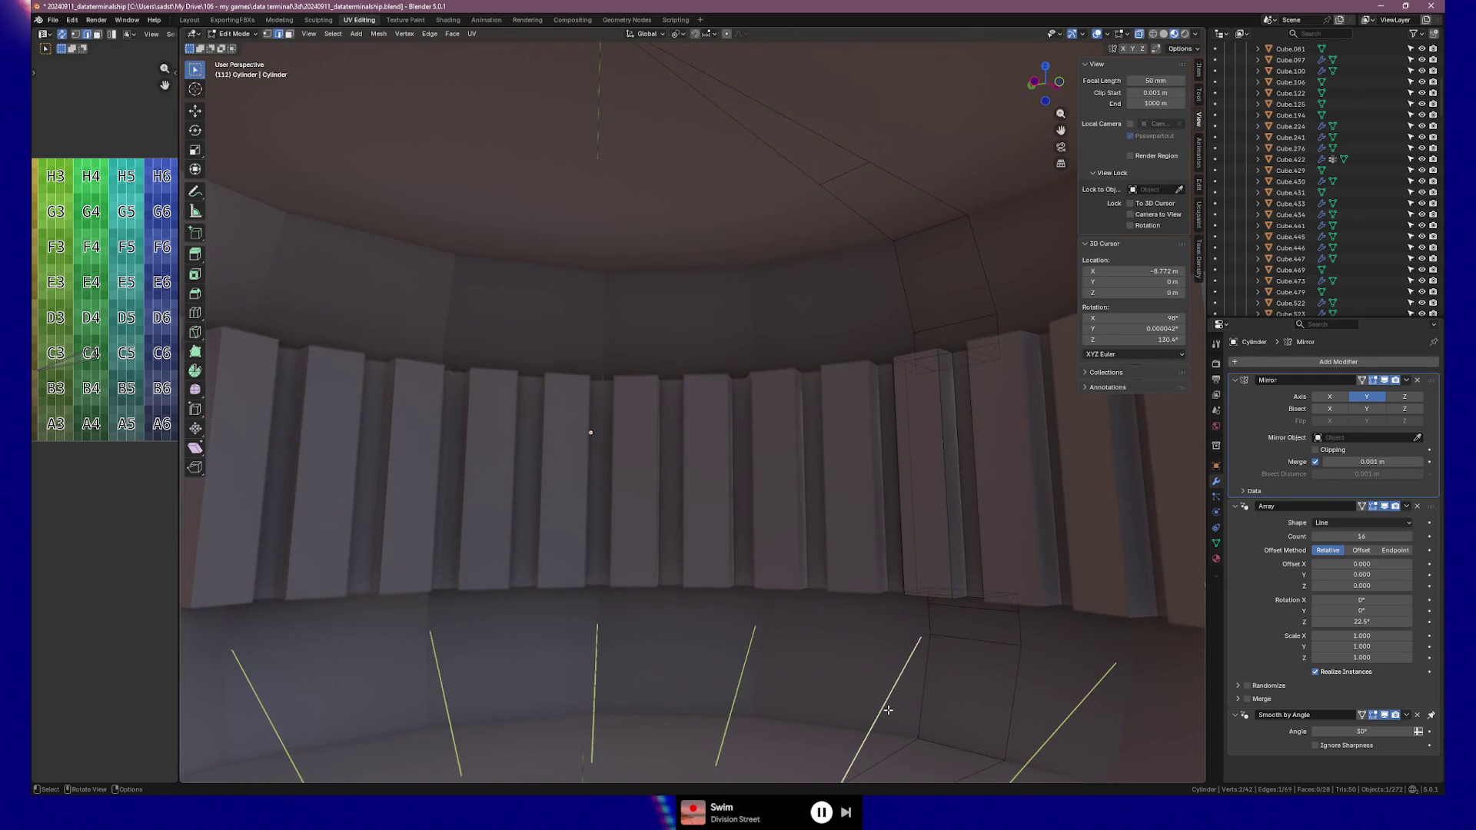
{"action": "key", "text": "x"}
{"action": "left_click", "coordinate": [857, 662]}
Delete the stray ceiling edge and the stray vertical edge, then frame the whole cylinder
{"action": "middle_click_drag", "start_coordinate": [999, 660], "coordinate": [1001, 644]}
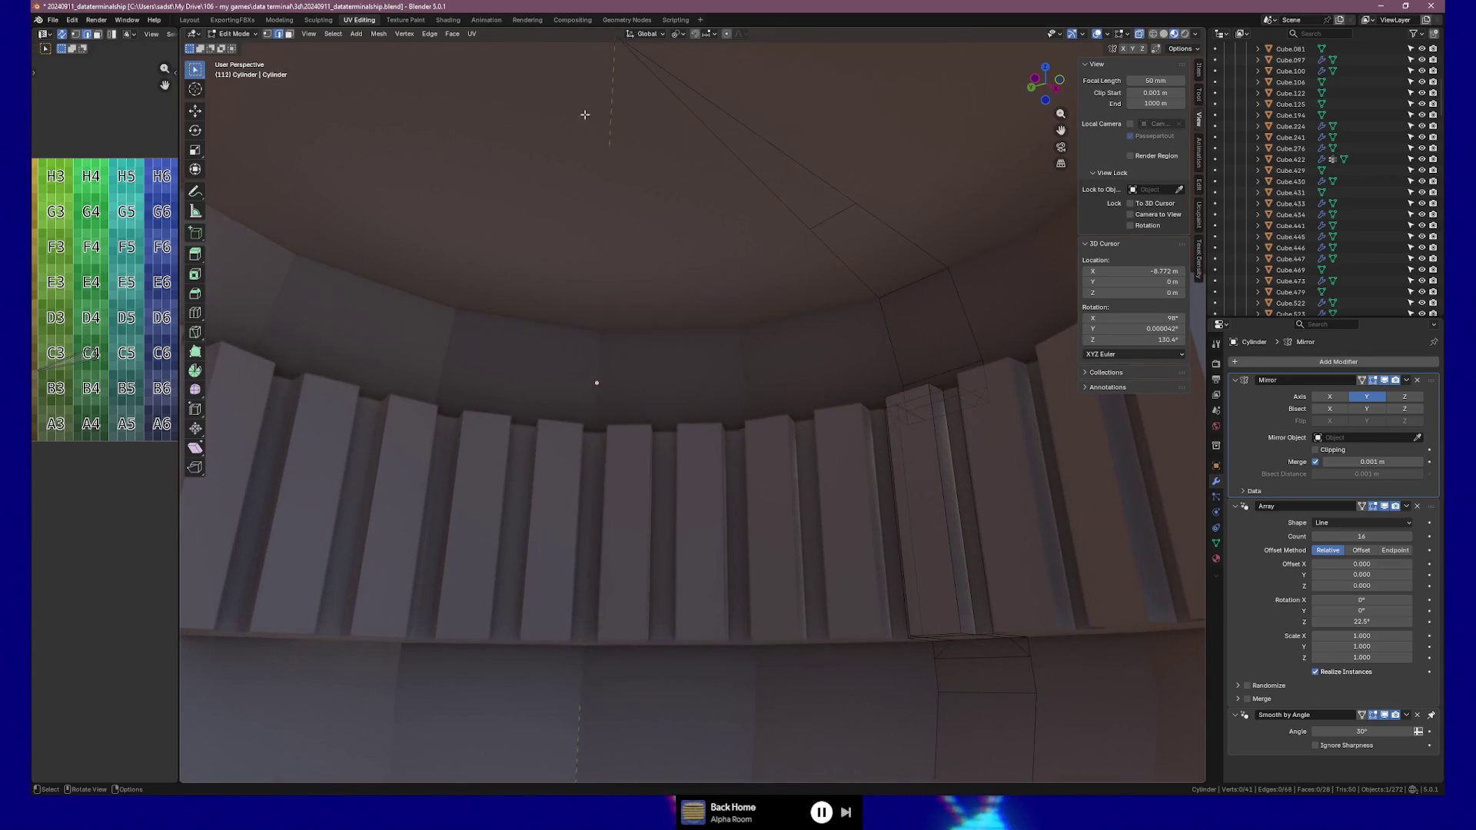
{"action": "left_click", "coordinate": [613, 91]}
{"action": "key", "text": "x"}
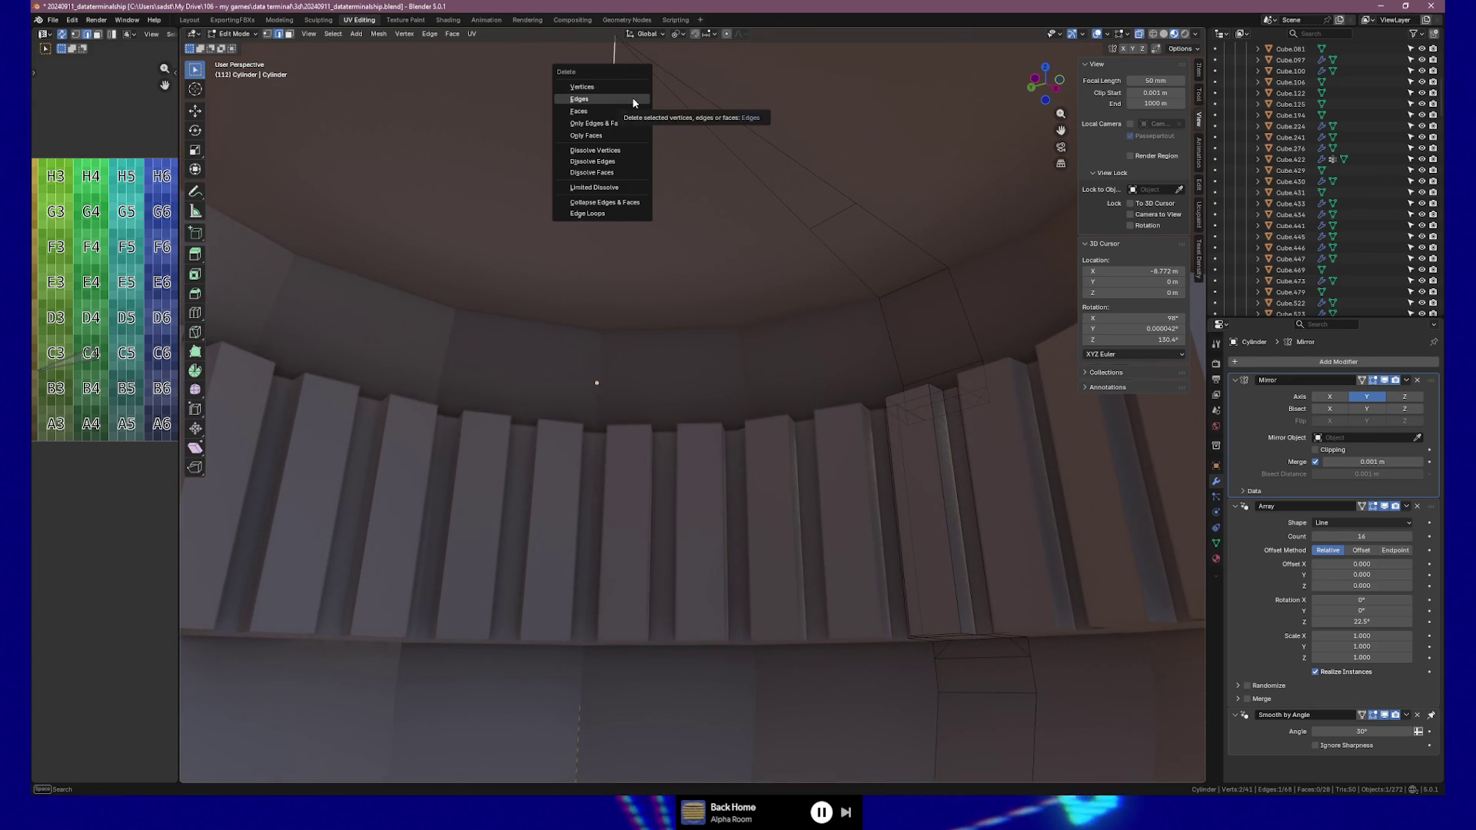
{"action": "left_click", "coordinate": [633, 100]}
{"action": "middle_click_drag", "start_coordinate": [585, 638], "coordinate": [586, 654]}
{"action": "key", "text": "KP_8"}
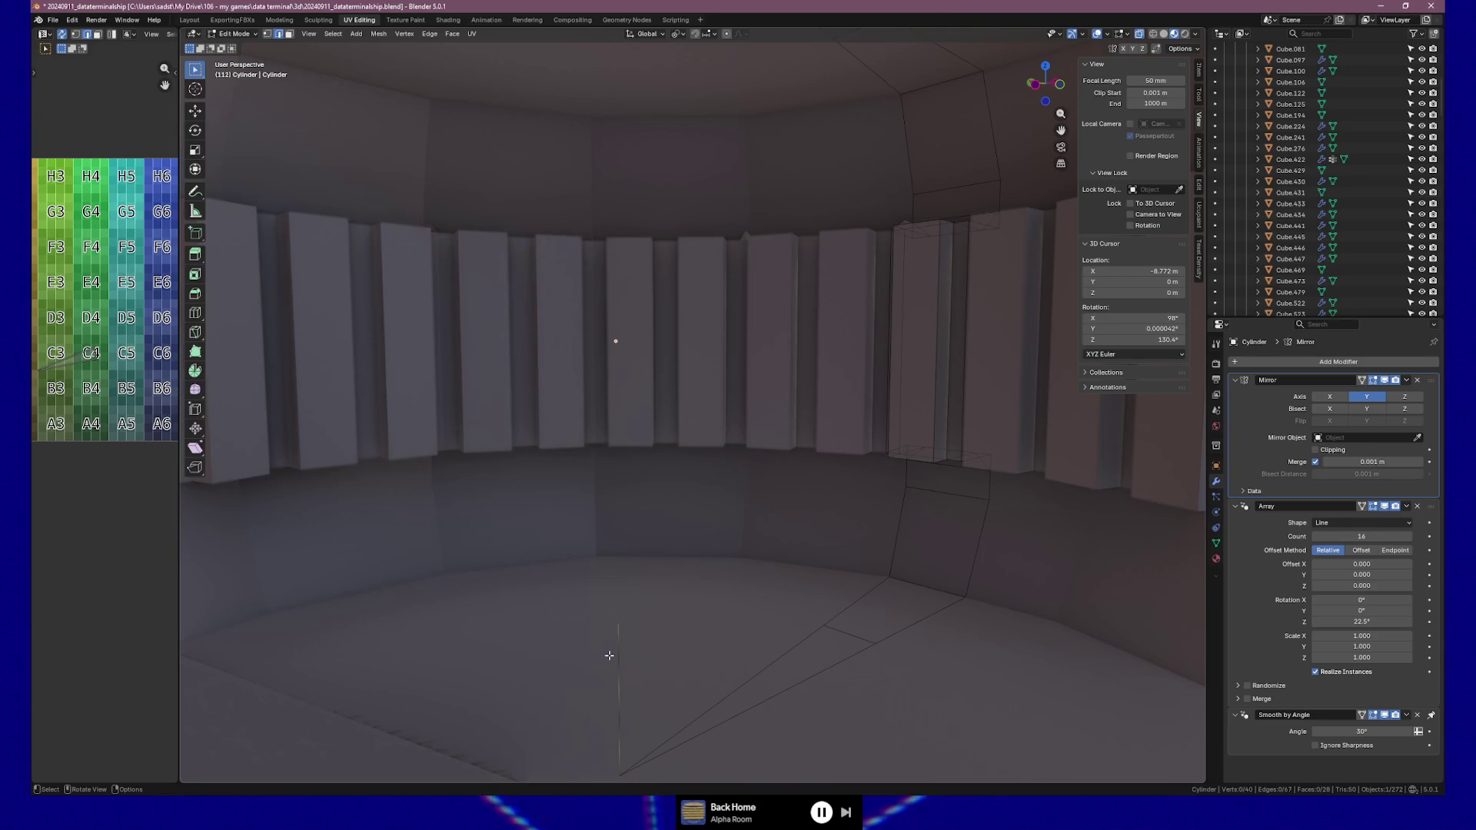
{"action": "key", "text": "x"}
{"action": "left_click", "coordinate": [616, 653]}
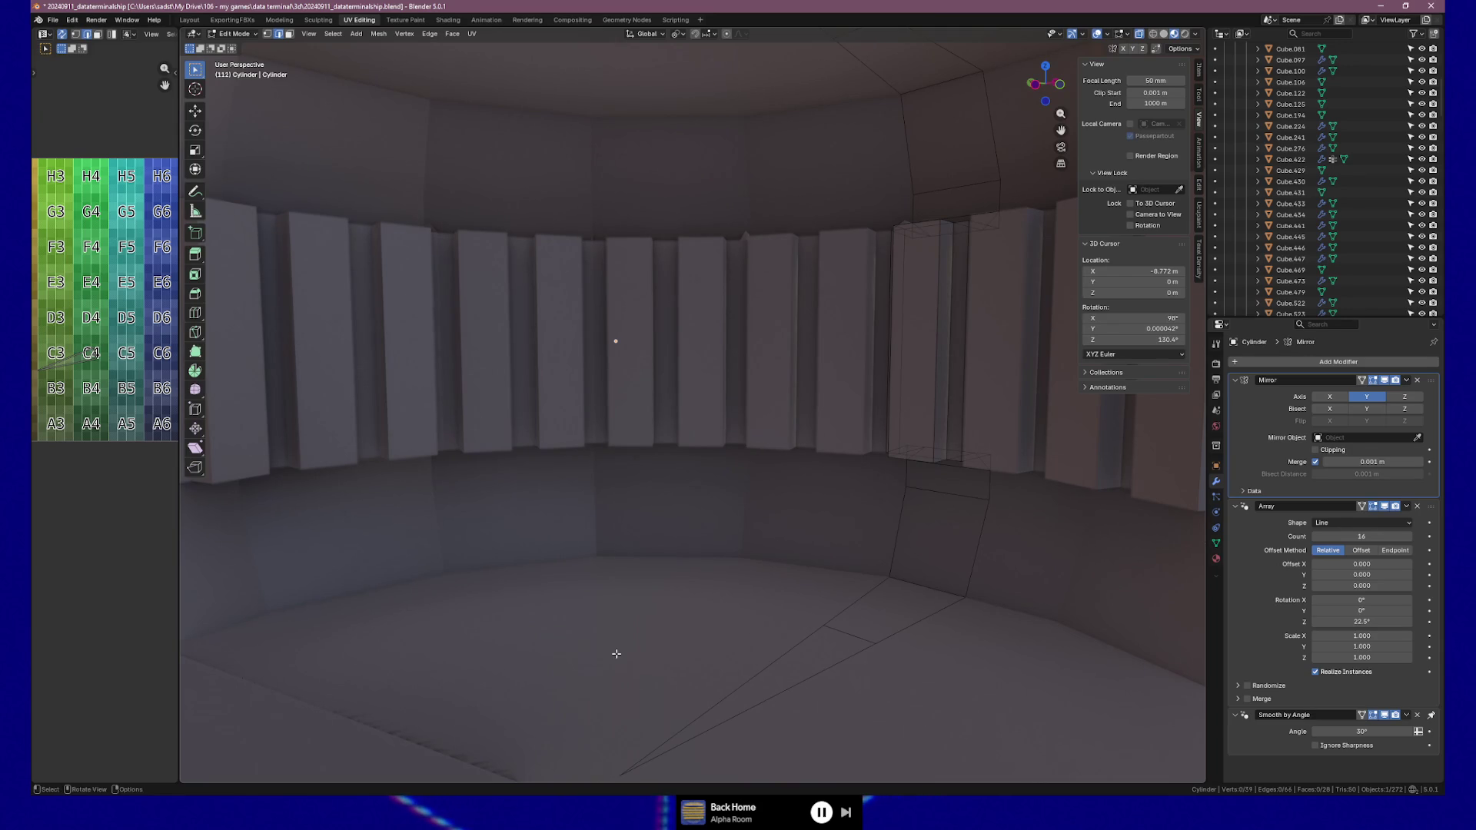
{"action": "key", "text": "KP_Decimal"}
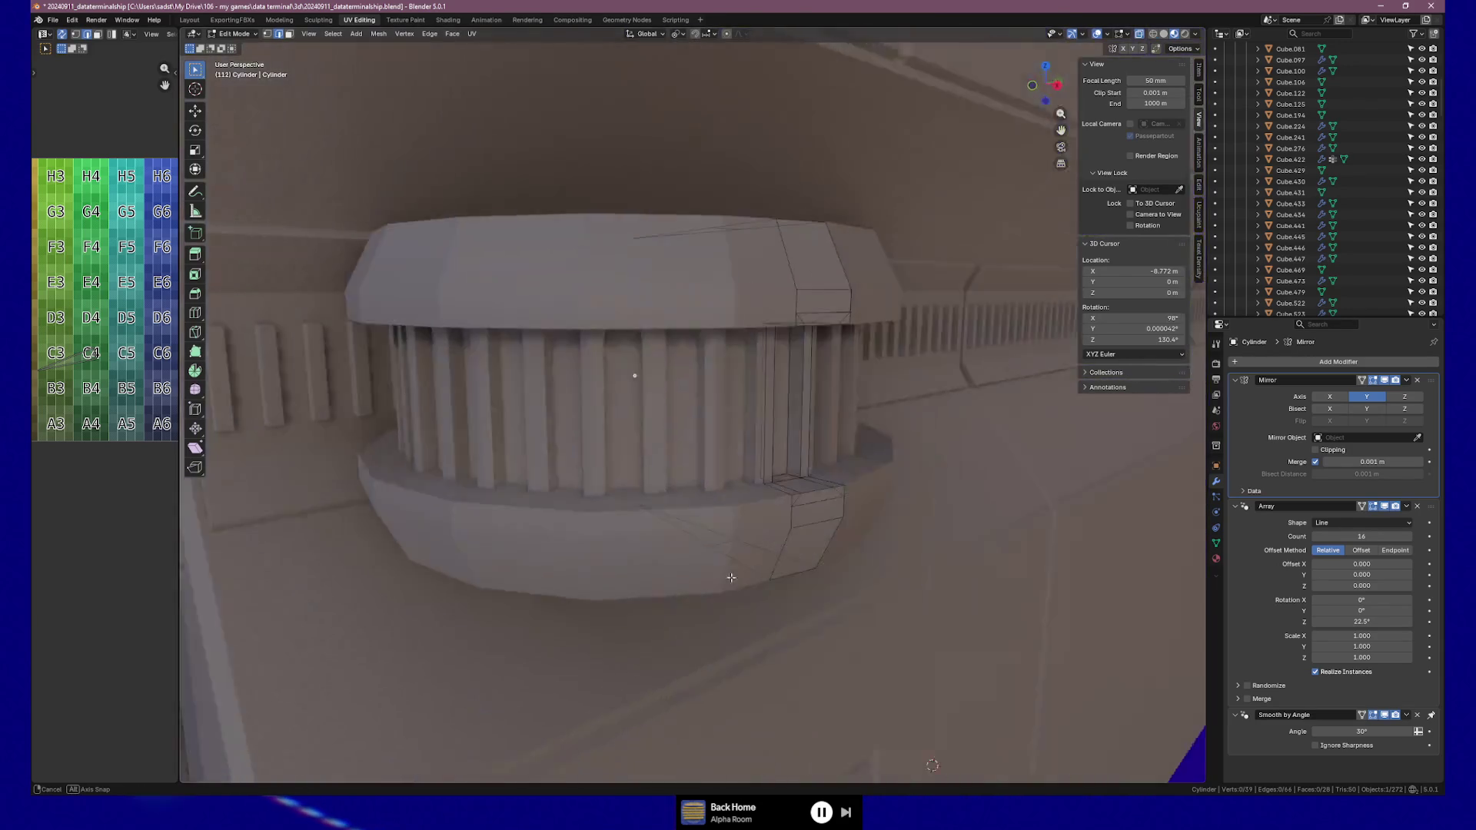
Return to Object Mode and orbit out to see the vent cylinder behind the wall
{"action": "key", "text": "Tab"}
{"action": "scroll", "coordinate": [750, 573], "scroll_direction": "down", "scroll_amount": 6}
{"action": "mouse_move", "coordinate": [771, 561]}
{"action": "middle_mouse_down"}
{"action": "mouse_move", "coordinate": [629, 551]}
{"action": "mouse_move", "coordinate": [777, 565]}
{"action": "middle_mouse_up"}
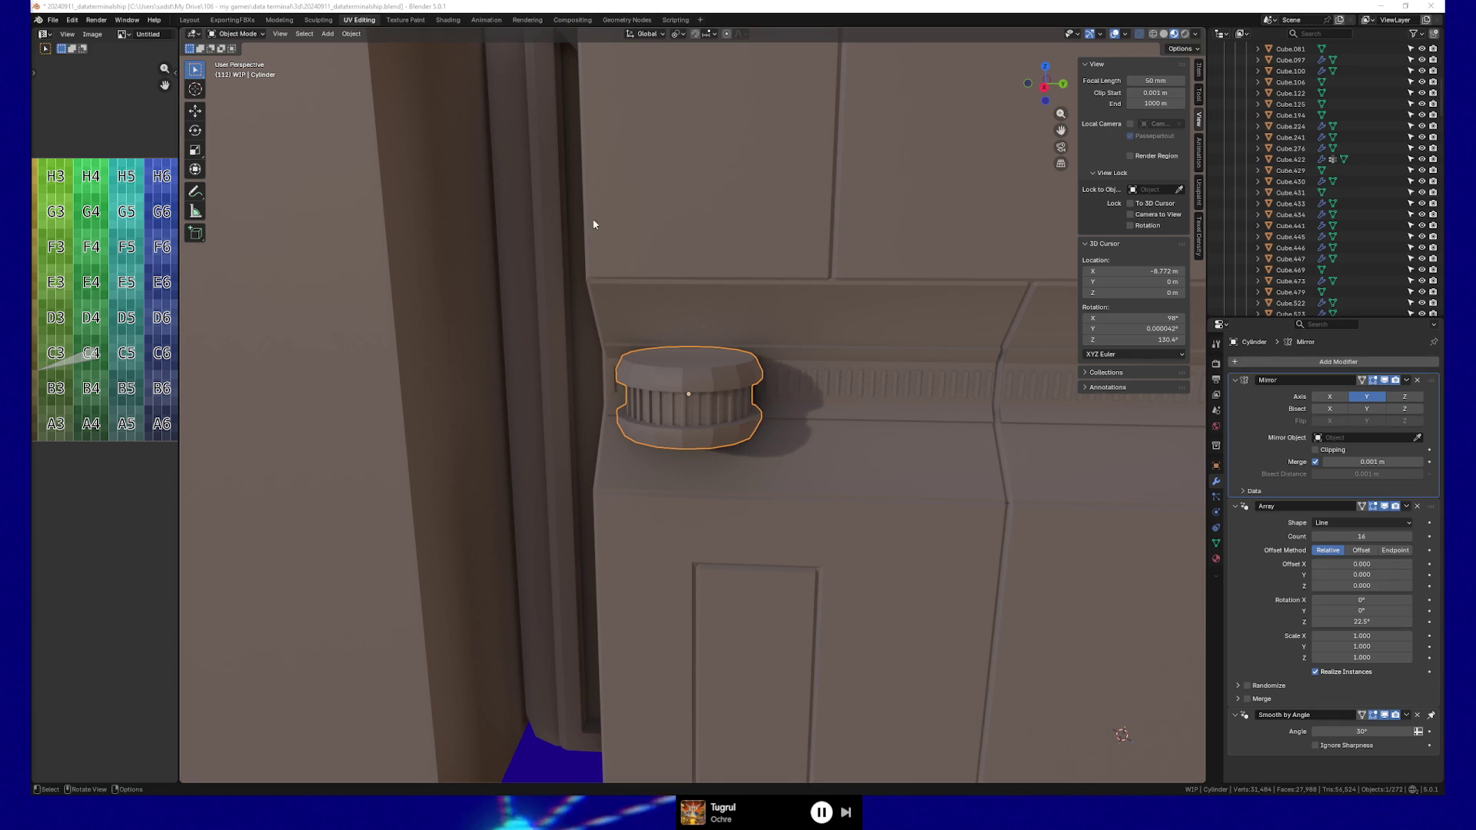
{"action": "mouse_move", "coordinate": [621, 504]}
{"action": "middle_mouse_down"}
{"action": "mouse_move", "coordinate": [695, 487]}
{"action": "mouse_move", "coordinate": [744, 415]}
{"action": "mouse_move", "coordinate": [707, 385]}
{"action": "mouse_move", "coordinate": [705, 425]}
{"action": "mouse_move", "coordinate": [785, 390]}
{"action": "mouse_move", "coordinate": [788, 409]}
{"action": "middle_mouse_up"}
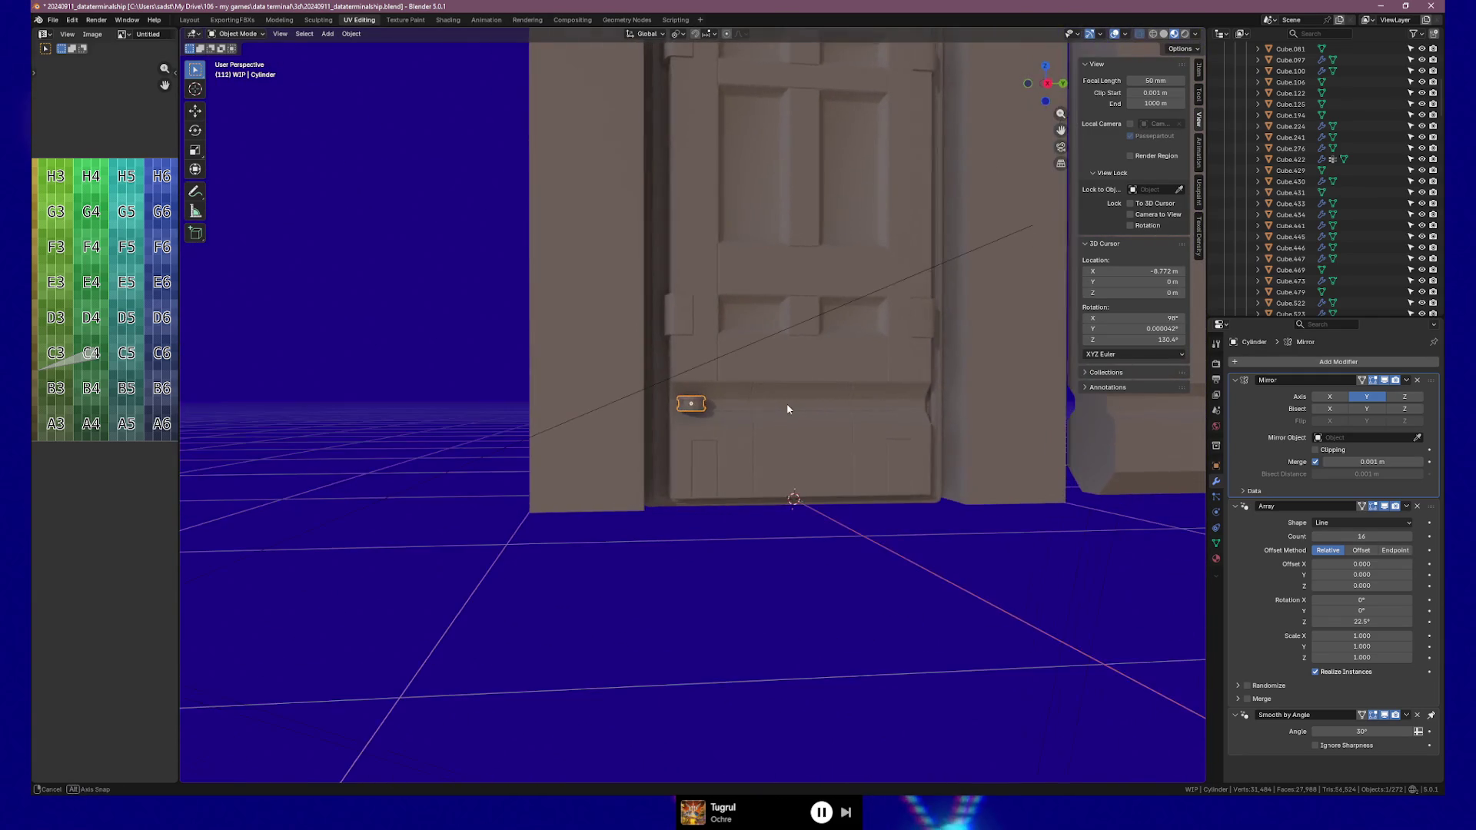
{"action": "key", "text": "Tab"}
{"action": "key", "text": "Tab"}
{"action": "left_click", "coordinate": [1002, 469]}
{"action": "scroll", "coordinate": [1053, 501], "scroll_direction": "down", "scroll_amount": 4}
{"action": "mouse_move", "coordinate": [1054, 501]}
{"action": "middle_mouse_down"}
{"action": "mouse_move", "coordinate": [1014, 481]}
{"action": "mouse_move", "coordinate": [1031, 495]}
{"action": "mouse_move", "coordinate": [1005, 497]}
{"action": "middle_mouse_up"}
{"action": "scroll", "coordinate": [702, 381], "scroll_direction": "up", "scroll_amount": 3}
{"action": "scroll", "coordinate": [702, 382], "scroll_direction": "up", "scroll_amount": 2}
{"action": "mouse_move", "coordinate": [701, 394]}
{"action": "middle_mouse_down"}
{"action": "mouse_move", "coordinate": [731, 402]}
{"action": "mouse_move", "coordinate": [685, 402]}
{"action": "mouse_move", "coordinate": [677, 436]}
{"action": "mouse_move", "coordinate": [695, 391]}
{"action": "middle_mouse_up"}
{"action": "left_click", "coordinate": [697, 389]}
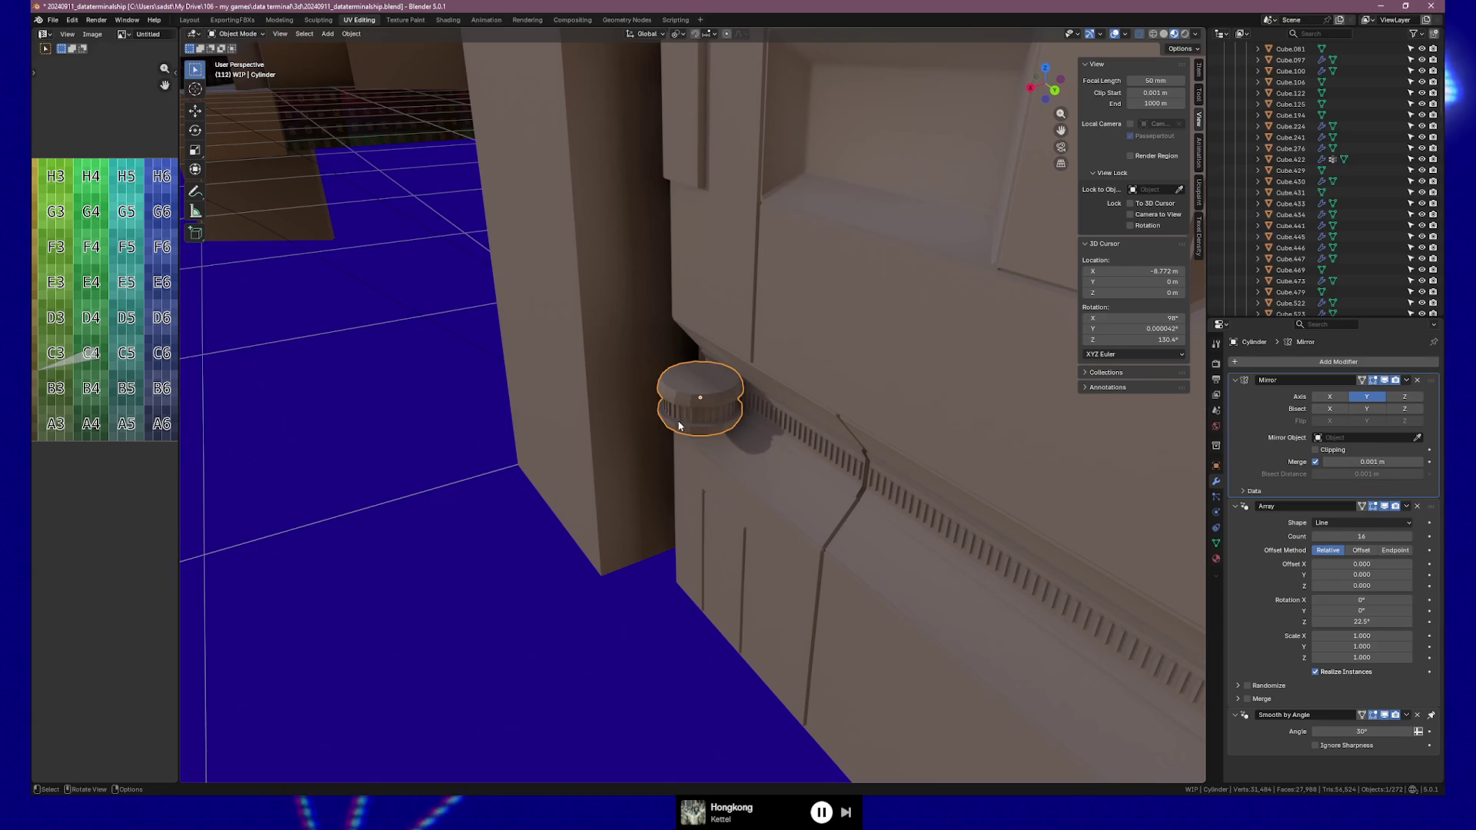
{"action": "middle_click_drag", "start_coordinate": [693, 415], "coordinate": [703, 415]}
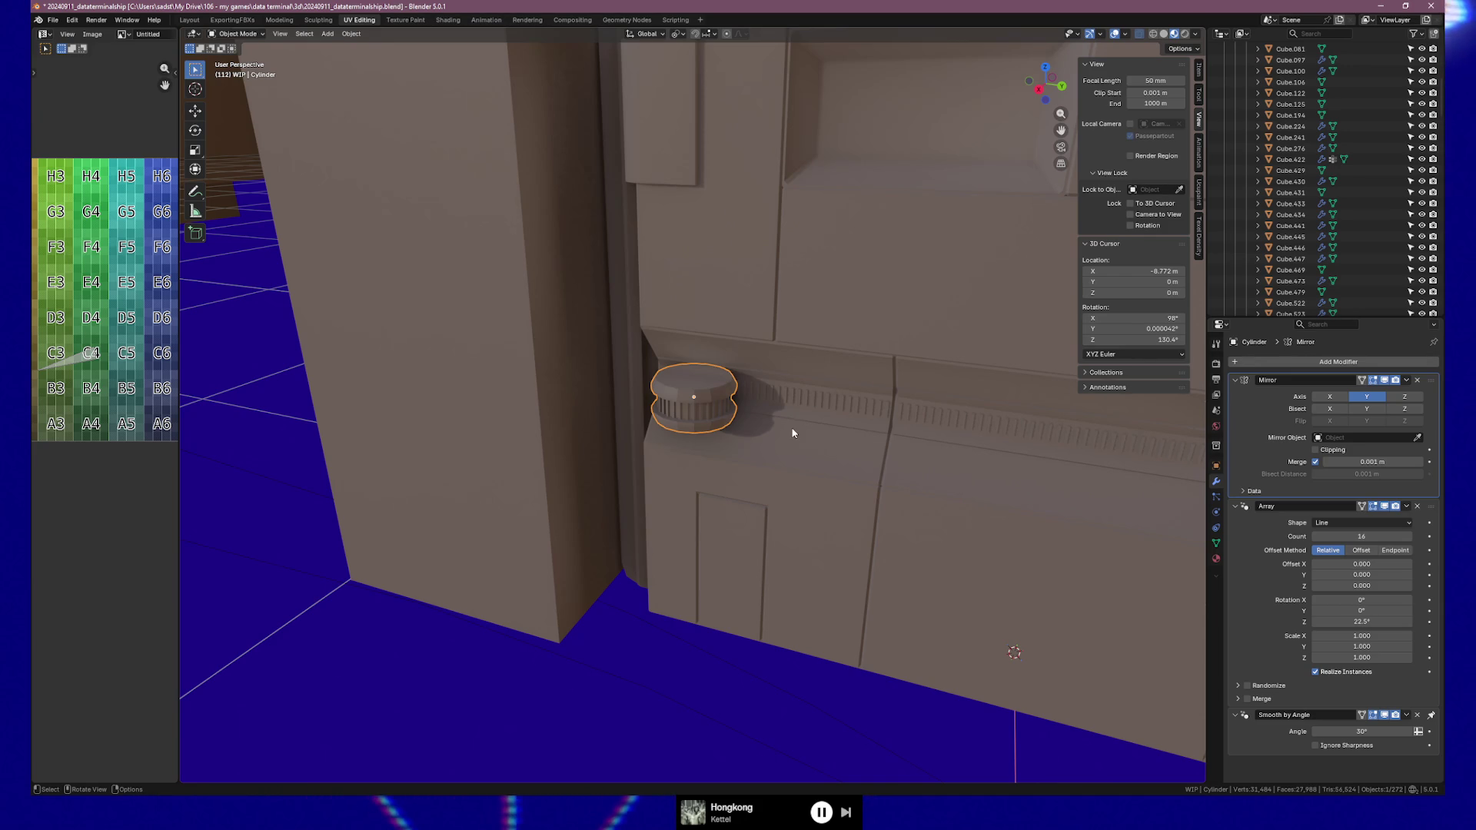
{"action": "mouse_move", "coordinate": [777, 438]}
{"action": "middle_mouse_down"}
{"action": "mouse_move", "coordinate": [736, 422]}
{"action": "mouse_move", "coordinate": [717, 450]}
{"action": "mouse_move", "coordinate": [791, 435]}
{"action": "mouse_move", "coordinate": [735, 401]}
{"action": "mouse_move", "coordinate": [737, 419]}
{"action": "middle_mouse_up"}
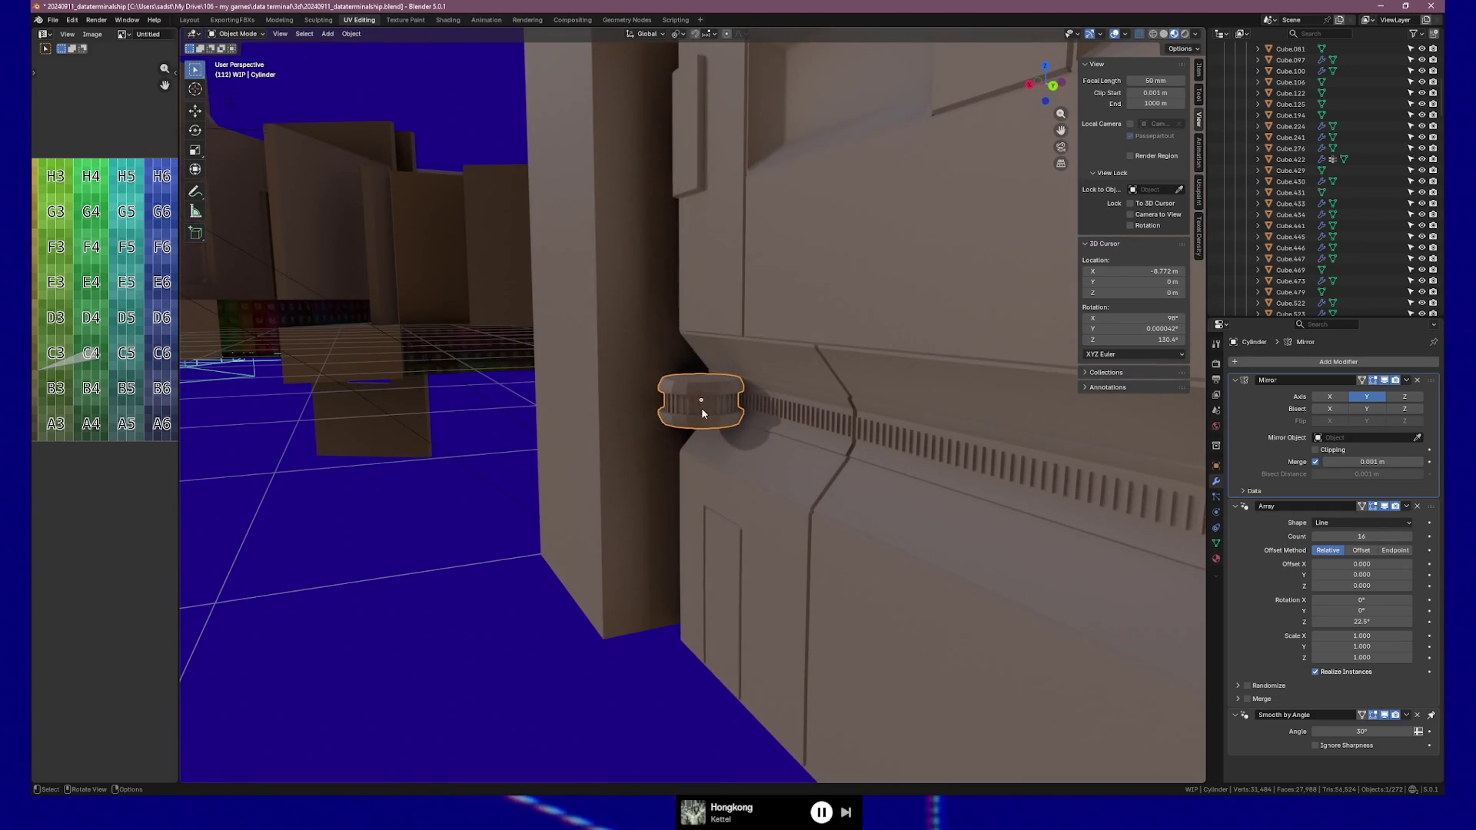
Snap the 3D cursor to the centre of the vent
{"action": "key", "text": "shift+a"}
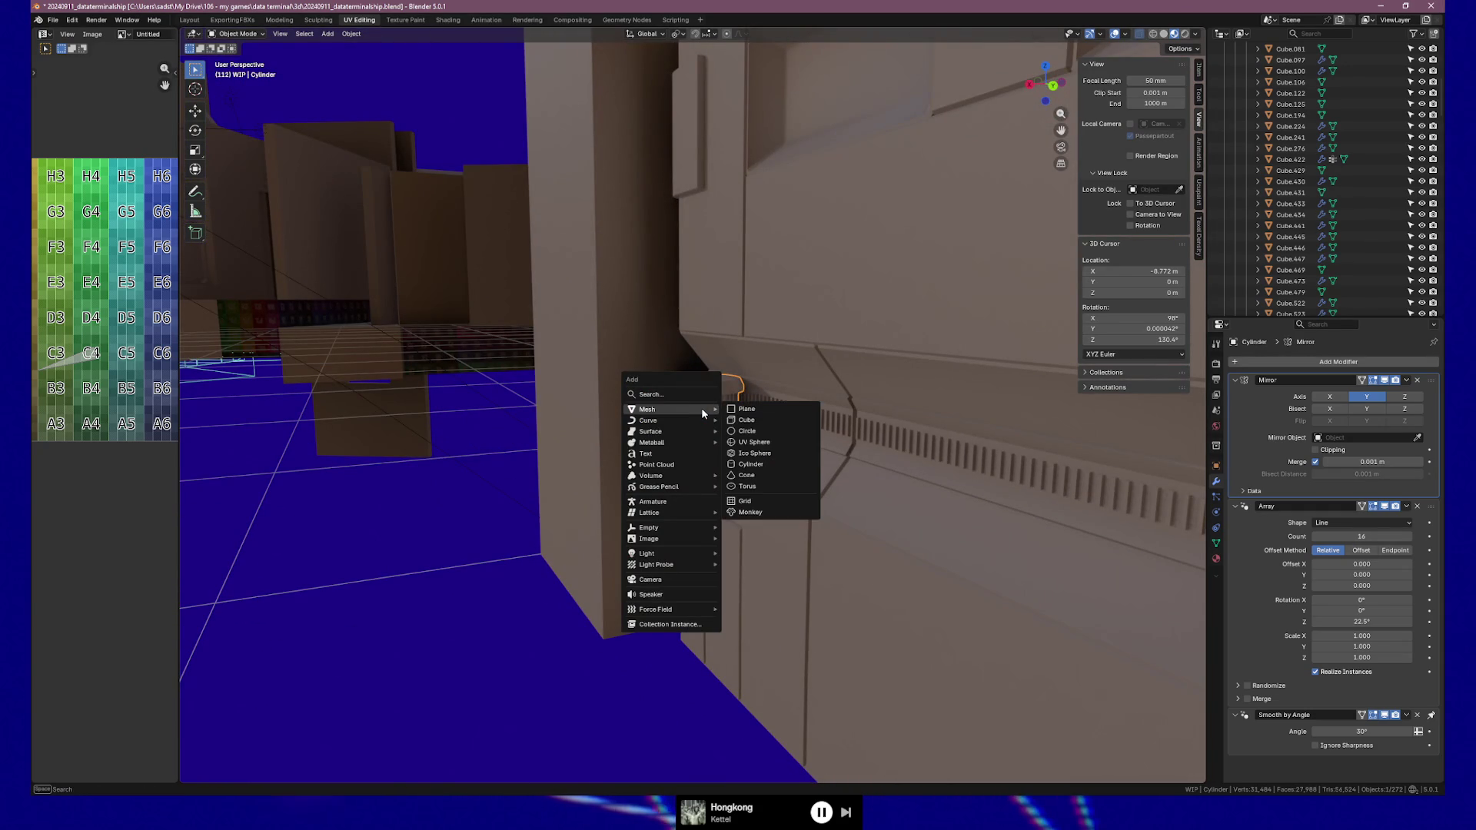
{"action": "key", "text": "Escape"}
{"action": "key", "text": "shift+s"}
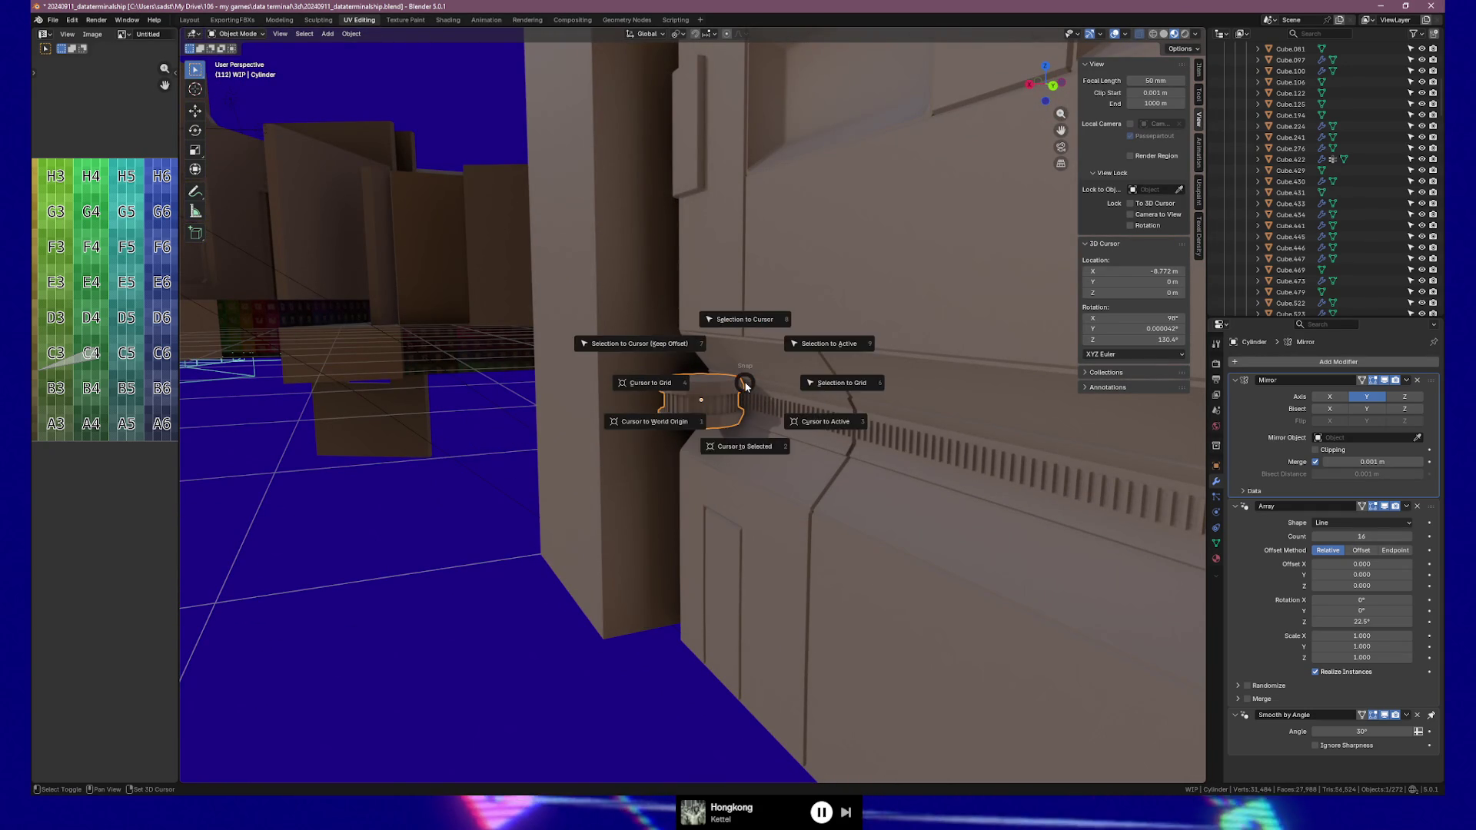
{"action": "left_click", "coordinate": [742, 443]}
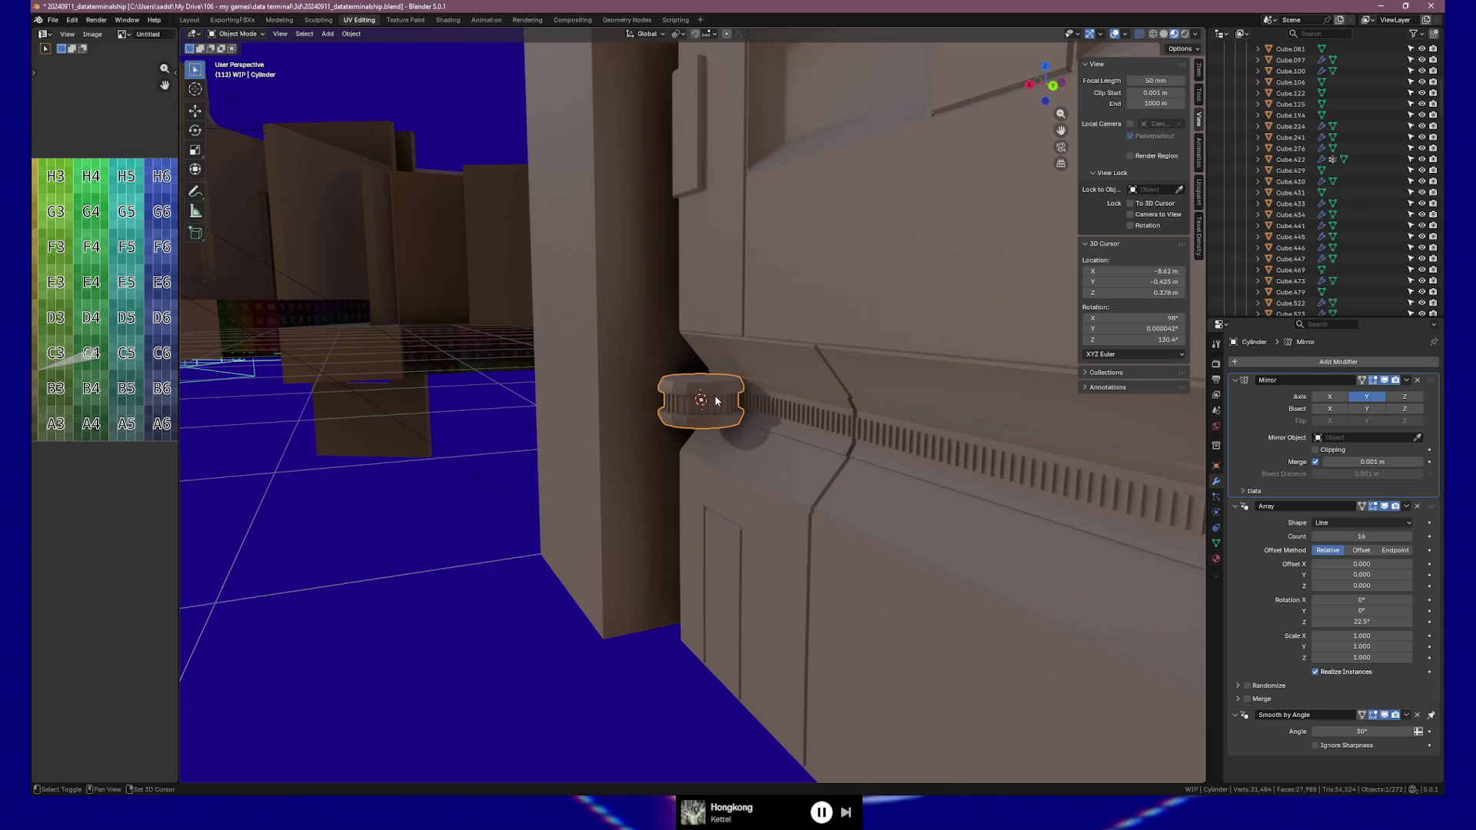
Add a cylinder at the cursor with 0.02 m radius, greater depth and Triangle Fan caps
{"action": "key", "text": "shift+a"}
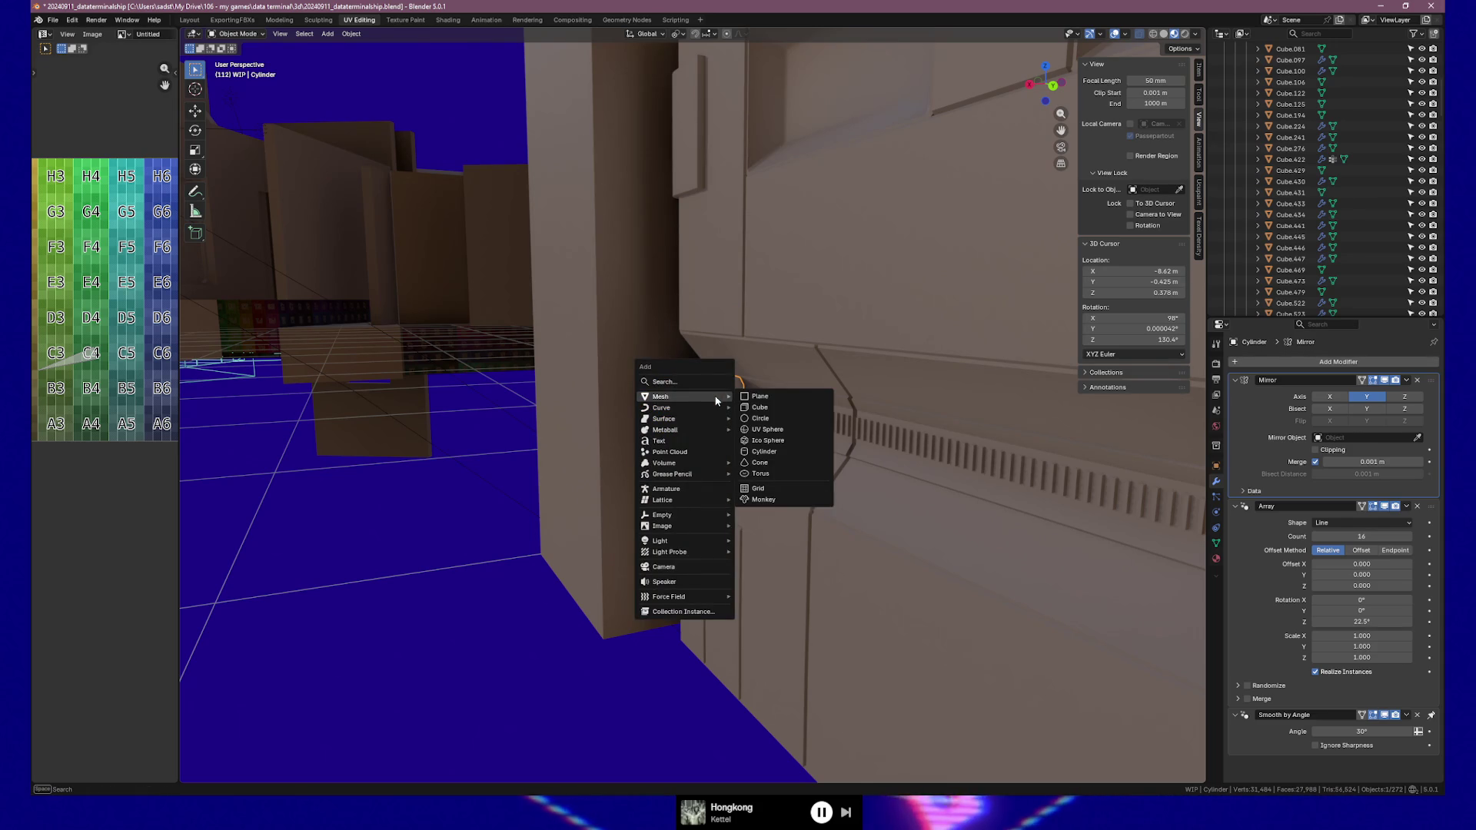
{"action": "mouse_move", "coordinate": [709, 395]}
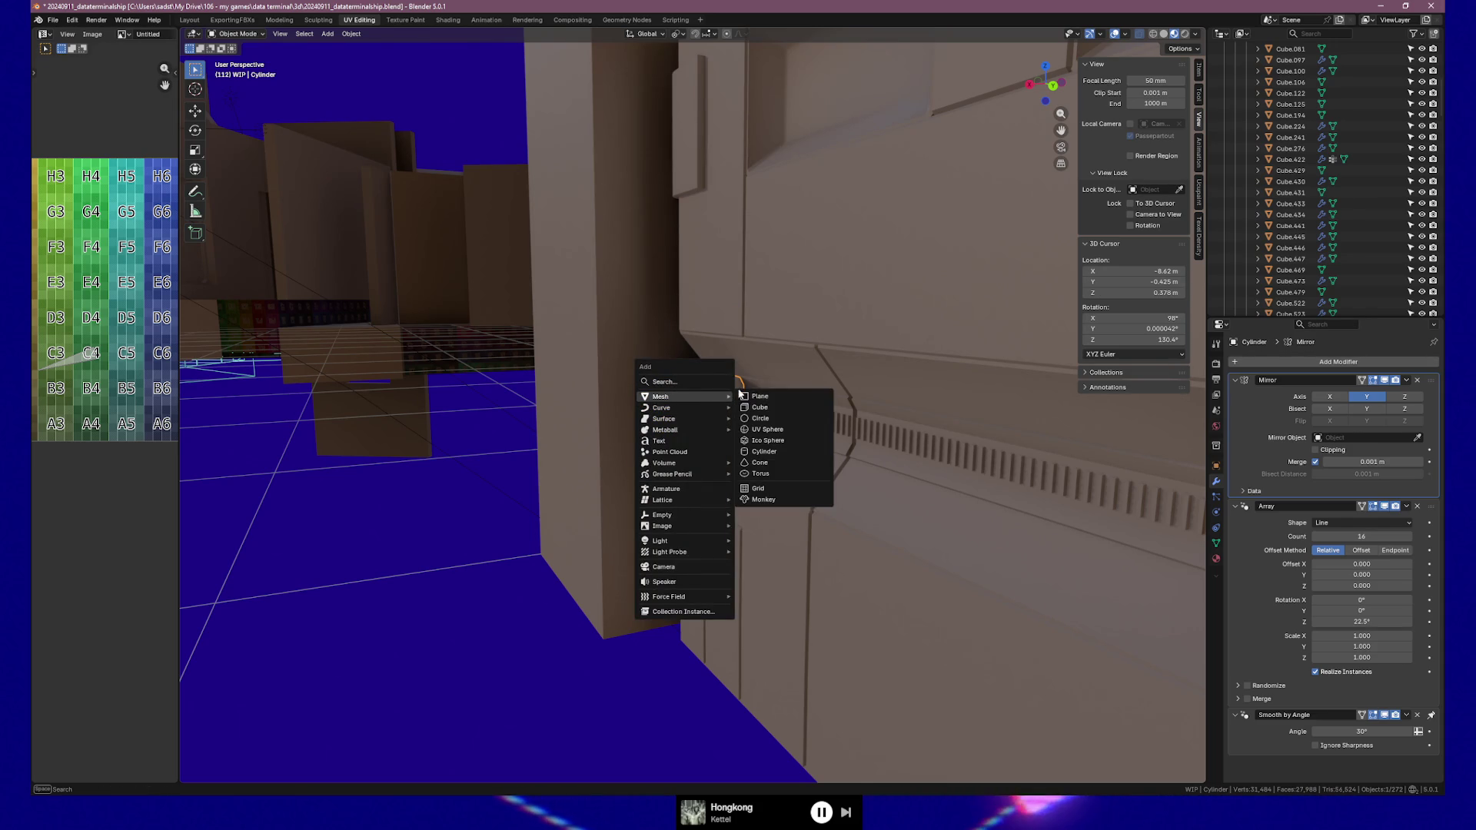
{"action": "left_click", "coordinate": [773, 454]}
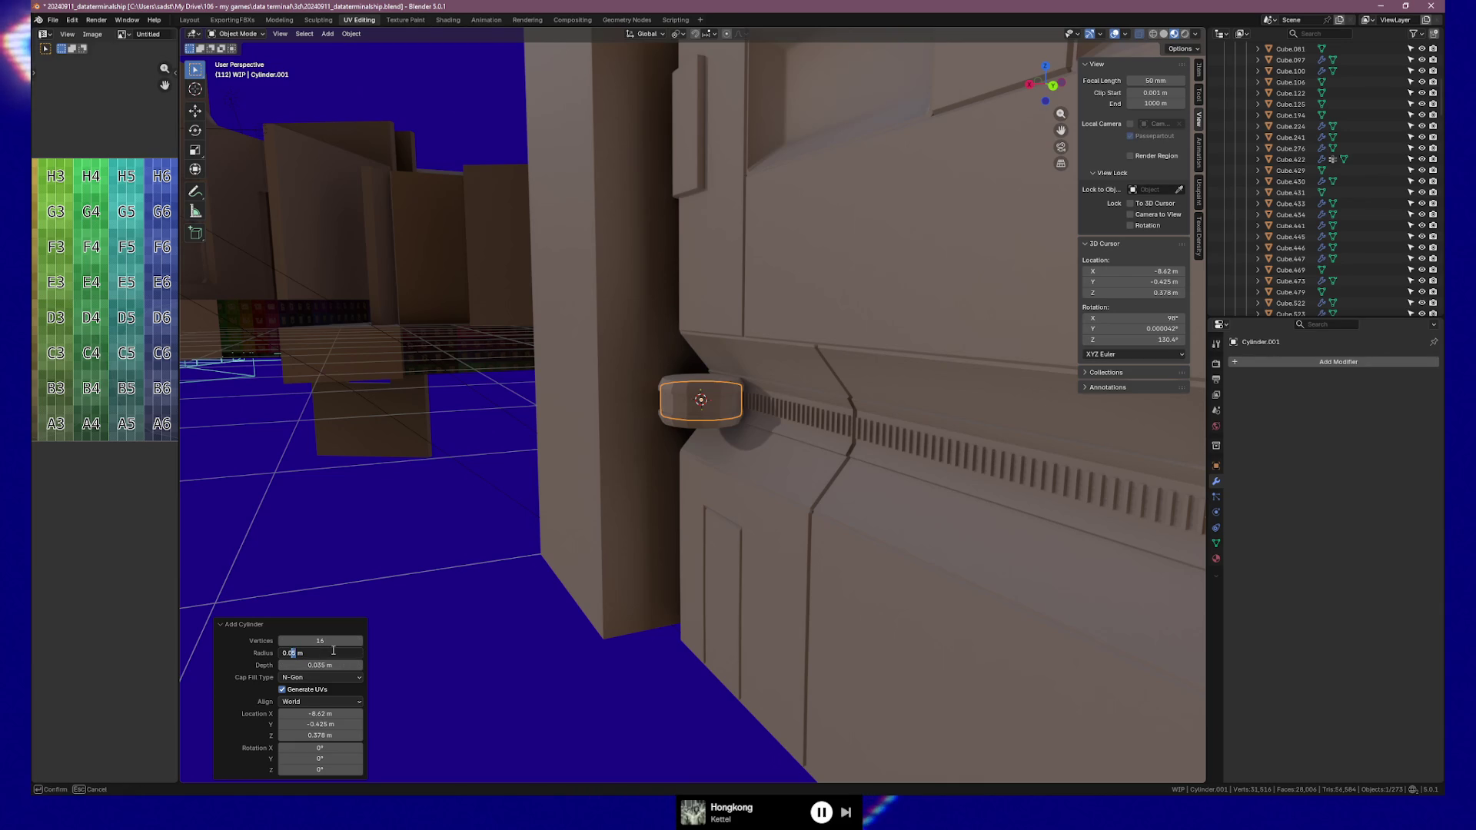
{"action": "type", "text": "2"}
{"action": "key", "text": "Return"}
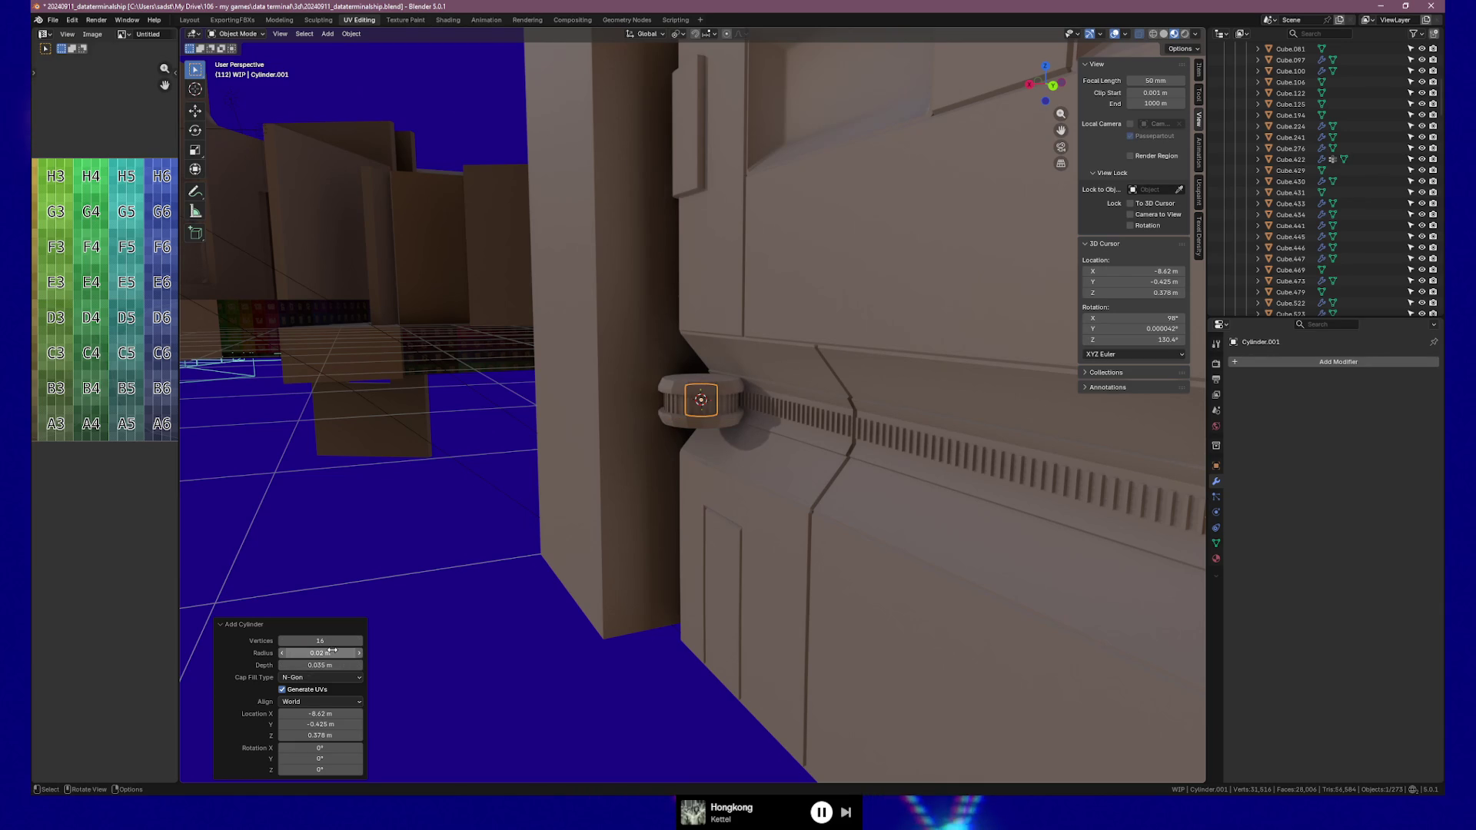
{"action": "left_click_drag", "start_coordinate": [332, 665], "coordinate": [363, 666]}
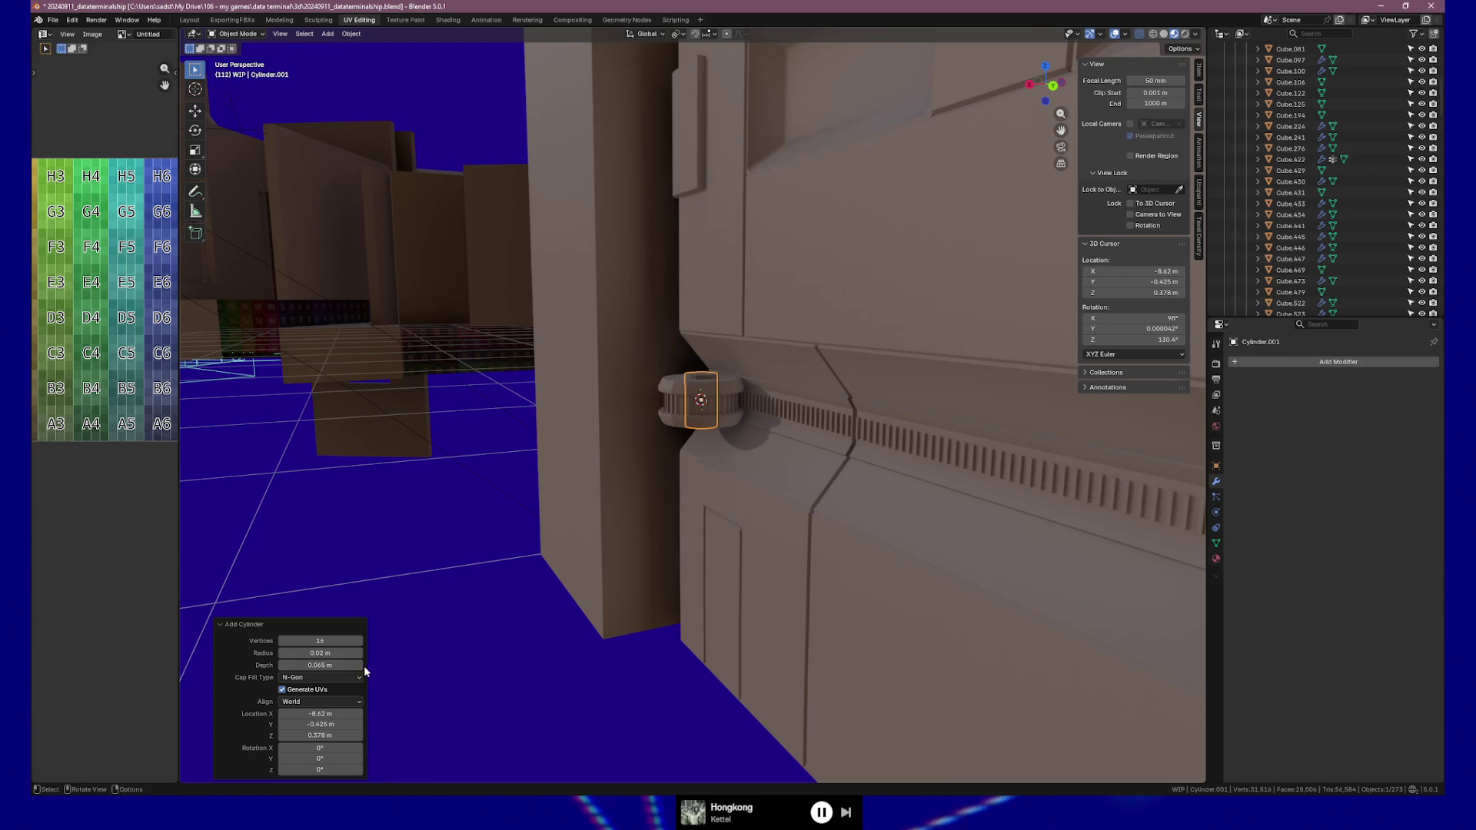
{"action": "left_click", "coordinate": [327, 677]}
{"action": "left_click", "coordinate": [323, 715]}
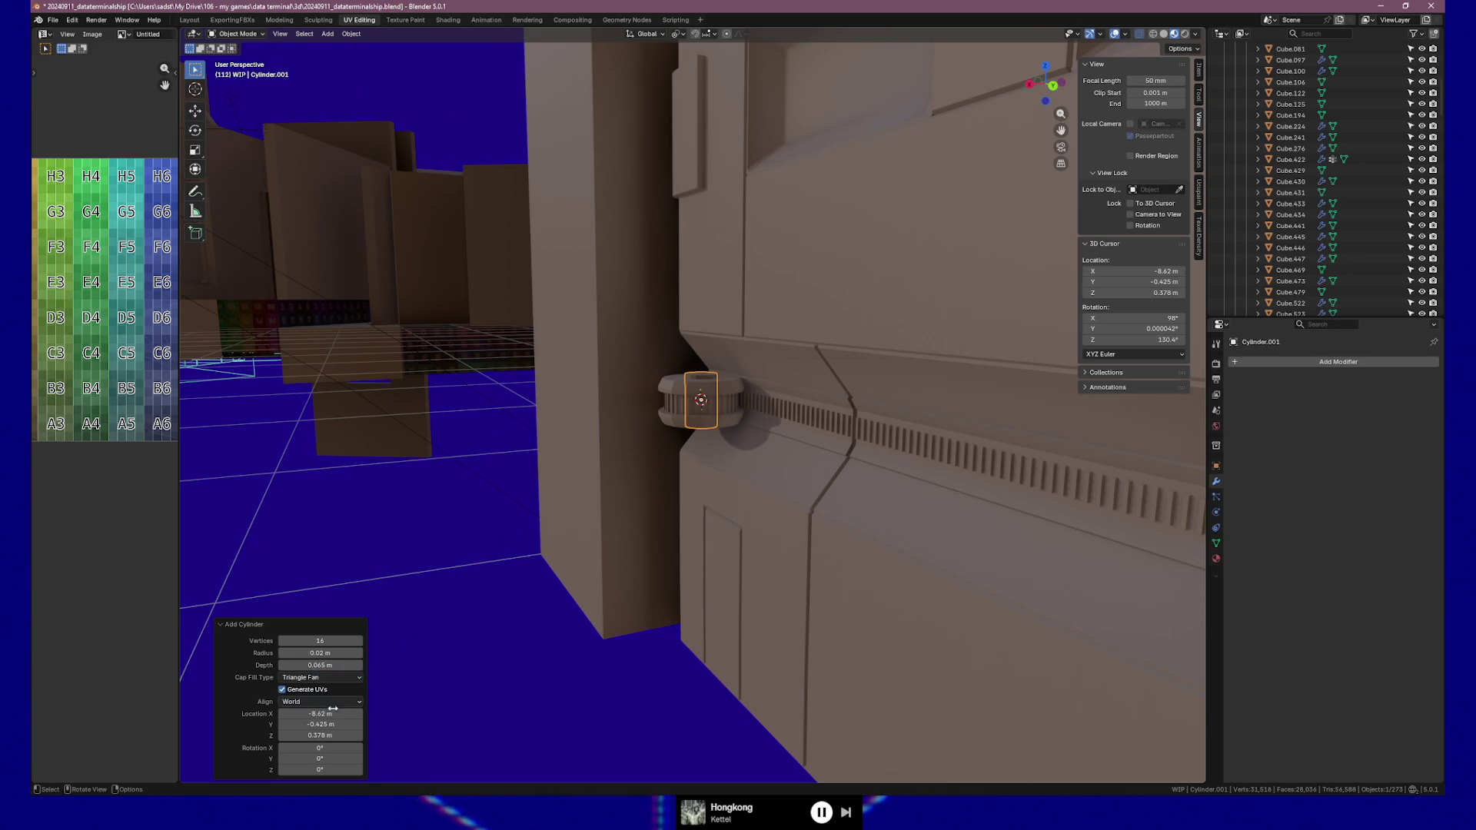
{"action": "scroll", "coordinate": [763, 399], "scroll_direction": "up", "scroll_amount": 8}
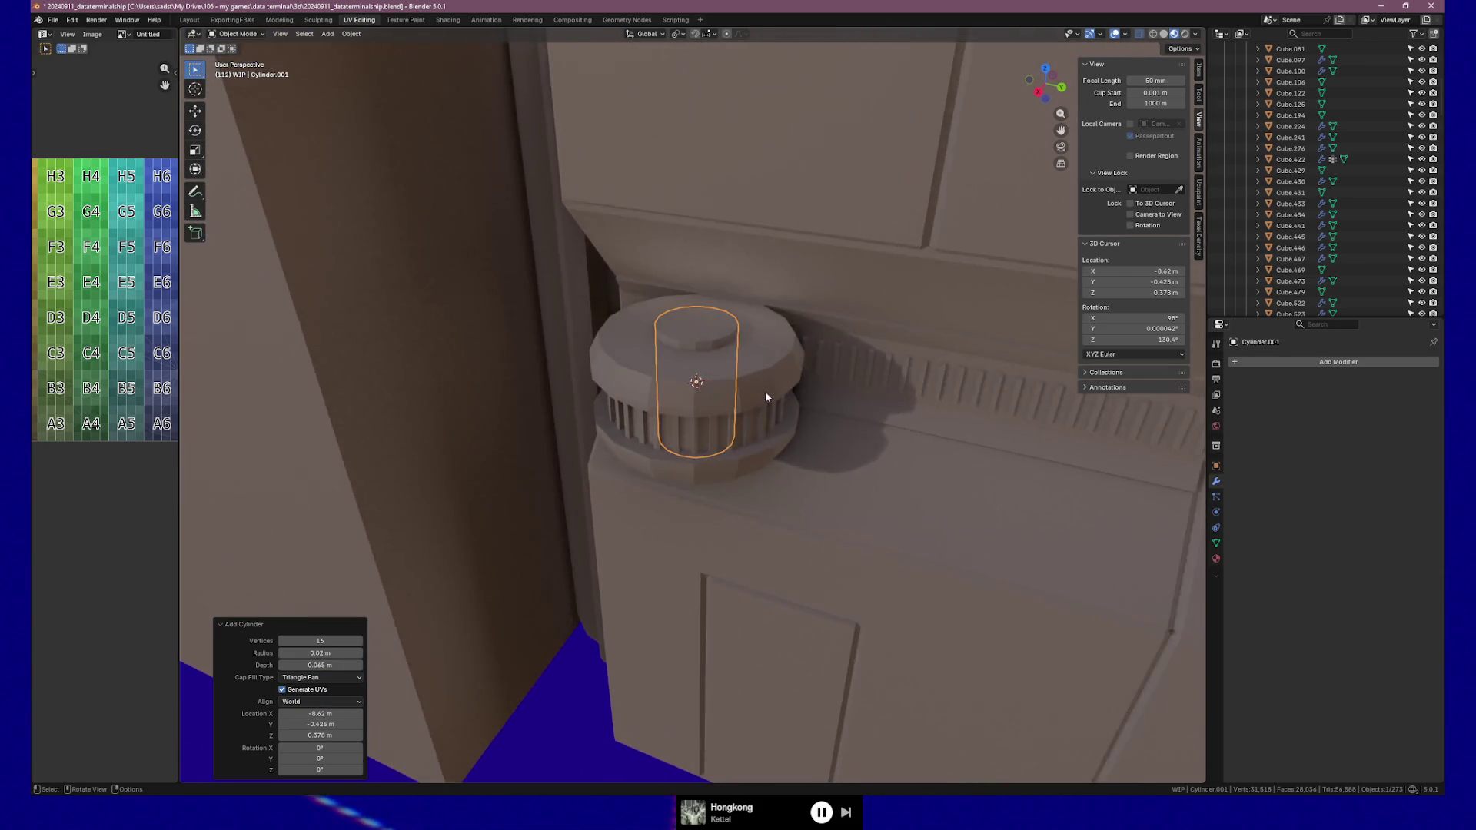
{"action": "middle_click_drag", "start_coordinate": [763, 401], "coordinate": [768, 385]}
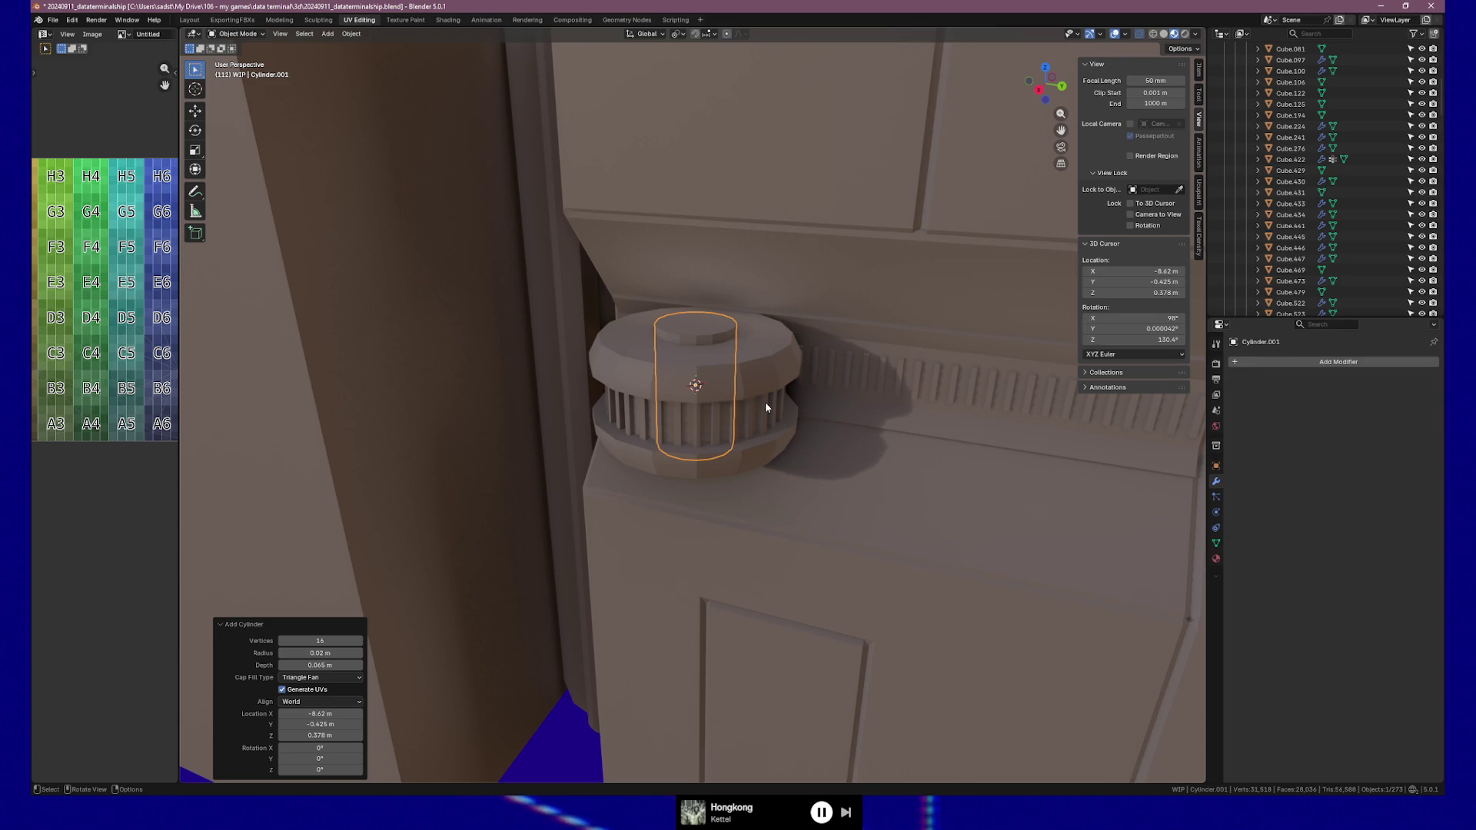
{"action": "mouse_move", "coordinate": [765, 402]}
{"action": "middle_mouse_down"}
{"action": "mouse_move", "coordinate": [751, 394]}
{"action": "mouse_move", "coordinate": [828, 377]}
{"action": "middle_mouse_up"}
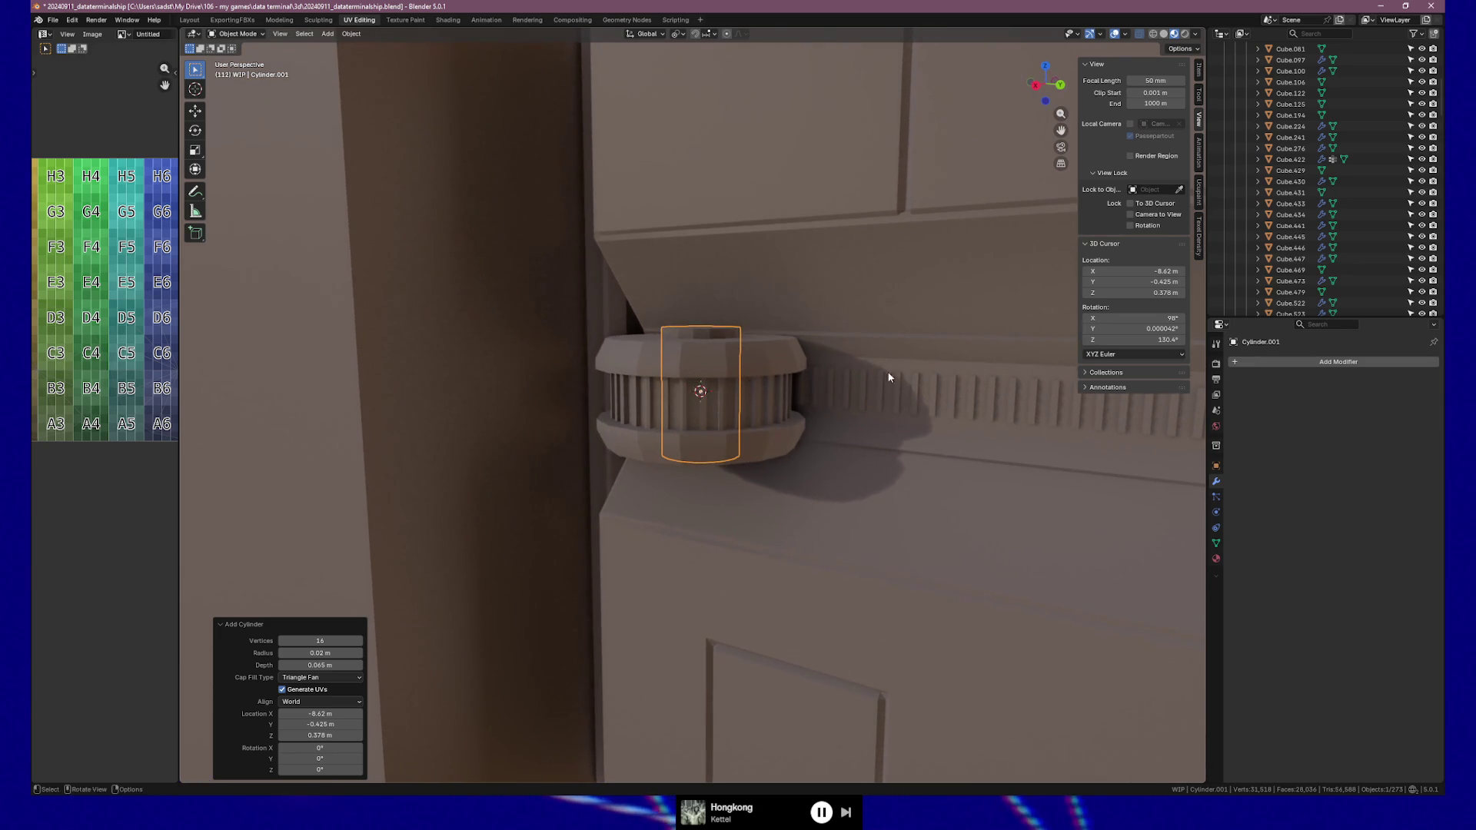
{"action": "left_click", "coordinate": [1241, 361]}
Add a Mirror modifier to the new cylinder, mirroring along Z instead of X
{"action": "type", "text": "mirror"}
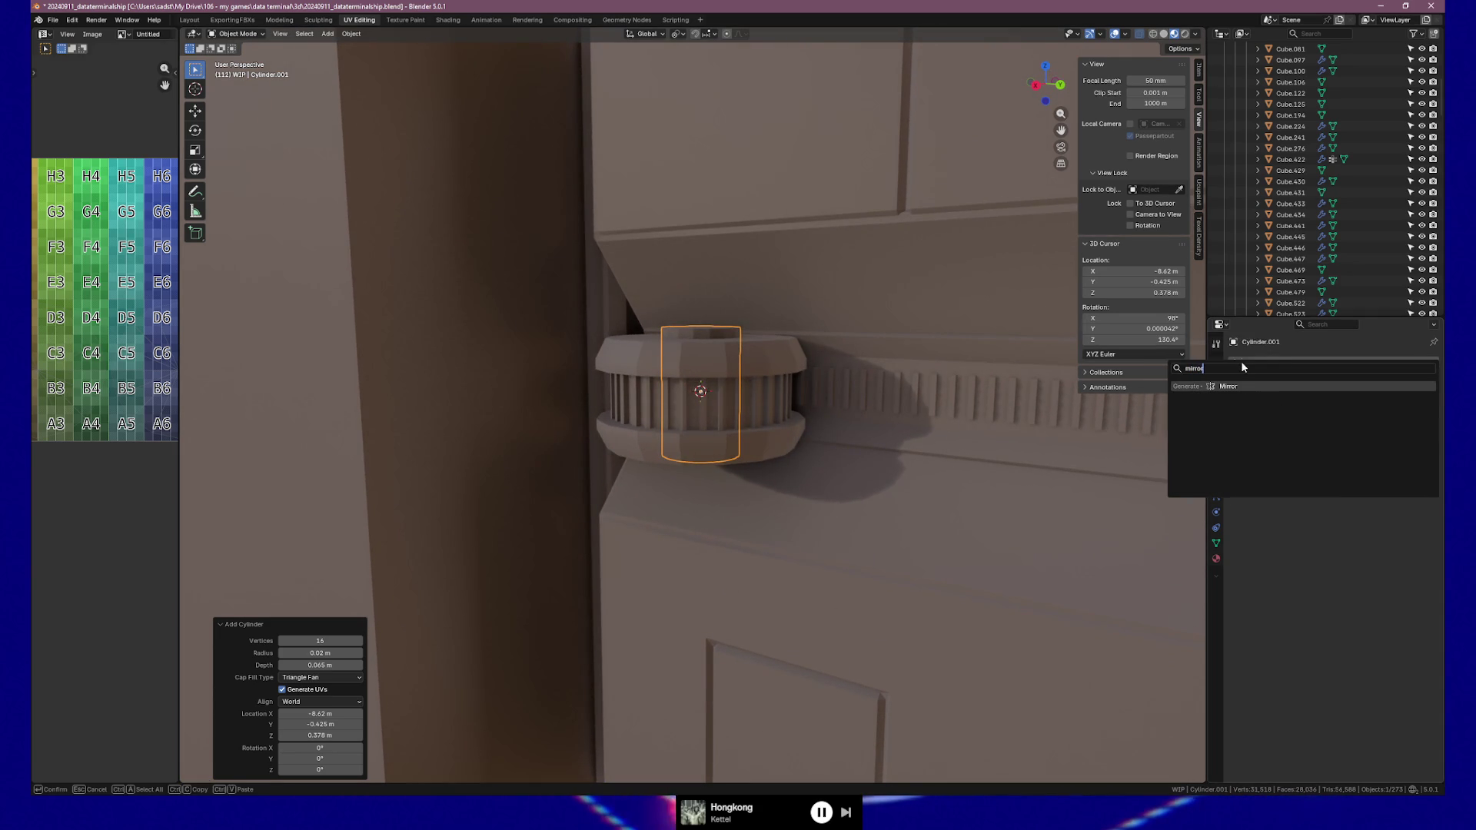
{"action": "key", "text": "Return"}
{"action": "left_click", "coordinate": [1406, 398]}
{"action": "left_click", "coordinate": [1329, 396]}
Raise the cylinder's geometry along Z above the vent and check it from front, side and back
{"action": "key", "text": "Tab"}
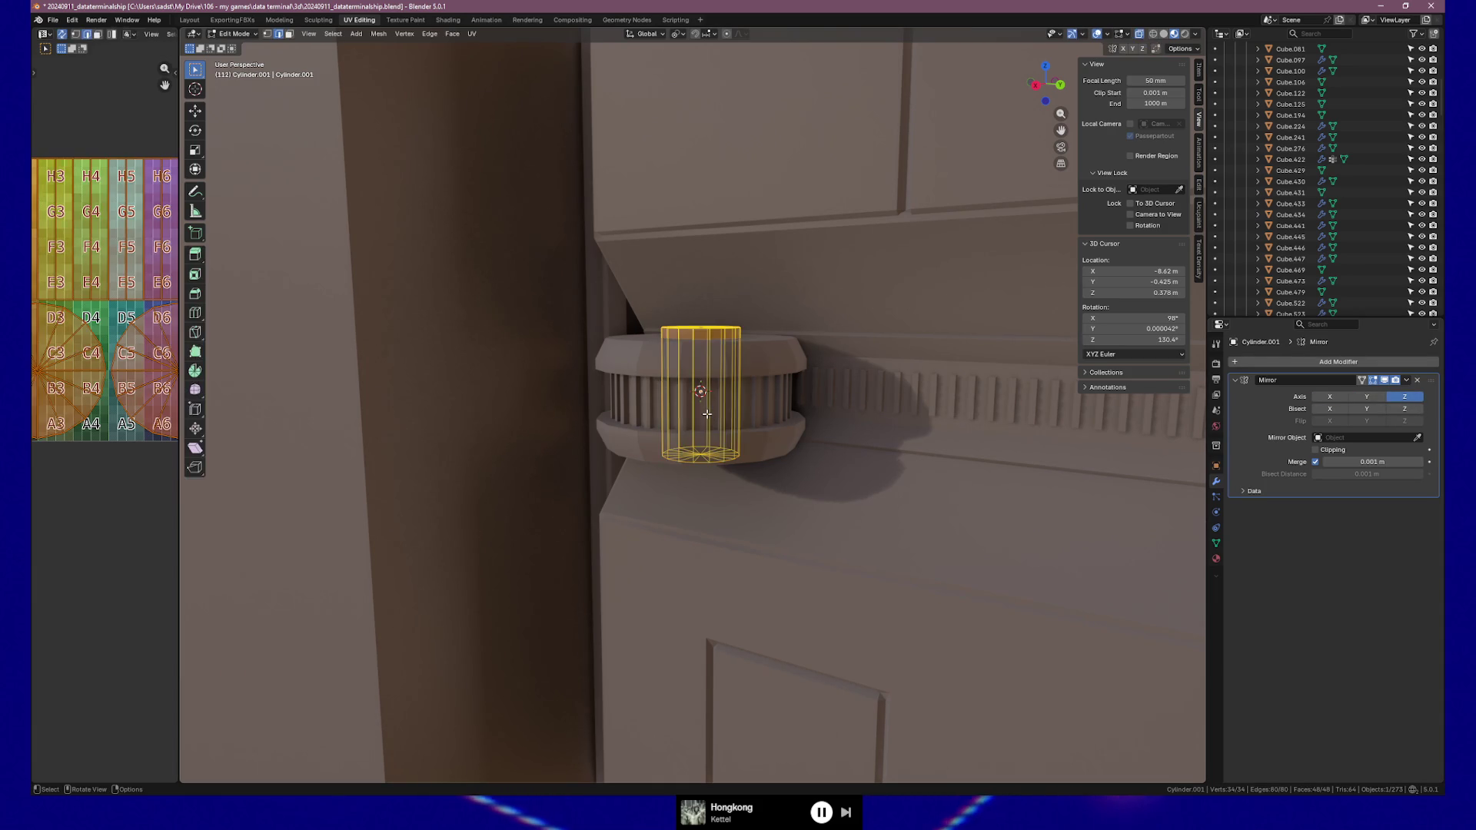
{"action": "key", "text": "g"}
{"action": "key", "text": "z"}
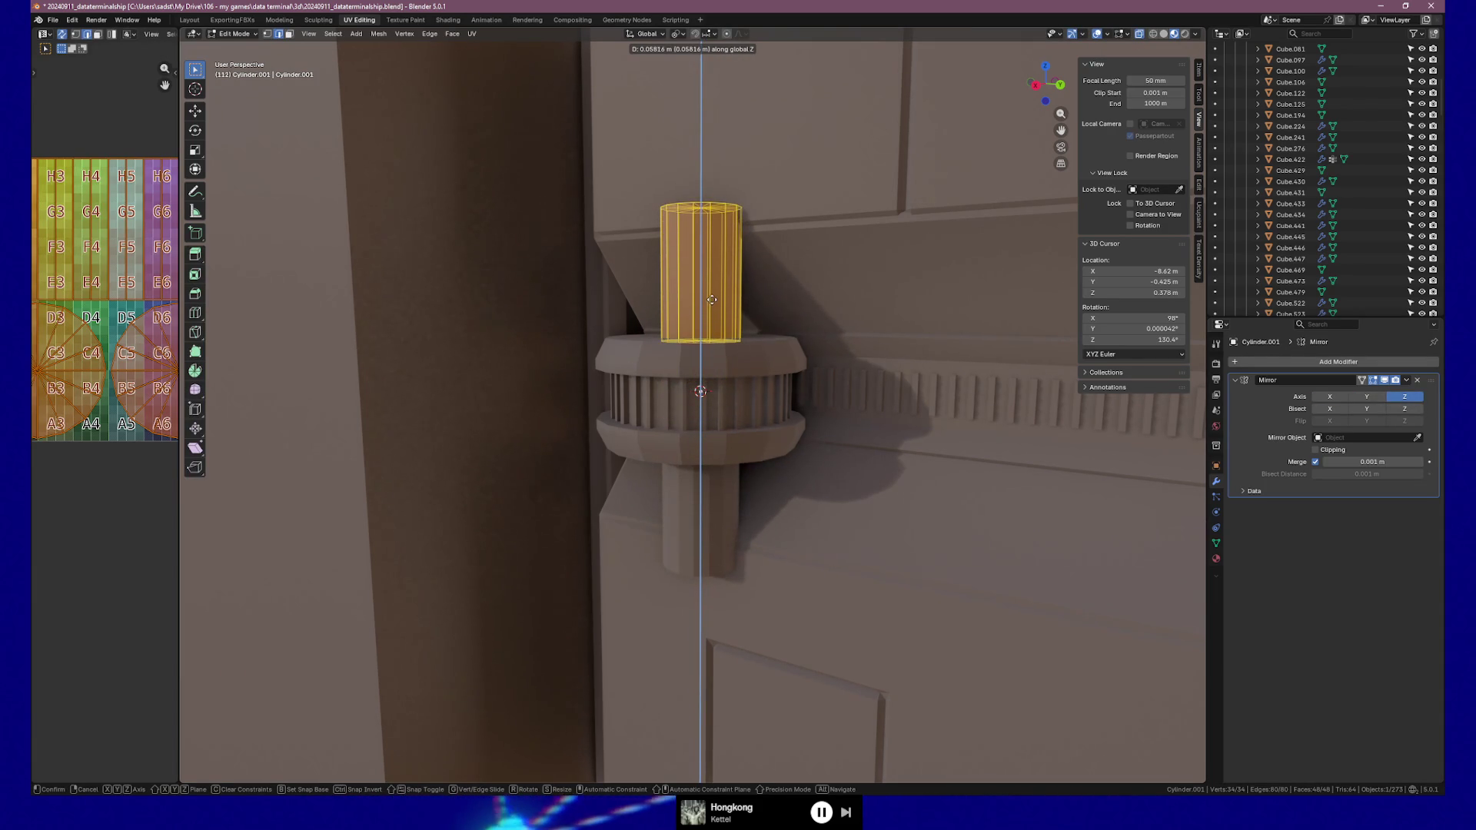
{"action": "left_click", "coordinate": [770, 308]}
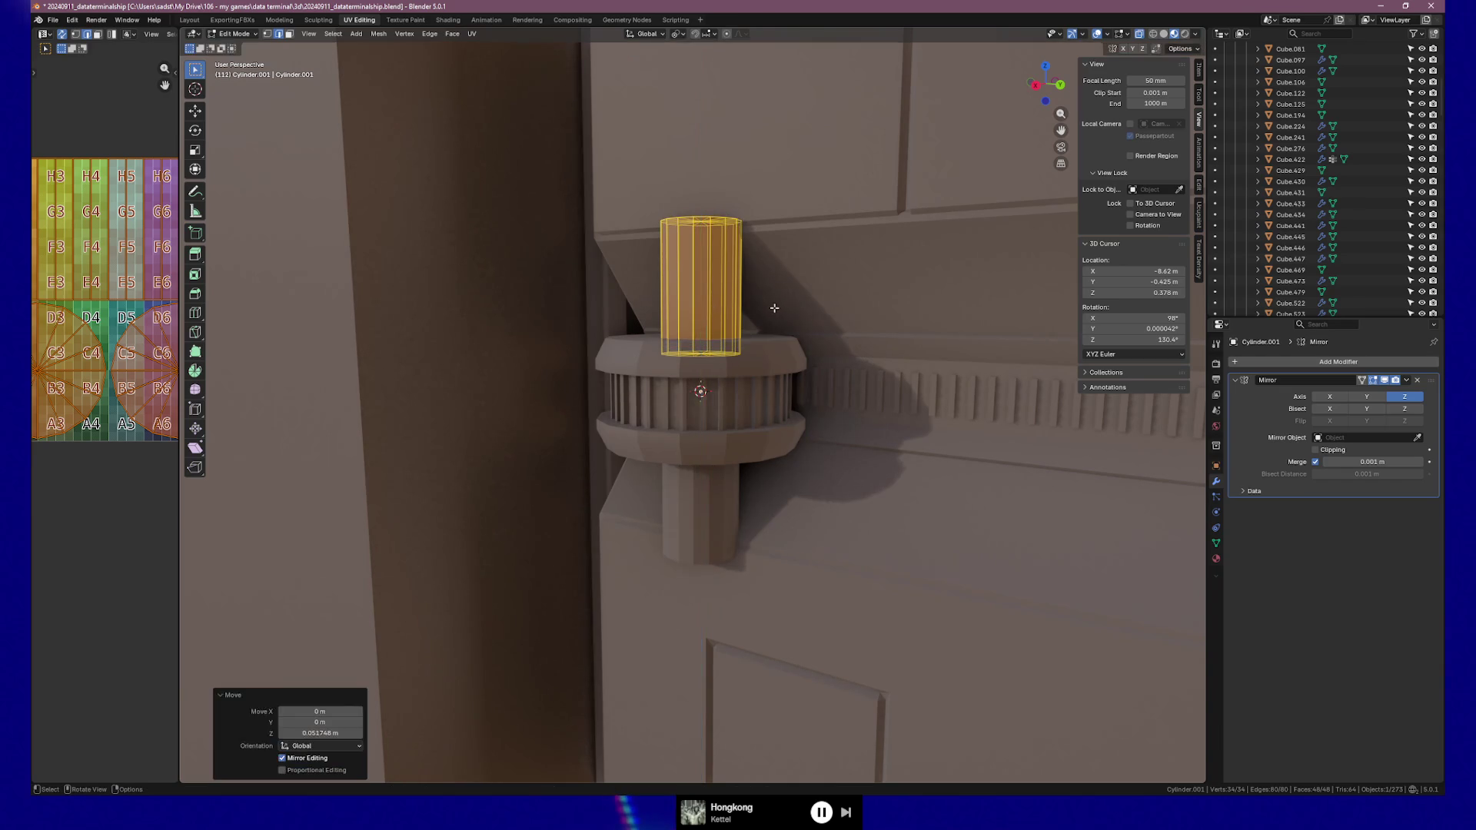
{"action": "key", "text": "KP_1"}
{"action": "key", "text": "KP_3"}
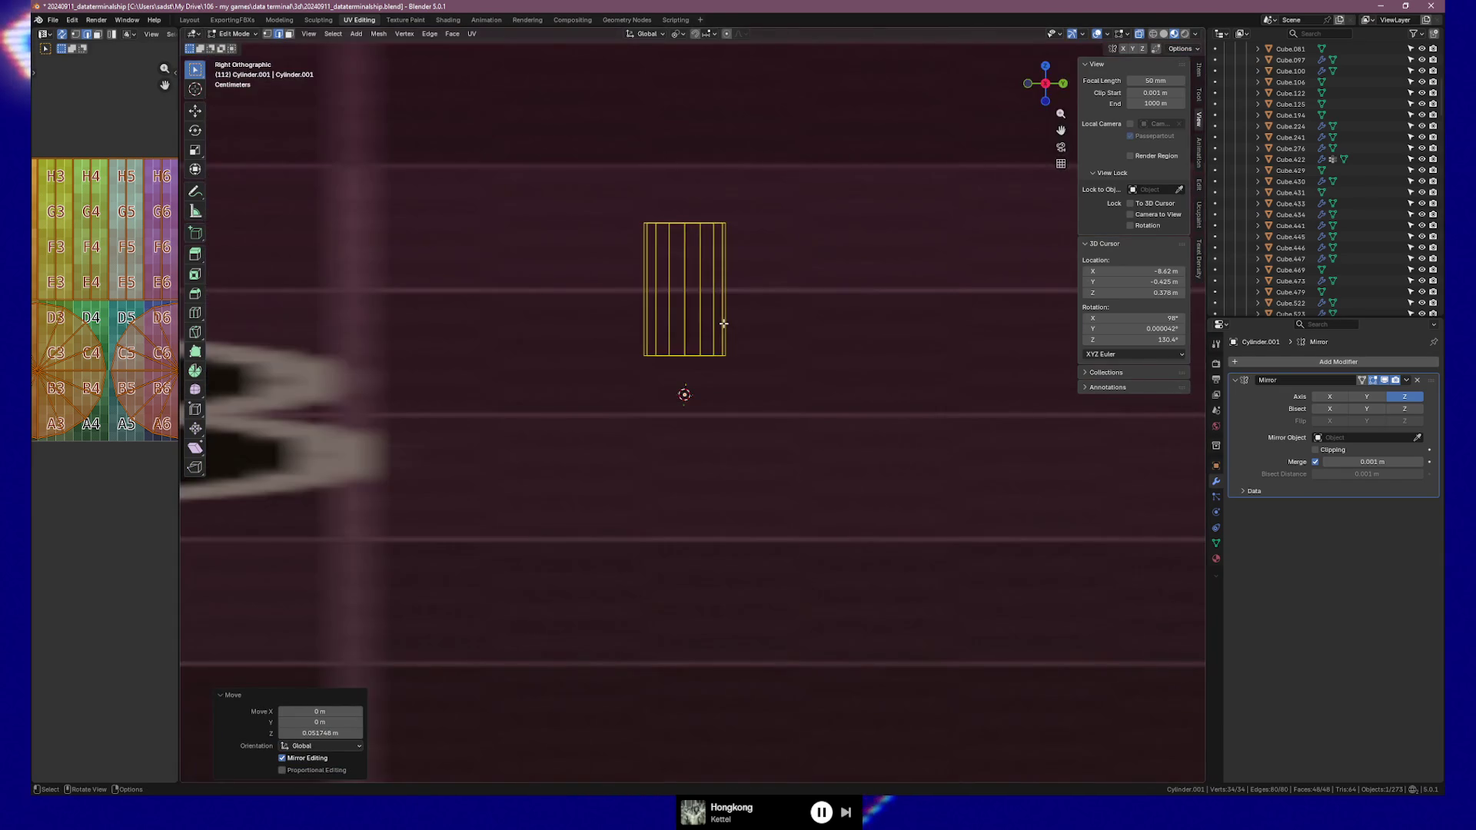
{"action": "key", "text": "ctrl+KP_1"}
{"action": "mouse_move", "coordinate": [723, 326]}
{"action": "middle_mouse_down"}
{"action": "mouse_move", "coordinate": [615, 322]}
{"action": "mouse_move", "coordinate": [642, 333]}
{"action": "middle_mouse_up"}
{"action": "key", "text": "Tab"}
Isolate the door pieces in Local View and select the small hinge cylinder
{"action": "scroll", "coordinate": [727, 392], "scroll_direction": "down", "scroll_amount": 3}
{"action": "mouse_move", "coordinate": [500, 277]}
{"action": "left_mouse_down"}
{"action": "mouse_move", "coordinate": [984, 452]}
{"action": "mouse_move", "coordinate": [942, 472]}
{"action": "left_mouse_up"}
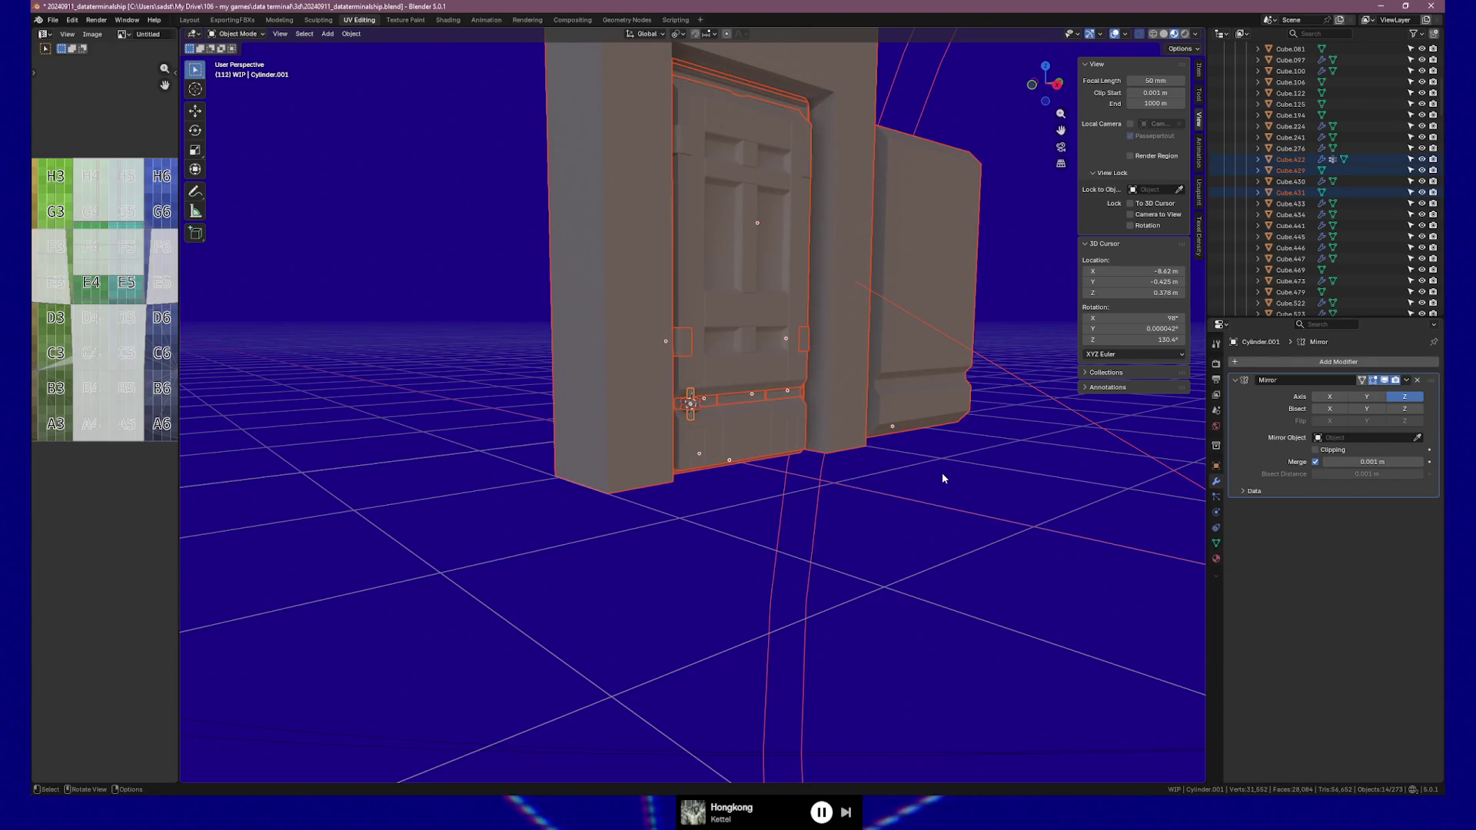
{"action": "key", "text": "slash"}
{"action": "key", "text": "slash"}
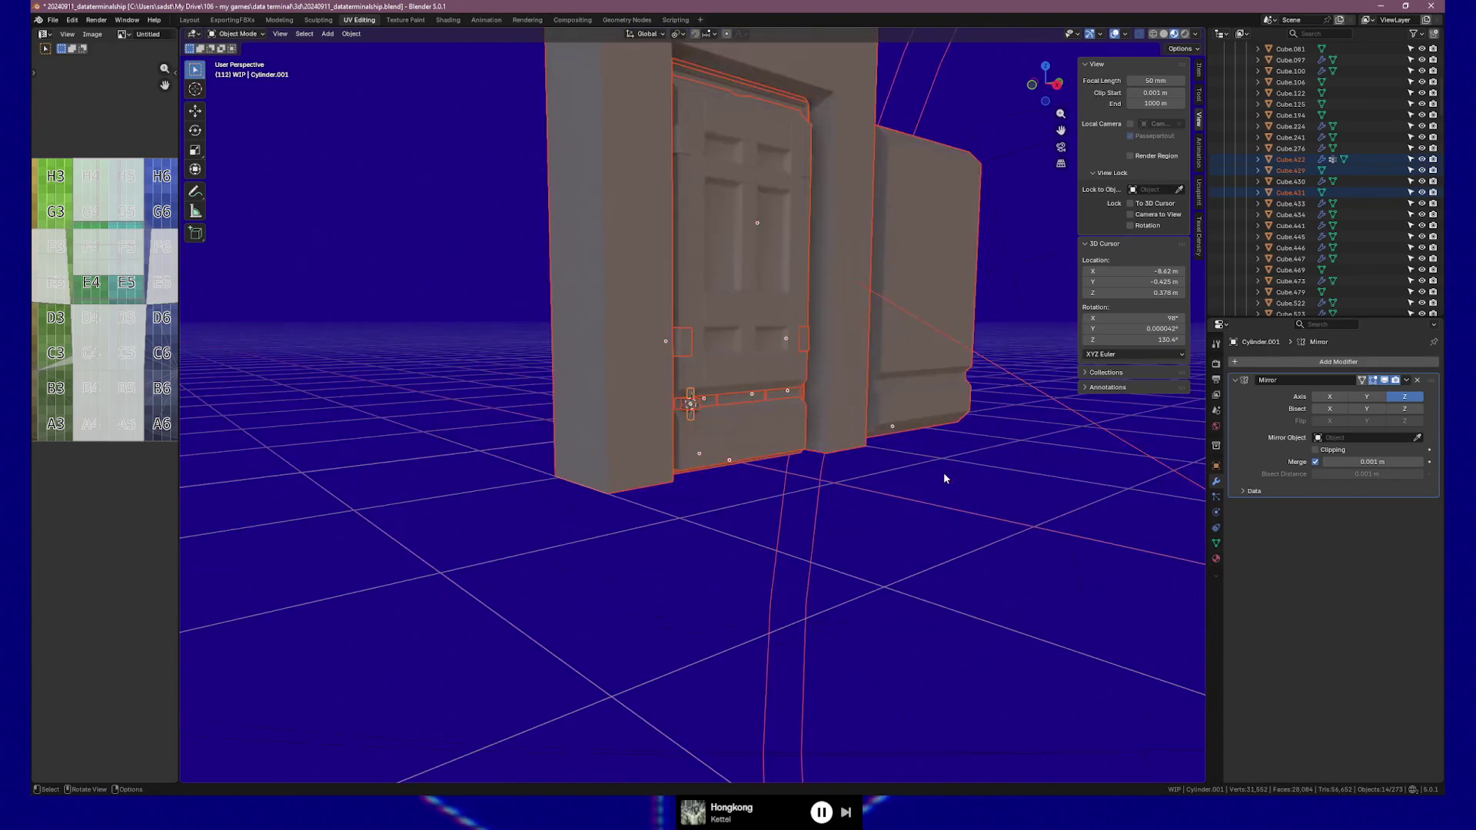
{"action": "key", "text": "slash"}
{"action": "mouse_move", "coordinate": [943, 472]}
{"action": "middle_mouse_down"}
{"action": "mouse_move", "coordinate": [800, 489]}
{"action": "mouse_move", "coordinate": [815, 494]}
{"action": "mouse_move", "coordinate": [457, 328]}
{"action": "mouse_move", "coordinate": [430, 369]}
{"action": "middle_mouse_up"}
{"action": "left_click", "coordinate": [438, 381]}
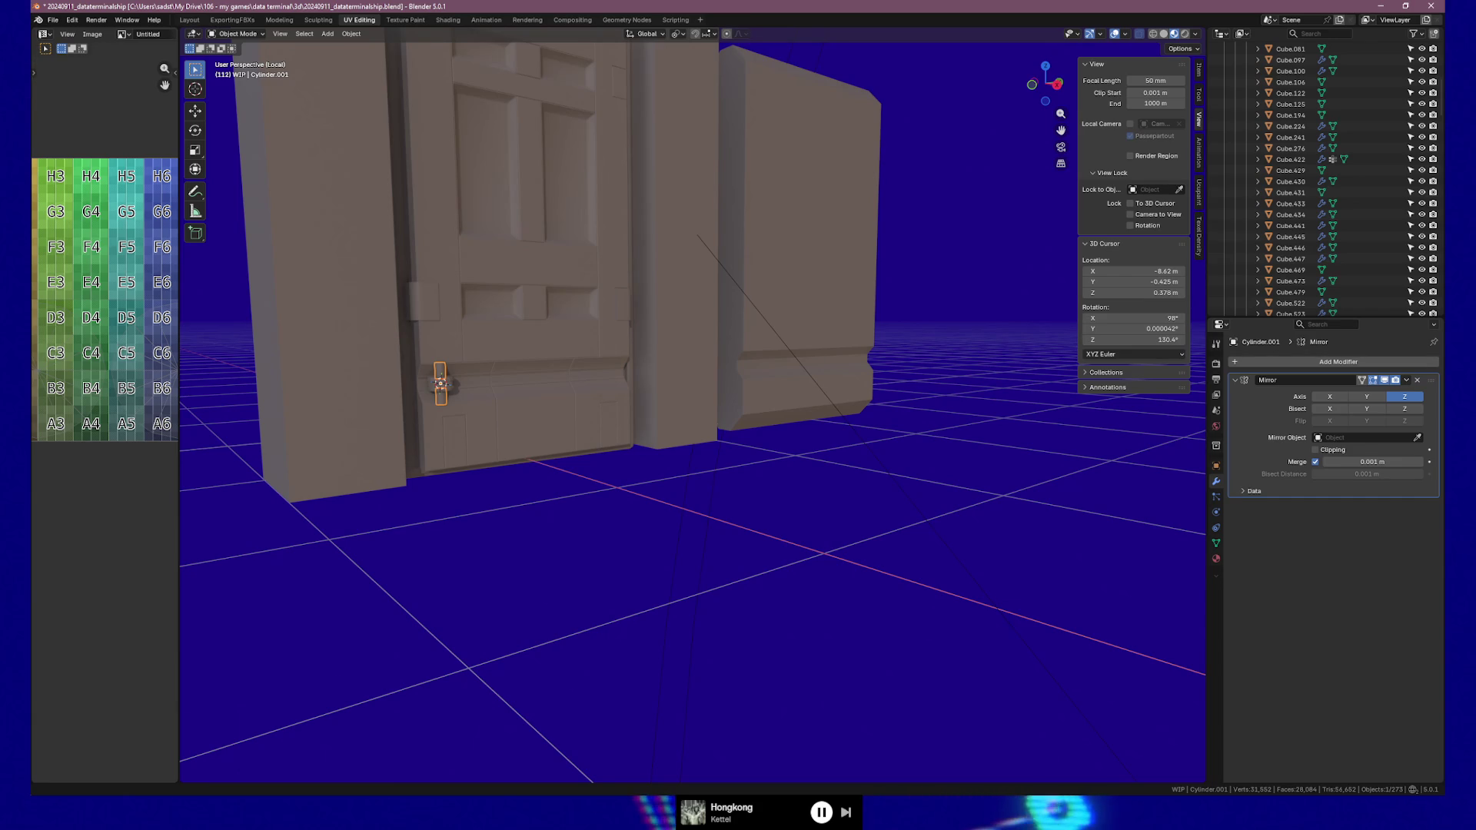
Frame the selected hinge cylinder and check it from the front and right views
{"action": "scroll", "coordinate": [419, 435], "scroll_direction": "up", "scroll_amount": 3}
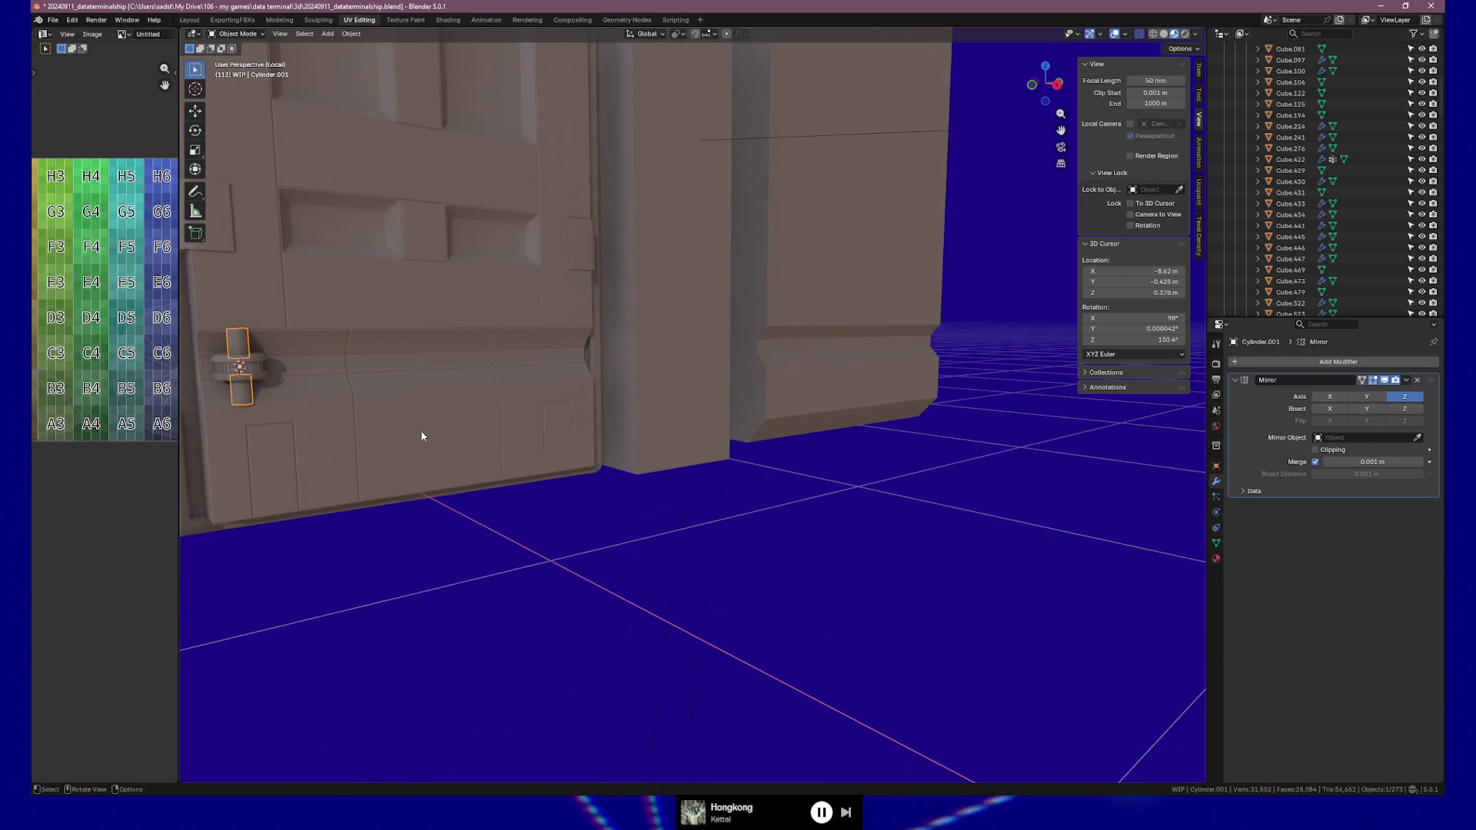
{"action": "key", "text": "grave"}
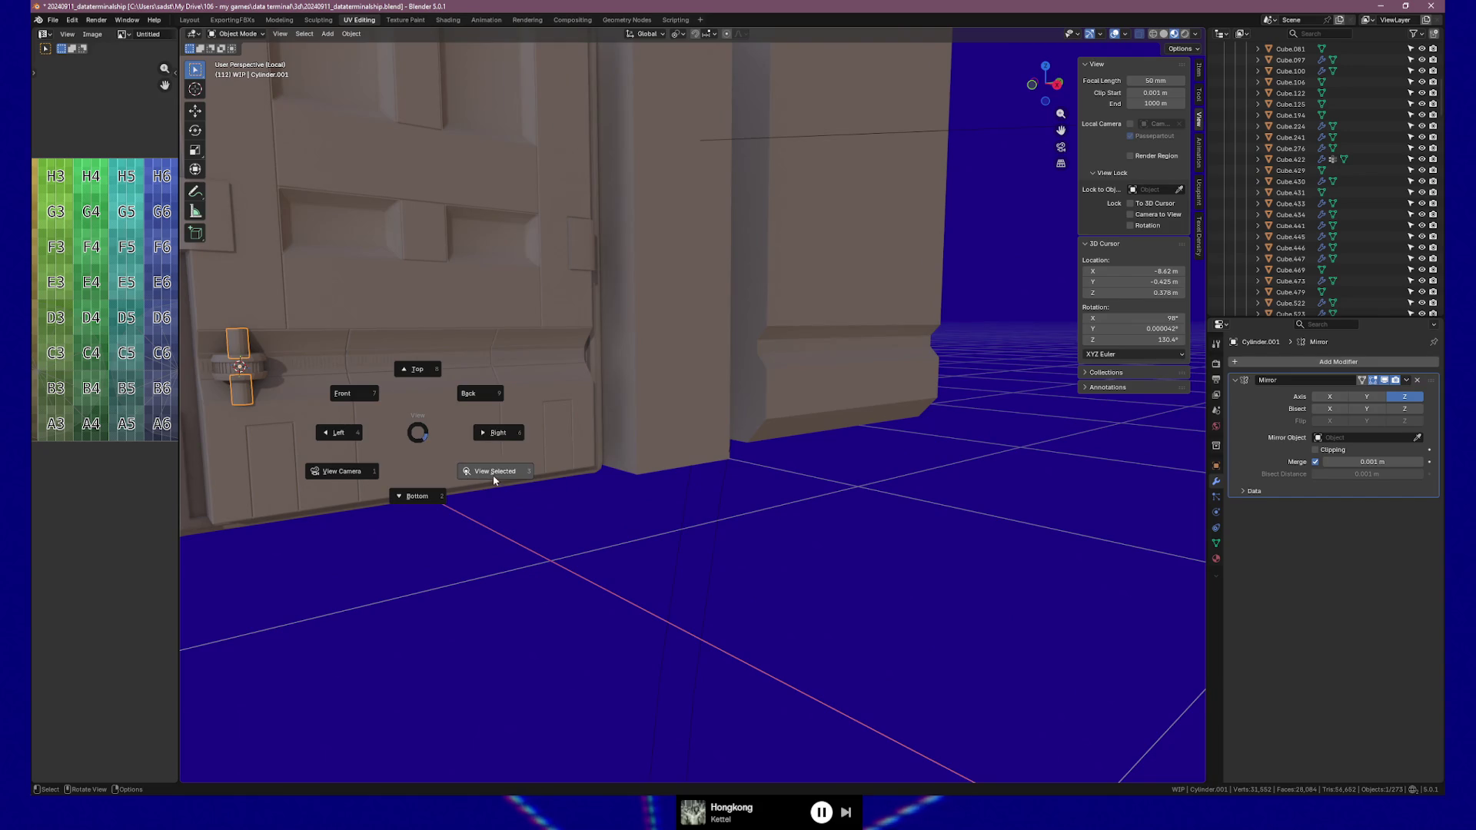
{"action": "left_click", "coordinate": [492, 472]}
{"action": "scroll", "coordinate": [488, 475], "scroll_direction": "down", "scroll_amount": 2}
{"action": "mouse_move", "coordinate": [517, 468]}
{"action": "middle_mouse_down"}
{"action": "mouse_move", "coordinate": [626, 431]}
{"action": "mouse_move", "coordinate": [495, 446]}
{"action": "middle_mouse_up"}
{"action": "key", "text": "KP_1"}
{"action": "key", "text": "KP_3"}
{"action": "key", "text": "KP_1"}
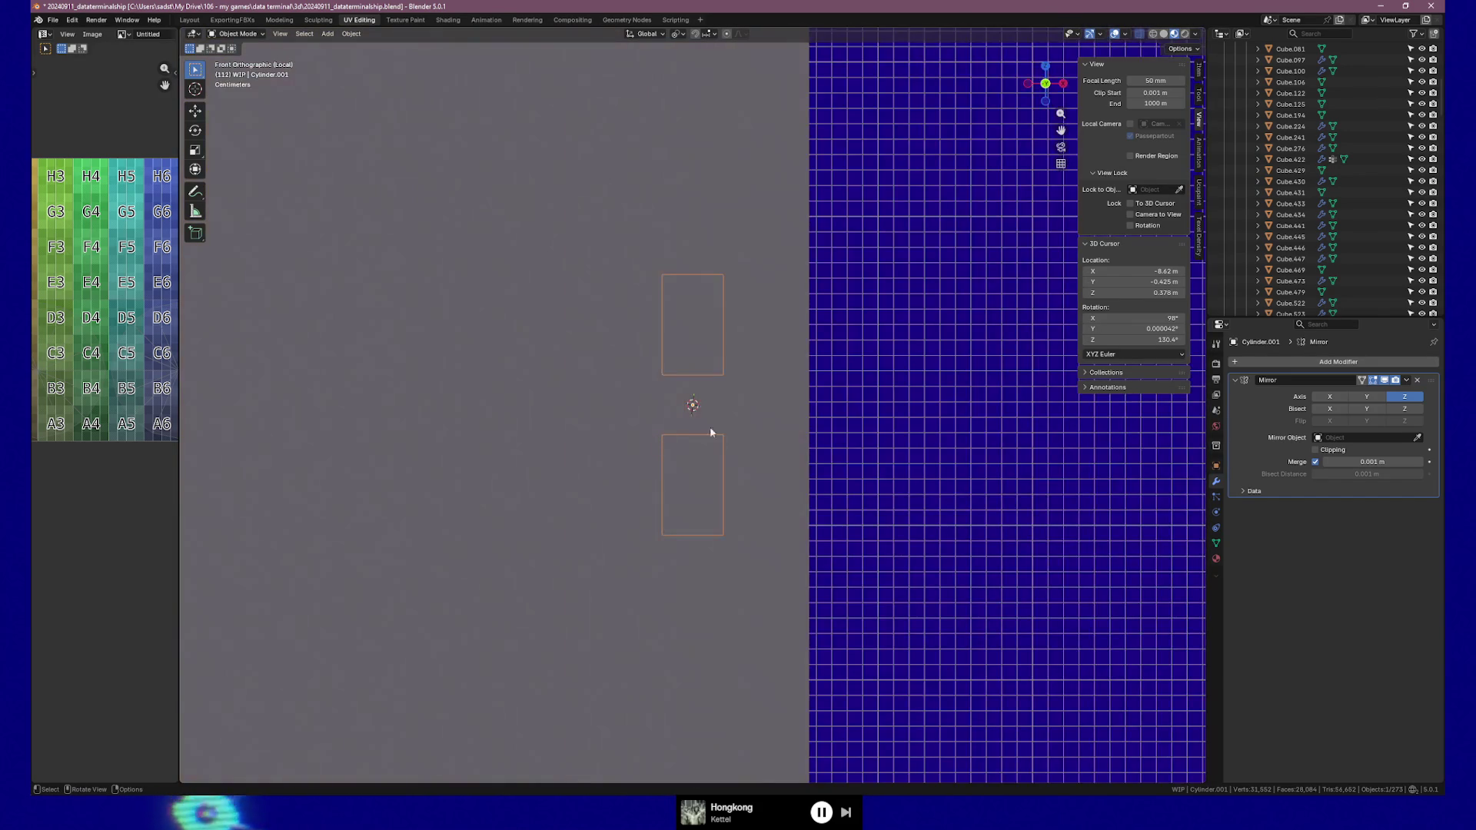
{"action": "scroll", "coordinate": [686, 438], "scroll_direction": "down", "scroll_amount": 3}
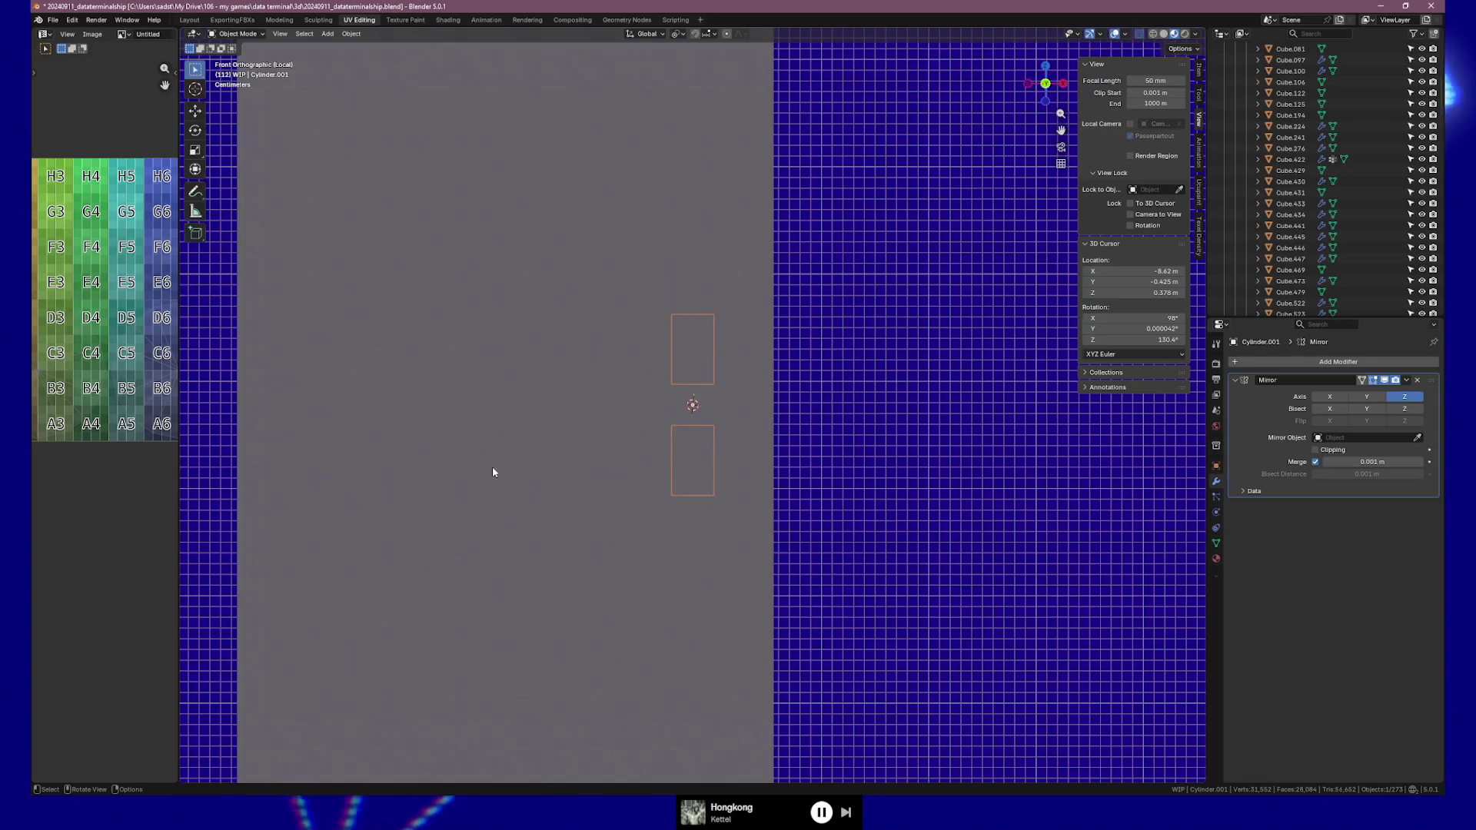
{"action": "scroll", "coordinate": [790, 429], "scroll_direction": "down", "scroll_amount": 2}
{"action": "middle_click_drag", "start_coordinate": [789, 429], "coordinate": [712, 427]}
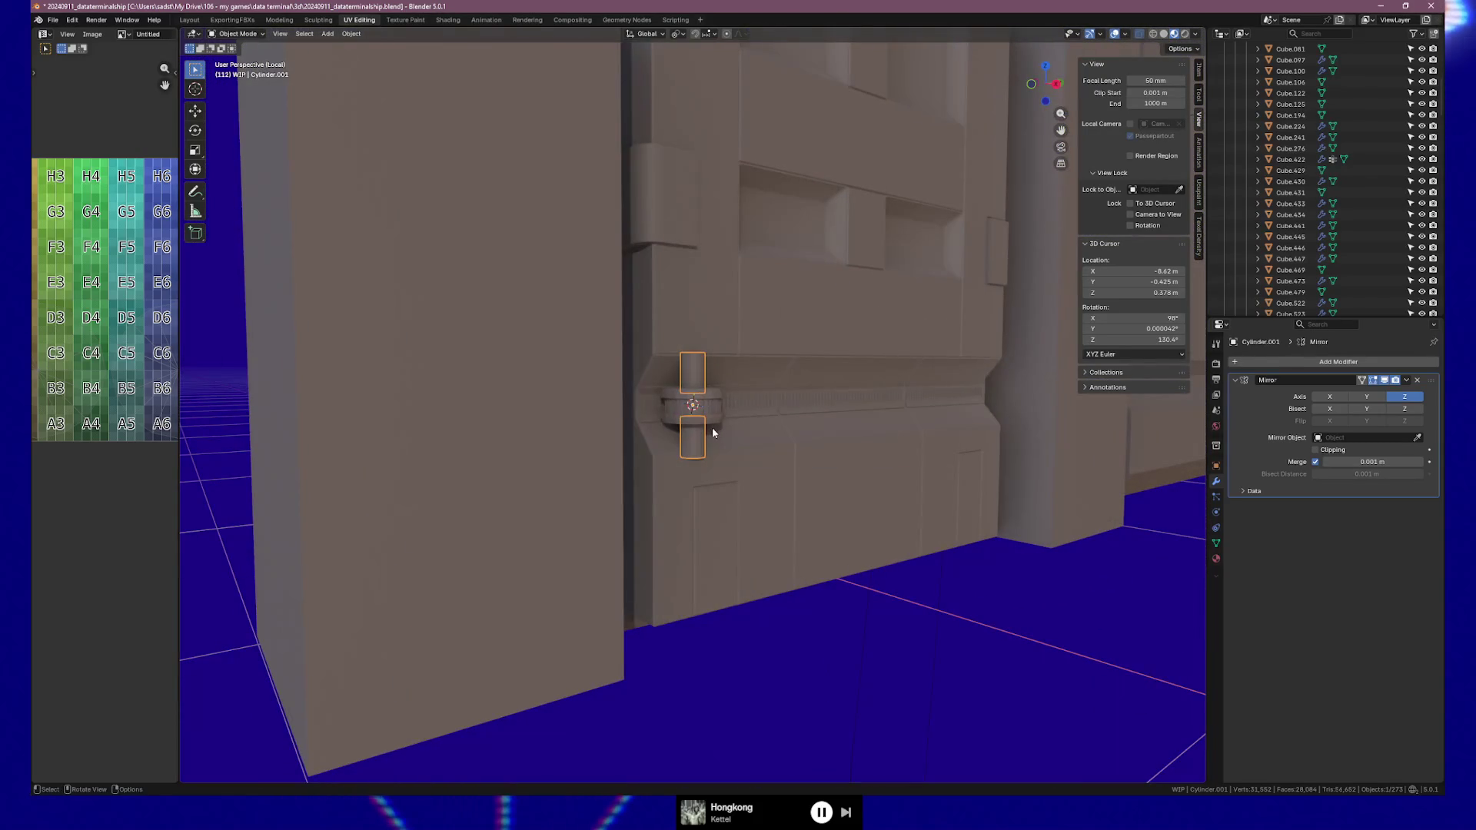
Make Cube.429 active, toggle Local View off and on, then select and frame Cylinder.001
{"action": "key", "text": "ctrl+KP_Add"}
{"action": "left_click", "coordinate": [405, 505], "text": "shift"}
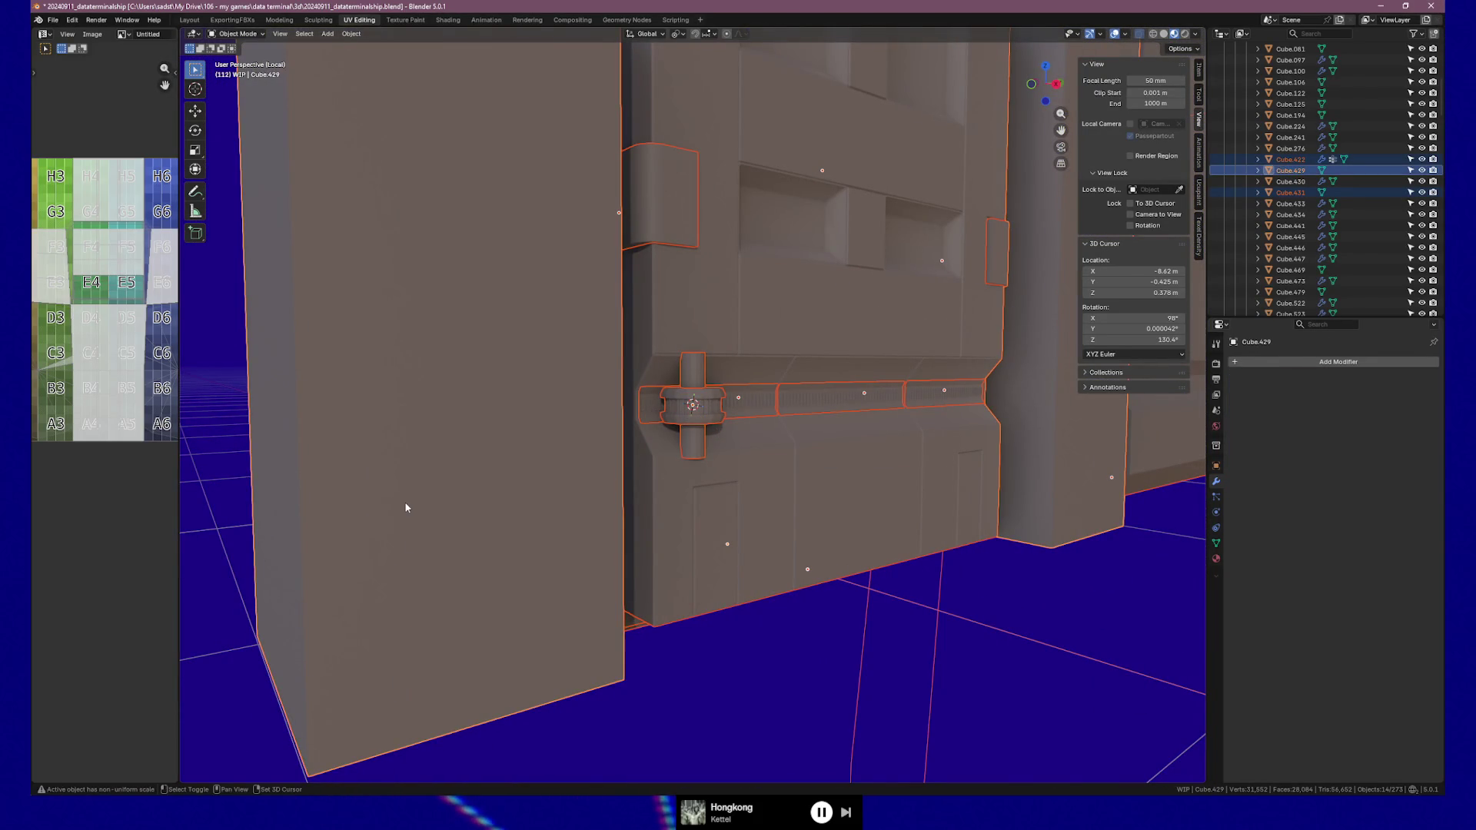
{"action": "left_click", "coordinate": [405, 505], "text": "shift"}
{"action": "key", "text": "KP_Divide"}
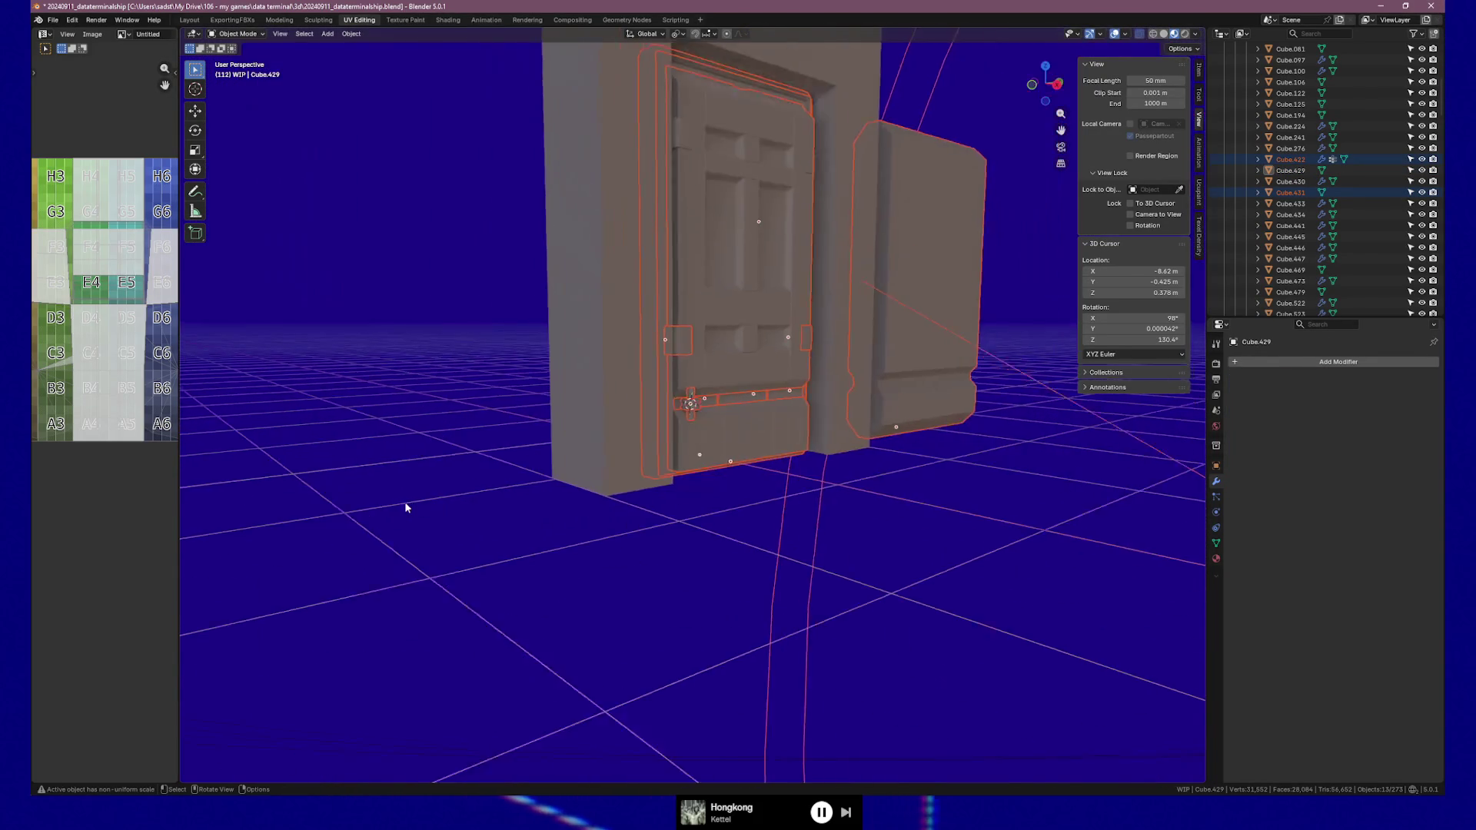
{"action": "key", "text": "KP_Divide"}
{"action": "key", "text": "KP_Divide"}
{"action": "key", "text": "KP_Divide"}
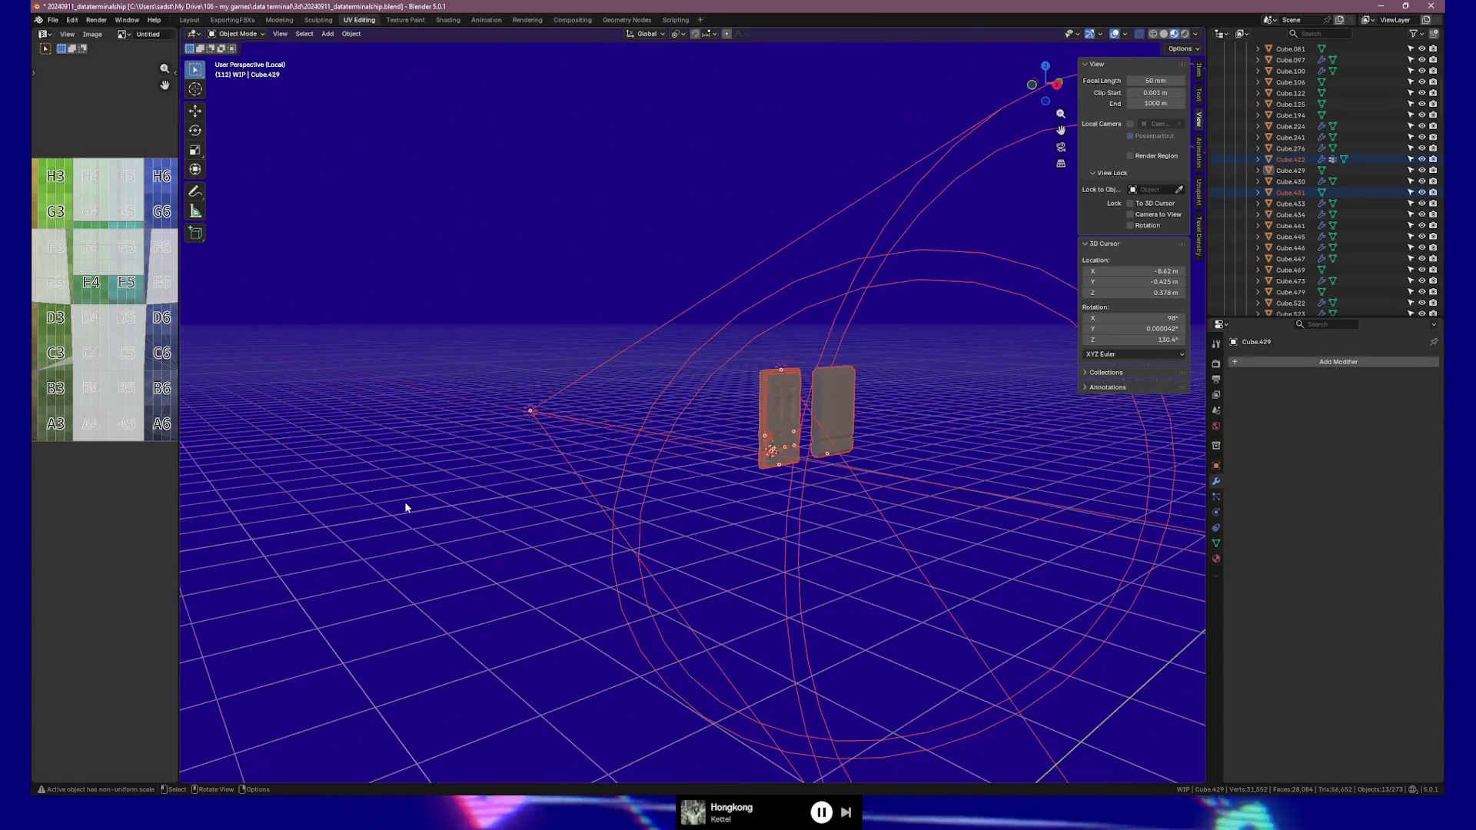
{"action": "scroll", "coordinate": [482, 412], "scroll_direction": "up", "scroll_amount": 3}
{"action": "scroll", "coordinate": [873, 498], "scroll_direction": "up", "scroll_amount": 3}
{"action": "mouse_move", "coordinate": [873, 498]}
{"action": "middle_mouse_down"}
{"action": "mouse_move", "coordinate": [919, 528]}
{"action": "mouse_move", "coordinate": [787, 399]}
{"action": "middle_mouse_up"}
{"action": "left_click", "coordinate": [895, 518]}
{"action": "key", "text": "grave"}
{"action": "left_click", "coordinate": [925, 545]}
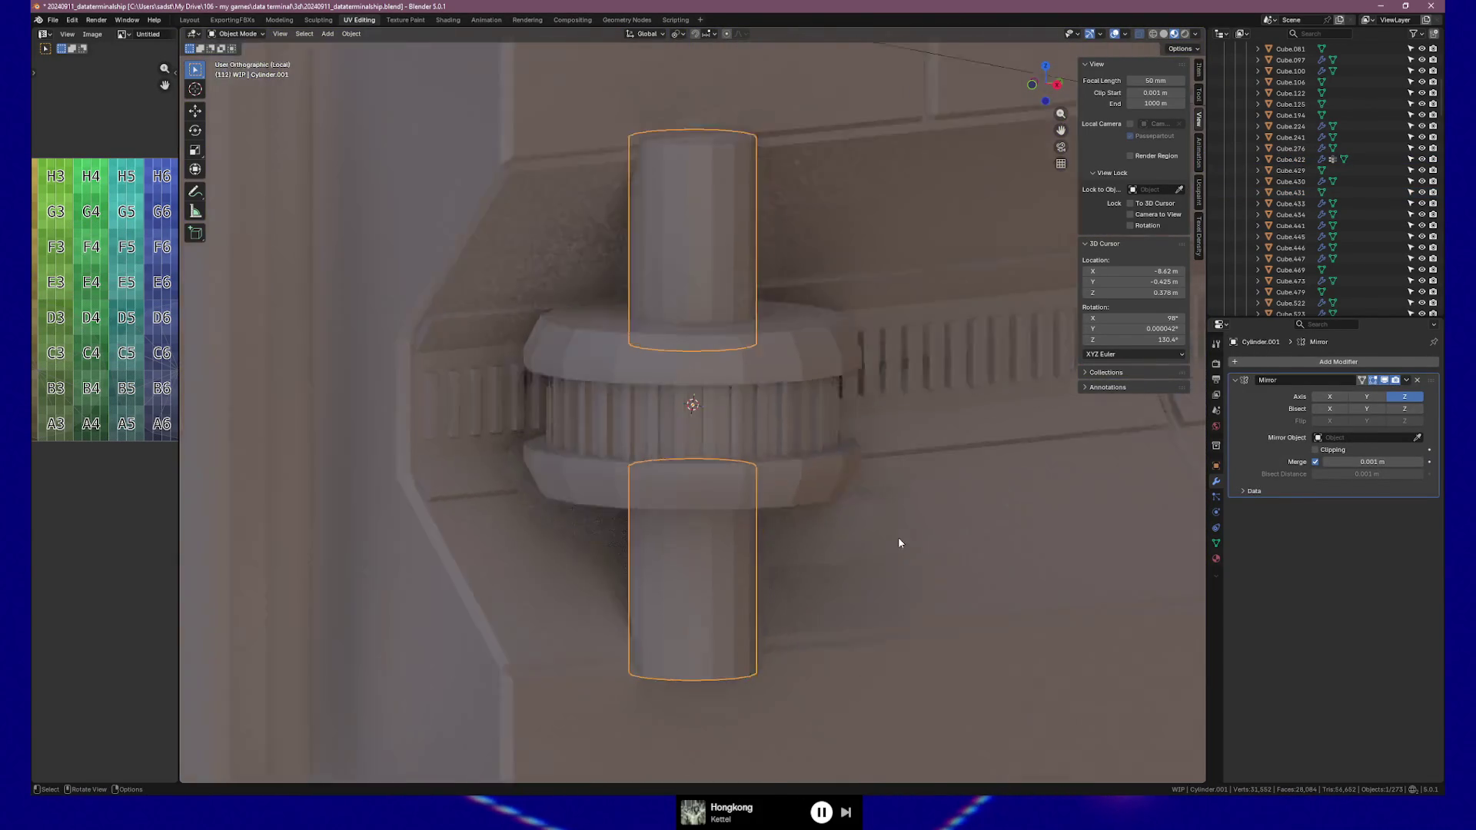
In front view, try tilting the upper pipe 39.9° in Edit Mode, then undo it
{"action": "key", "text": "KP_1"}
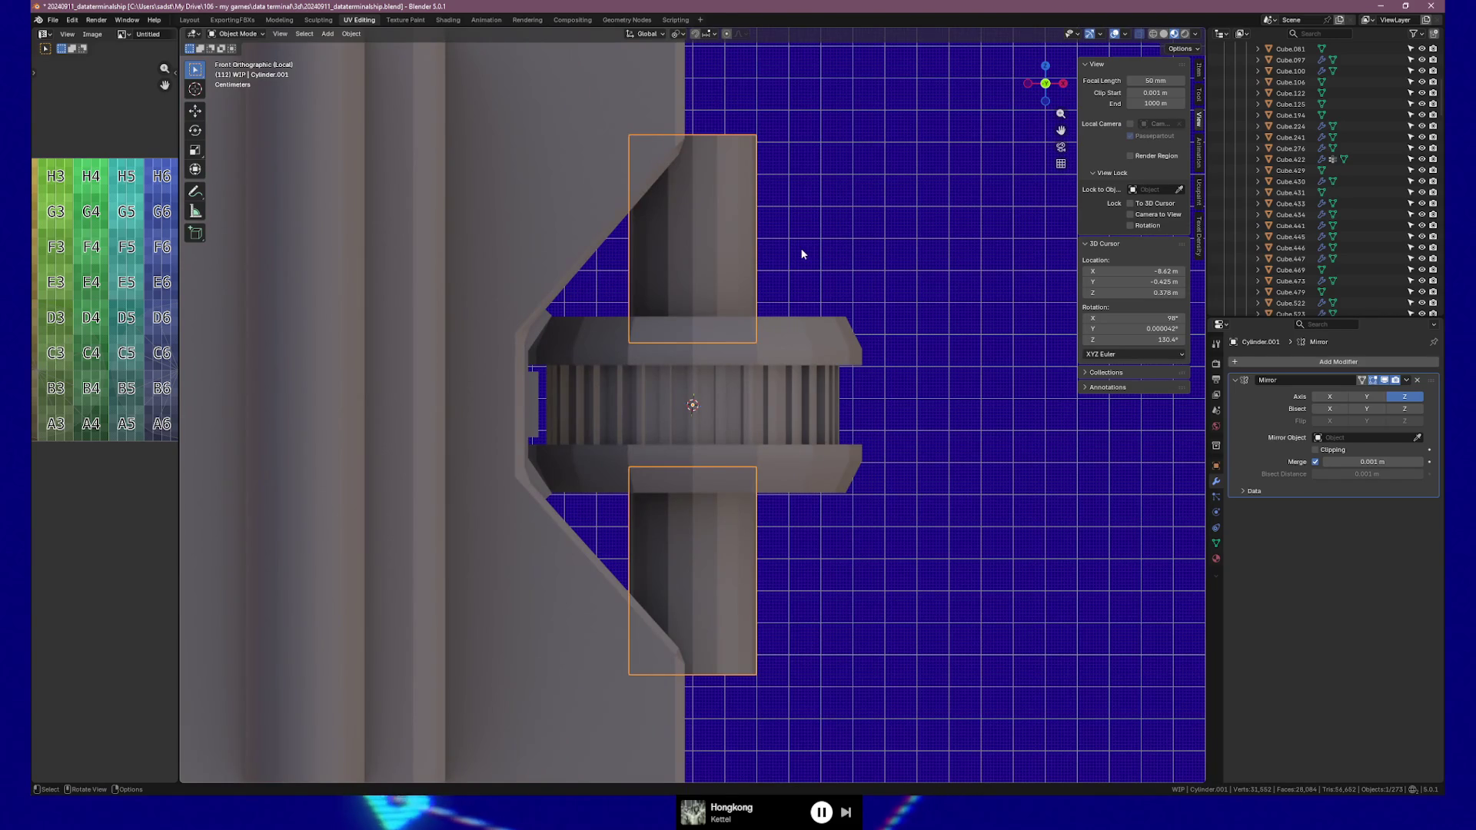
{"action": "key", "text": "Tab"}
{"action": "key", "text": "r"}
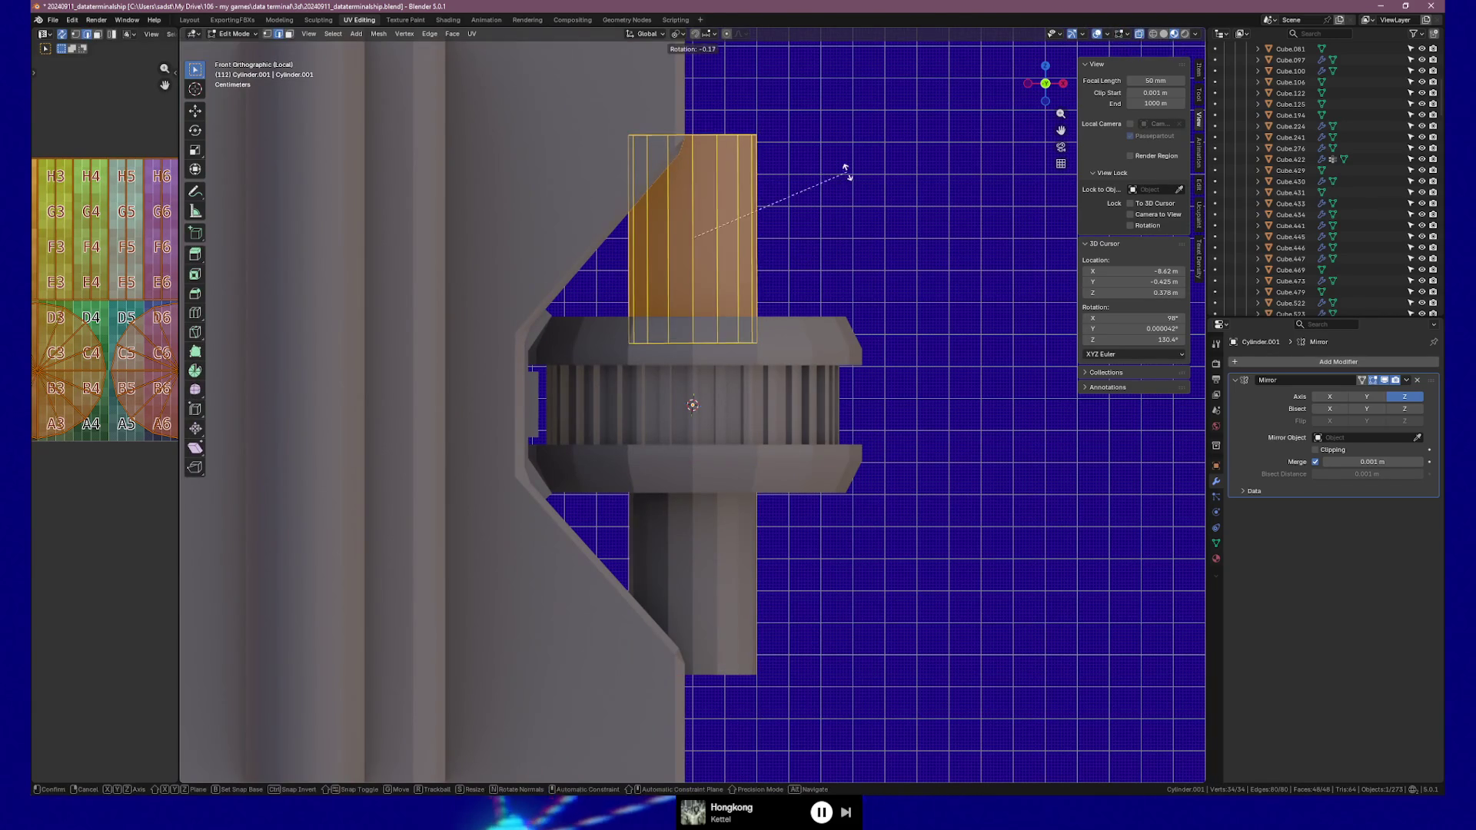
{"action": "left_click", "coordinate": [850, 287]}
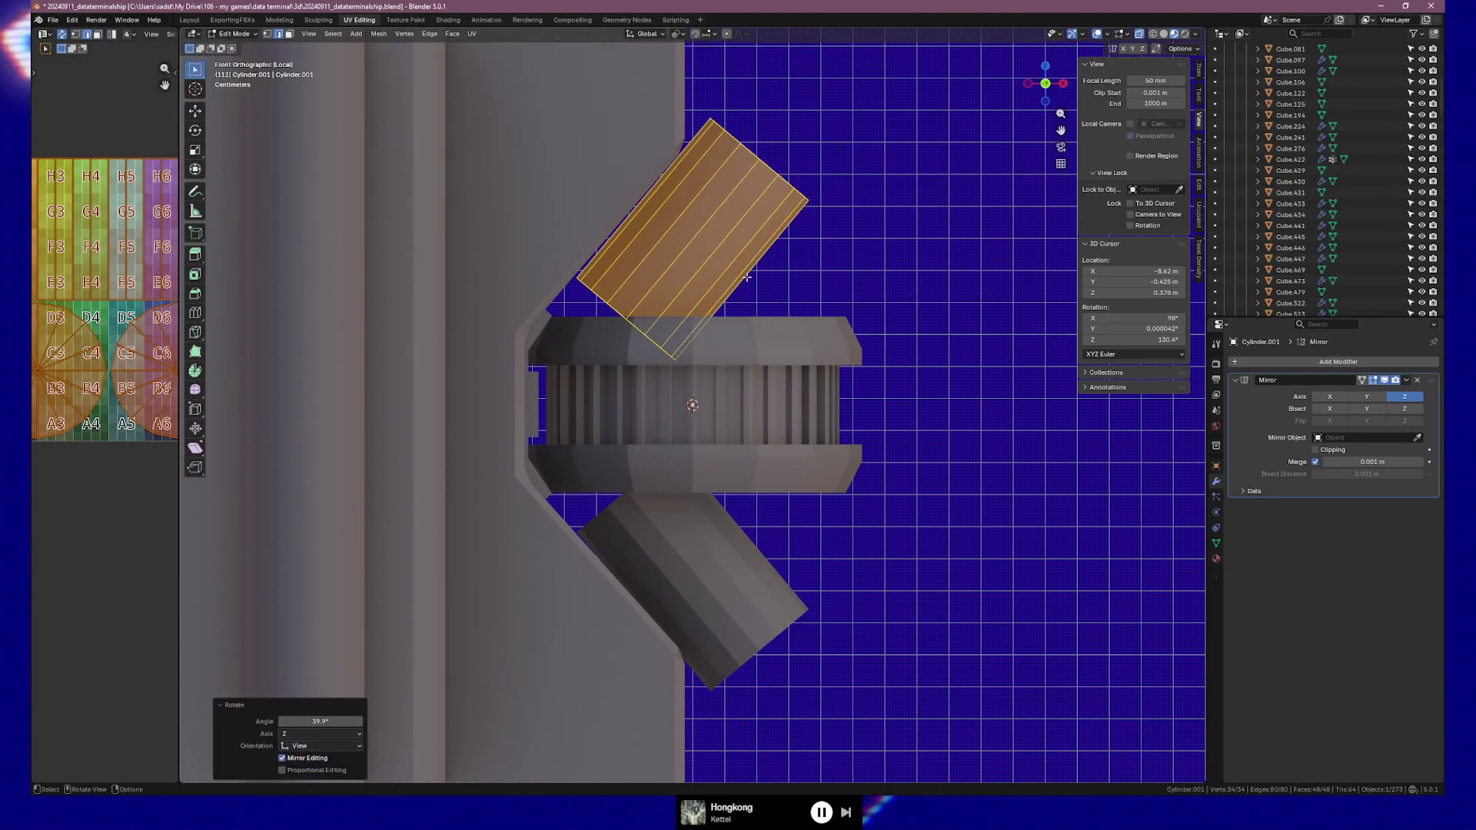
{"action": "key", "text": "g"}
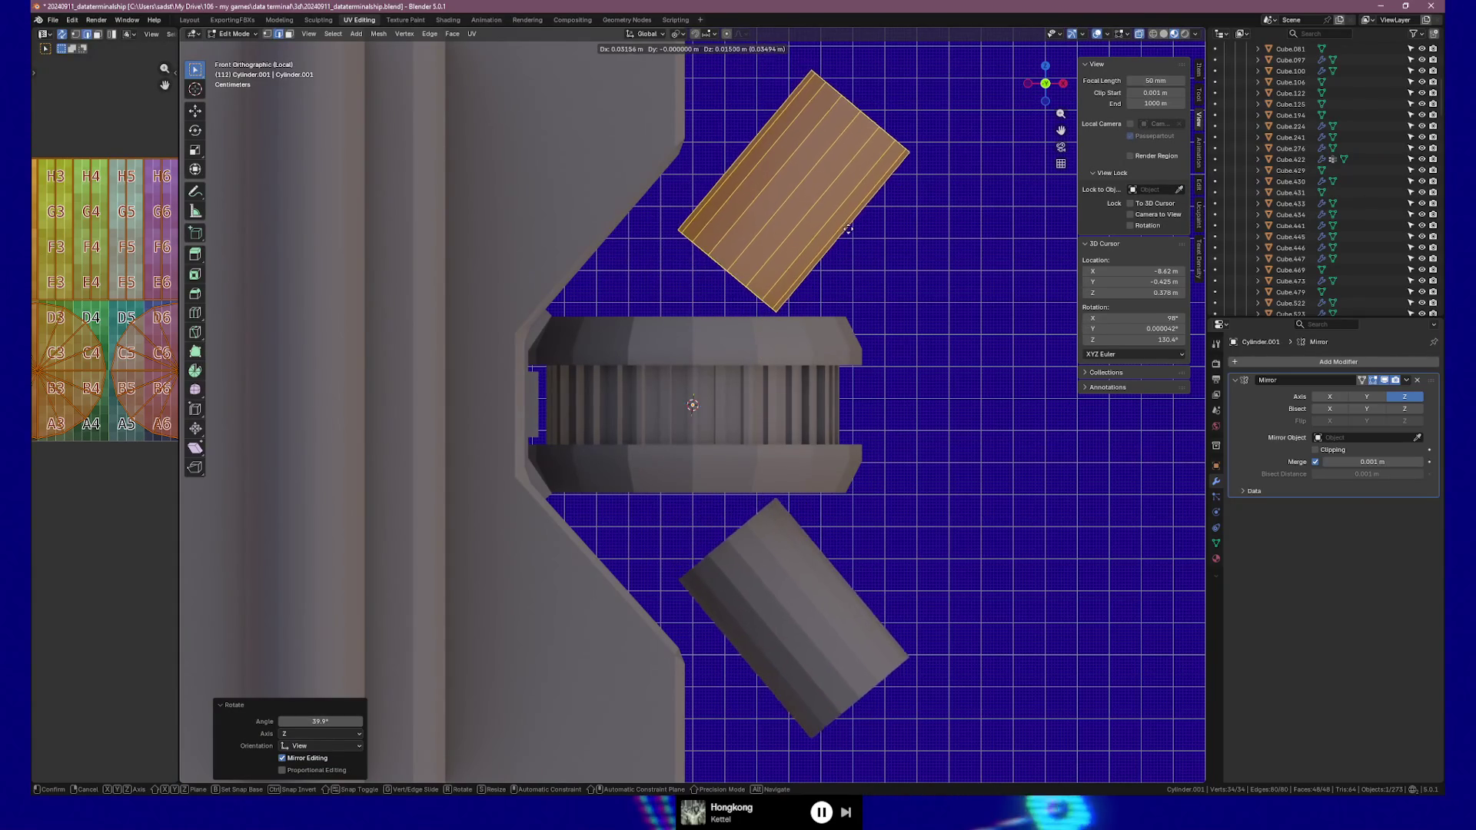
{"action": "key", "text": "Escape"}
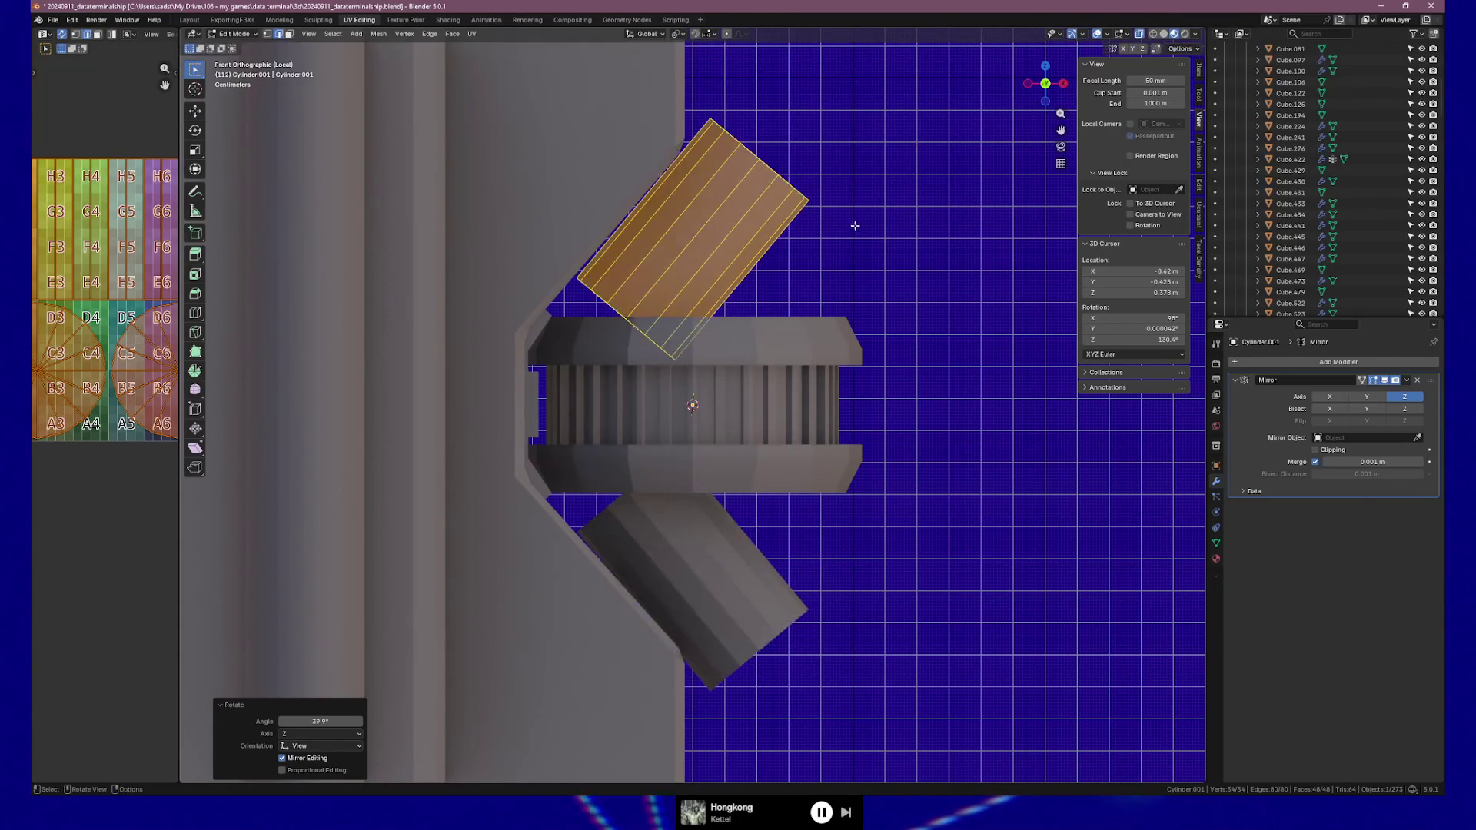
{"action": "key", "text": "ctrl+z"}
Move the upper pipe's top cap down along Z by 0.04742 m to shorten the stubs
{"action": "left_click_drag", "start_coordinate": [586, 109], "coordinate": [890, 180]}
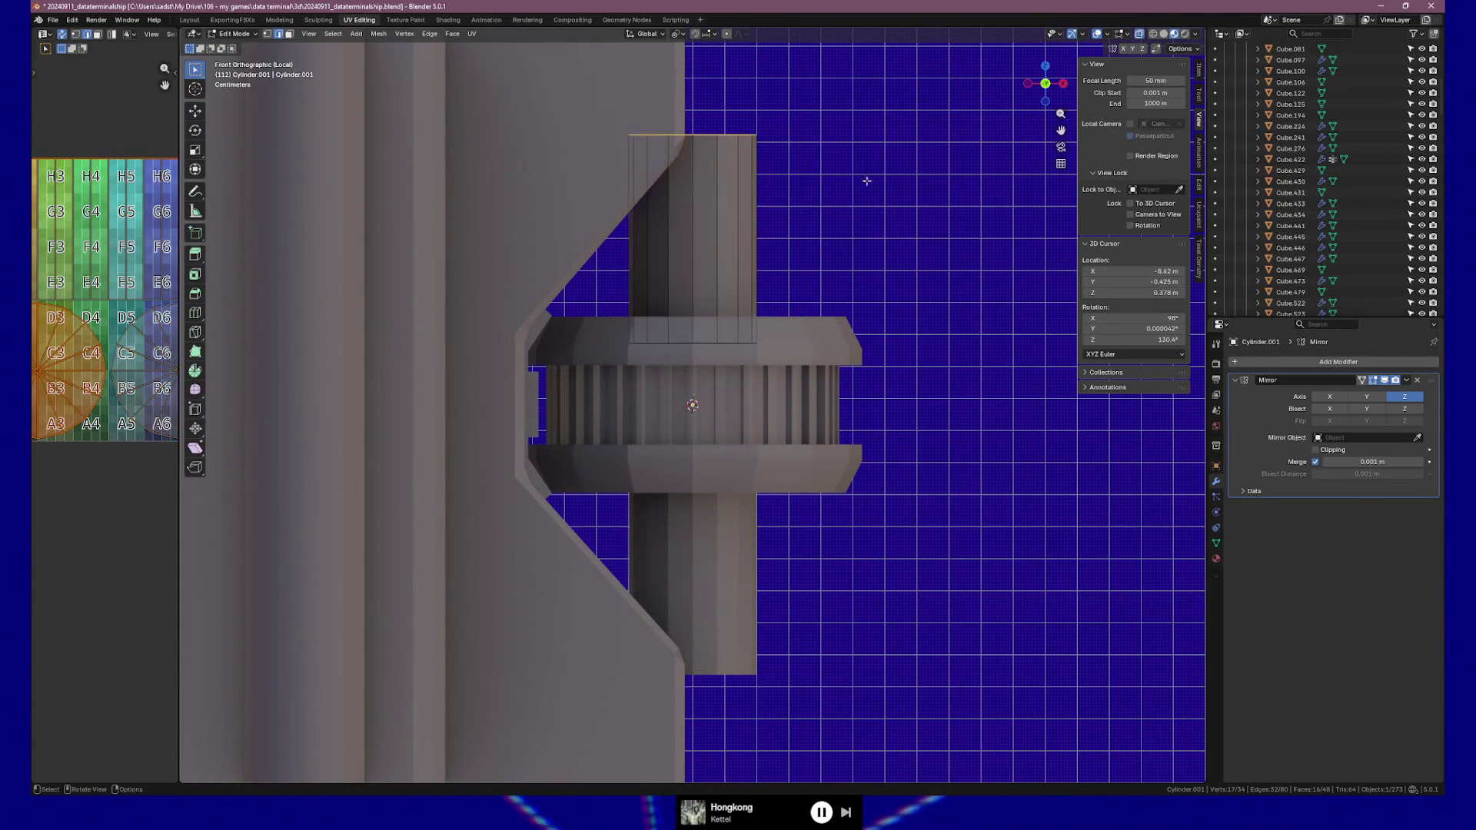
{"action": "key", "text": "g"}
{"action": "key", "text": "z"}
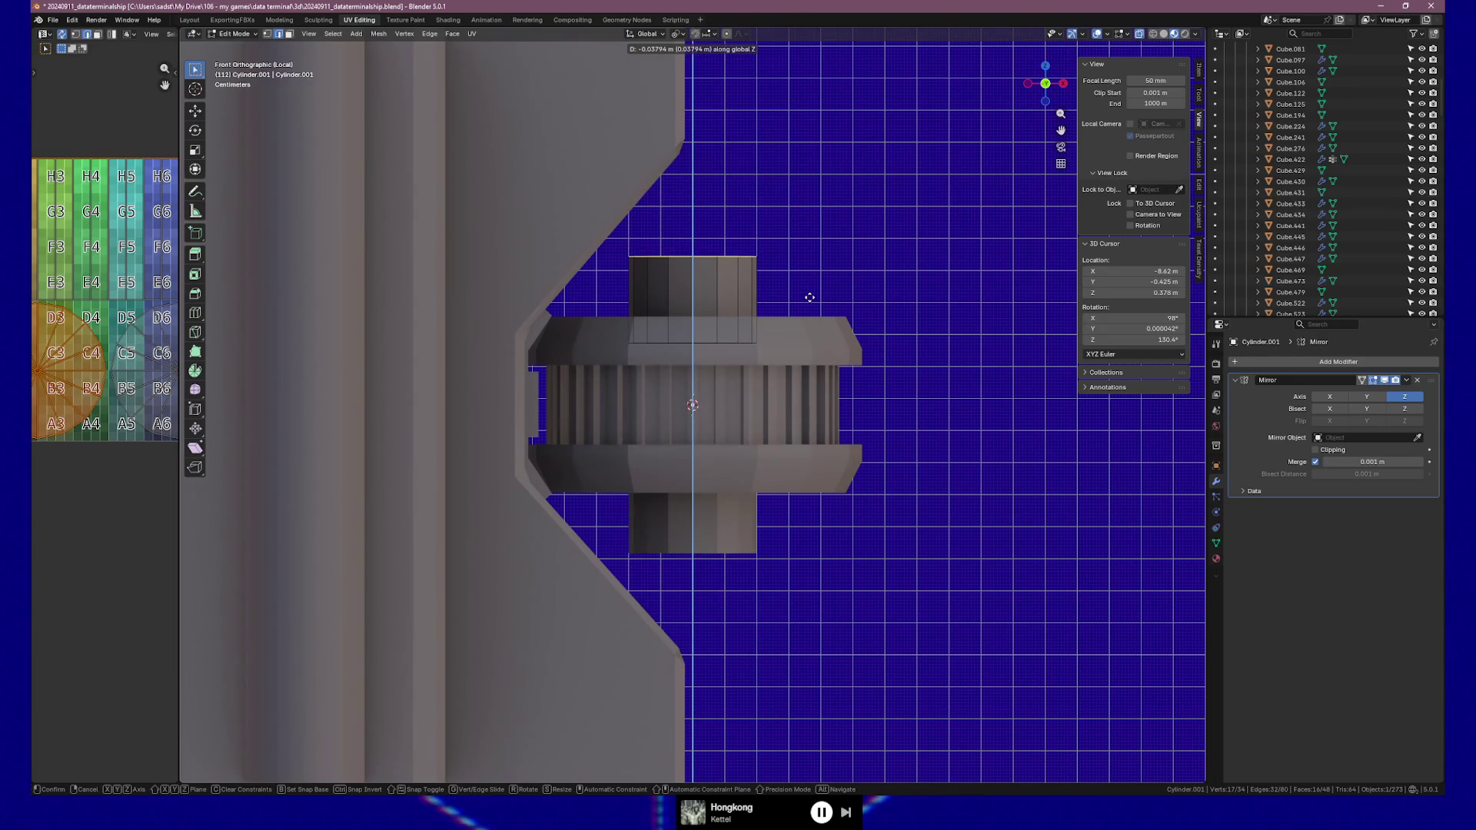
{"action": "left_click", "coordinate": [809, 327]}
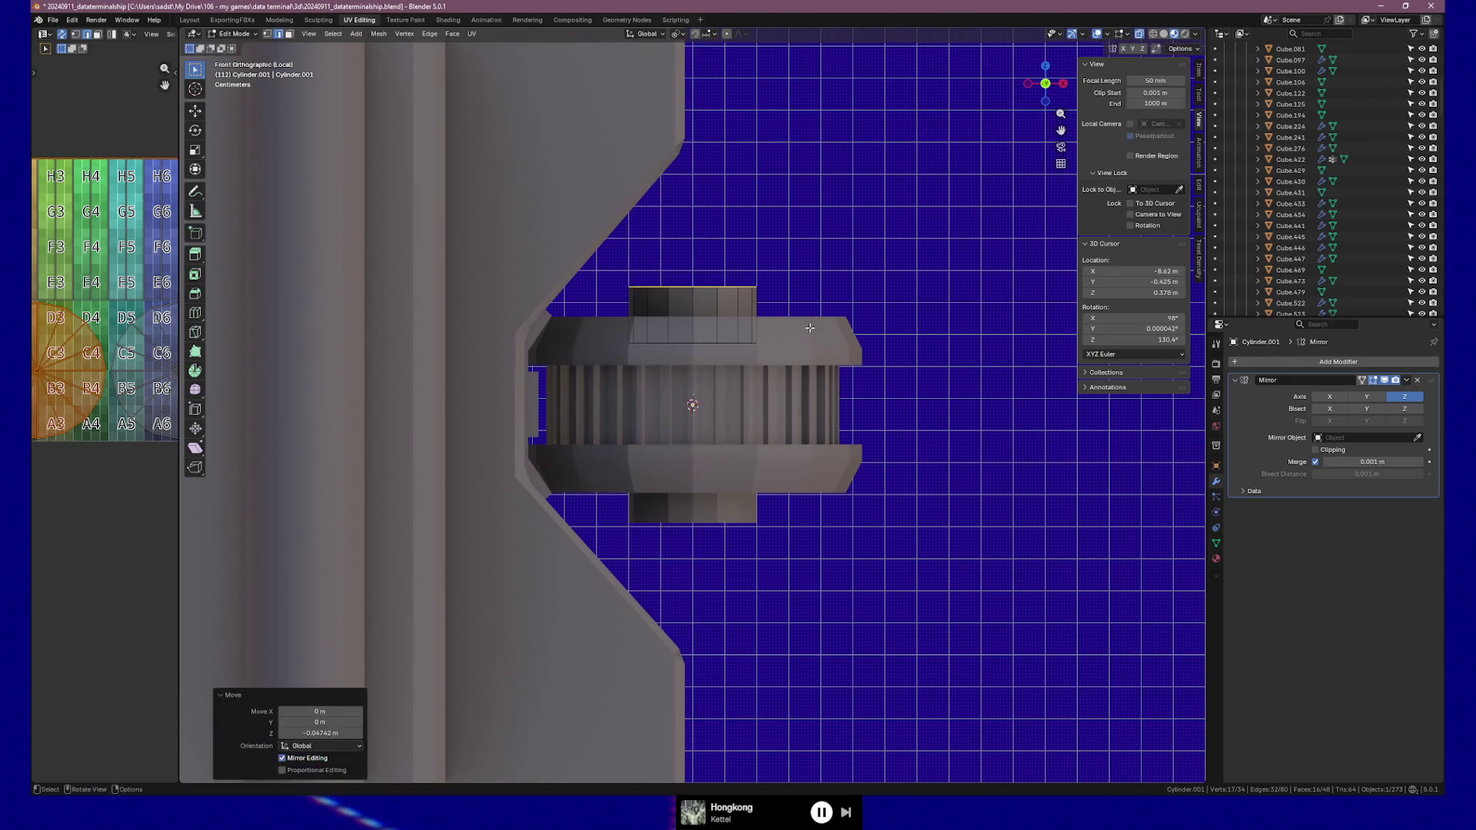
Extrude the cone's top cap, then tilt and shift the new section outward
{"action": "key", "text": "e"}
{"action": "left_click", "coordinate": [750, 292]}
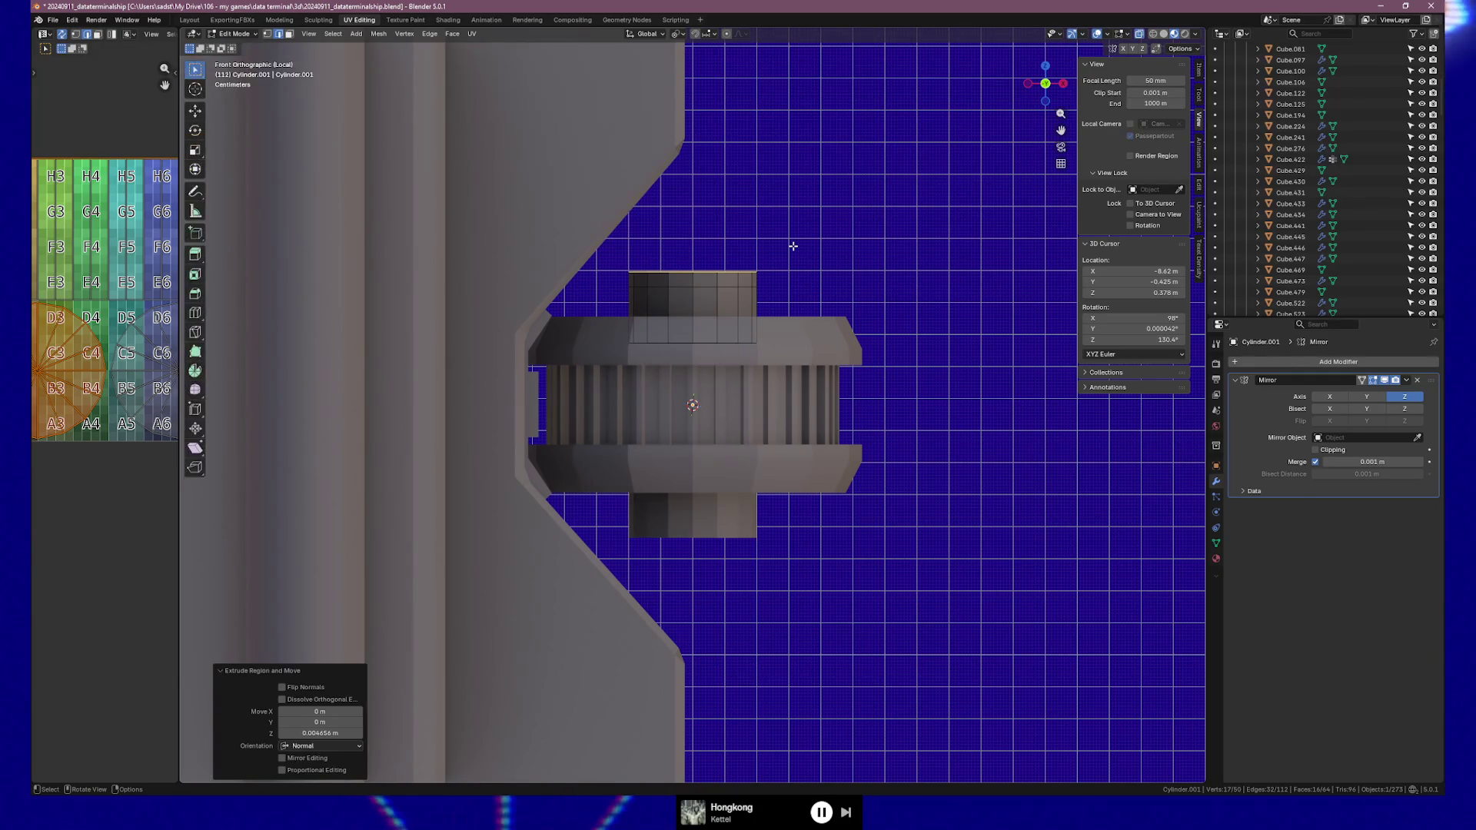
{"action": "key", "text": "r"}
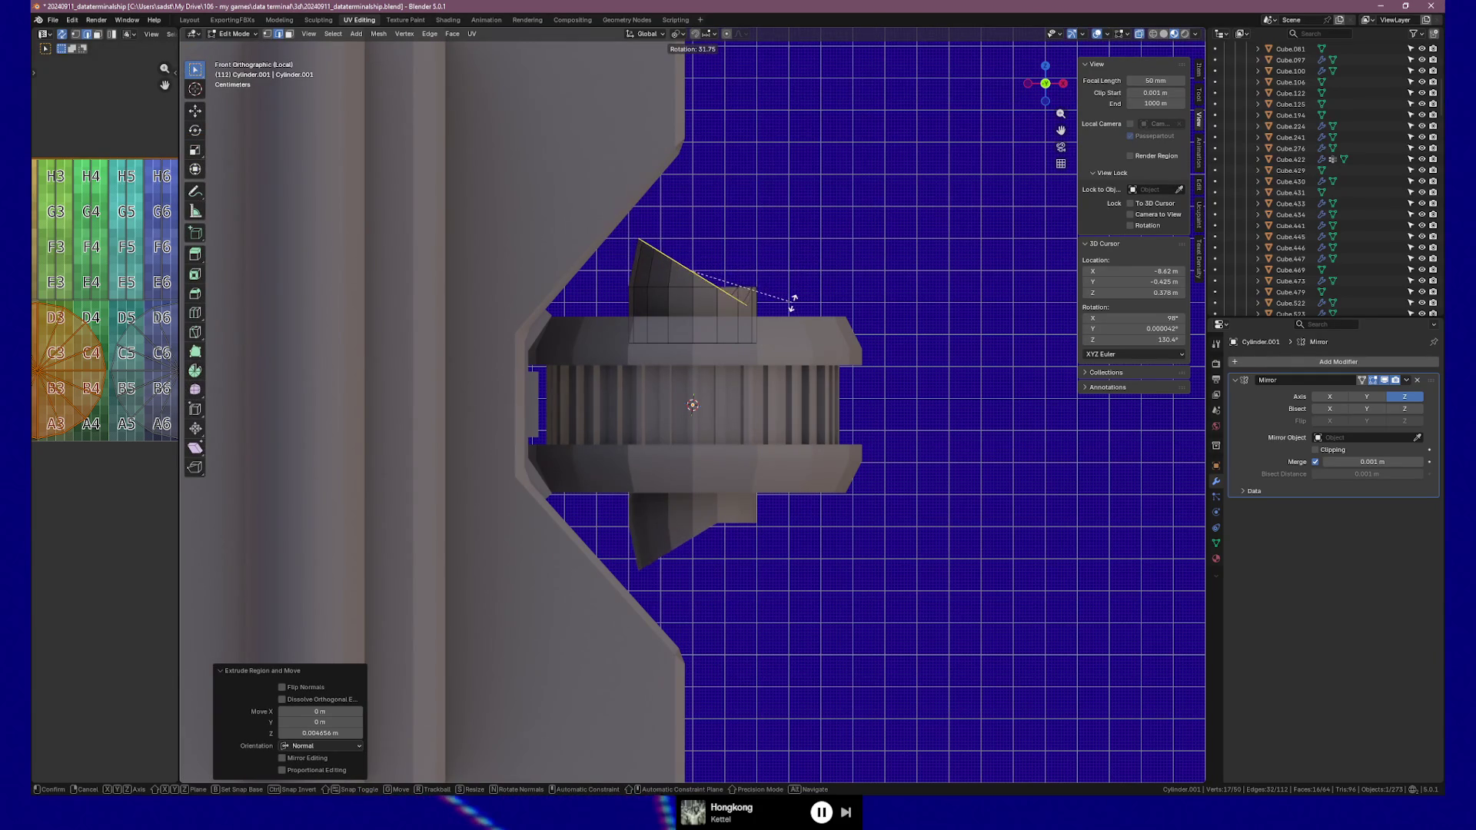
{"action": "left_click", "coordinate": [785, 306]}
{"action": "key", "text": "g"}
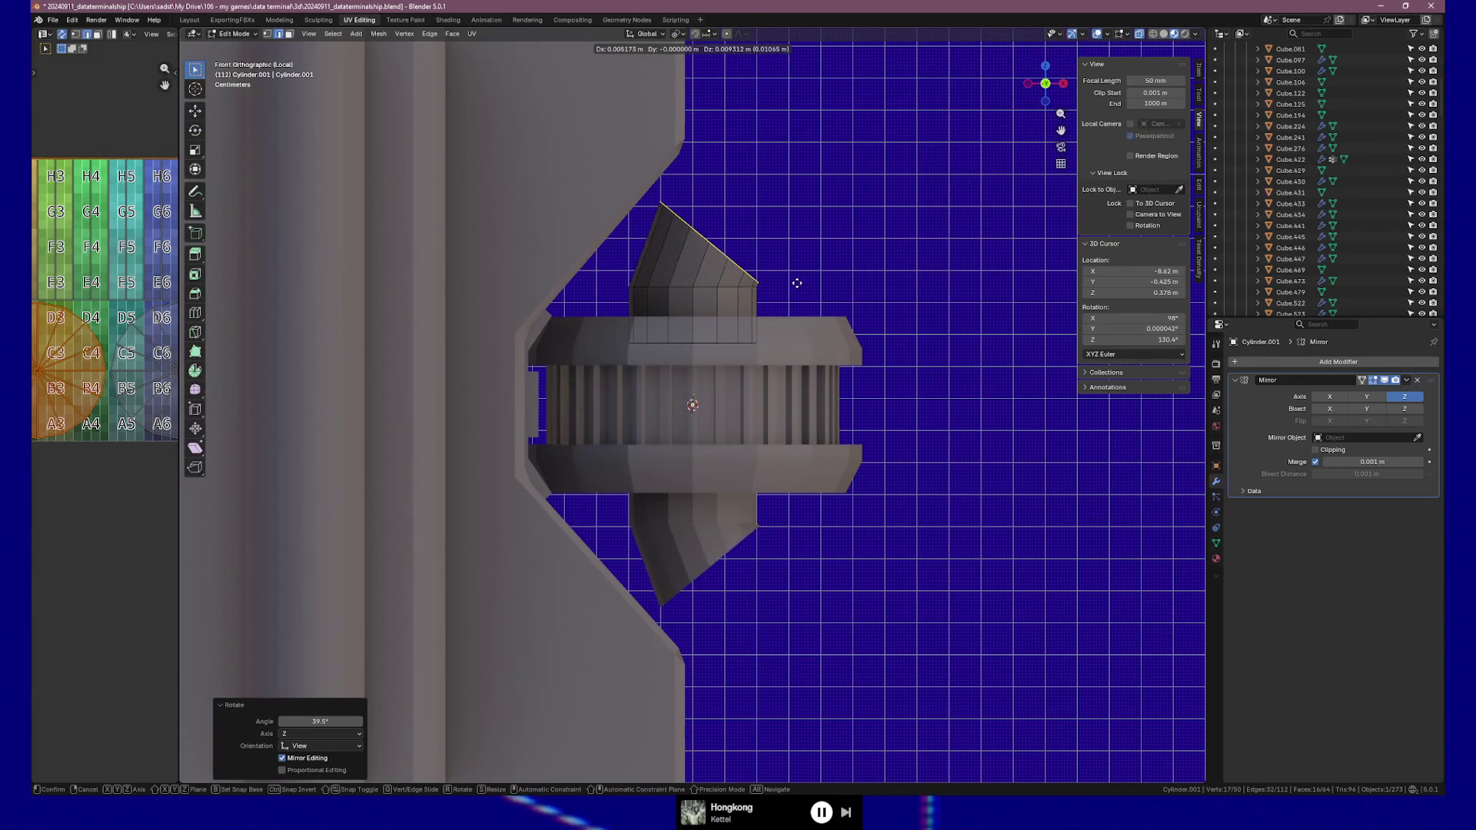
{"action": "left_click", "coordinate": [796, 282]}
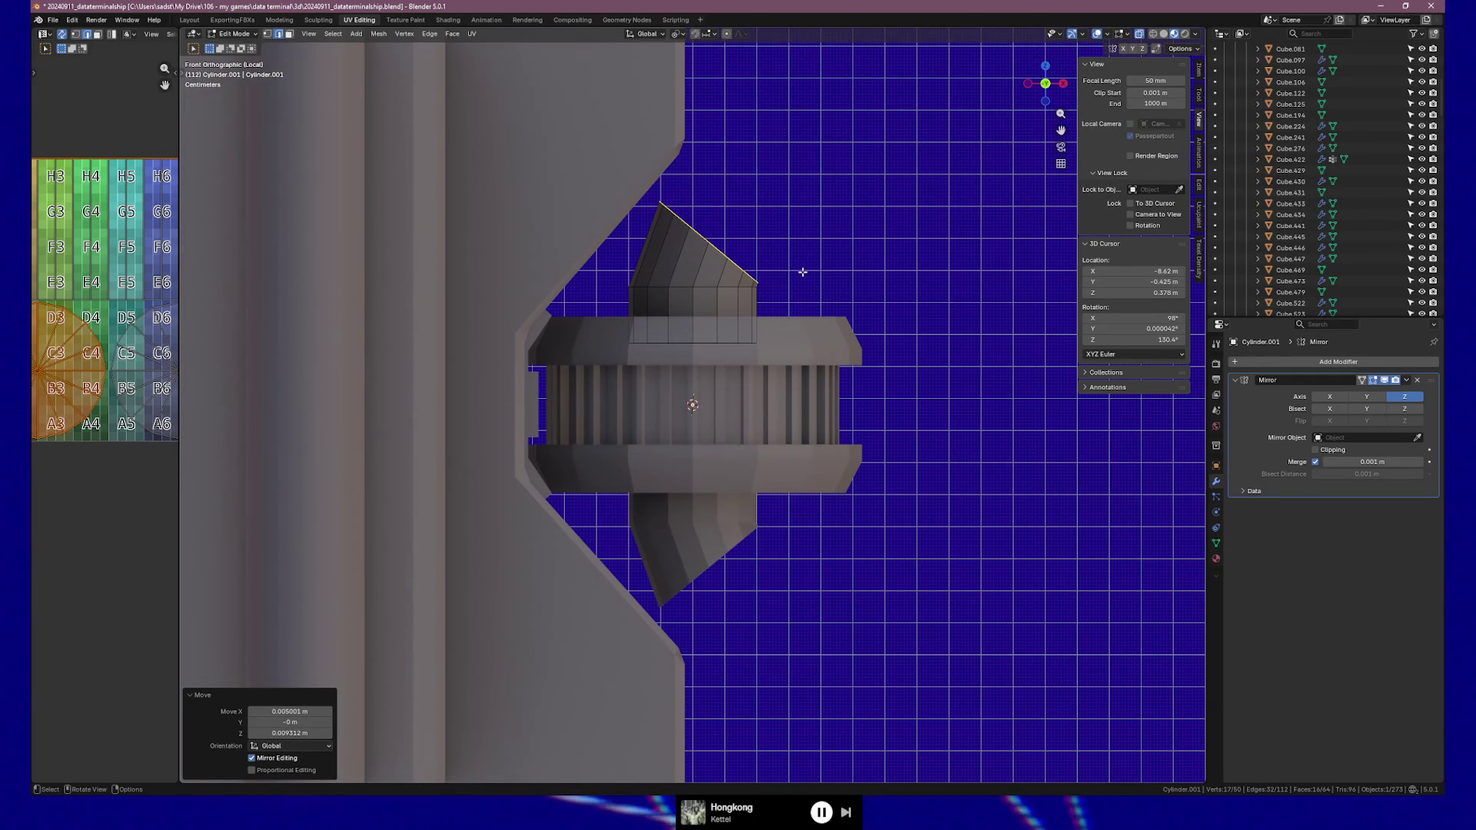
Tilt the pipe end a further 13.1°, correct by -2.67°, and move the tip right
{"action": "key", "text": "r"}
{"action": "left_click", "coordinate": [799, 293]}
{"action": "key", "text": "g"}
{"action": "left_click", "coordinate": [797, 273]}
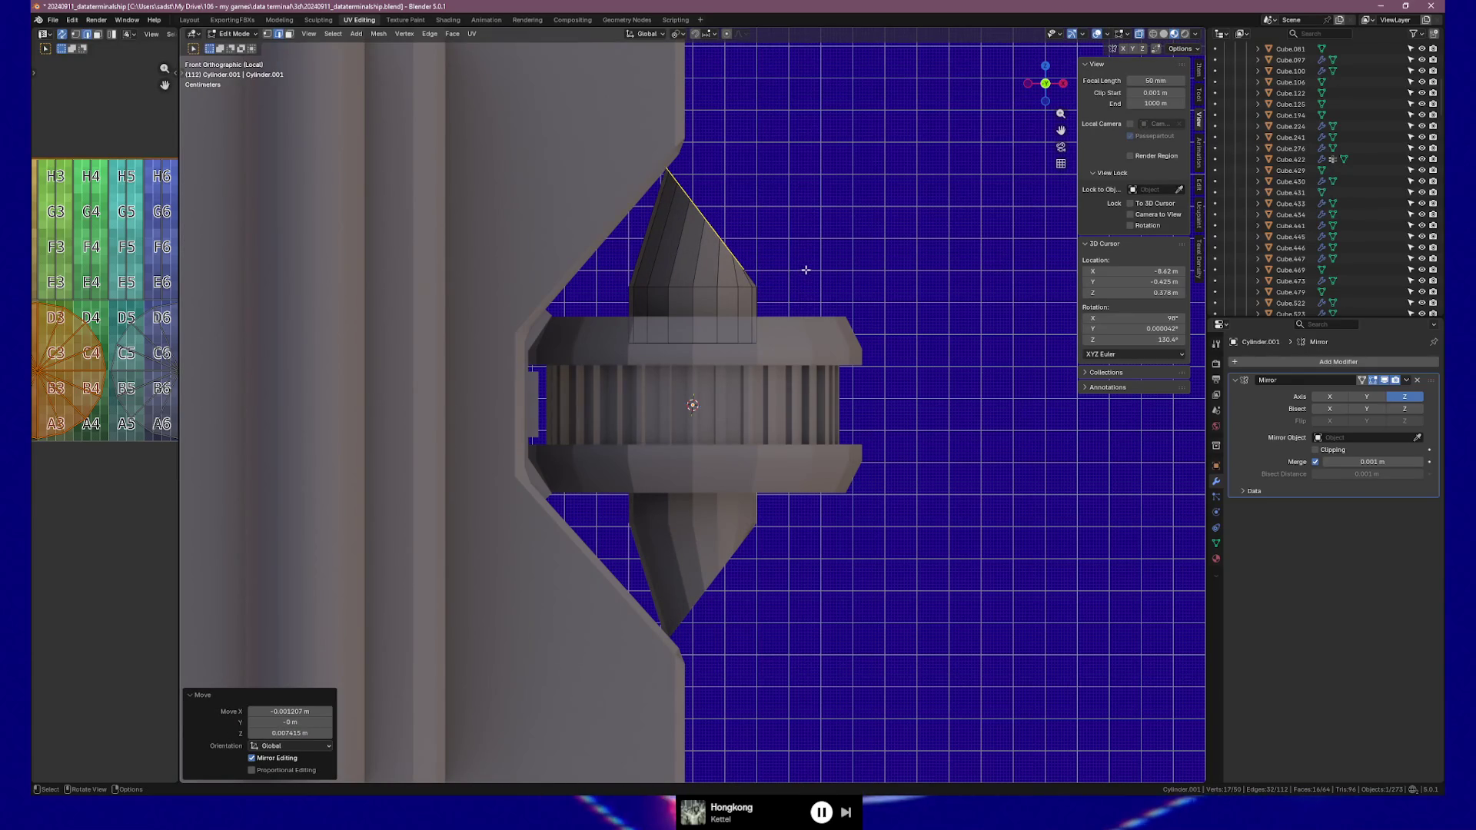
{"action": "key", "text": "r"}
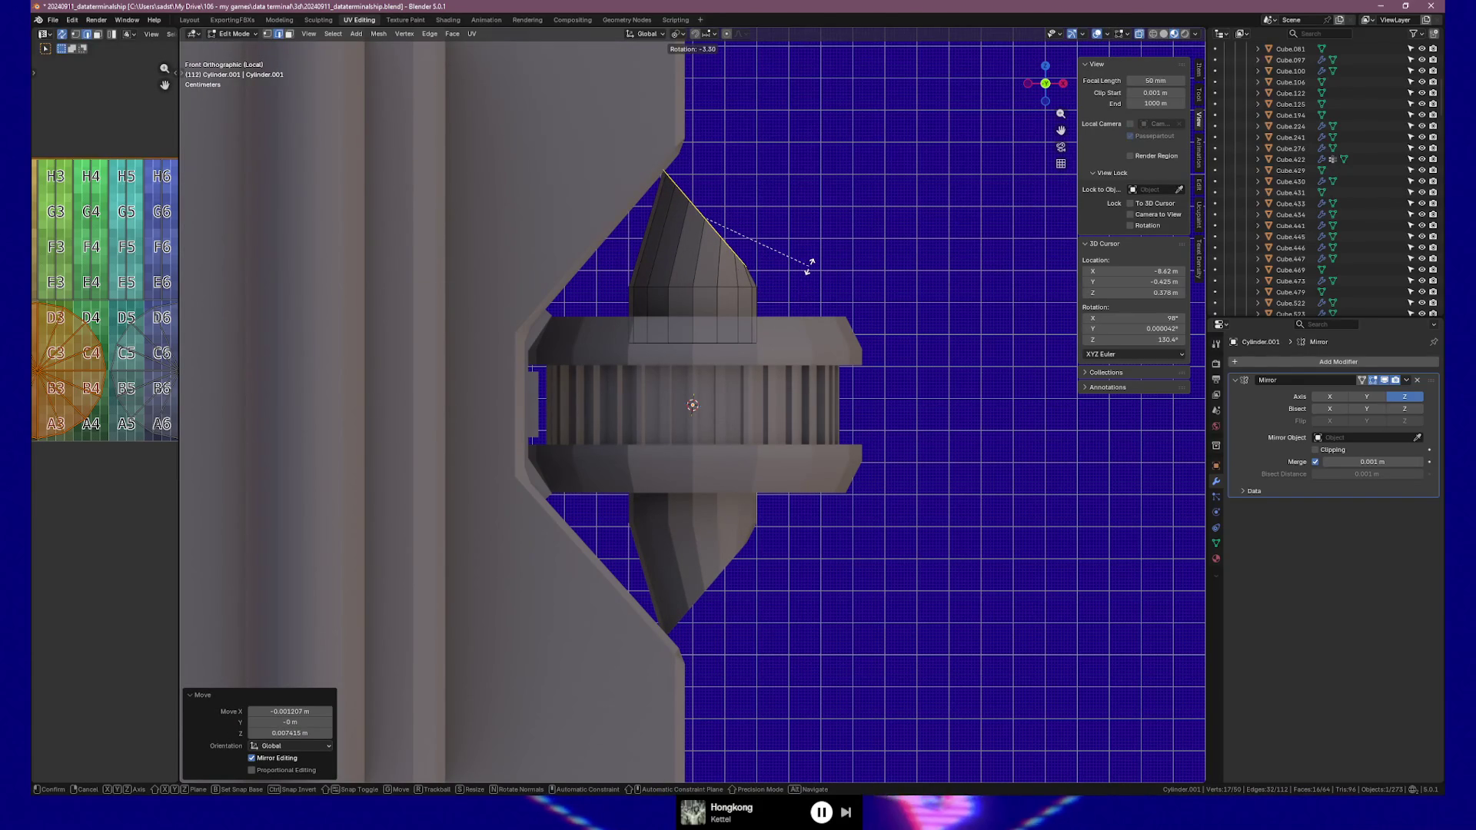
{"action": "left_click", "coordinate": [810, 268]}
{"action": "key", "text": "g"}
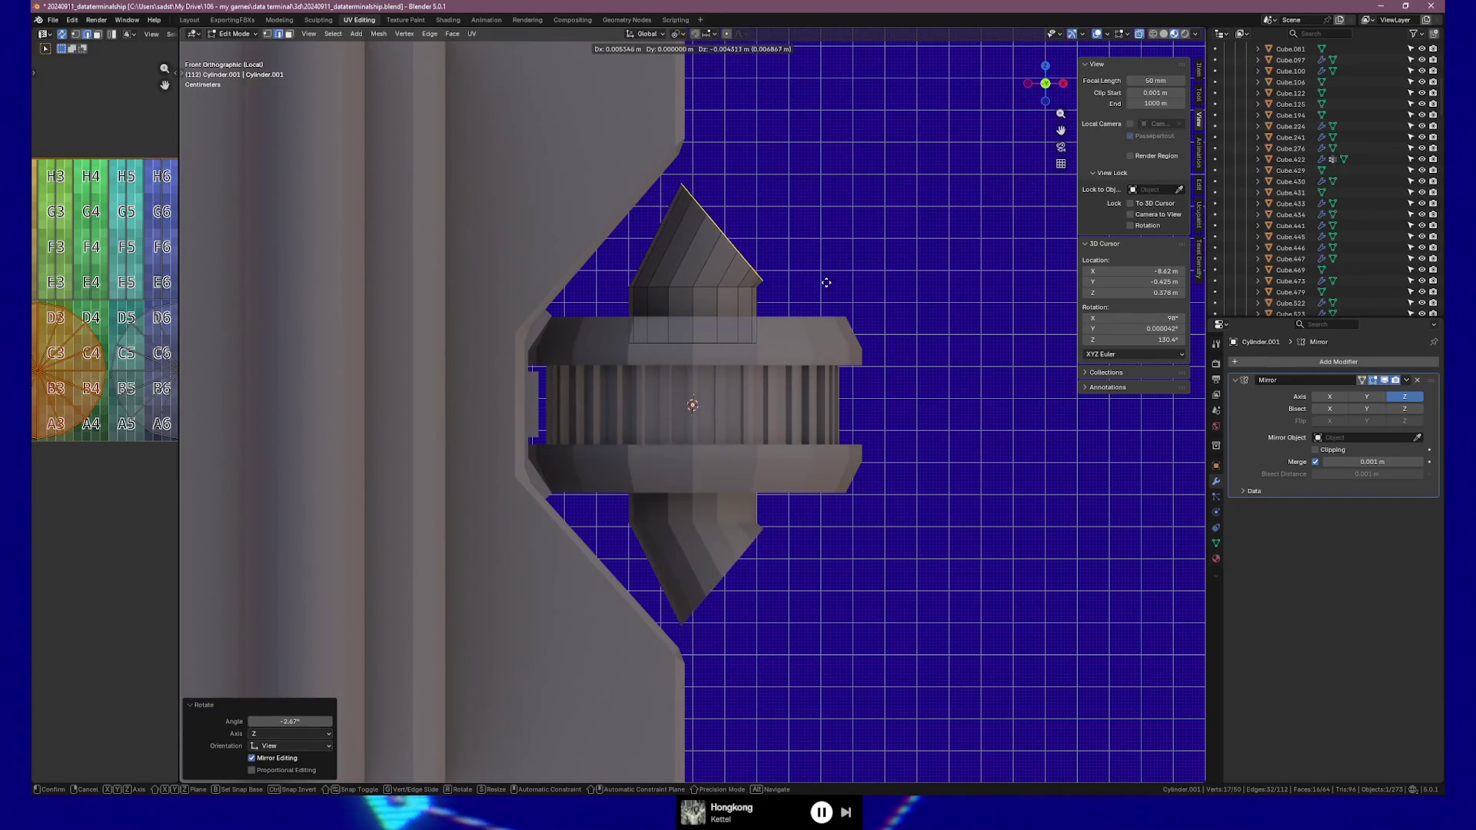
{"action": "left_click", "coordinate": [824, 285]}
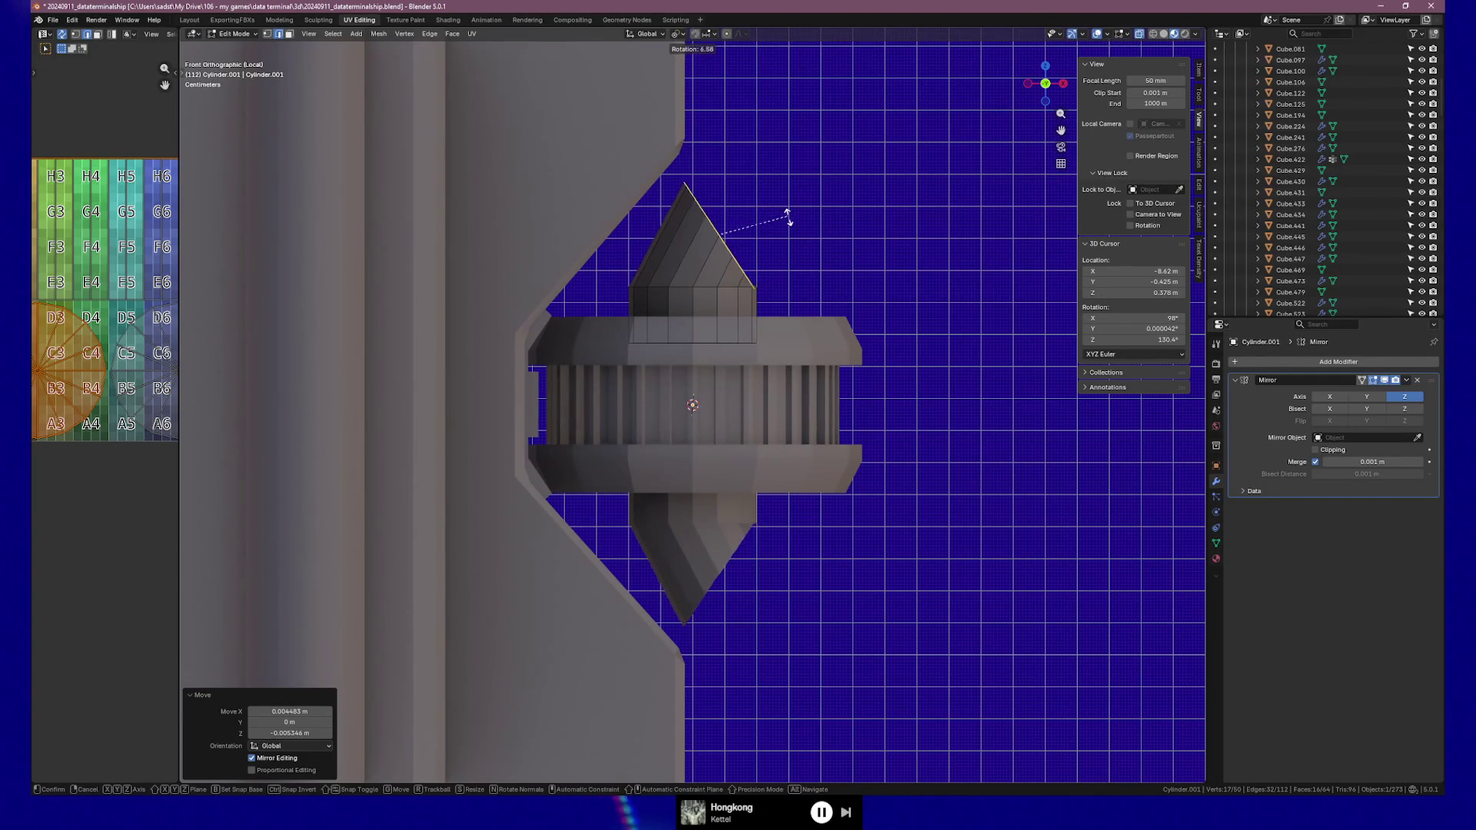
Rotate the cone's tip edge 8.73° and alternately move and rotate it up, right and toward vertical
{"action": "left_click", "coordinate": [791, 219]}
{"action": "key", "text": "g"}
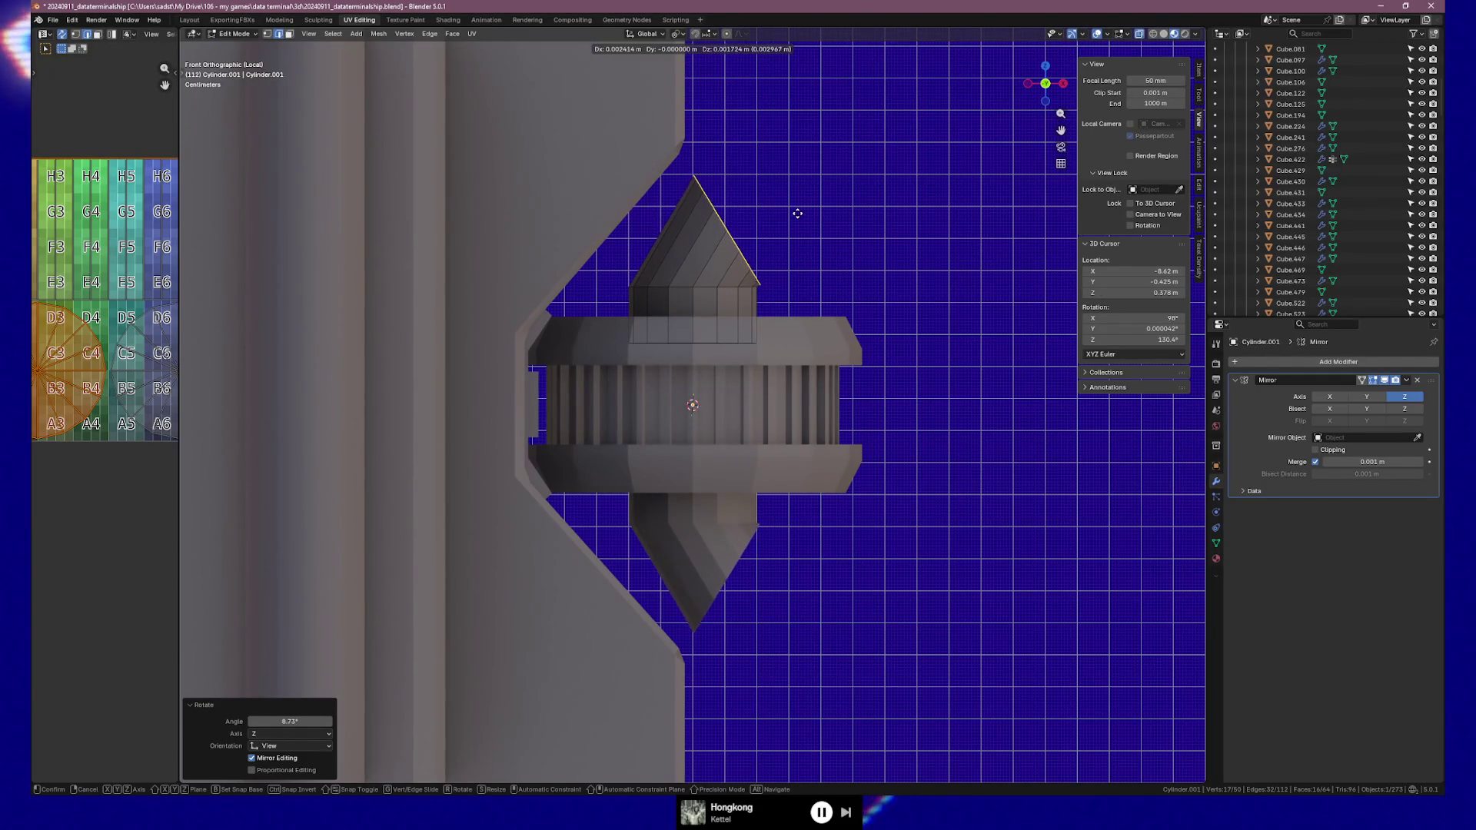
{"action": "key", "text": "r"}
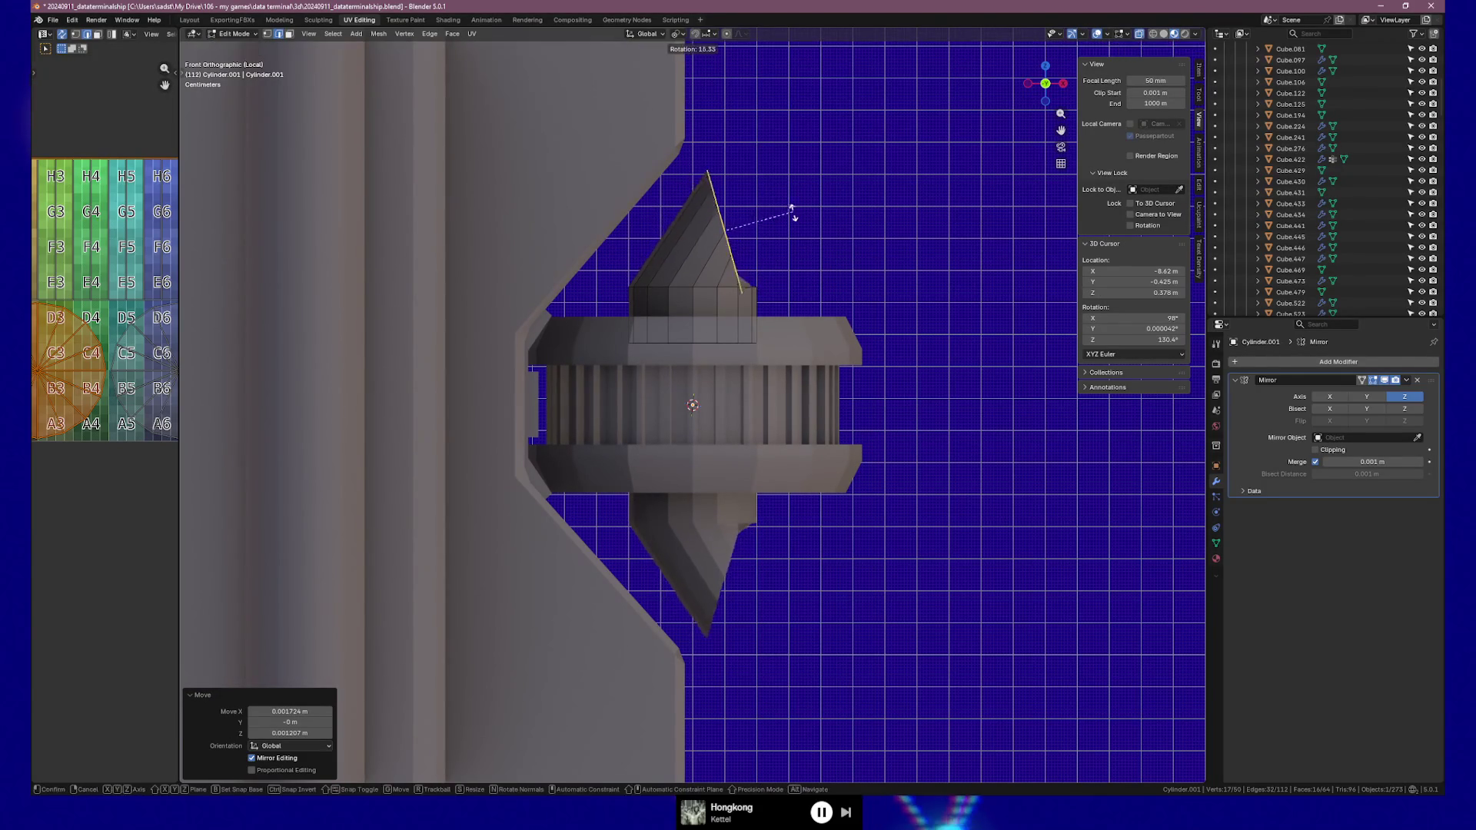
{"action": "left_click", "coordinate": [795, 219]}
{"action": "key", "text": "g"}
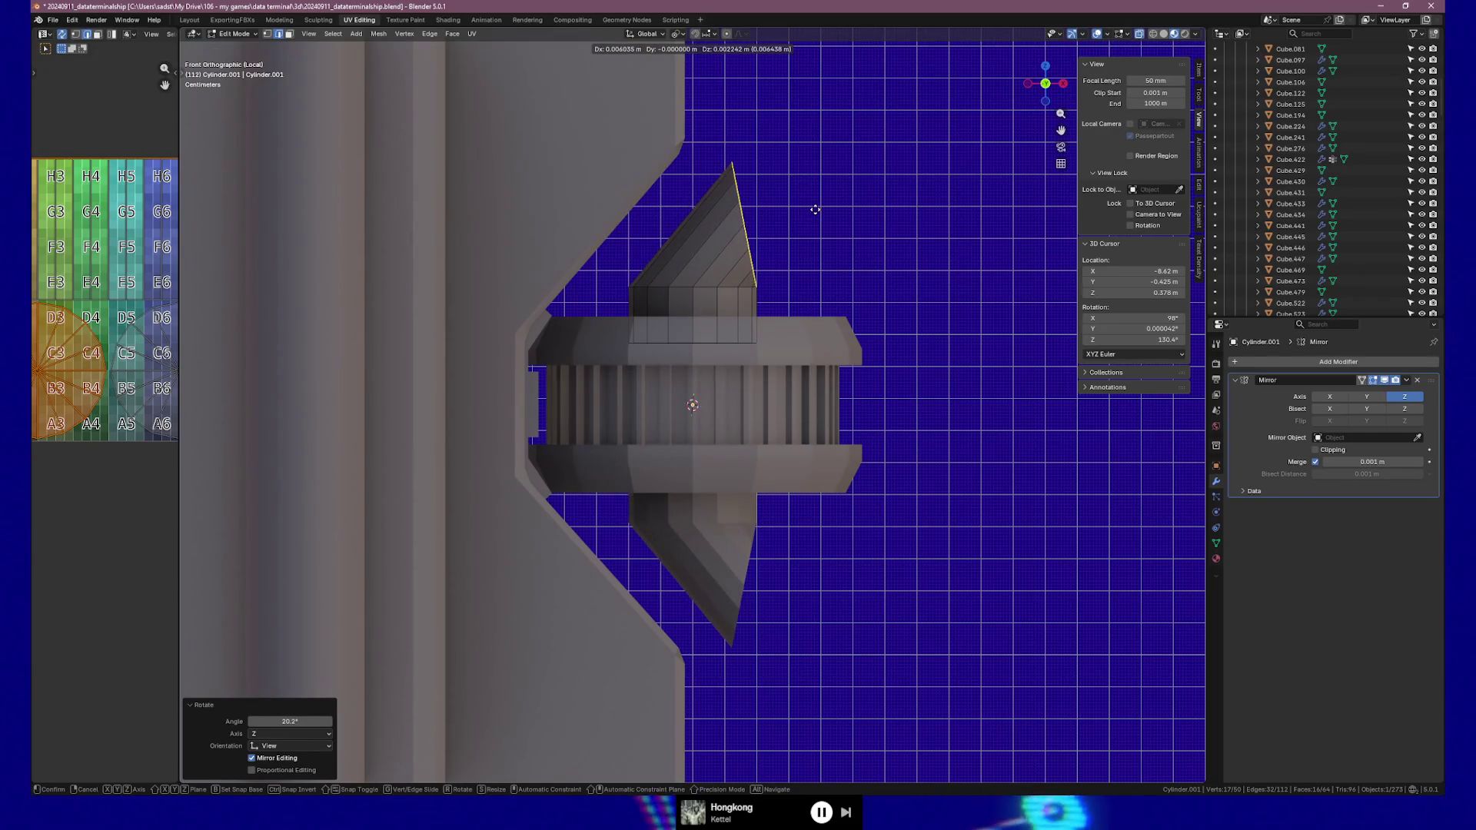
{"action": "left_click", "coordinate": [798, 191]}
{"action": "key", "text": "r"}
{"action": "left_click", "coordinate": [807, 197]}
{"action": "key", "text": "g"}
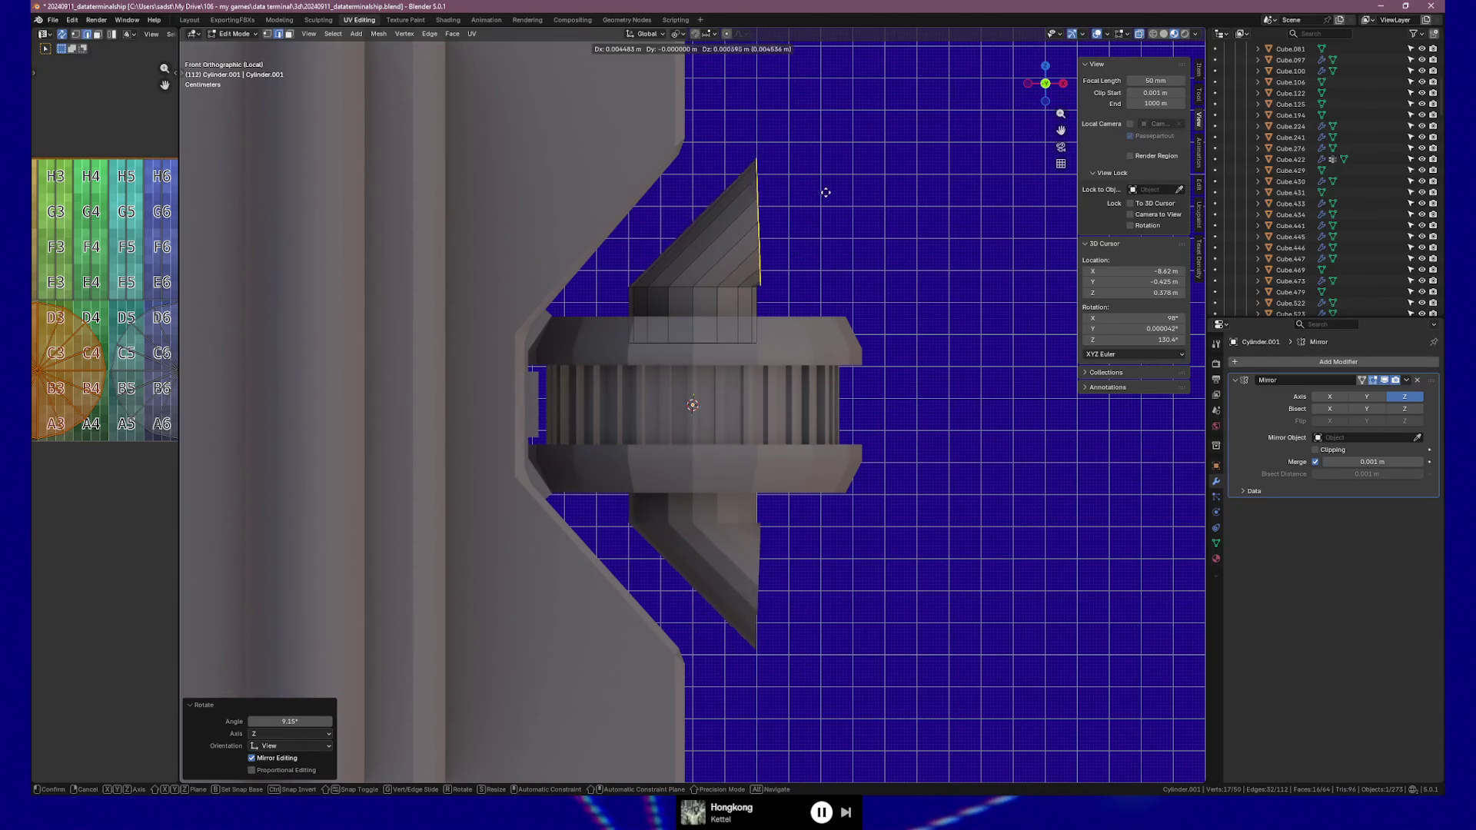
{"action": "left_click", "coordinate": [824, 193]}
Nudge the tip edge slightly up and left, discarding an unwanted rotation
{"action": "key", "text": "r"}
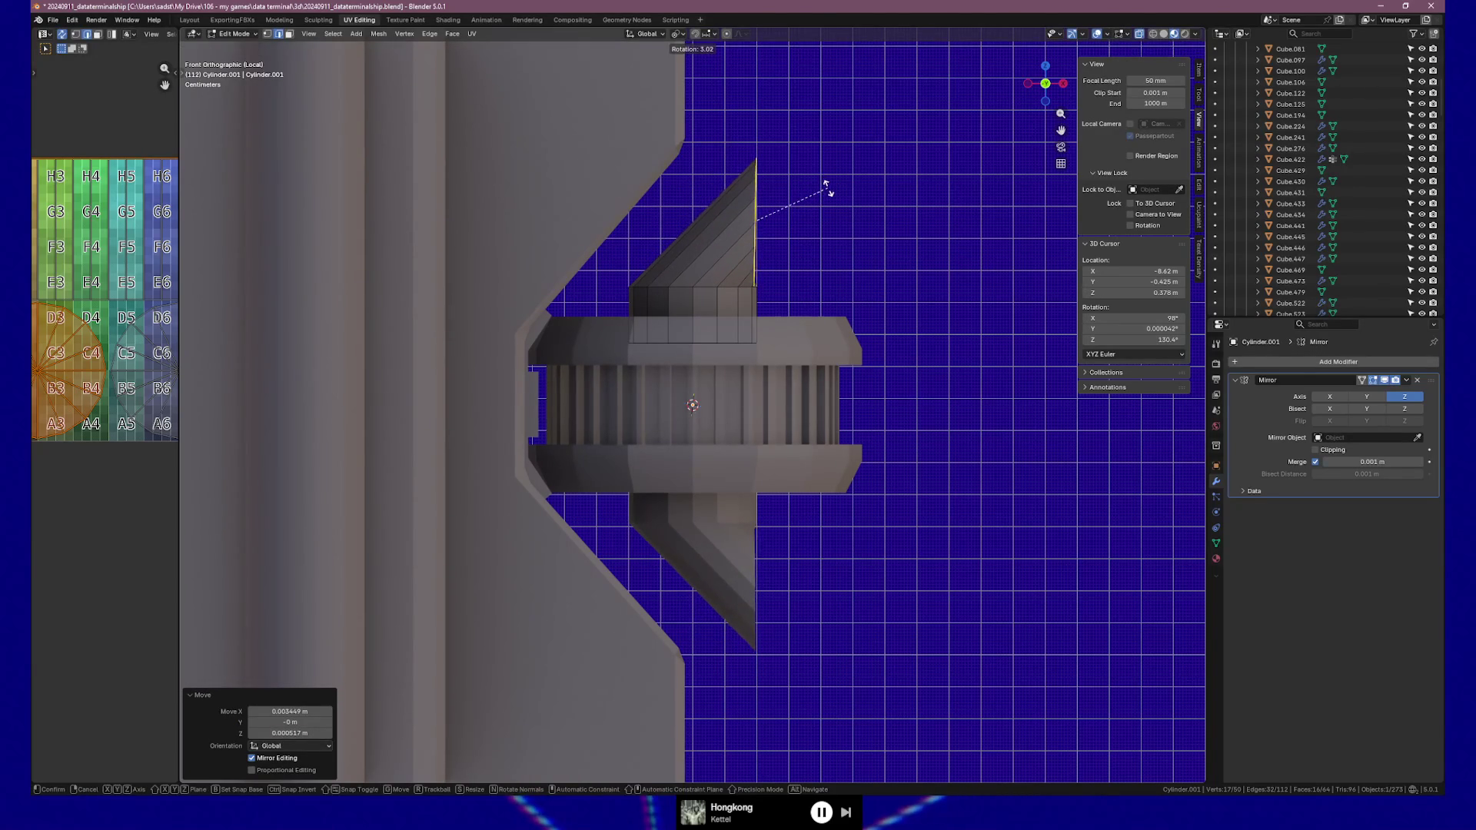
{"action": "key", "text": "g"}
{"action": "left_click", "coordinate": [831, 188]}
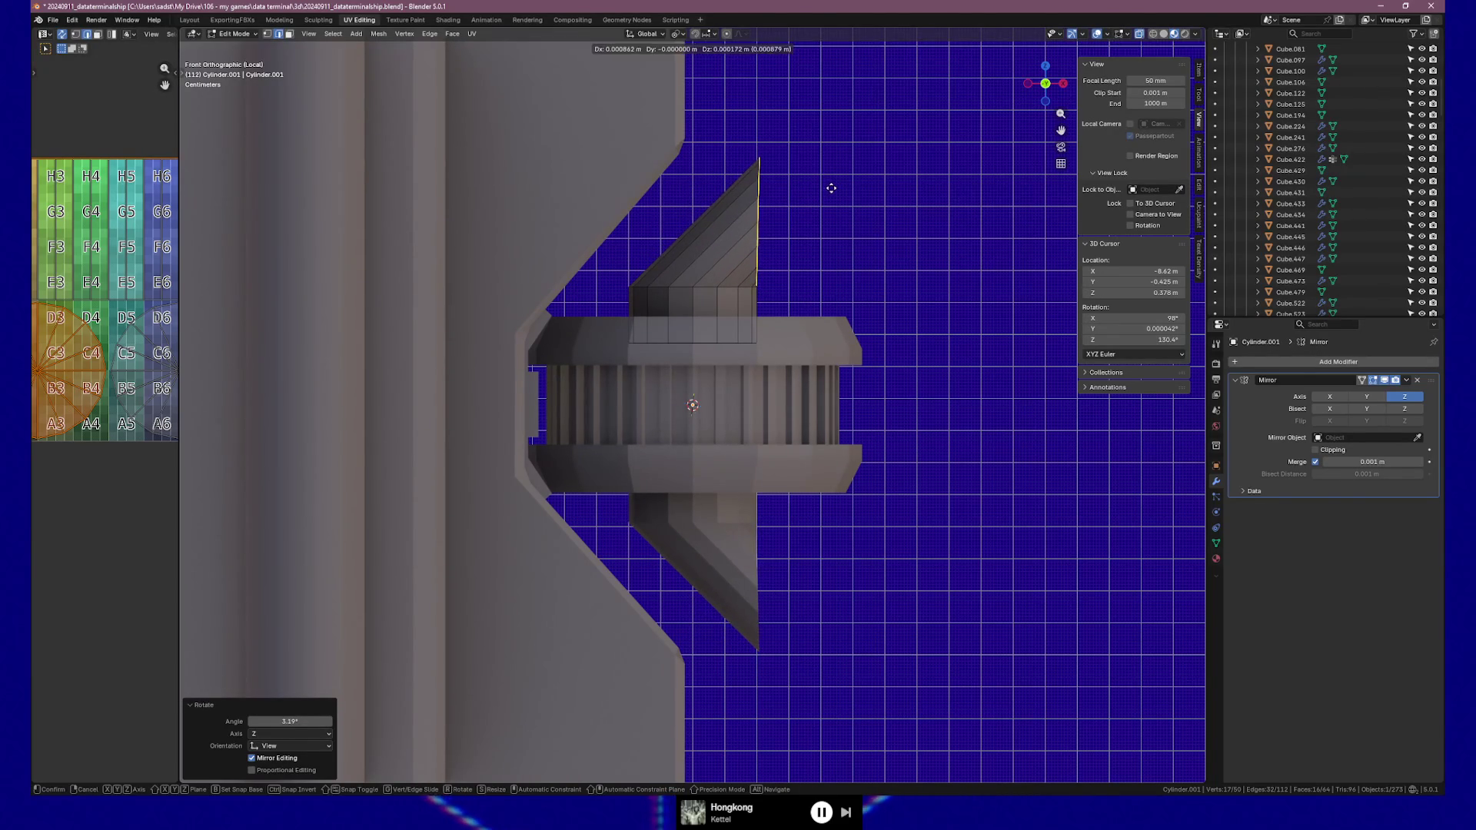
{"action": "key", "text": "r"}
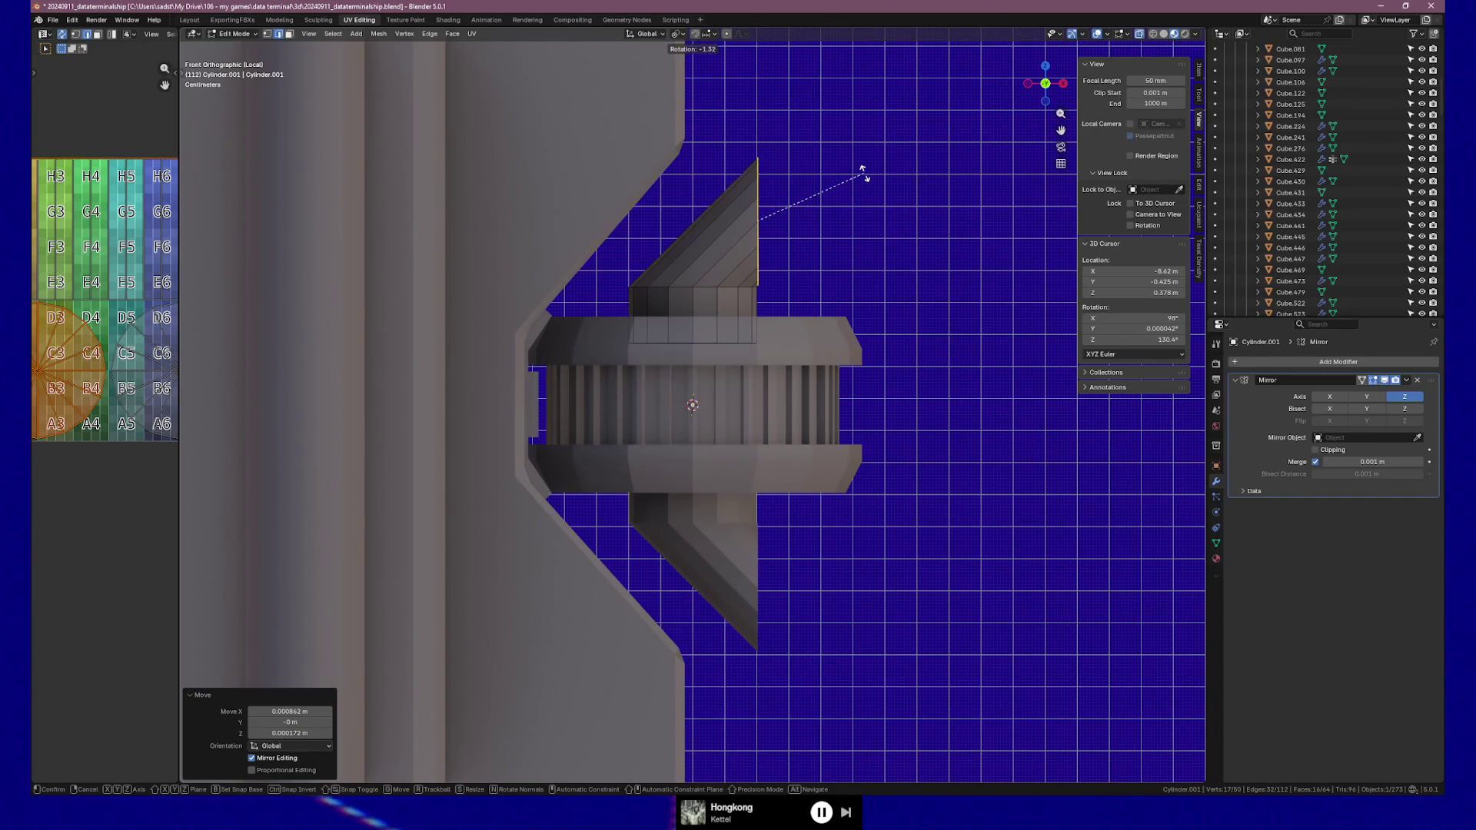
{"action": "key", "text": "Escape"}
{"action": "key", "text": "g"}
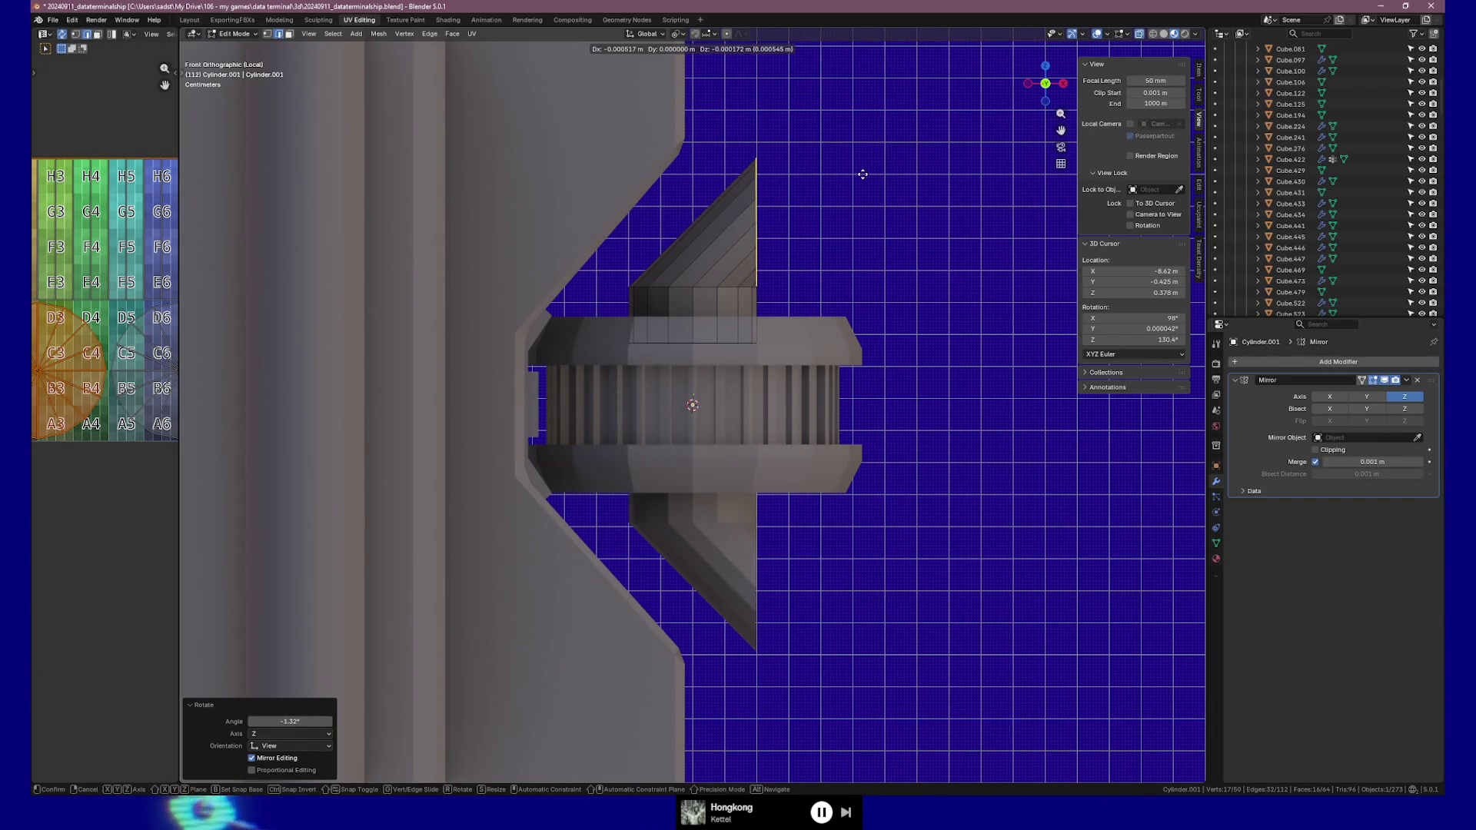
{"action": "left_click", "coordinate": [862, 174]}
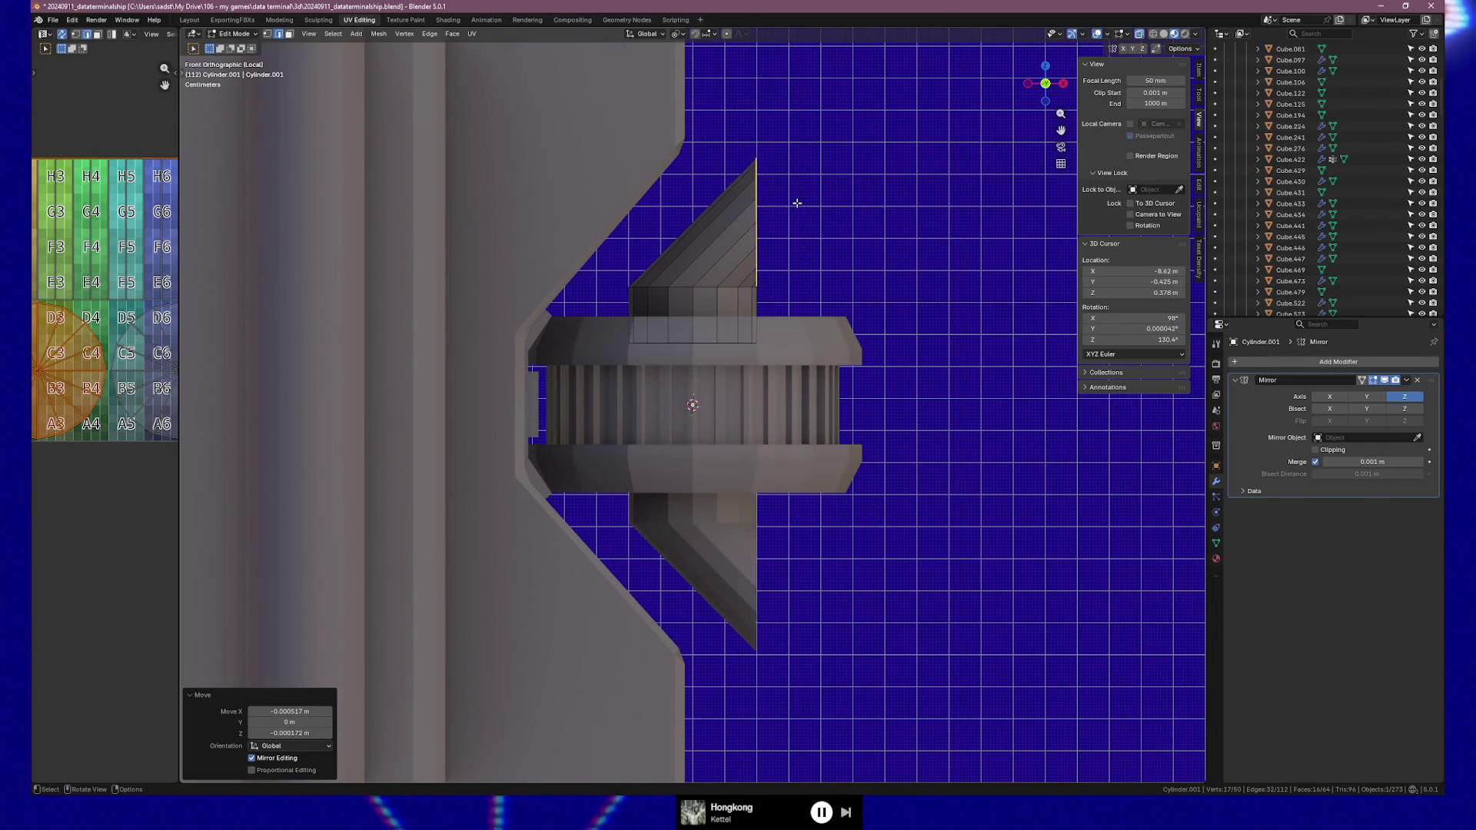
Tilt the spike's tip edge about -12.9°, reposition it, and extrude the end faces 0.043417 m
{"action": "key", "text": "r"}
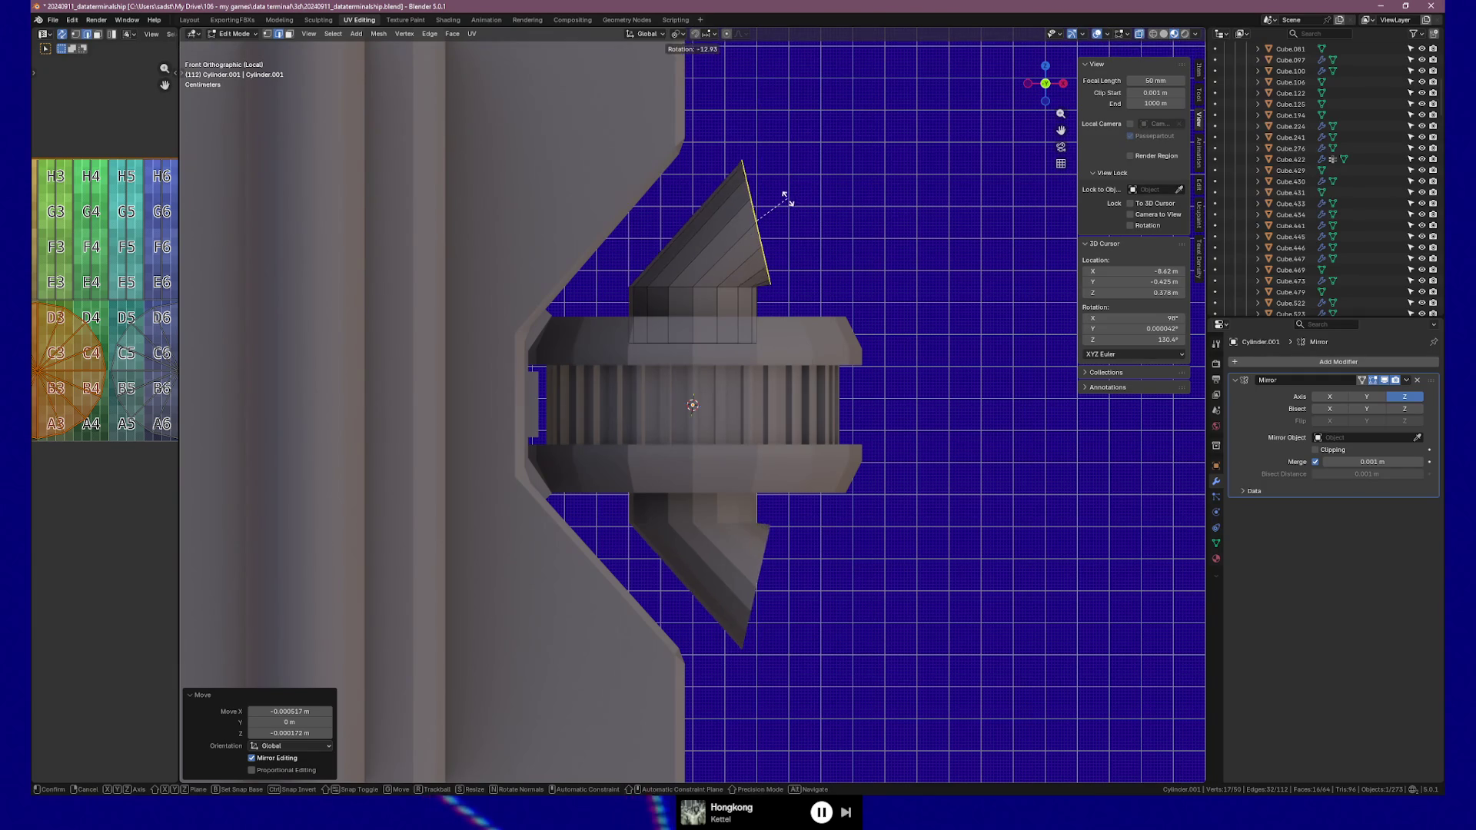
{"action": "left_click", "coordinate": [785, 198]}
{"action": "key", "text": "g"}
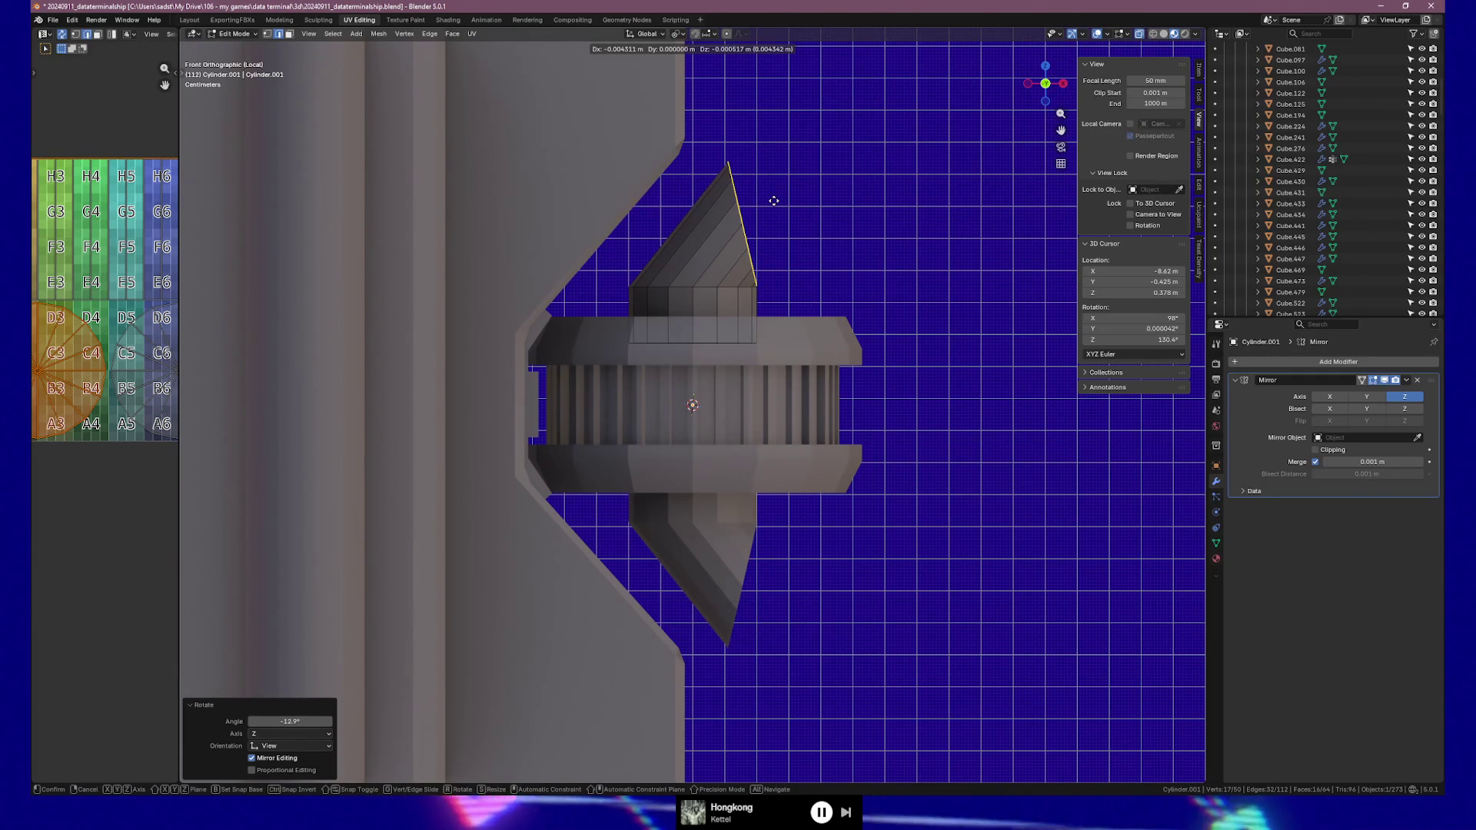
{"action": "left_click", "coordinate": [773, 201]}
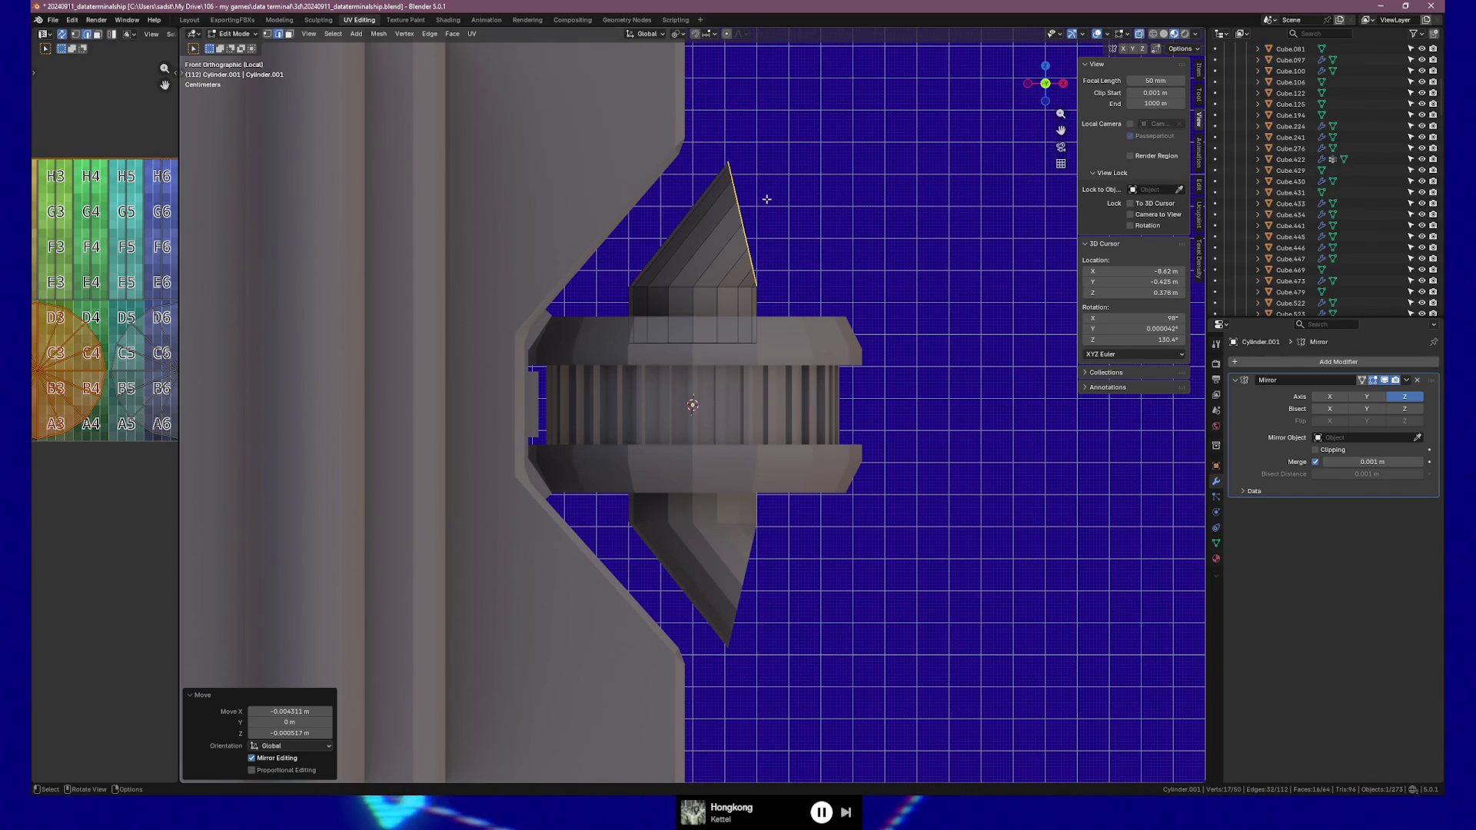
{"action": "key", "text": "e"}
{"action": "left_click", "coordinate": [883, 174]}
Orbit around the bent pipes to check them, return to Object Mode, and select Cube.462
{"action": "mouse_move", "coordinate": [883, 174]}
{"action": "middle_mouse_down"}
{"action": "mouse_move", "coordinate": [706, 257]}
{"action": "mouse_move", "coordinate": [883, 230]}
{"action": "mouse_move", "coordinate": [646, 254]}
{"action": "mouse_move", "coordinate": [660, 259]}
{"action": "middle_mouse_up"}
{"action": "scroll", "coordinate": [706, 257], "scroll_direction": "down", "scroll_amount": 8}
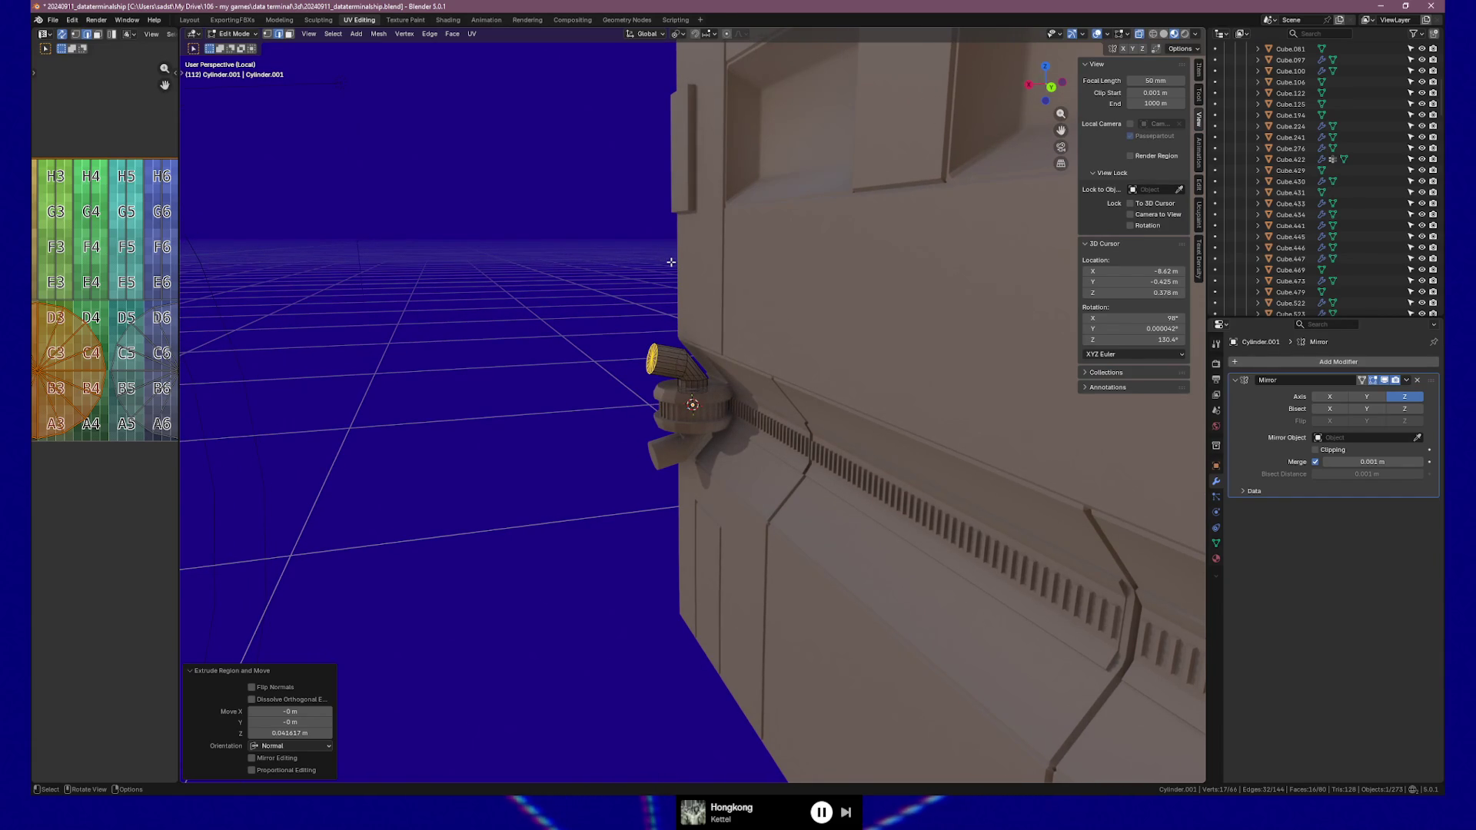
{"action": "mouse_move", "coordinate": [663, 272]}
{"action": "middle_mouse_down"}
{"action": "mouse_move", "coordinate": [820, 267]}
{"action": "mouse_move", "coordinate": [748, 308]}
{"action": "mouse_move", "coordinate": [776, 307]}
{"action": "middle_mouse_up"}
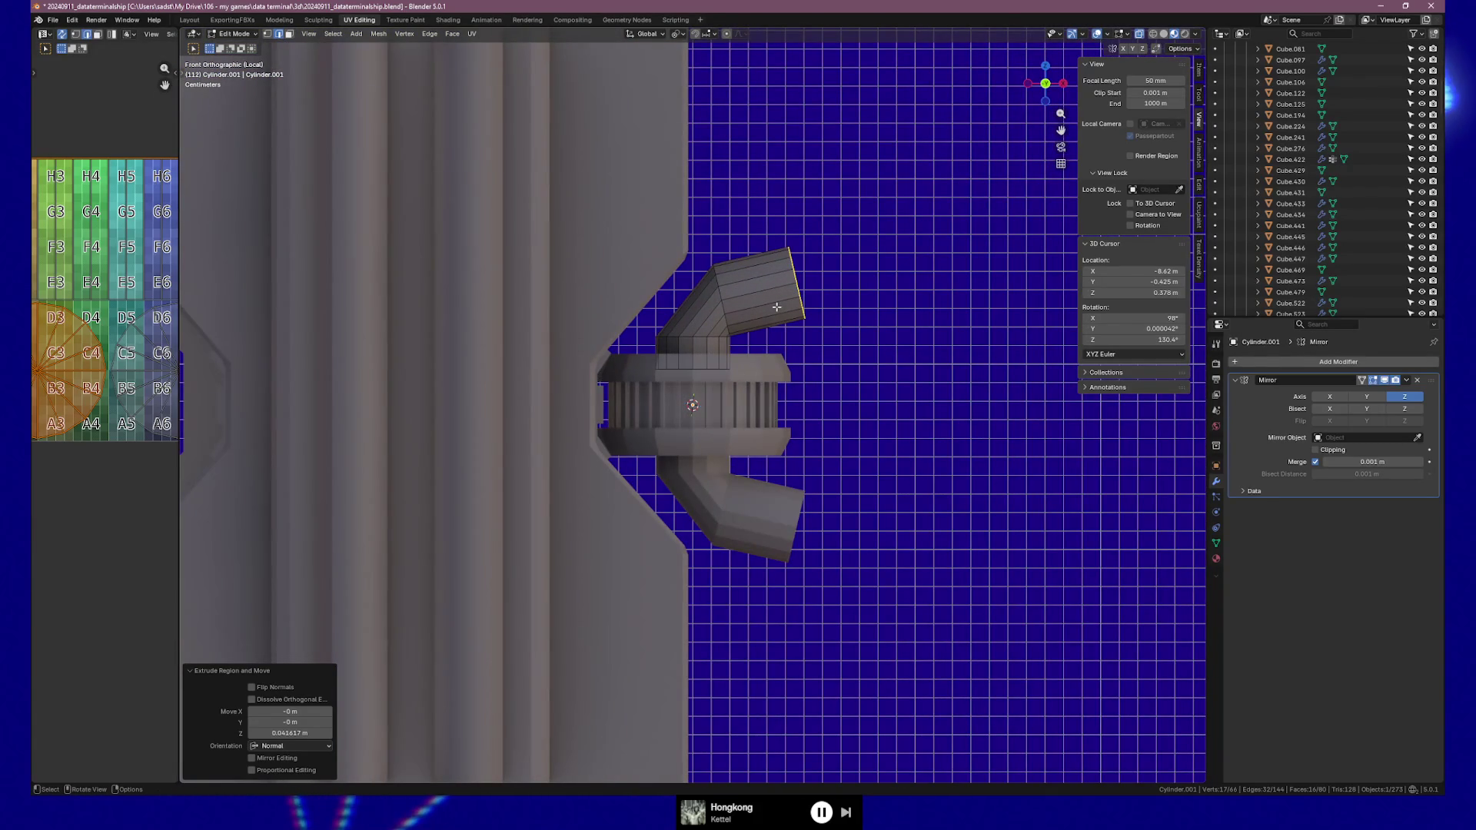
{"action": "scroll", "coordinate": [503, 387], "scroll_direction": "up", "scroll_amount": 5}
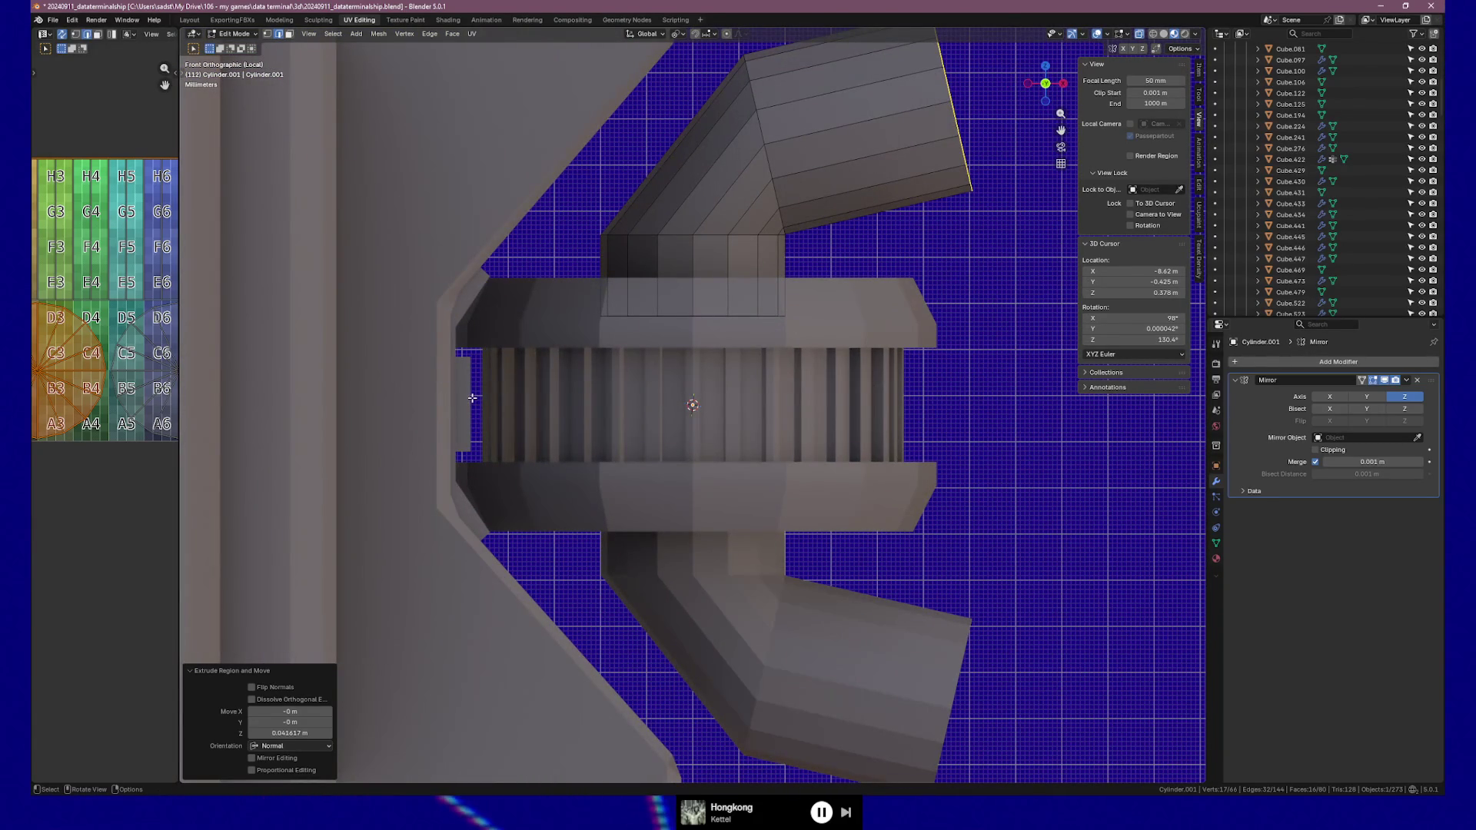
{"action": "key", "text": "Tab"}
{"action": "left_click", "coordinate": [461, 401]}
{"action": "mouse_move", "coordinate": [461, 401]}
{"action": "middle_mouse_down"}
{"action": "mouse_move", "coordinate": [603, 389]}
{"action": "mouse_move", "coordinate": [531, 395]}
{"action": "middle_mouse_up"}
Select the rail Cube.457 and edit its mesh from the front view
{"action": "scroll", "coordinate": [893, 399], "scroll_direction": "down", "scroll_amount": 3}
{"action": "left_click", "coordinate": [1025, 390]}
{"action": "scroll", "coordinate": [1022, 394], "scroll_direction": "down", "scroll_amount": 4}
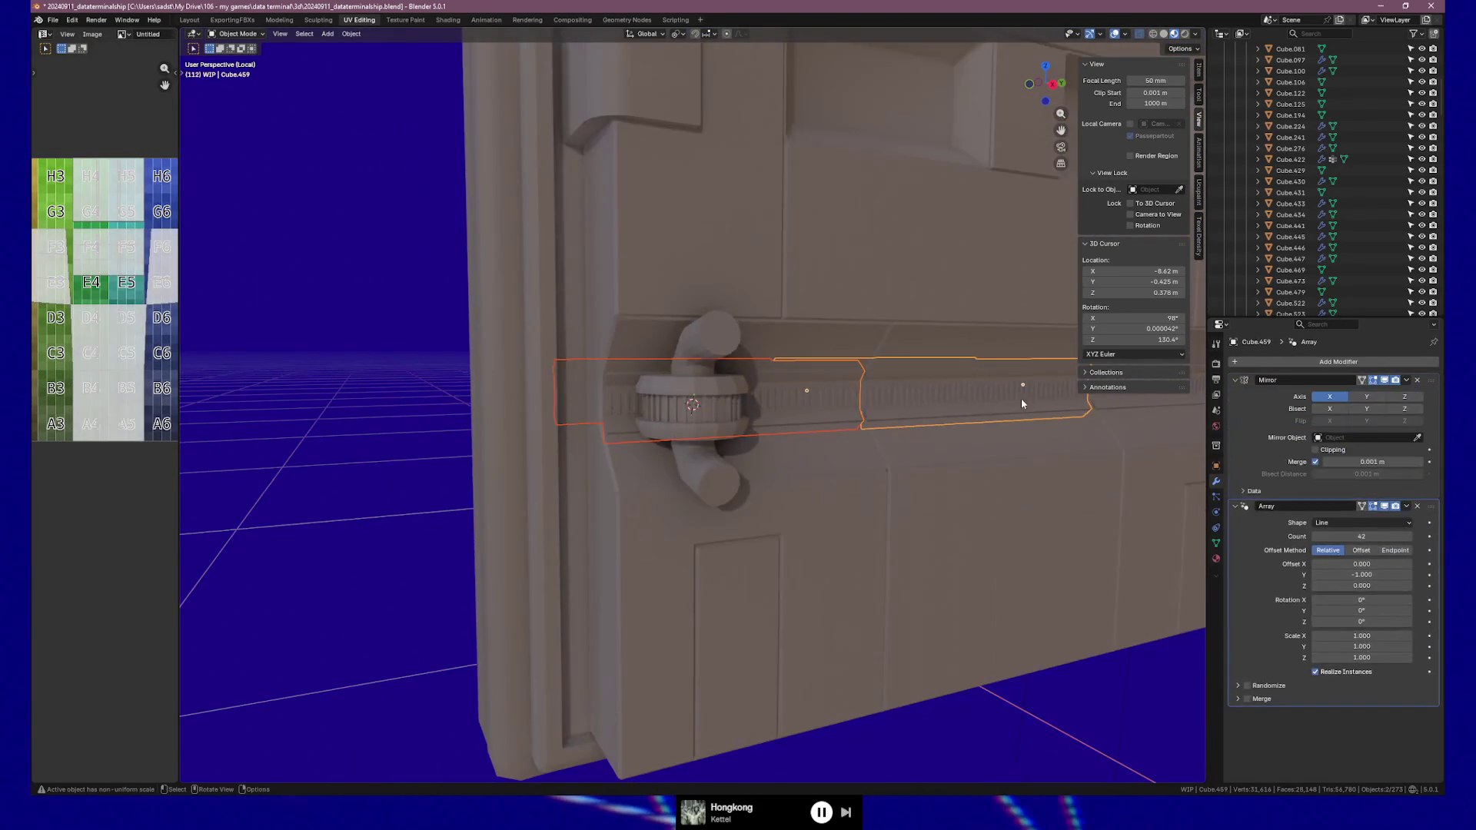
{"action": "key", "text": "Tab"}
{"action": "scroll", "coordinate": [742, 408], "scroll_direction": "up", "scroll_amount": 2}
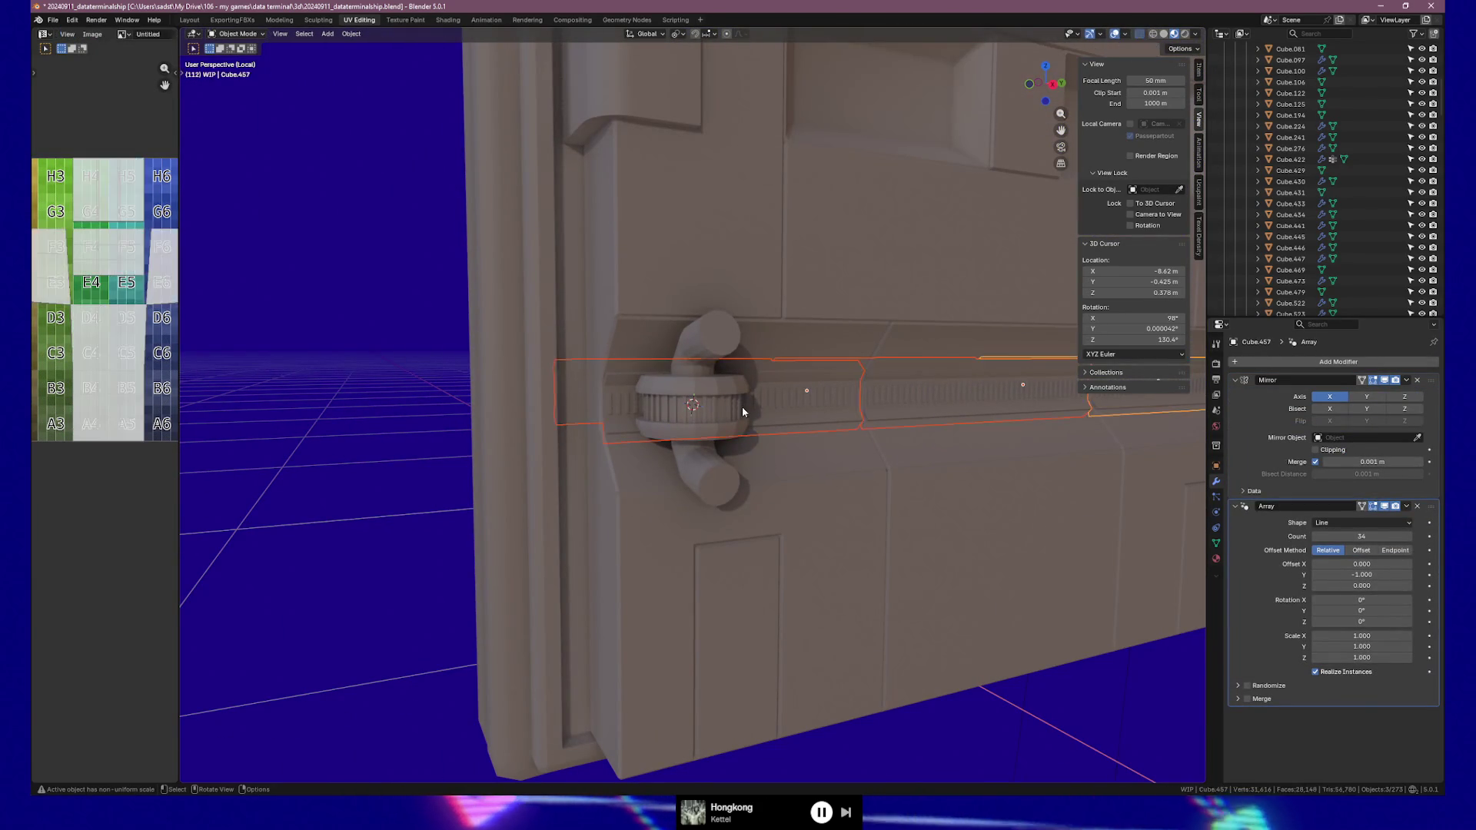
{"action": "key", "text": "KP_1"}
{"action": "scroll", "coordinate": [736, 413], "scroll_direction": "up", "scroll_amount": 6}
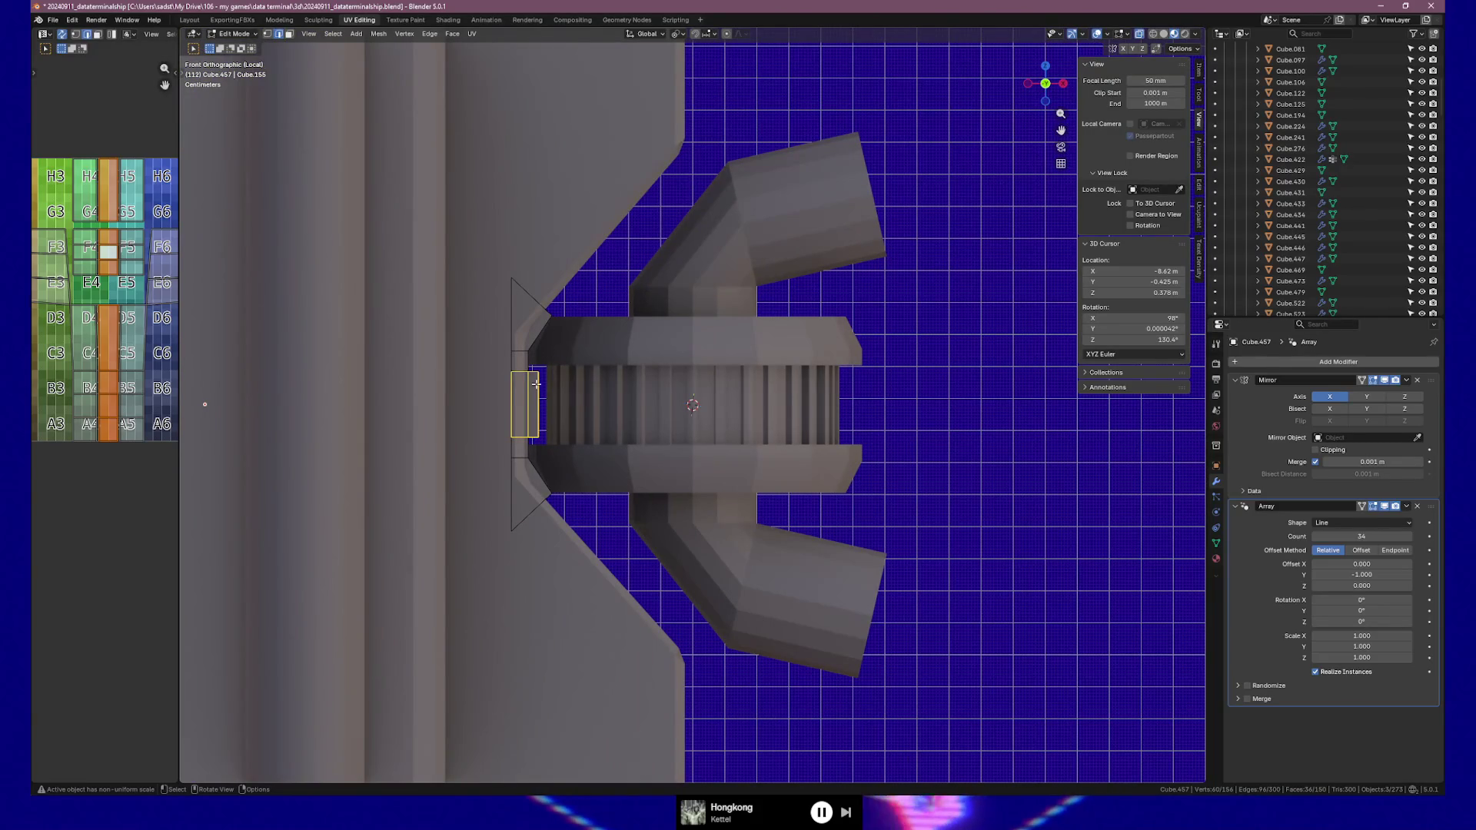
Move the rail's narrow end face 0.006552 m along X into the vent, then exit Edit Mode
{"action": "left_click", "coordinate": [519, 367]}
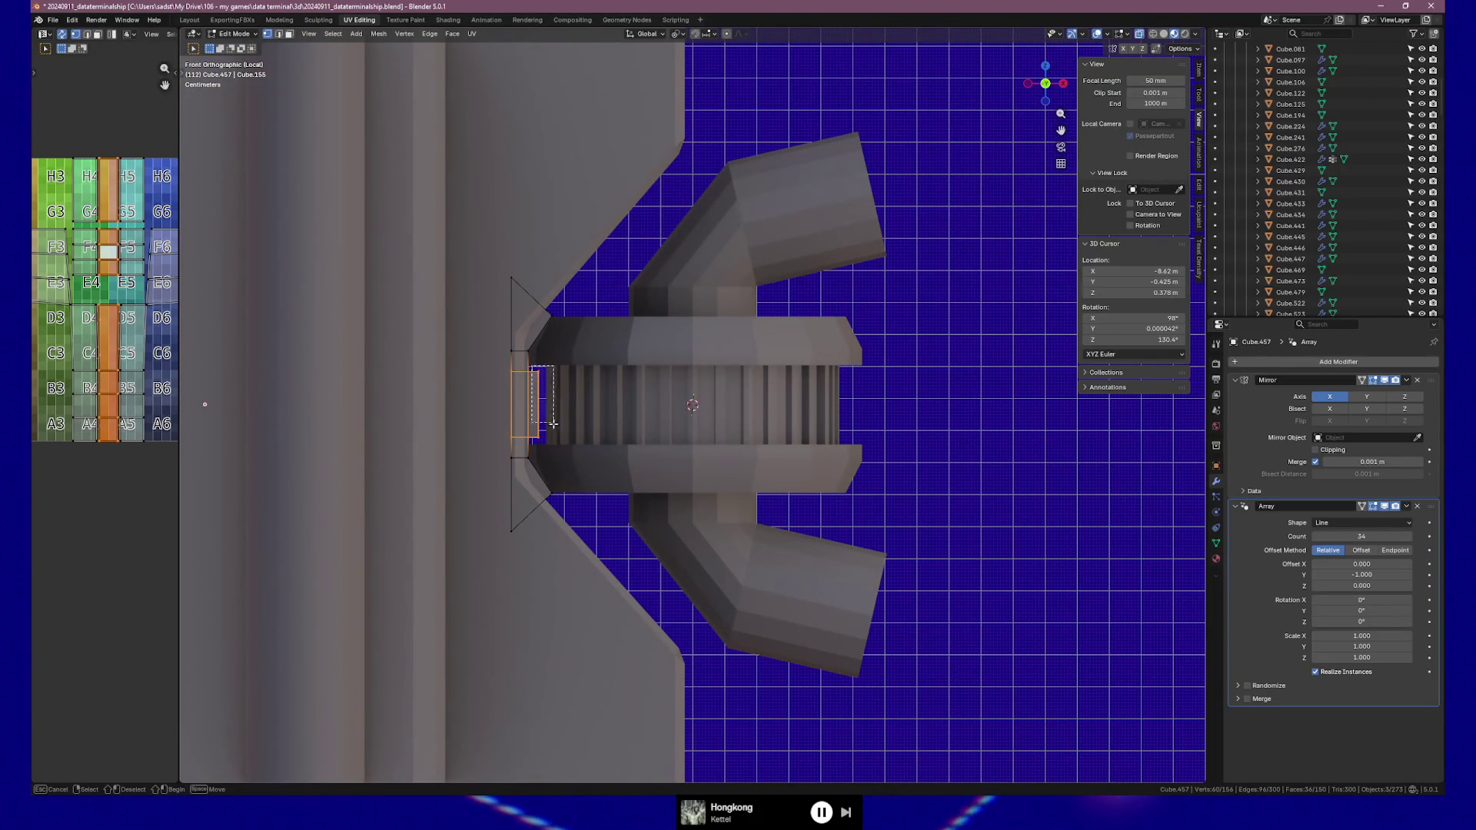
{"action": "left_click_drag", "start_coordinate": [562, 445], "coordinate": [566, 445]}
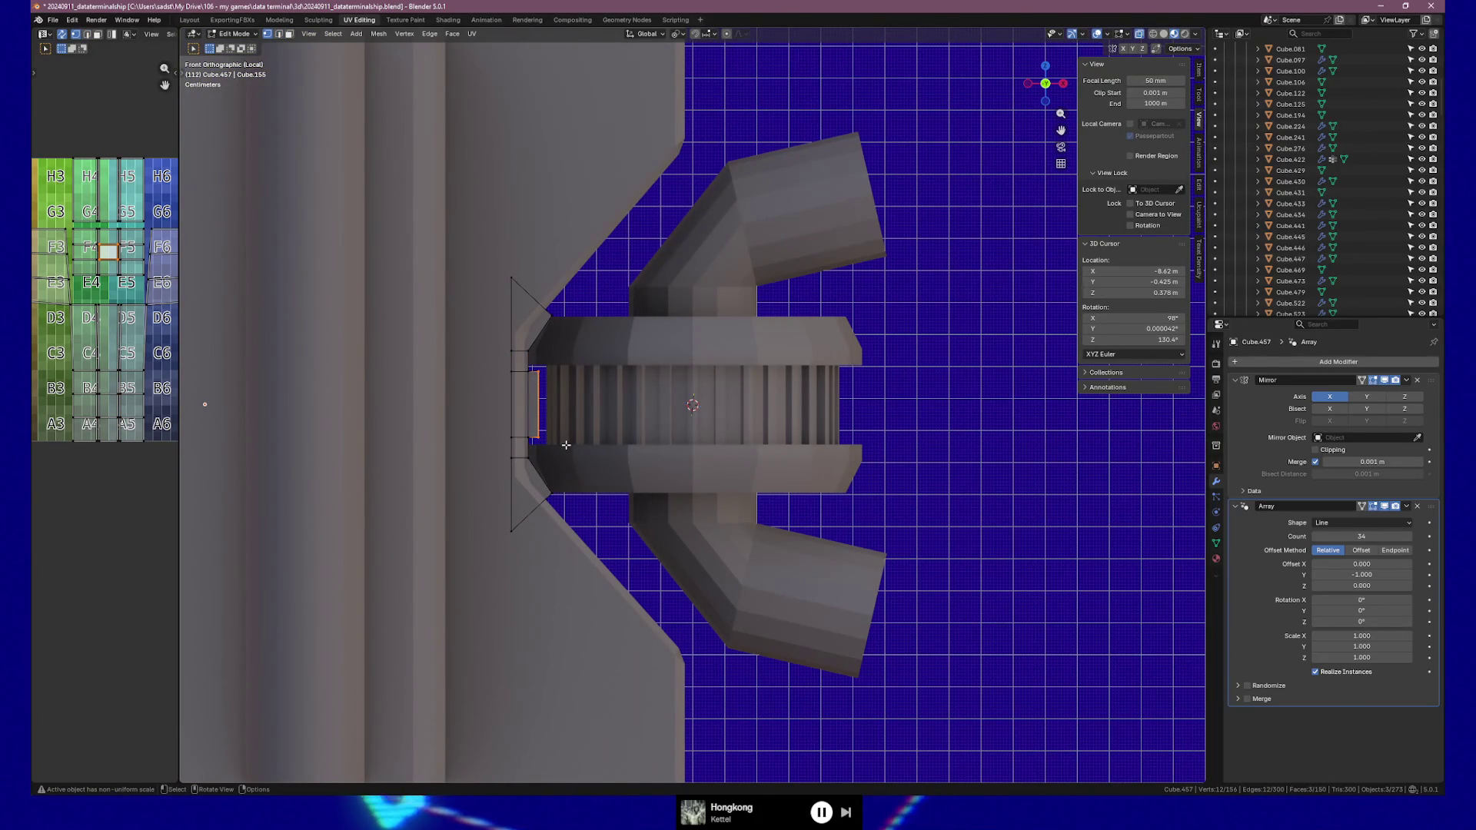
{"action": "key", "text": "g"}
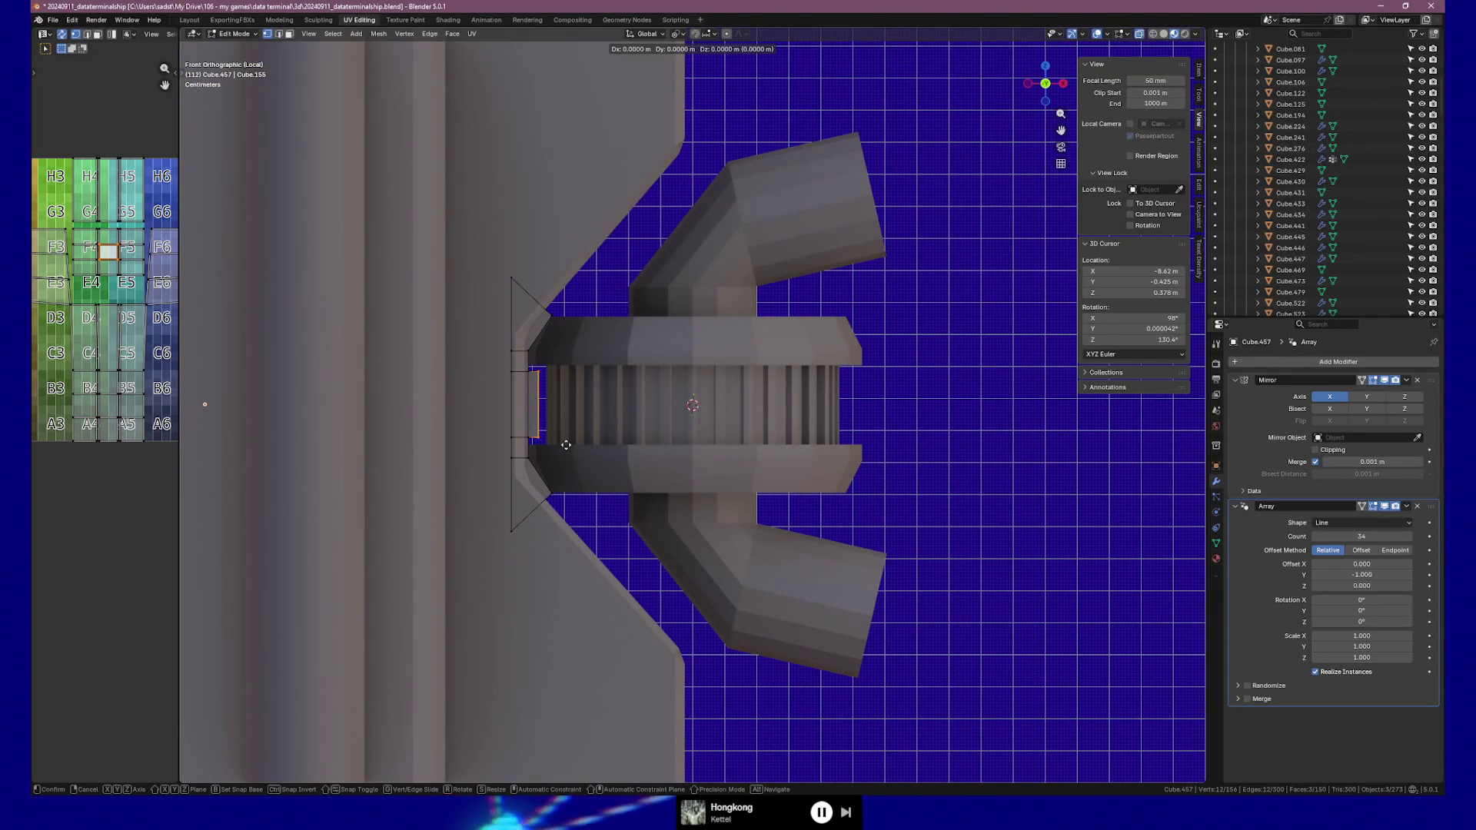
{"action": "key", "text": "x"}
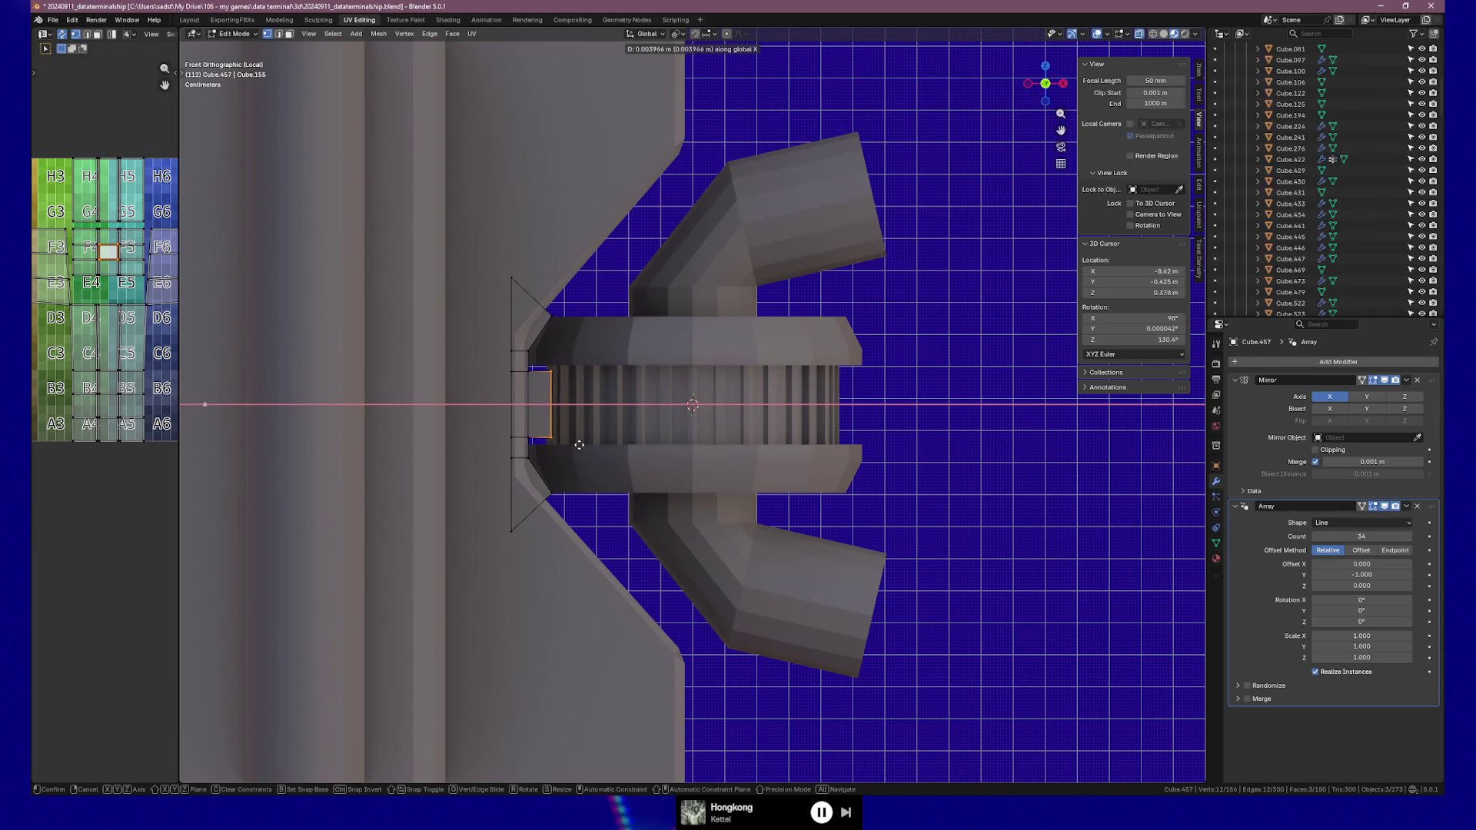
{"action": "left_click", "coordinate": [587, 443]}
{"action": "key", "text": "Tab"}
{"action": "mouse_move", "coordinate": [588, 443]}
{"action": "middle_mouse_down"}
{"action": "mouse_move", "coordinate": [660, 416]}
{"action": "mouse_move", "coordinate": [744, 412]}
{"action": "mouse_move", "coordinate": [490, 416]}
{"action": "mouse_move", "coordinate": [598, 416]}
{"action": "middle_mouse_up"}
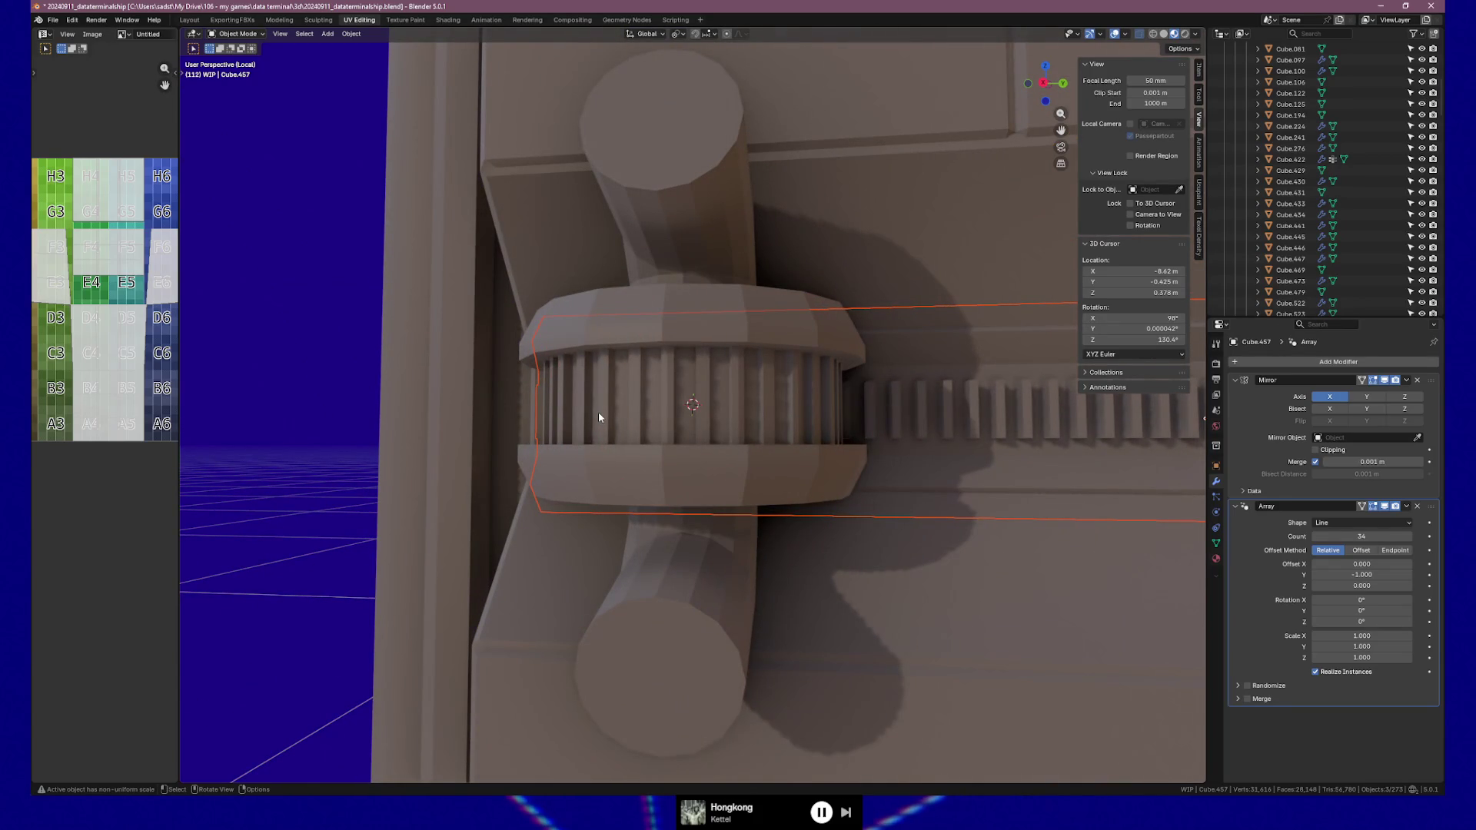
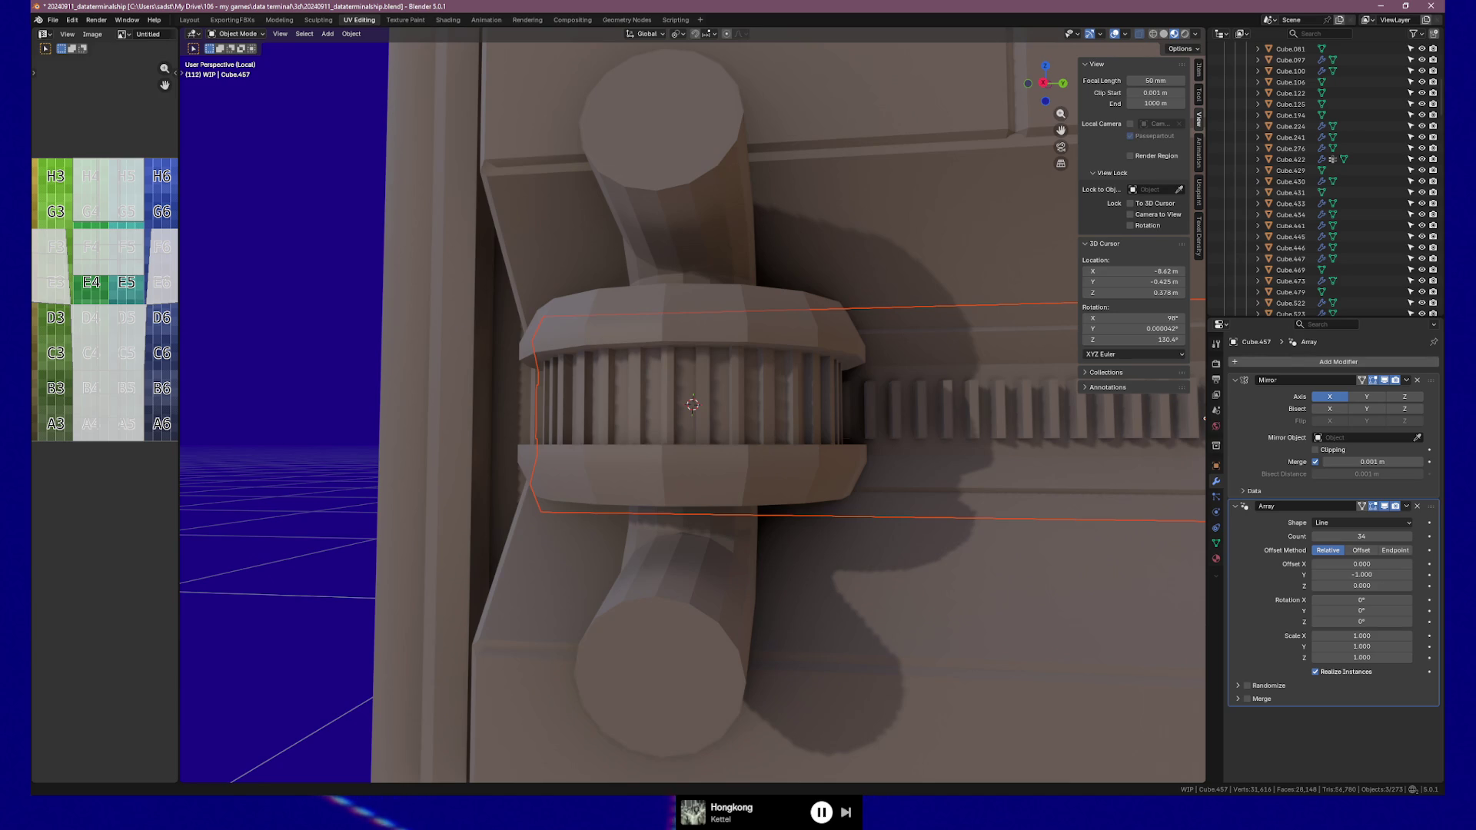
Select the full end-cap edge loop on the winged piece's arm in Edit Mode
{"action": "mouse_move", "coordinate": [688, 92]}
{"action": "middle_mouse_down"}
{"action": "mouse_move", "coordinate": [679, 135]}
{"action": "mouse_move", "coordinate": [609, 151]}
{"action": "mouse_move", "coordinate": [662, 206]}
{"action": "mouse_move", "coordinate": [759, 188]}
{"action": "mouse_move", "coordinate": [791, 165]}
{"action": "mouse_move", "coordinate": [570, 246]}
{"action": "mouse_move", "coordinate": [611, 227]}
{"action": "middle_mouse_up"}
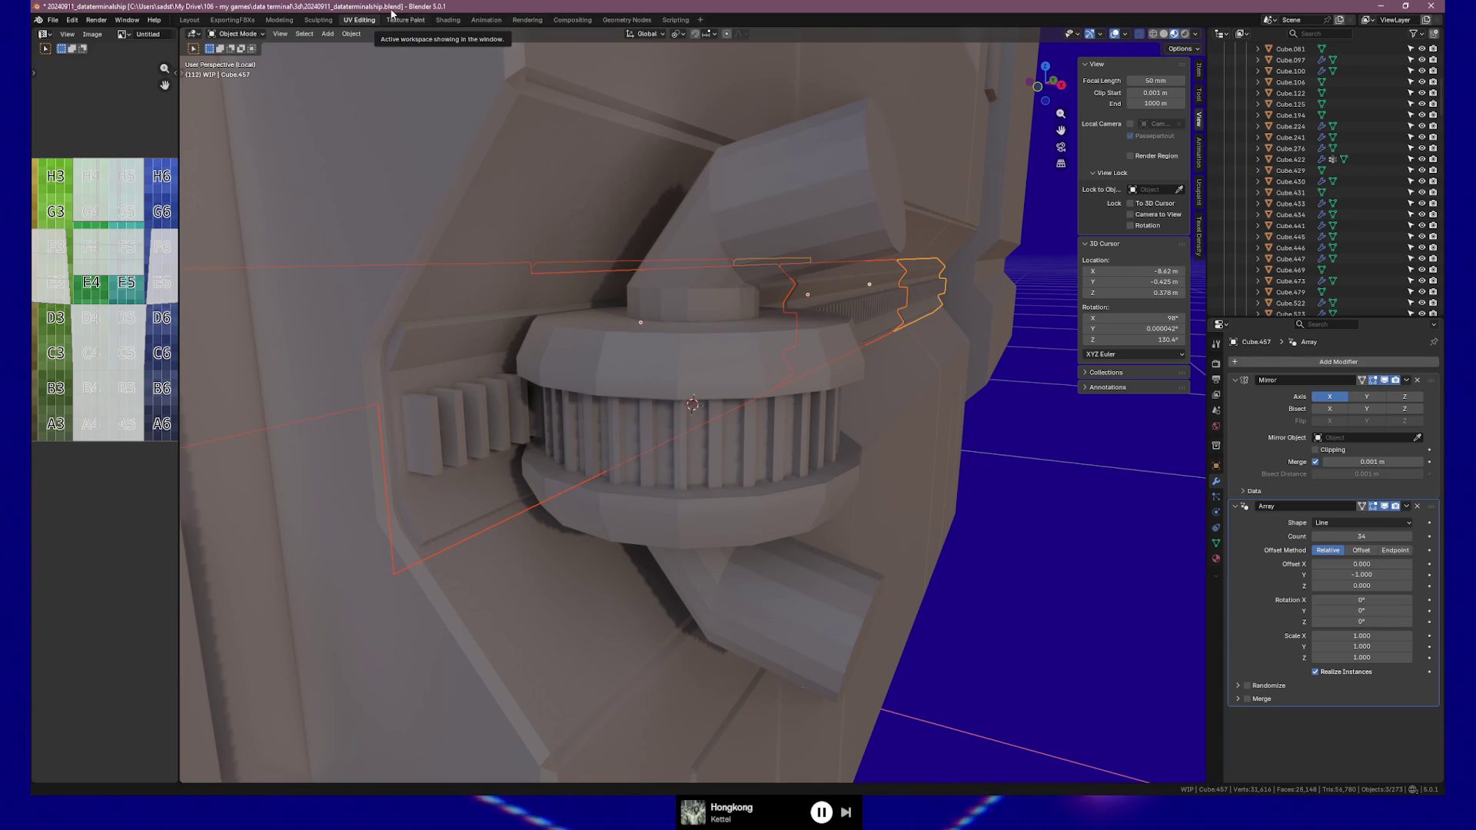
{"action": "mouse_move", "coordinate": [557, 116]}
{"action": "middle_mouse_down"}
{"action": "mouse_move", "coordinate": [763, 302]}
{"action": "mouse_move", "coordinate": [883, 316]}
{"action": "mouse_move", "coordinate": [815, 308]}
{"action": "mouse_move", "coordinate": [863, 319]}
{"action": "mouse_move", "coordinate": [738, 329]}
{"action": "middle_mouse_up"}
{"action": "key", "text": "Tab"}
{"action": "key", "text": "Tab"}
{"action": "scroll", "coordinate": [418, 408], "scroll_direction": "down", "scroll_amount": 3}
{"action": "scroll", "coordinate": [604, 392], "scroll_direction": "up", "scroll_amount": 3}
{"action": "mouse_move", "coordinate": [603, 392]}
{"action": "middle_mouse_down"}
{"action": "mouse_move", "coordinate": [574, 368]}
{"action": "mouse_move", "coordinate": [650, 367]}
{"action": "middle_mouse_up"}
{"action": "left_click", "coordinate": [670, 352]}
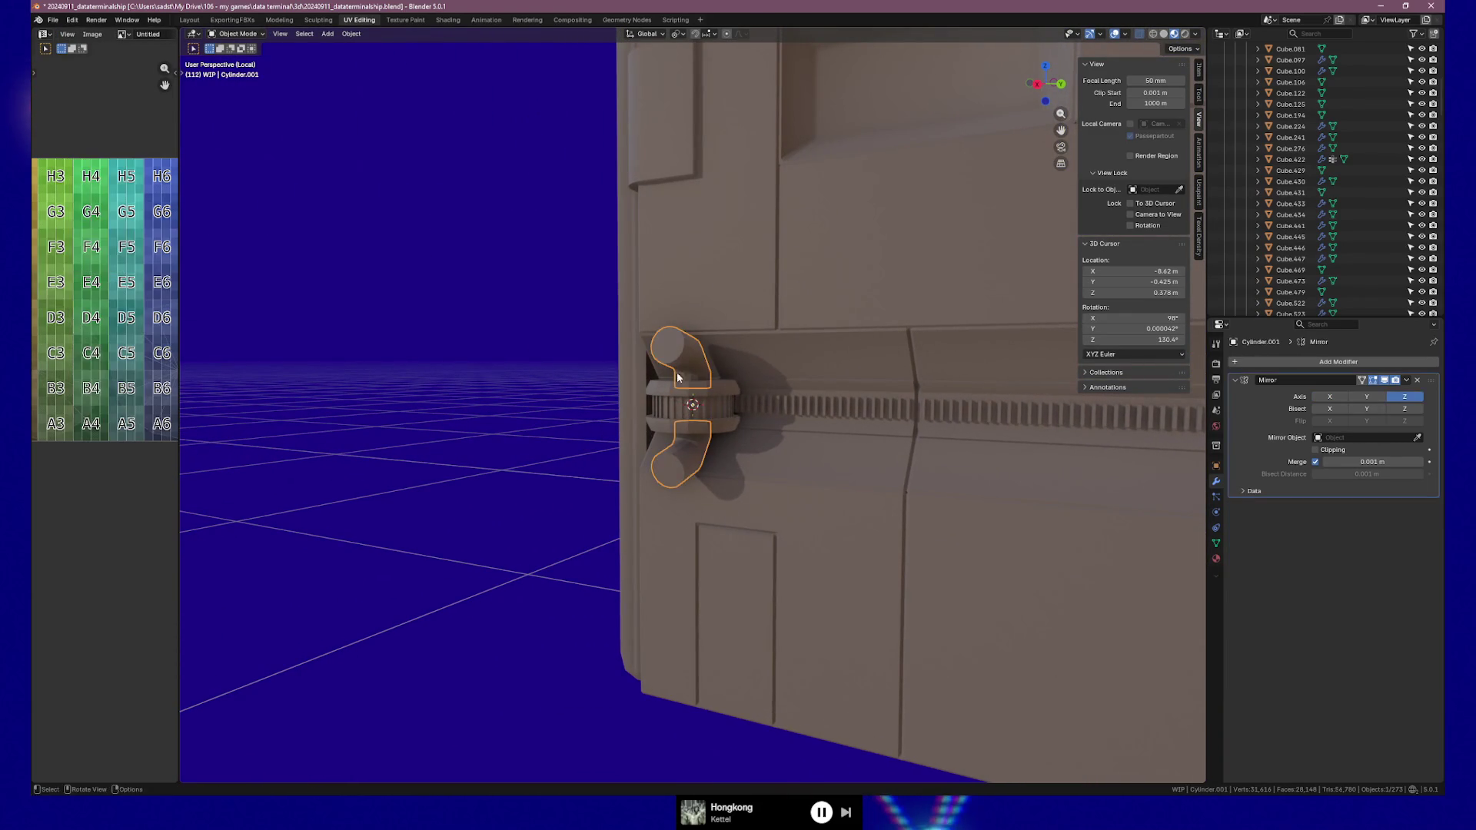
{"action": "key", "text": "Tab"}
{"action": "mouse_move", "coordinate": [634, 319]}
{"action": "left_mouse_down"}
{"action": "mouse_move", "coordinate": [672, 358]}
{"action": "mouse_move", "coordinate": [666, 345]}
{"action": "left_mouse_up"}
{"action": "left_click", "coordinate": [658, 329], "text": "alt+shift"}
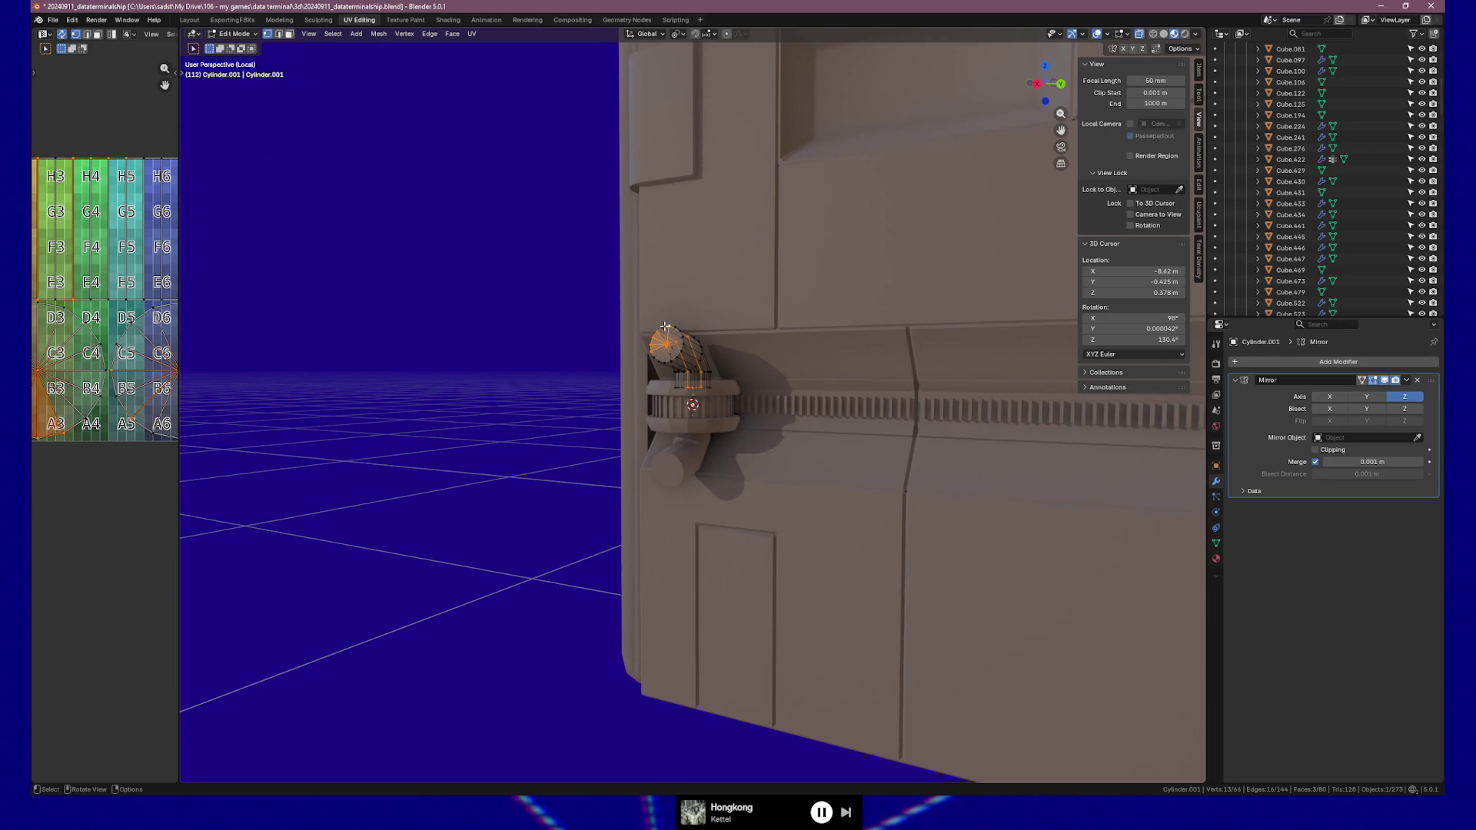
{"action": "left_click", "coordinate": [666, 327], "text": "alt"}
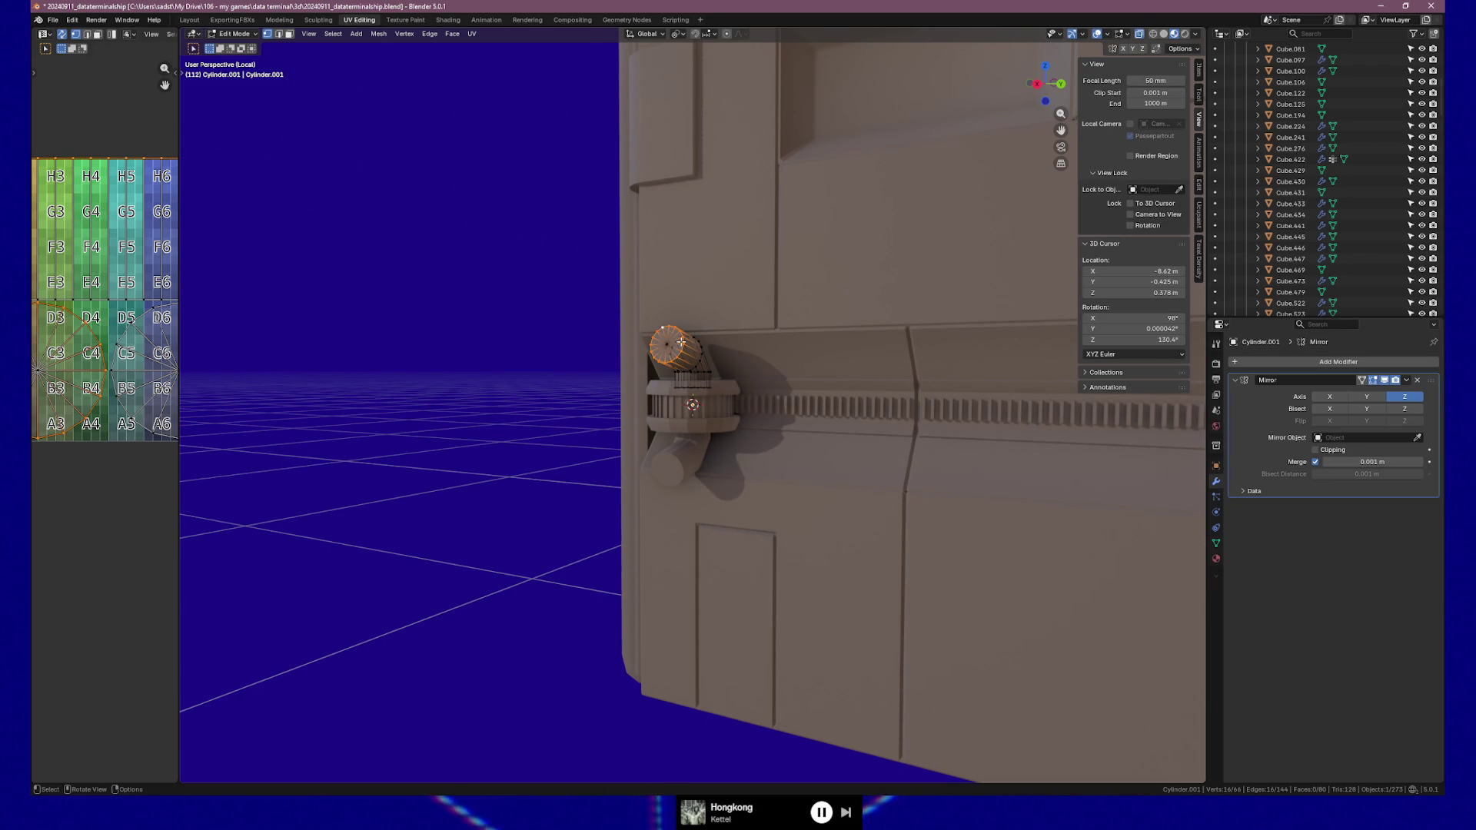
Move the cap loop and rotate it 32.9° in top view so it angles outward
{"action": "key", "text": "g"}
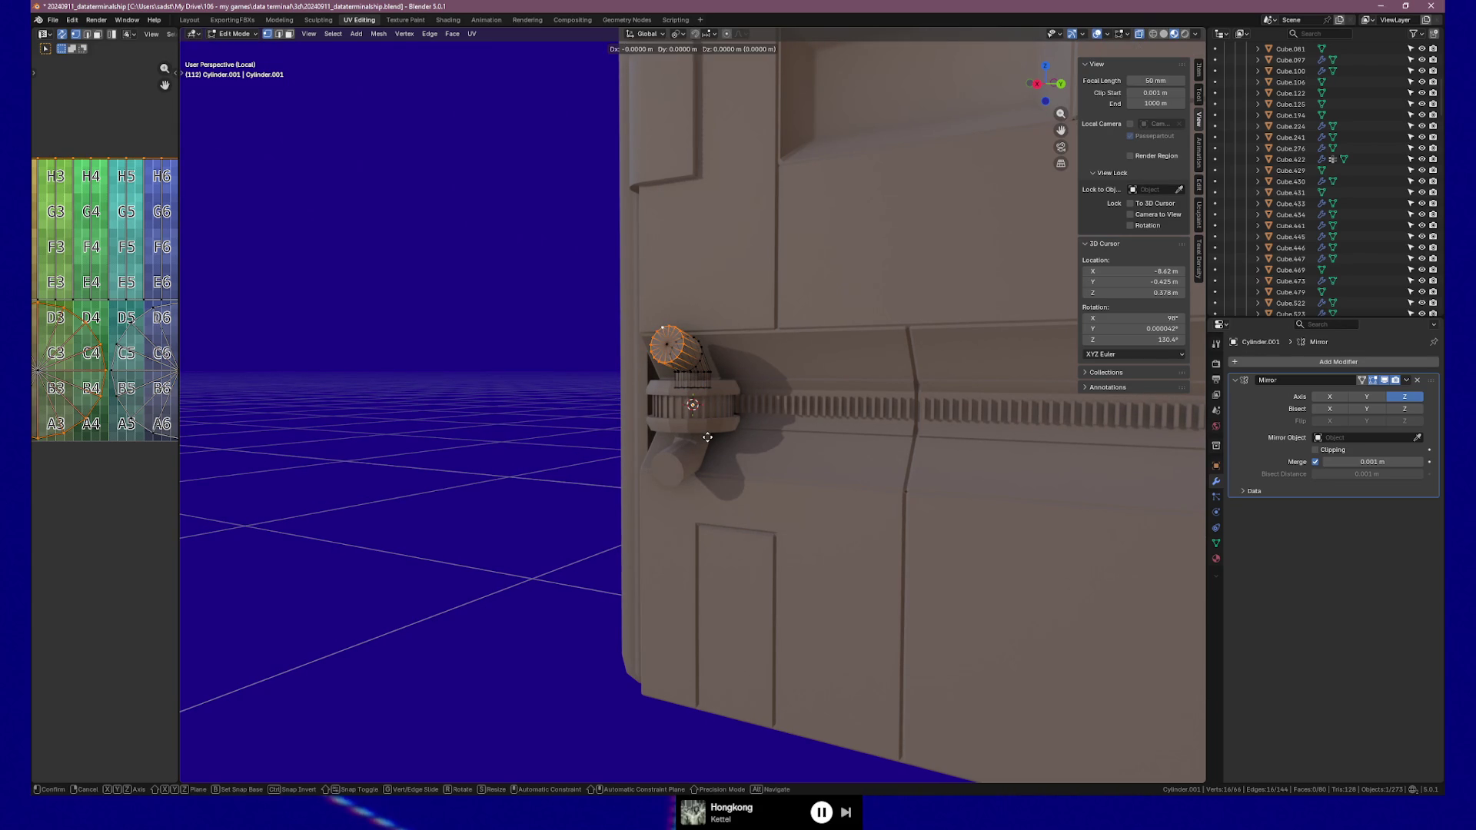
{"action": "left_click", "coordinate": [707, 437]}
{"action": "key", "text": "KP_7"}
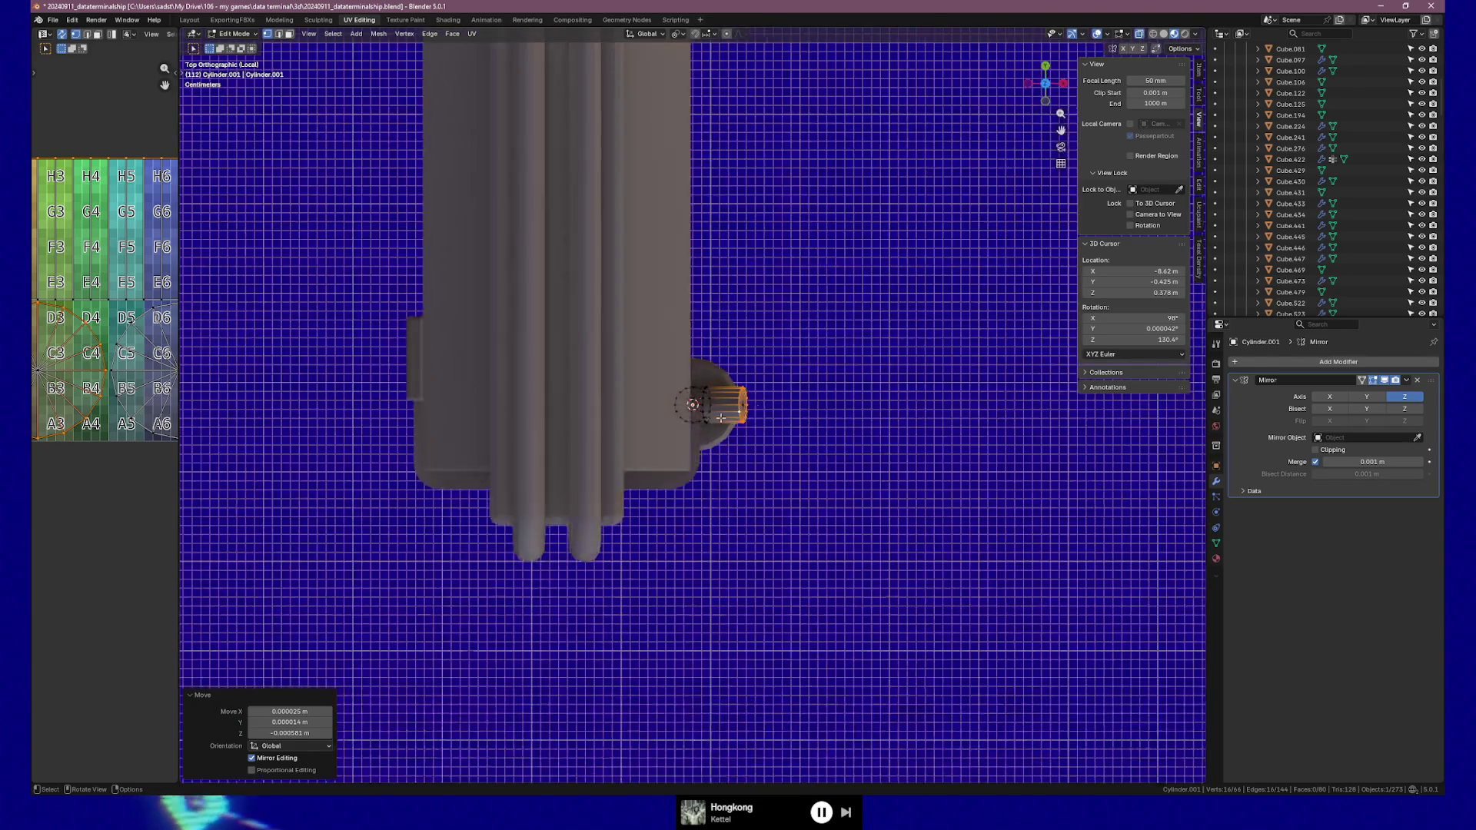
{"action": "key", "text": "r"}
{"action": "left_click", "coordinate": [764, 415]}
{"action": "key", "text": "g"}
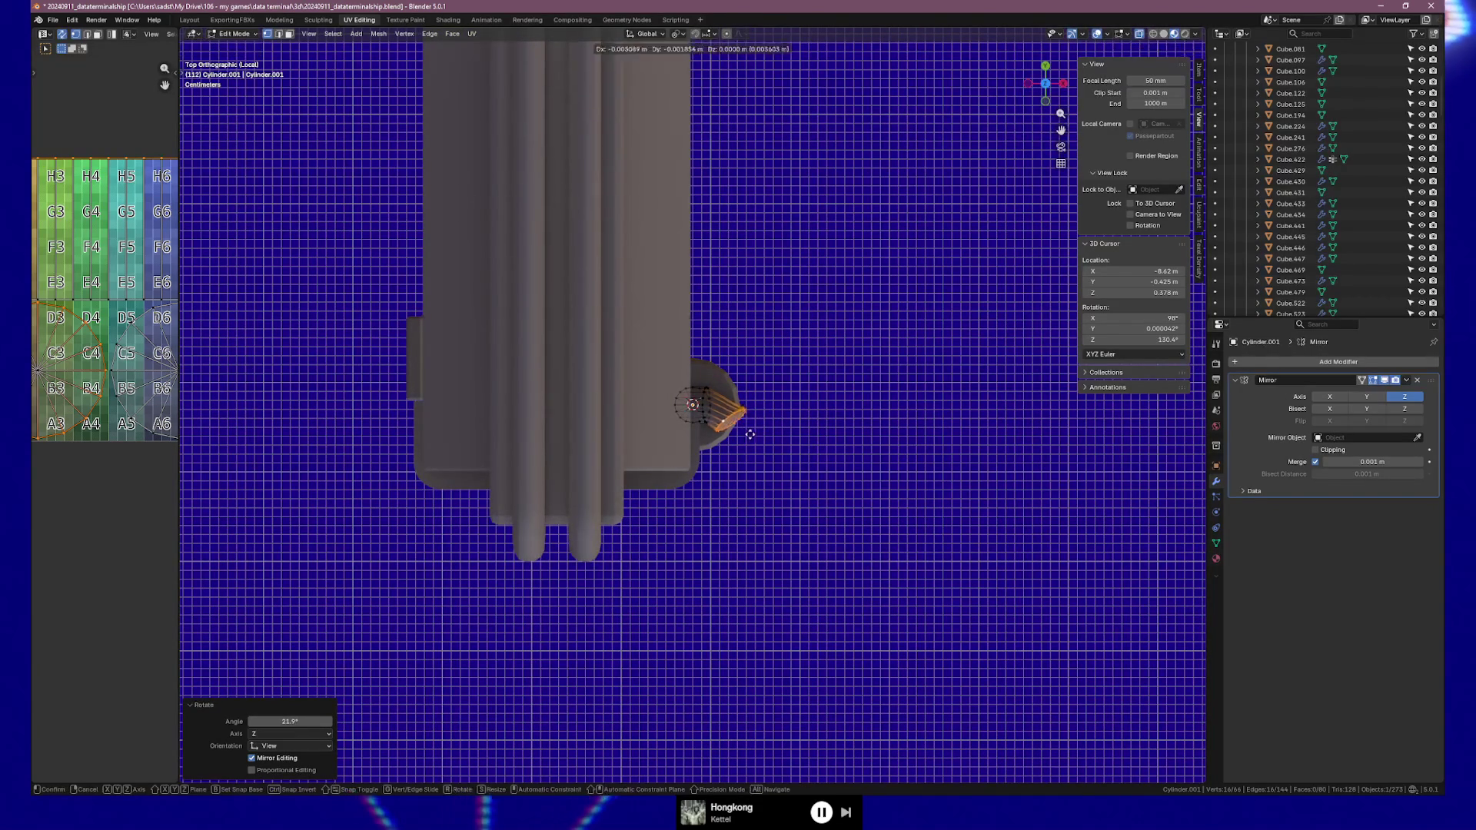
{"action": "left_click", "coordinate": [746, 431]}
{"action": "key", "text": "Tab"}
{"action": "mouse_move", "coordinate": [746, 431]}
{"action": "middle_mouse_down"}
{"action": "mouse_move", "coordinate": [754, 418]}
{"action": "mouse_move", "coordinate": [557, 334]}
{"action": "mouse_move", "coordinate": [630, 325]}
{"action": "middle_mouse_up"}
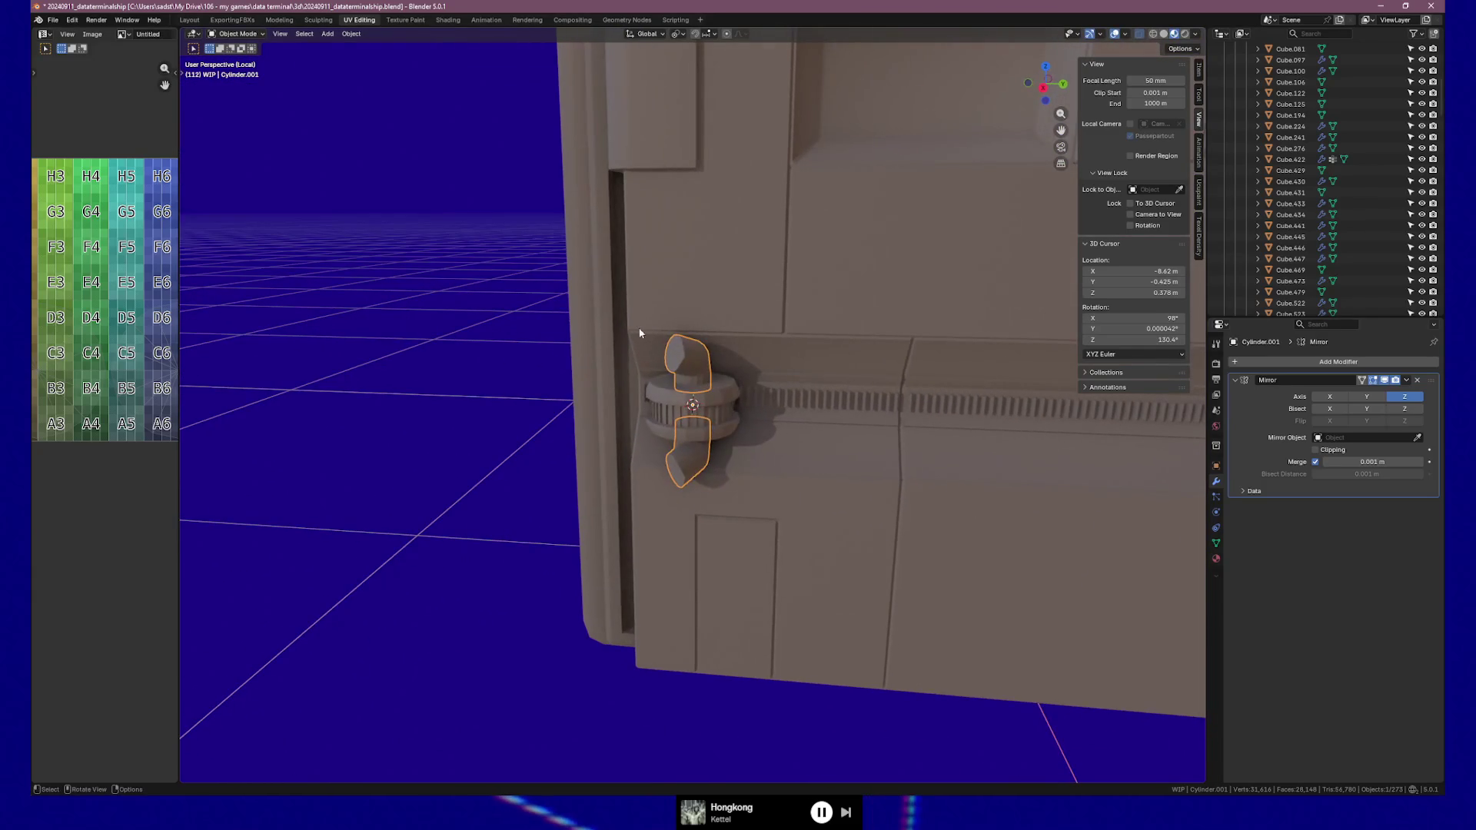
Extrude the arm's end along Y by -0.0636 m to form an elbow
{"action": "key", "text": "Tab"}
{"action": "key", "text": "l"}
{"action": "key", "text": "g"}
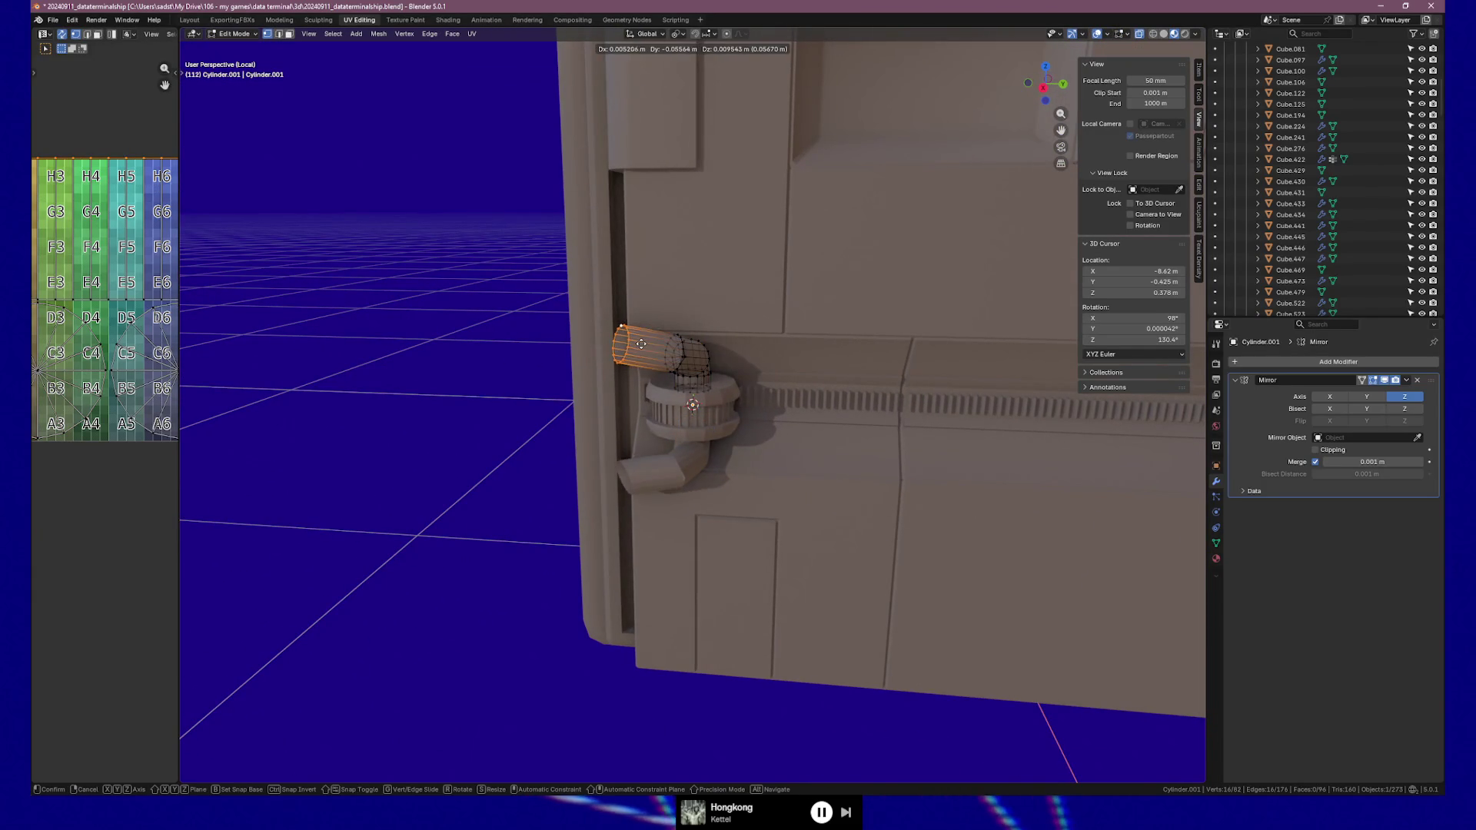
{"action": "key", "text": "y"}
{"action": "left_click", "coordinate": [619, 347]}
Compare the mirrored elbows with and without the extrusions, keeping them
{"action": "mouse_move", "coordinate": [619, 348]}
{"action": "middle_mouse_down"}
{"action": "mouse_move", "coordinate": [544, 329]}
{"action": "mouse_move", "coordinate": [692, 384]}
{"action": "middle_mouse_up"}
{"action": "key", "text": "Tab"}
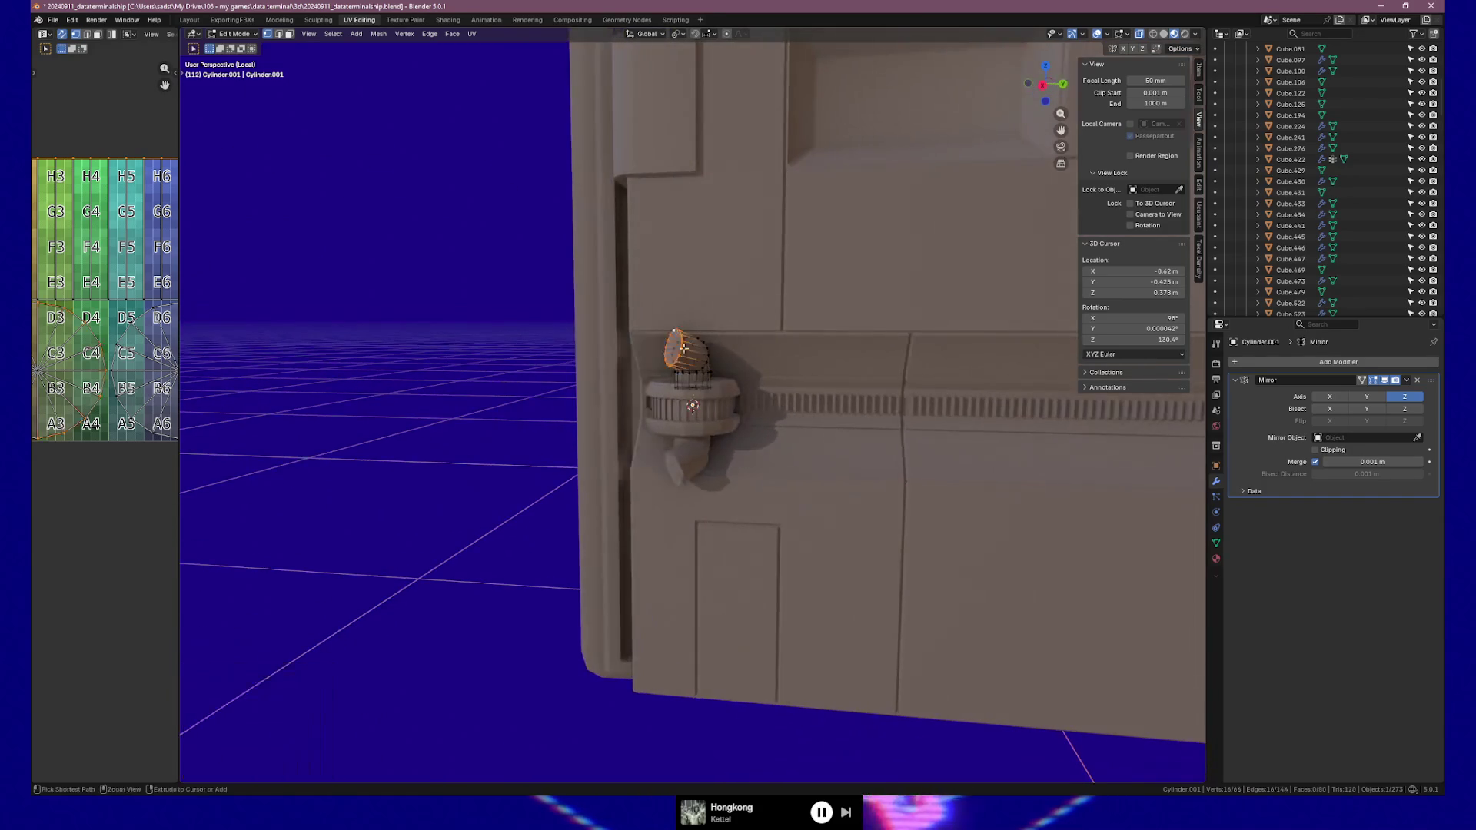
{"action": "key", "text": "ctrl+z"}
{"action": "key", "text": "ctrl+z"}
{"action": "key", "text": "ctrl+z"}
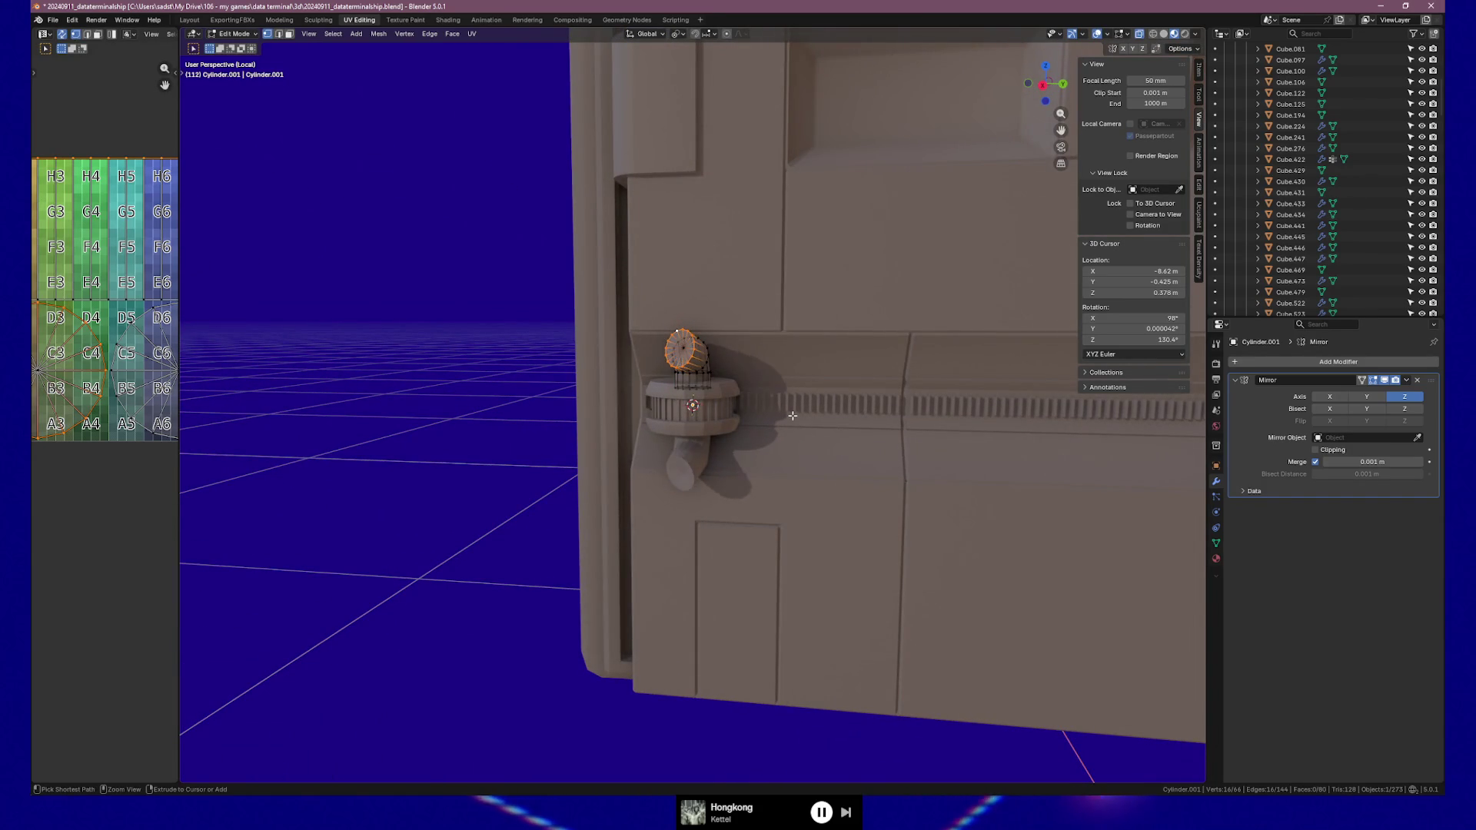
{"action": "key", "text": "ctrl+shift+z"}
{"action": "key", "text": "ctrl+shift+z"}
{"action": "key", "text": "ctrl+shift+z"}
{"action": "mouse_move", "coordinate": [801, 411]}
{"action": "middle_mouse_down"}
{"action": "mouse_move", "coordinate": [754, 400]}
{"action": "mouse_move", "coordinate": [773, 423]}
{"action": "mouse_move", "coordinate": [815, 403]}
{"action": "mouse_move", "coordinate": [823, 417]}
{"action": "middle_mouse_up"}
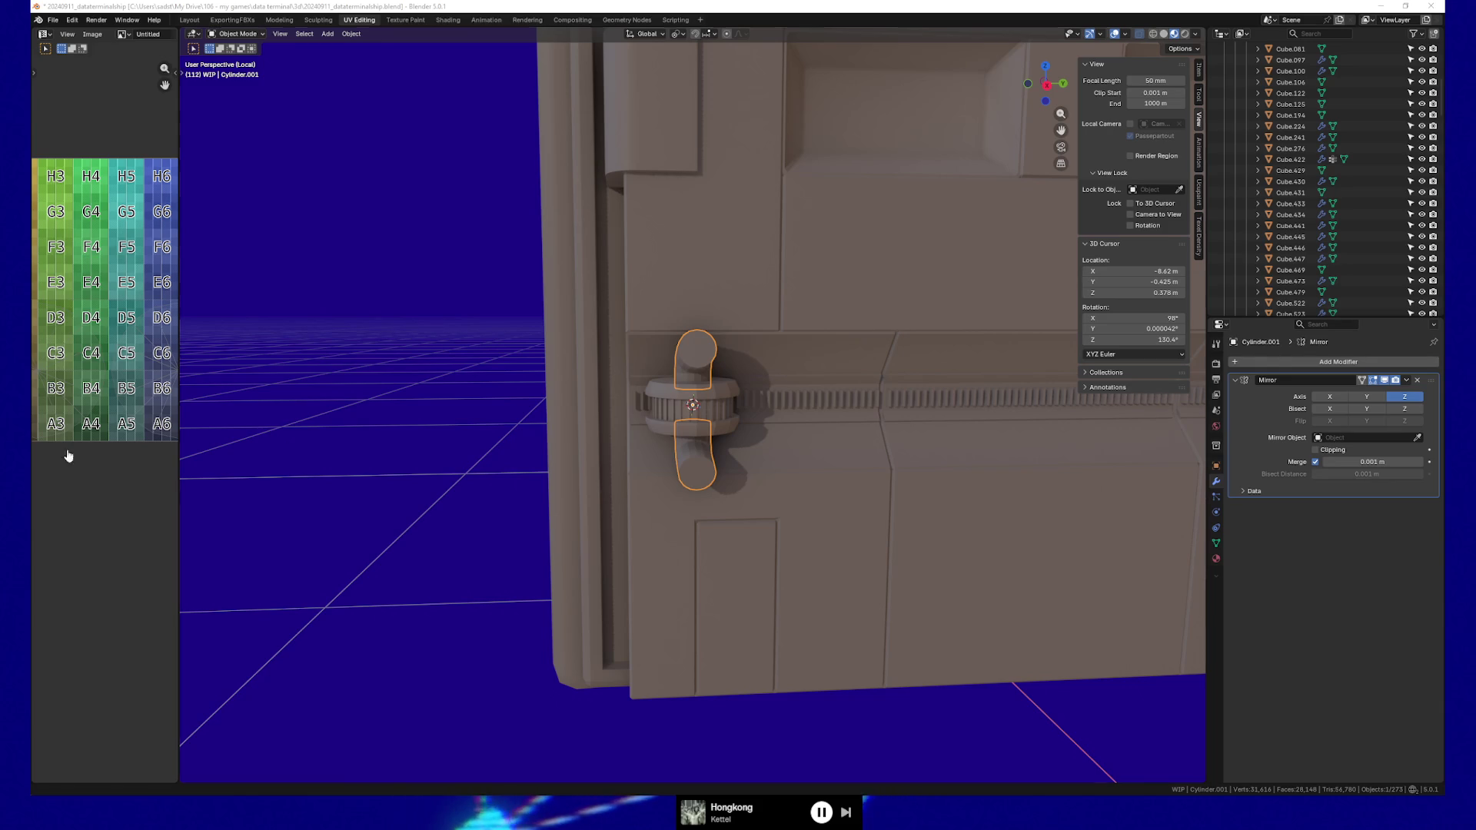
Return to Blender and switch mesh editing from the rack back to the winged hub piece
{"action": "left_click", "coordinate": [531, 8]}
{"action": "mouse_move", "coordinate": [654, 420]}
{"action": "middle_mouse_down"}
{"action": "mouse_move", "coordinate": [689, 416]}
{"action": "mouse_move", "coordinate": [606, 425]}
{"action": "mouse_move", "coordinate": [638, 423]}
{"action": "mouse_move", "coordinate": [635, 336]}
{"action": "middle_mouse_up"}
{"action": "scroll", "coordinate": [643, 424], "scroll_direction": "up", "scroll_amount": 2}
{"action": "key", "text": "Tab"}
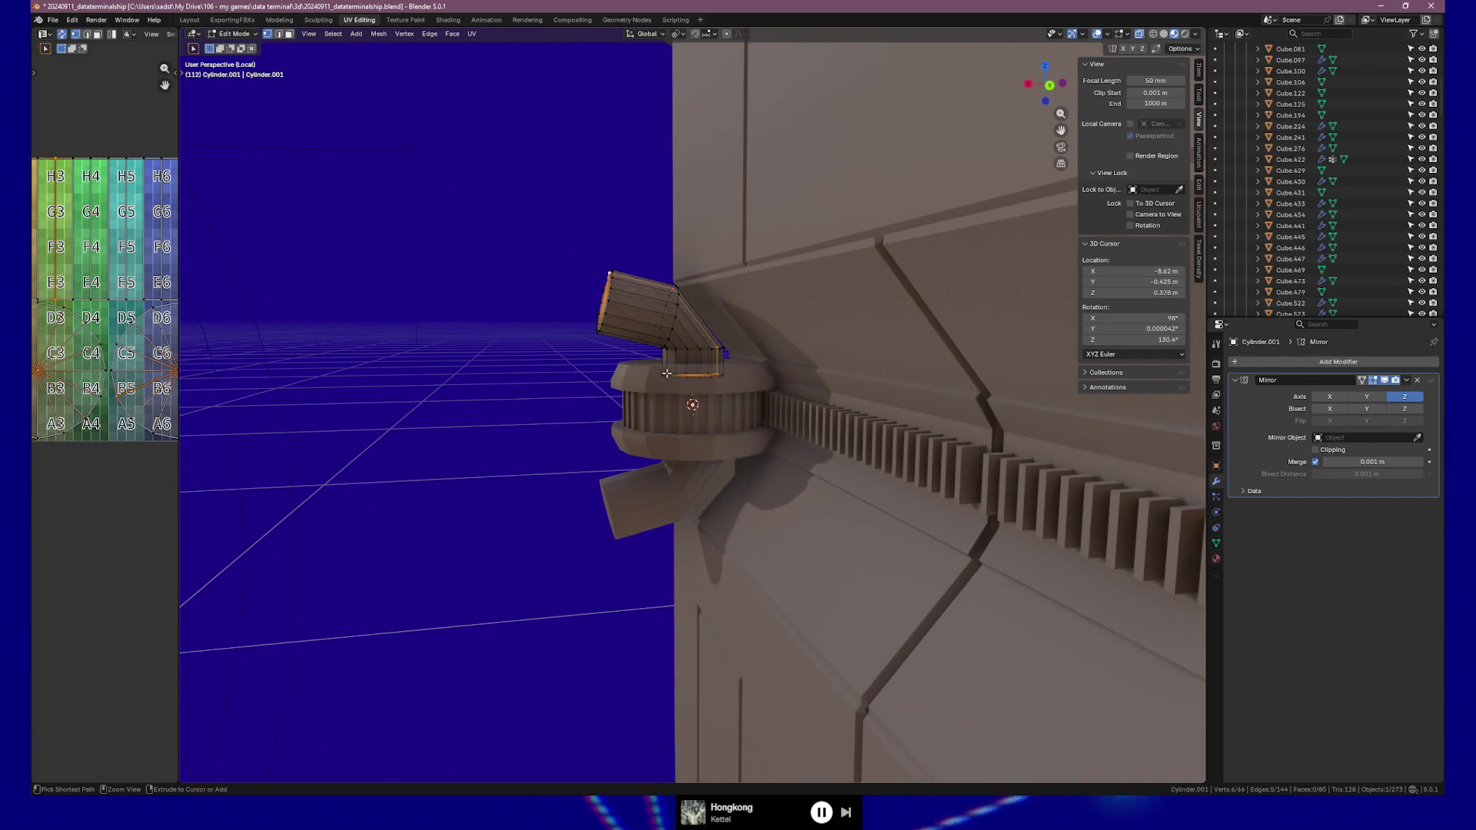
{"action": "key", "text": "Tab"}
{"action": "left_click", "coordinate": [665, 385]}
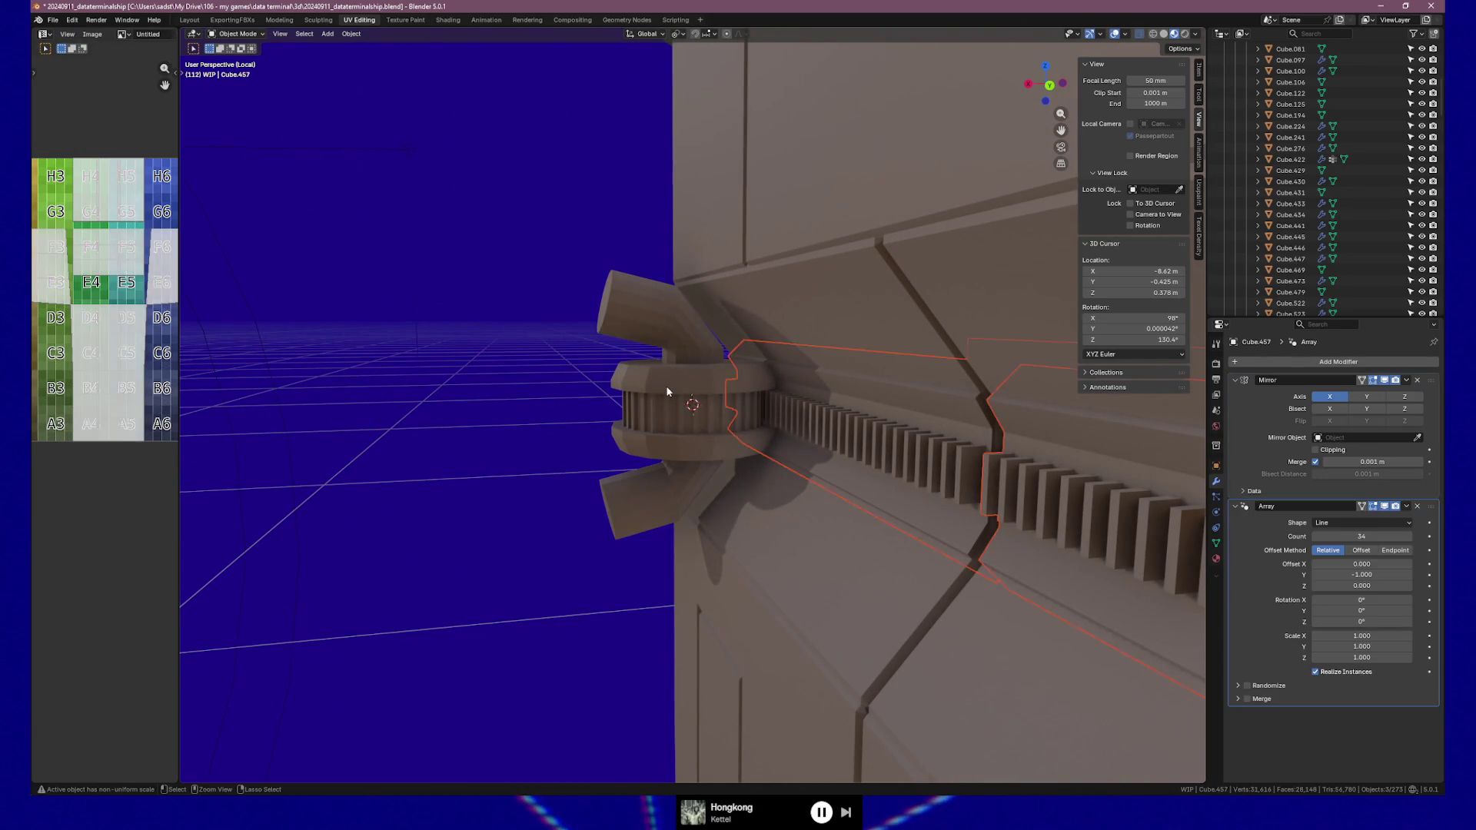
{"action": "key", "text": "Tab"}
{"action": "key", "text": "ctrl+z"}
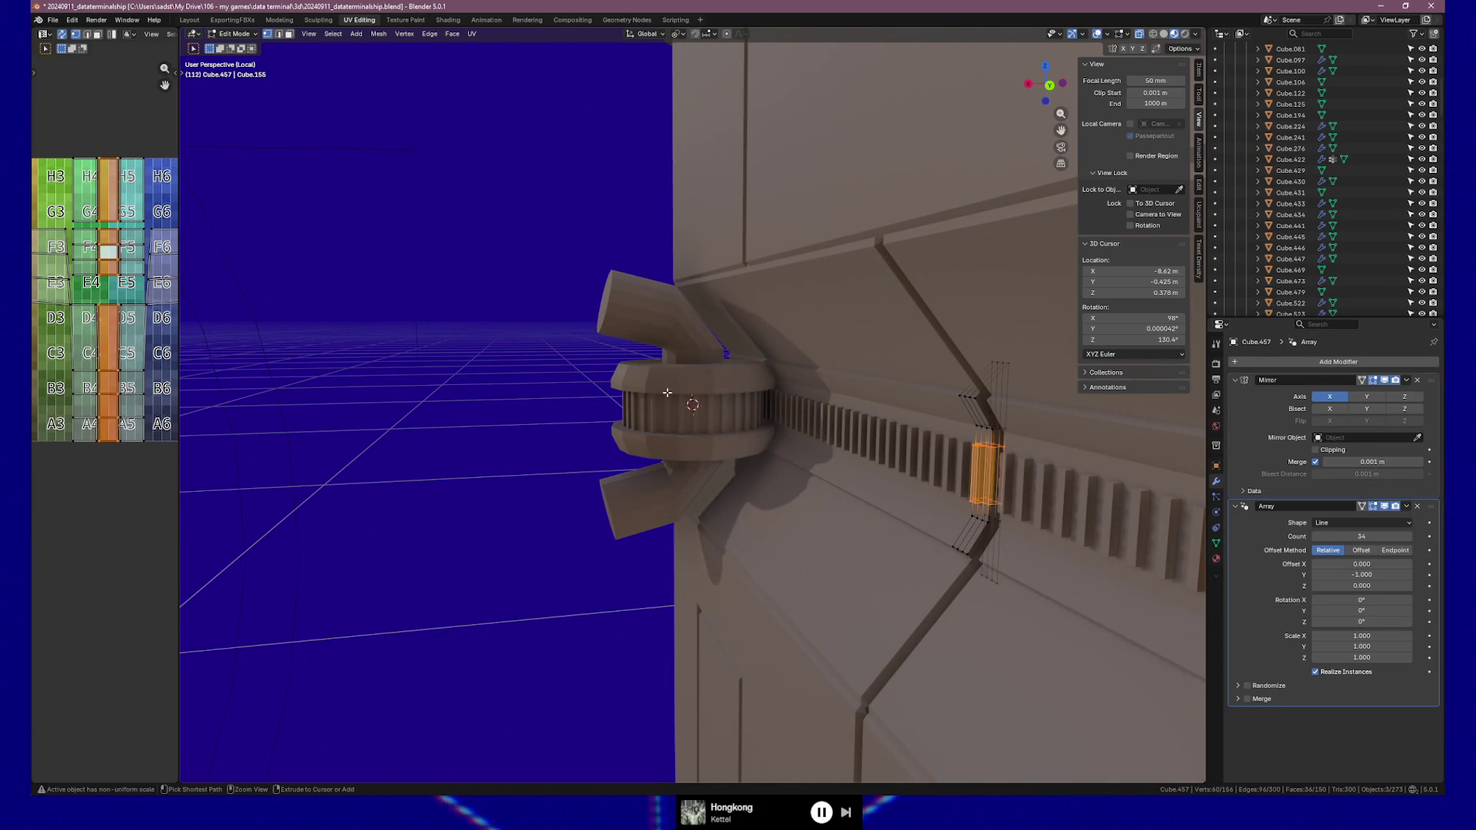
{"action": "key", "text": "alt+q"}
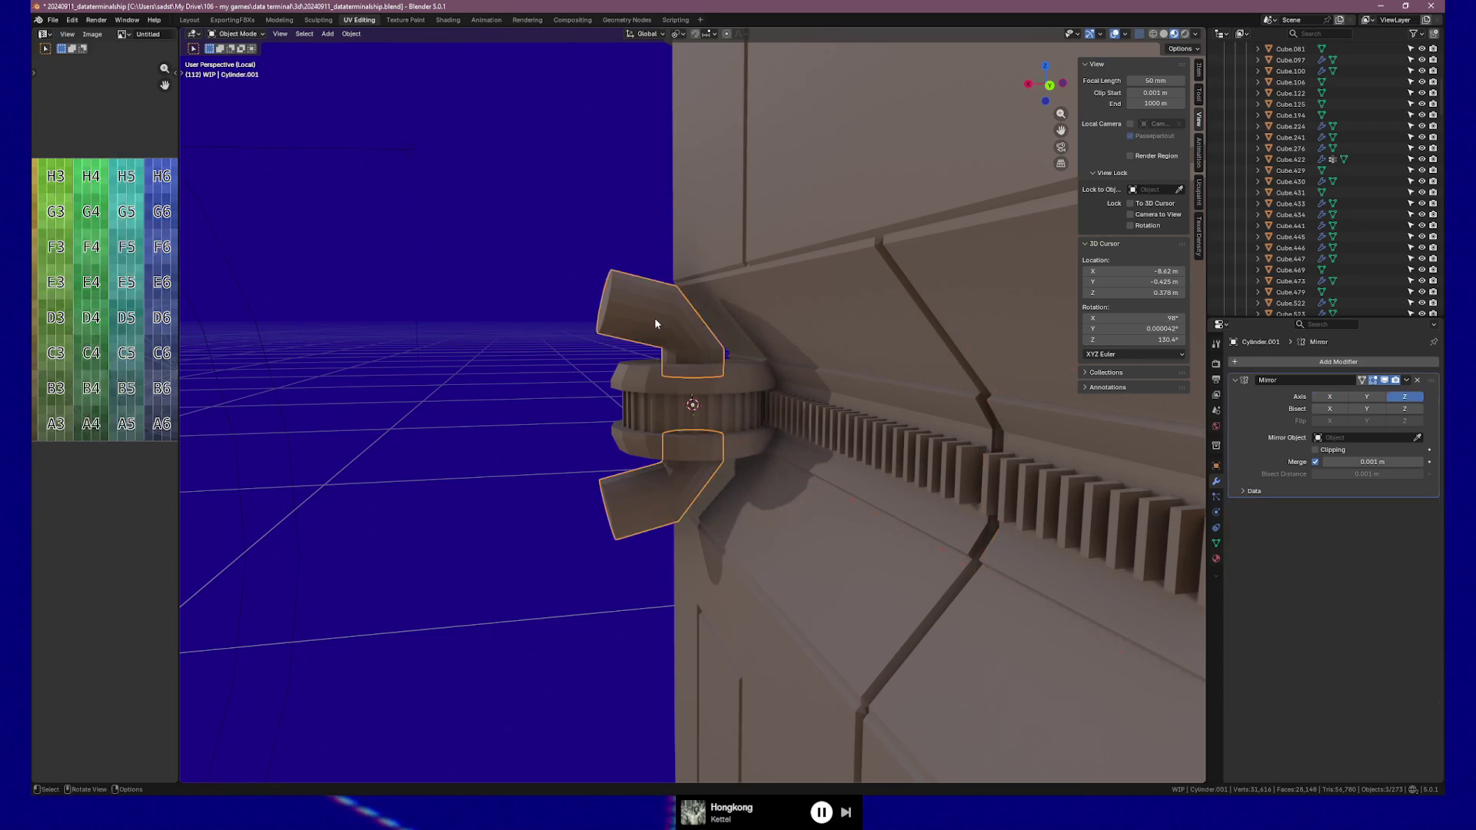
Box-select the upper tilted arm cylinder and dissolve its edges
{"action": "left_click_drag", "start_coordinate": [590, 263], "coordinate": [687, 341]}
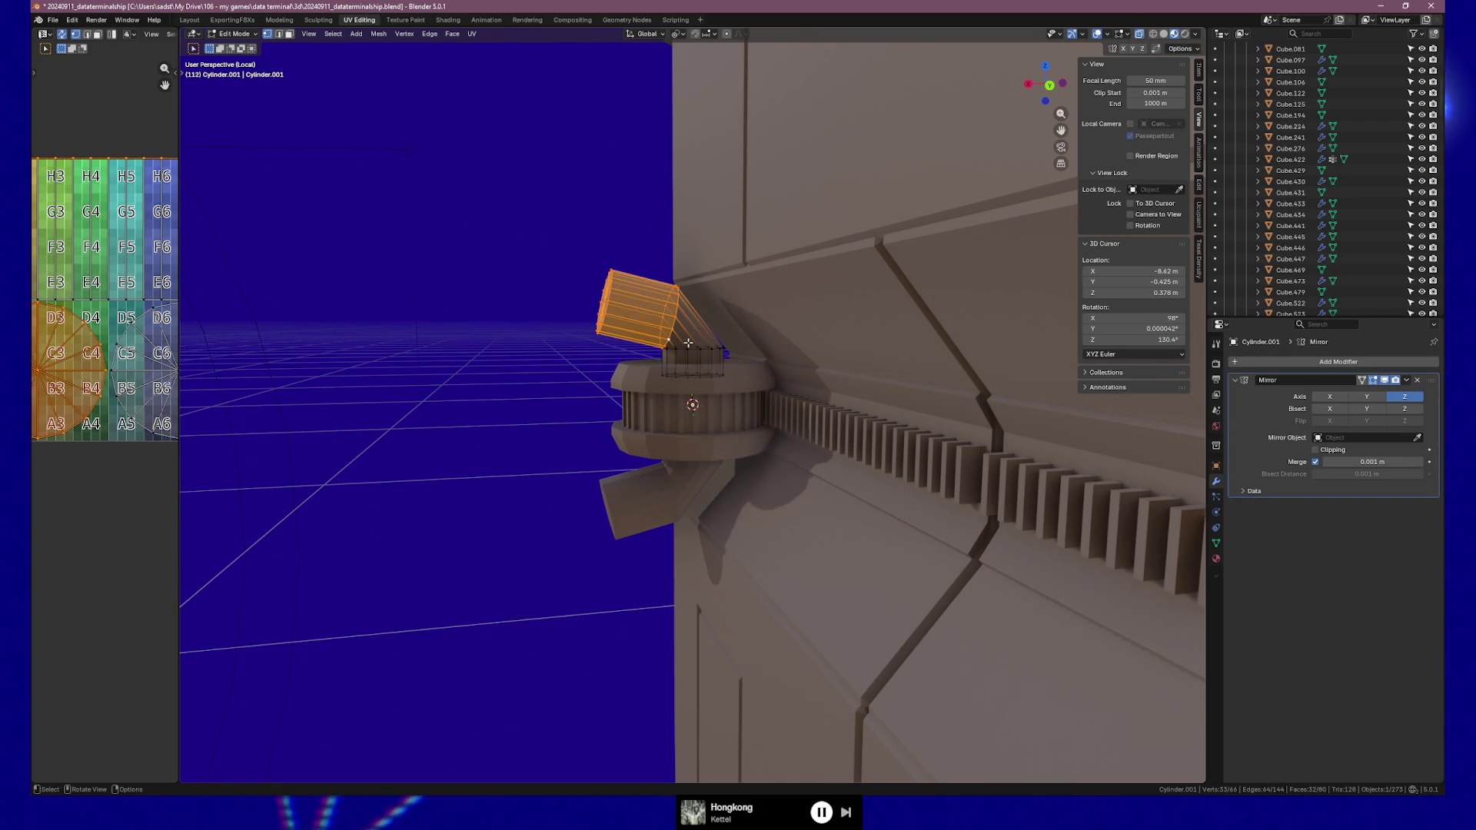
{"action": "key", "text": "x"}
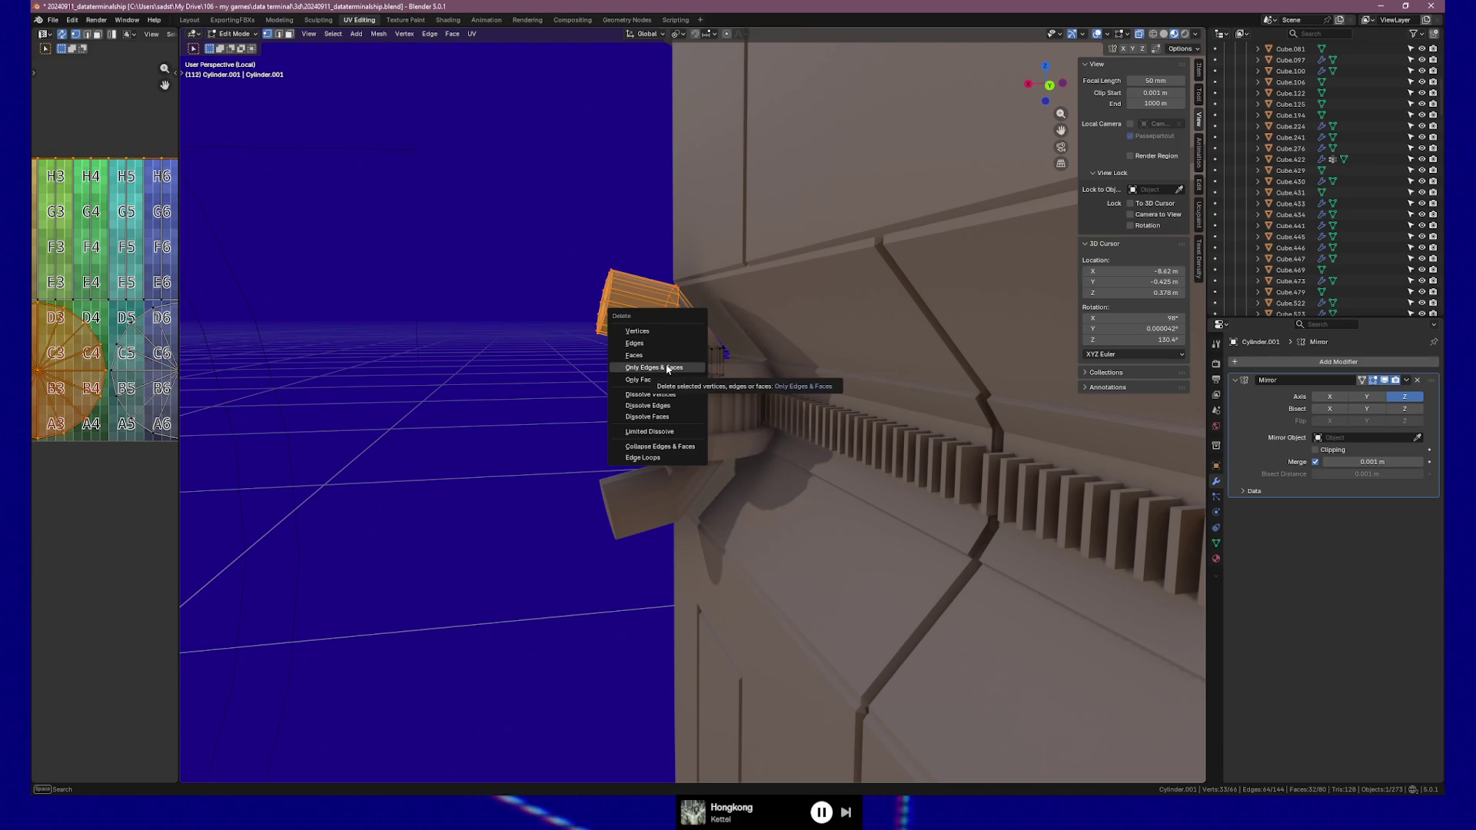
{"action": "left_click", "coordinate": [675, 405]}
{"action": "mouse_move", "coordinate": [675, 404]}
{"action": "middle_mouse_down"}
{"action": "mouse_move", "coordinate": [680, 375]}
{"action": "mouse_move", "coordinate": [830, 385]}
{"action": "mouse_move", "coordinate": [329, 458]}
{"action": "middle_mouse_up"}
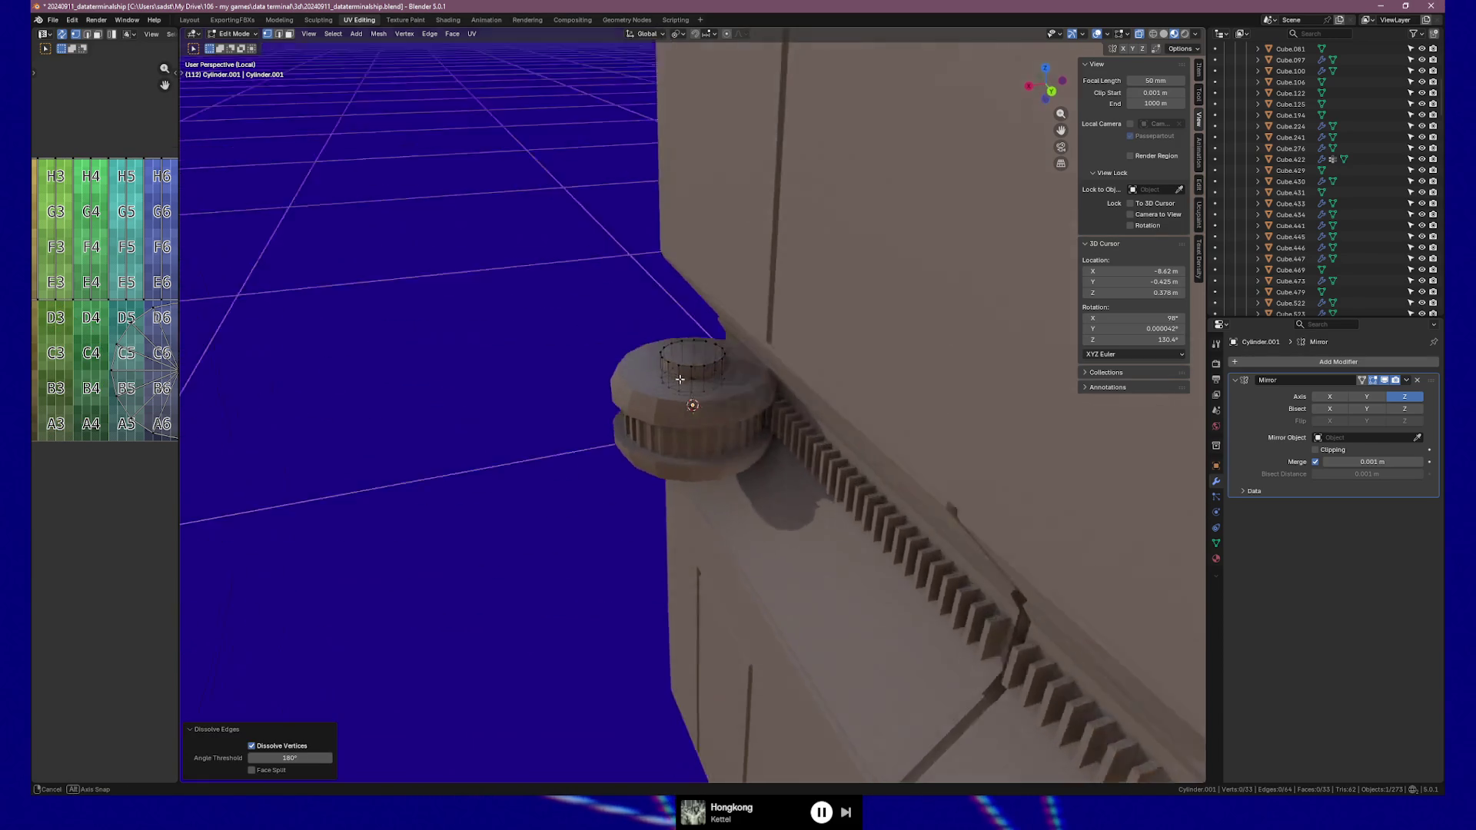
{"action": "key", "text": "Tab"}
{"action": "key", "text": "Tab"}
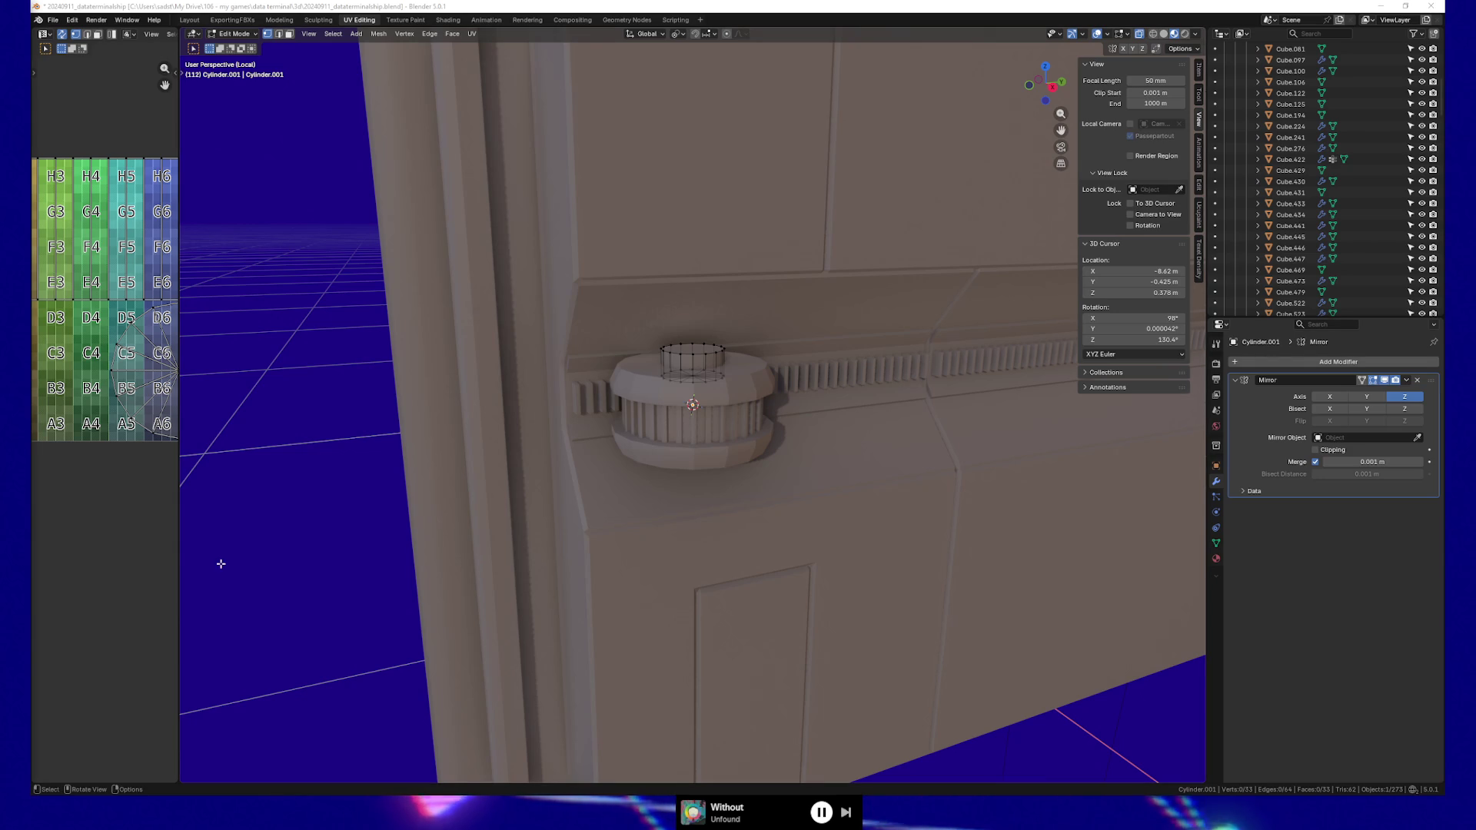
Orbit the view to see the wall and round hub from the side
{"action": "middle_click_drag", "start_coordinate": [753, 461], "coordinate": [638, 462]}
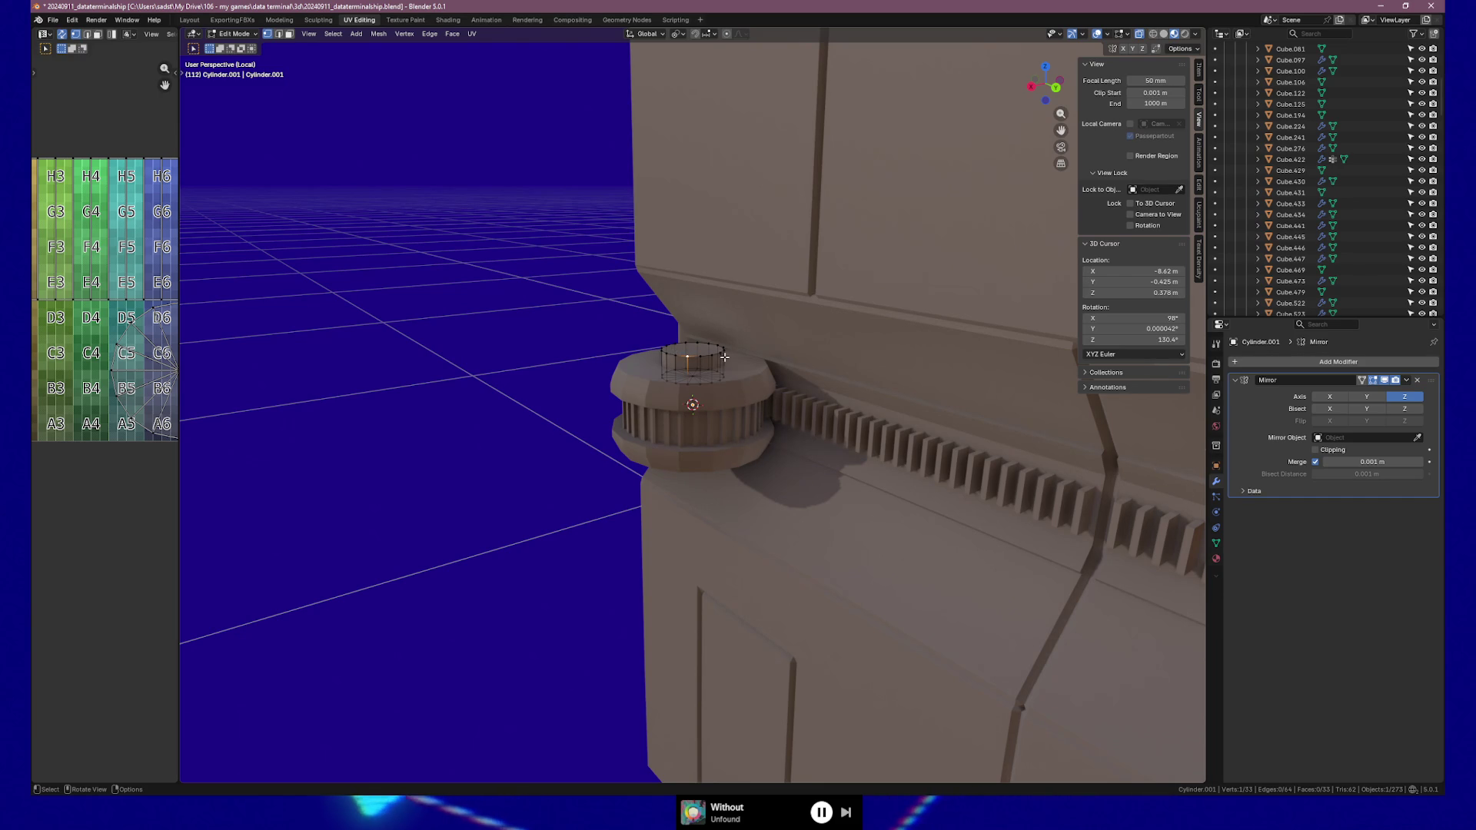
Try extruding and scaling the knob's top face, then undo the attempt
{"action": "left_click", "coordinate": [699, 362], "text": "alt"}
{"action": "key", "text": "e"}
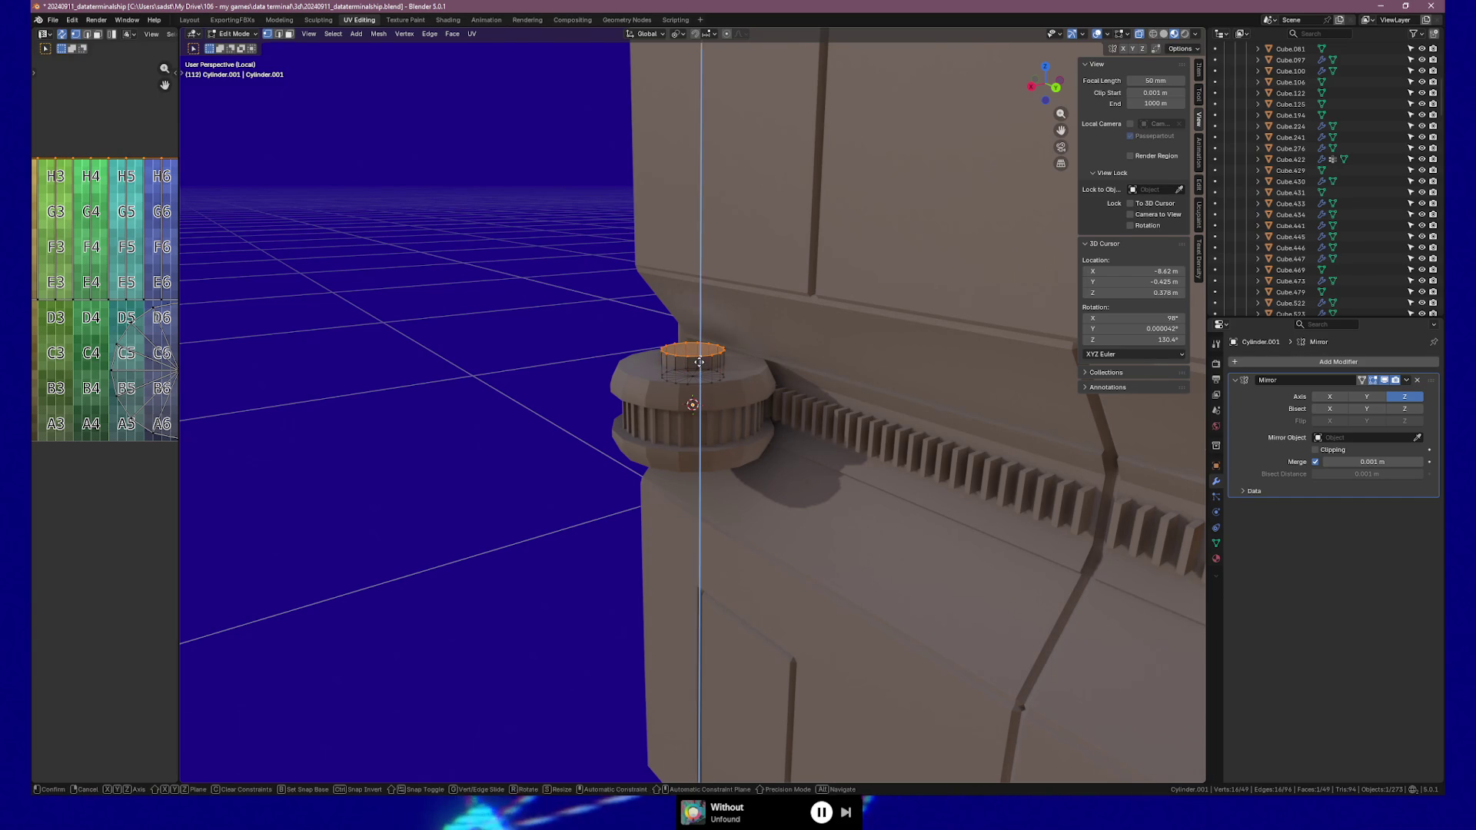
{"action": "right_click", "coordinate": [699, 362]}
{"action": "key", "text": "s"}
{"action": "key", "text": "shift+z"}
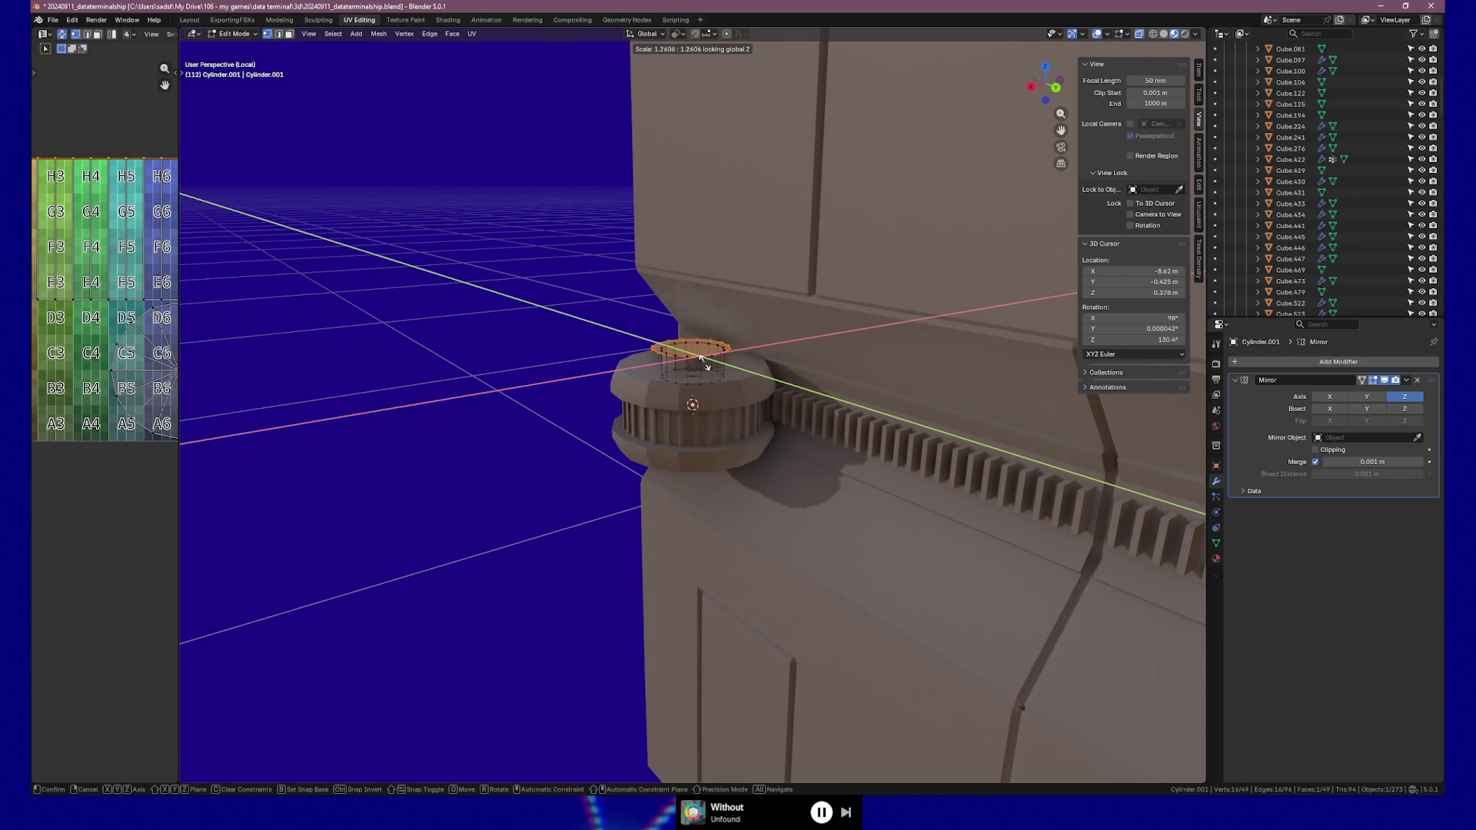
{"action": "left_click", "coordinate": [701, 358]}
{"action": "middle_click_drag", "start_coordinate": [701, 358], "coordinate": [746, 403]}
{"action": "key", "text": "ctrl+z"}
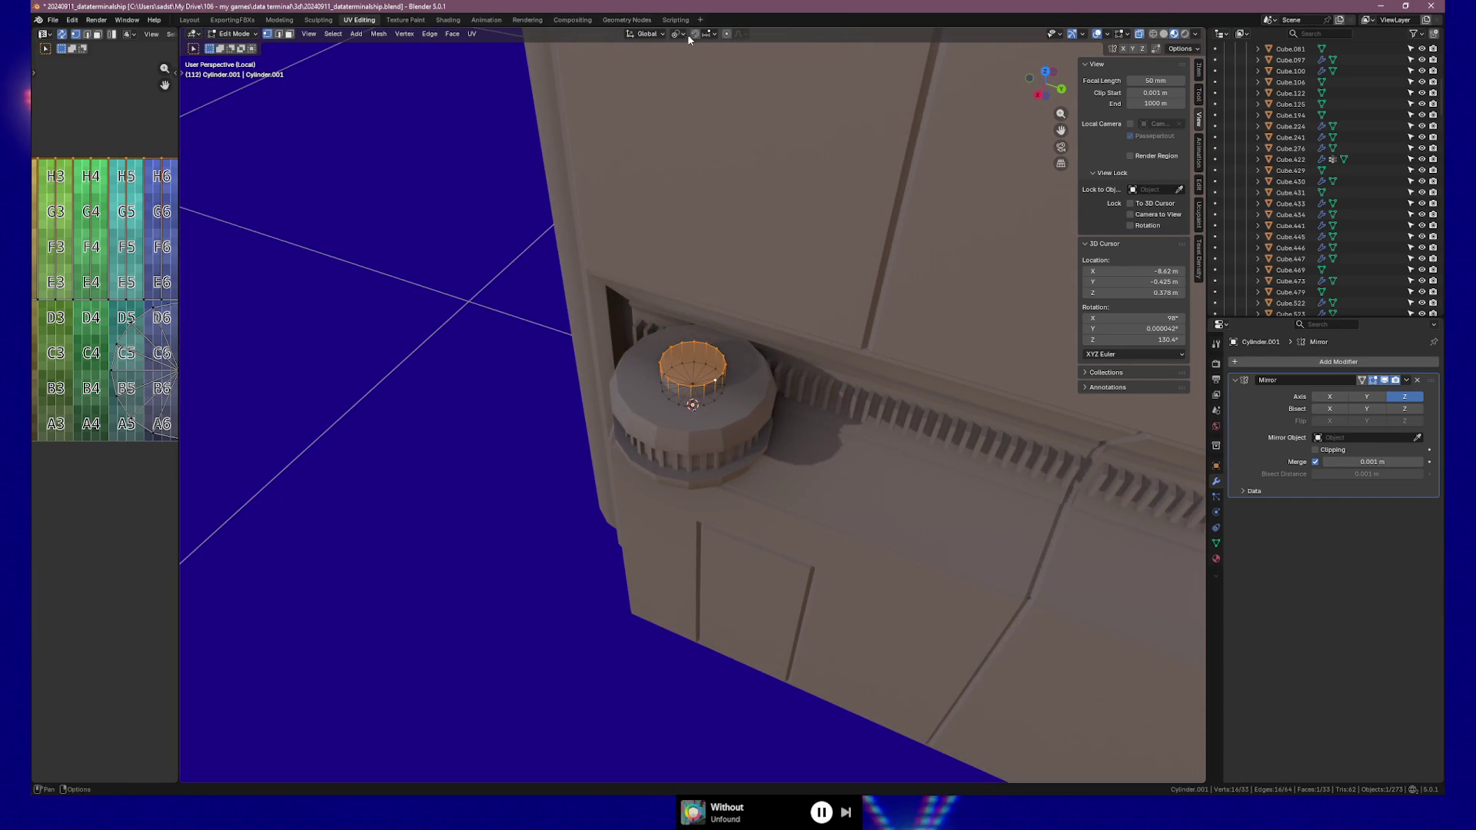
Set the pivot point to Bounding Box Center and scale the top face in XY
{"action": "left_click", "coordinate": [684, 35]}
{"action": "left_click", "coordinate": [676, 60]}
{"action": "key", "text": "s"}
{"action": "key", "text": "shift+z"}
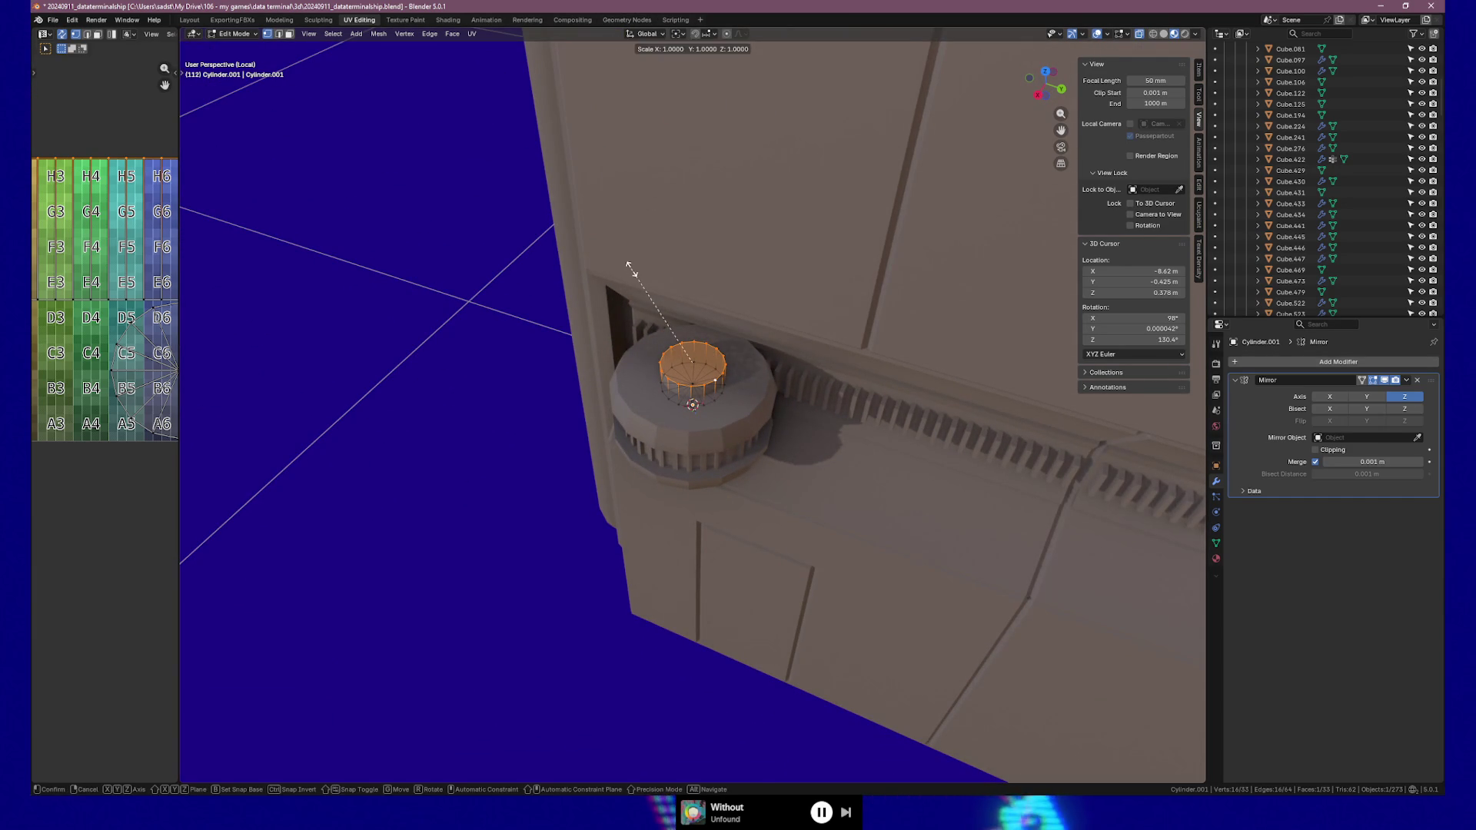
{"action": "left_click", "coordinate": [614, 263]}
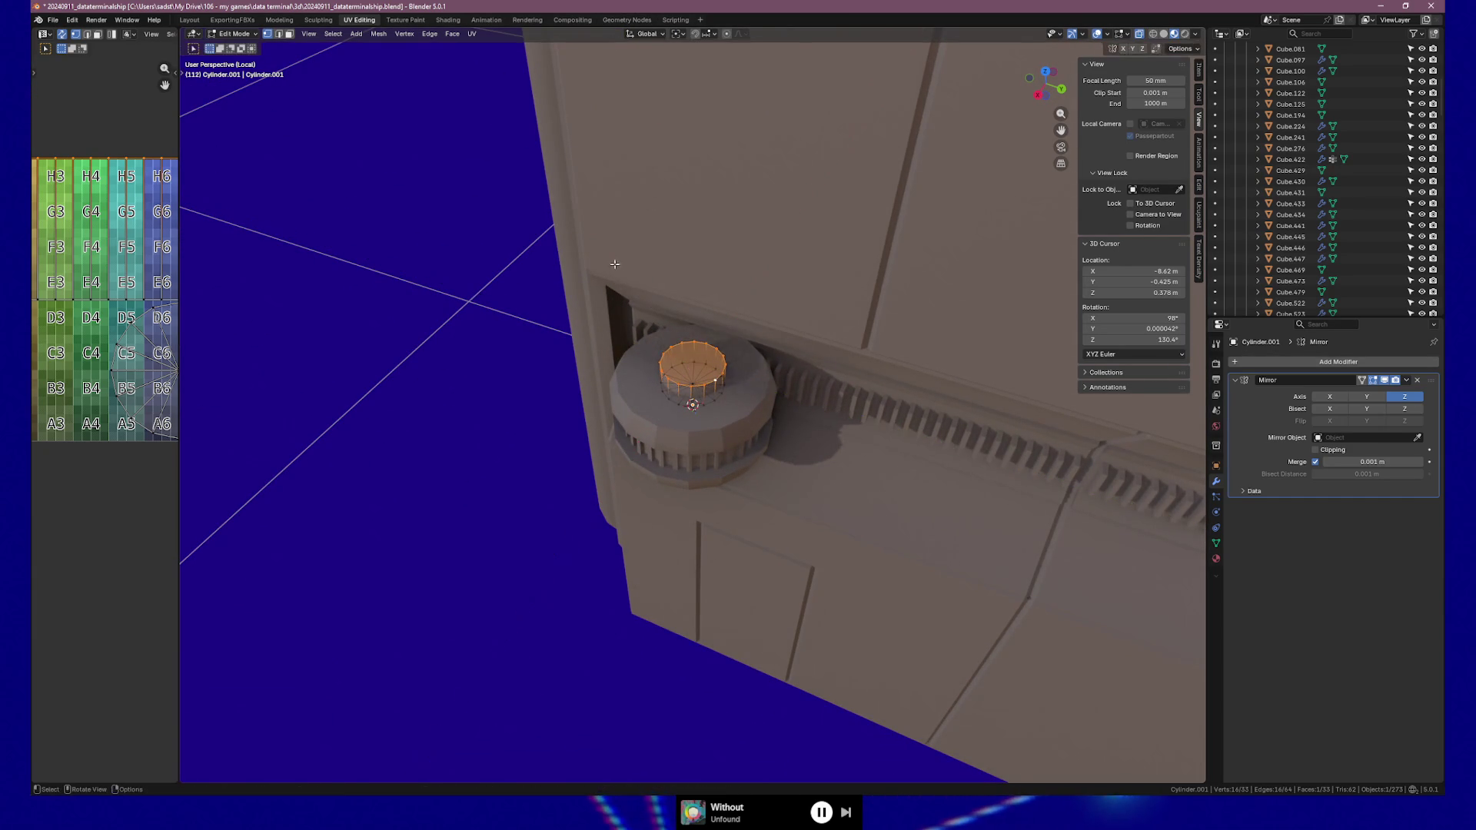
Extrude the top face again, widen the new ring to about 1.285× in XY, and view from the front
{"action": "key", "text": "e"}
{"action": "right_click", "coordinate": [643, 300]}
{"action": "key", "text": "s"}
{"action": "key", "text": "shift+z"}
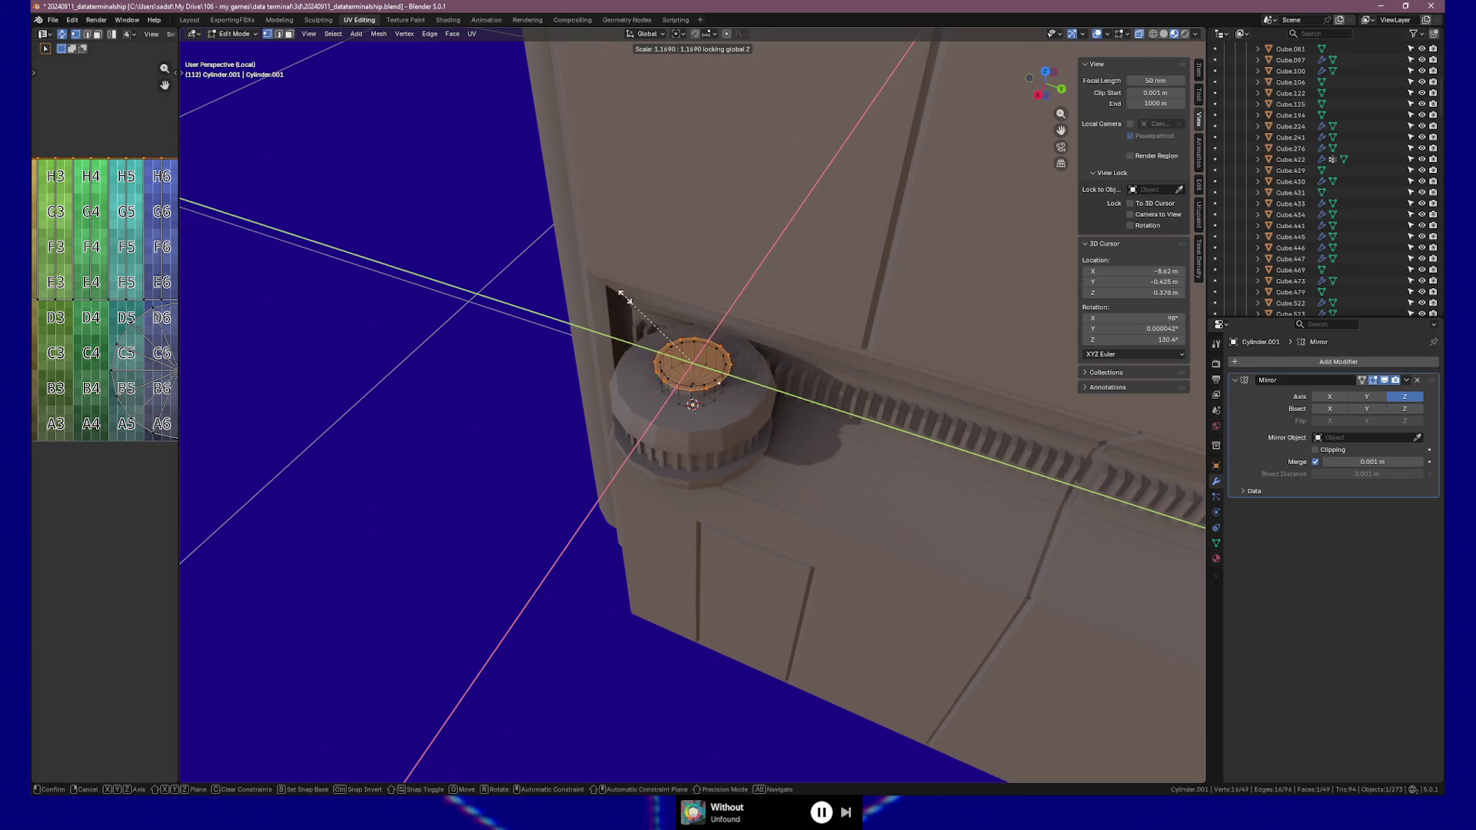
{"action": "left_click", "coordinate": [609, 295]}
{"action": "mouse_move", "coordinate": [608, 295]}
{"action": "middle_mouse_down"}
{"action": "mouse_move", "coordinate": [642, 287]}
{"action": "mouse_move", "coordinate": [595, 269]}
{"action": "middle_mouse_up"}
{"action": "key", "text": "KP_1"}
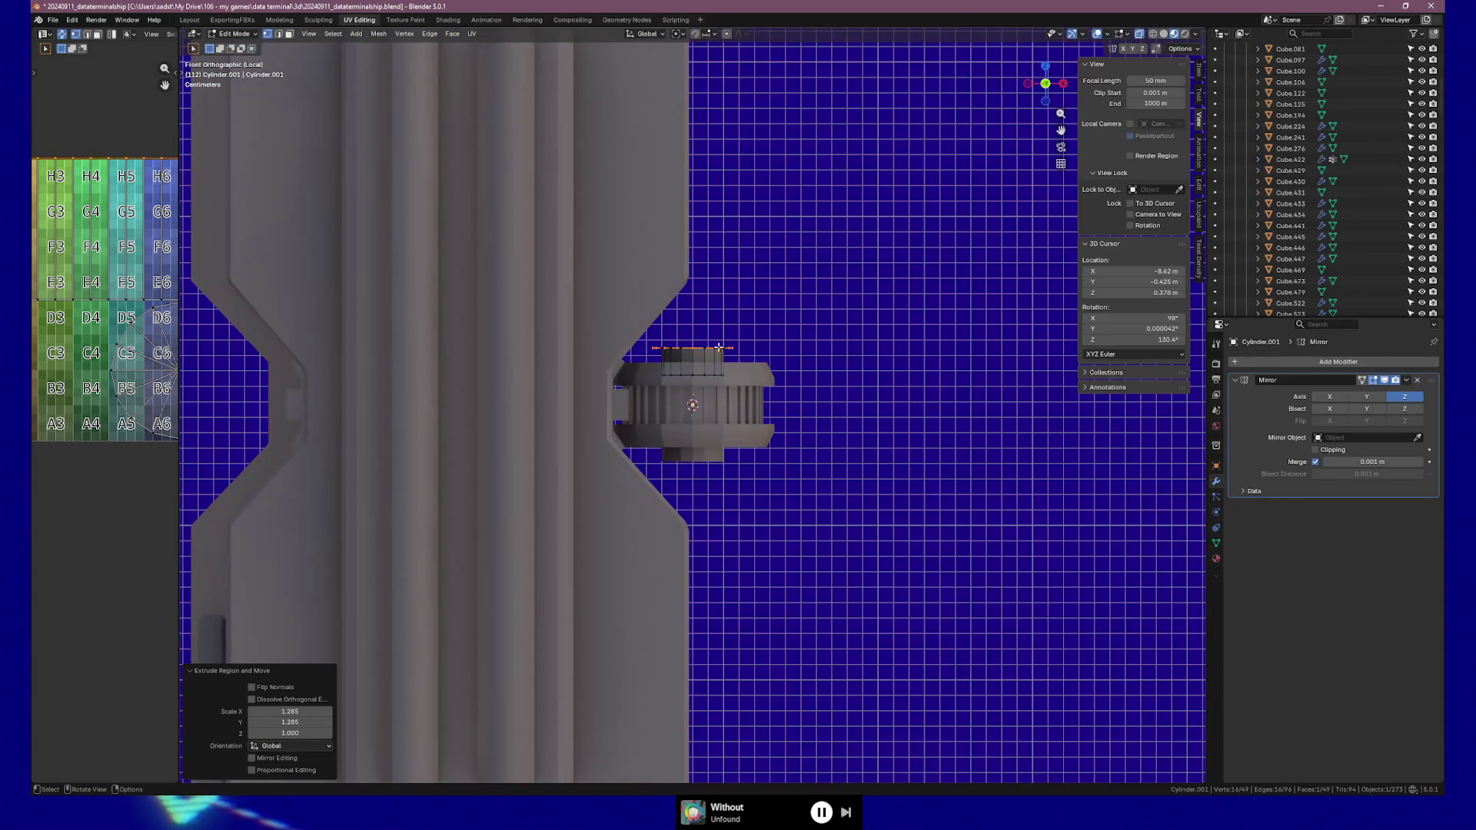
Extrude the widened top face upward about 0.0107 m along its normal
{"action": "key", "text": "e"}
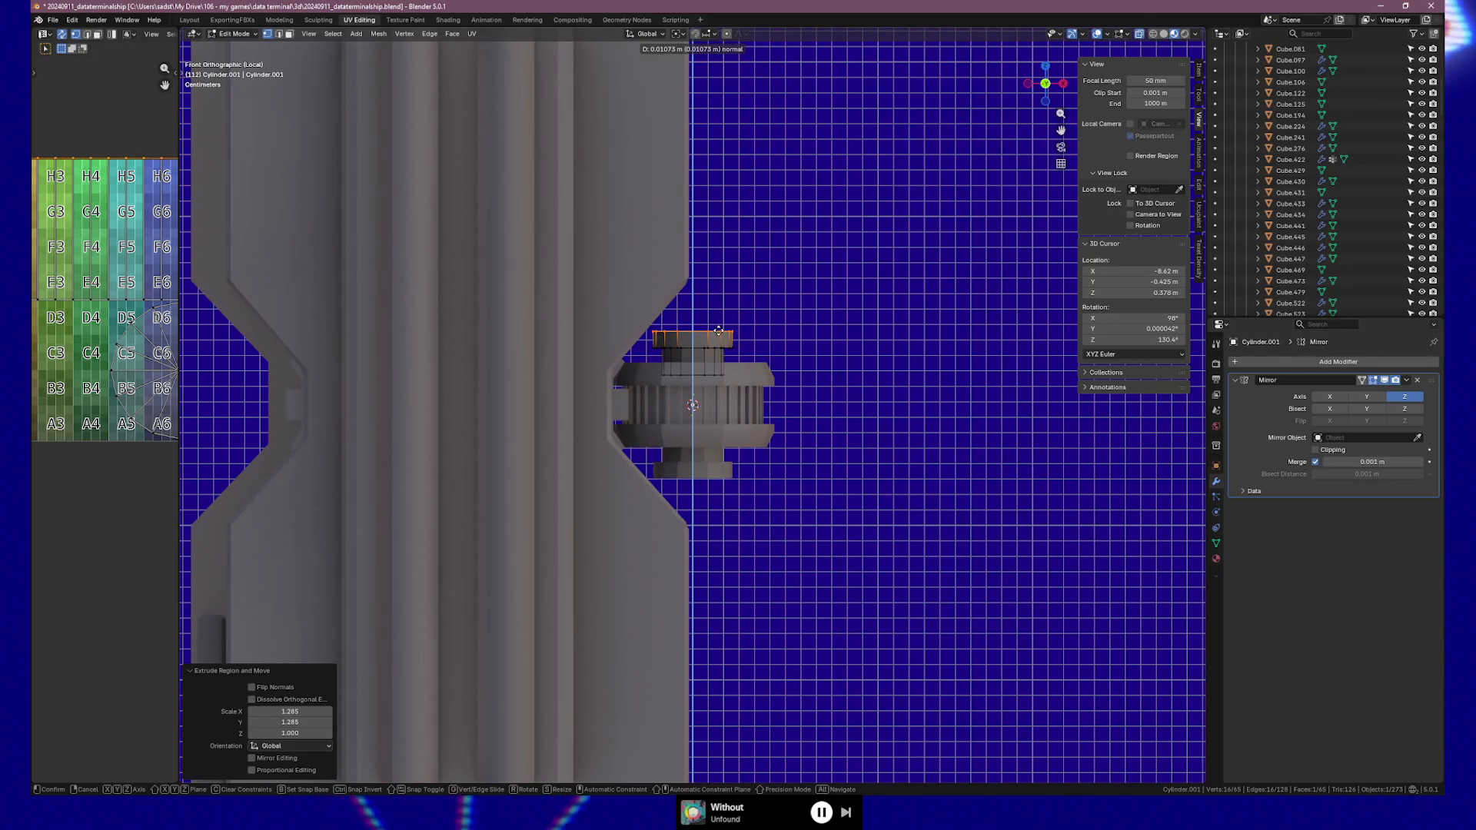
{"action": "left_click", "coordinate": [719, 330]}
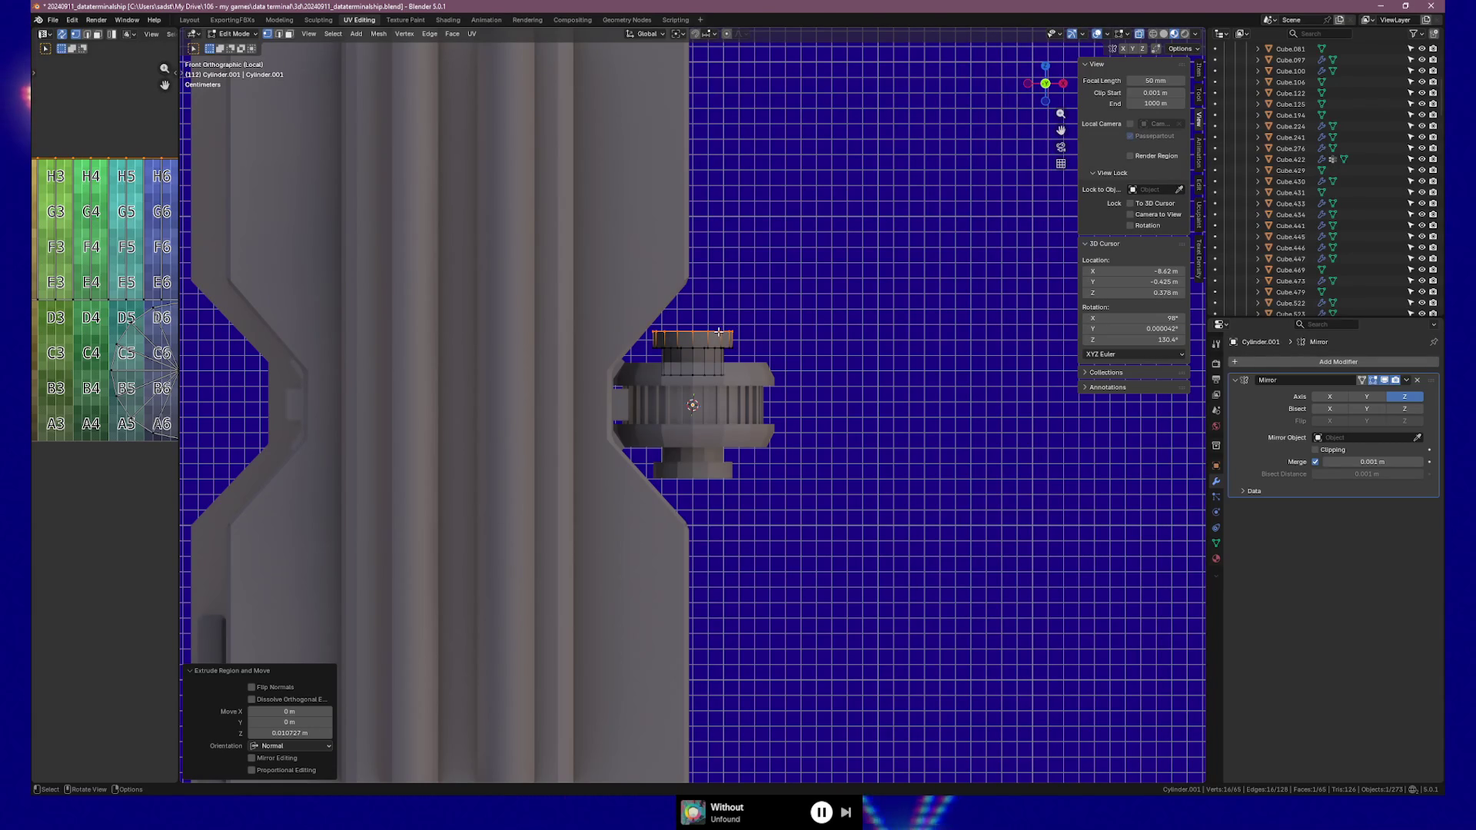
Looking down on the gear, select only the rightmost vertex of the top circle
{"action": "mouse_move", "coordinate": [820, 335]}
{"action": "middle_mouse_down"}
{"action": "mouse_move", "coordinate": [587, 369]}
{"action": "mouse_move", "coordinate": [628, 393]}
{"action": "mouse_move", "coordinate": [692, 397]}
{"action": "mouse_move", "coordinate": [696, 350]}
{"action": "mouse_move", "coordinate": [817, 410]}
{"action": "mouse_move", "coordinate": [716, 377]}
{"action": "middle_mouse_up"}
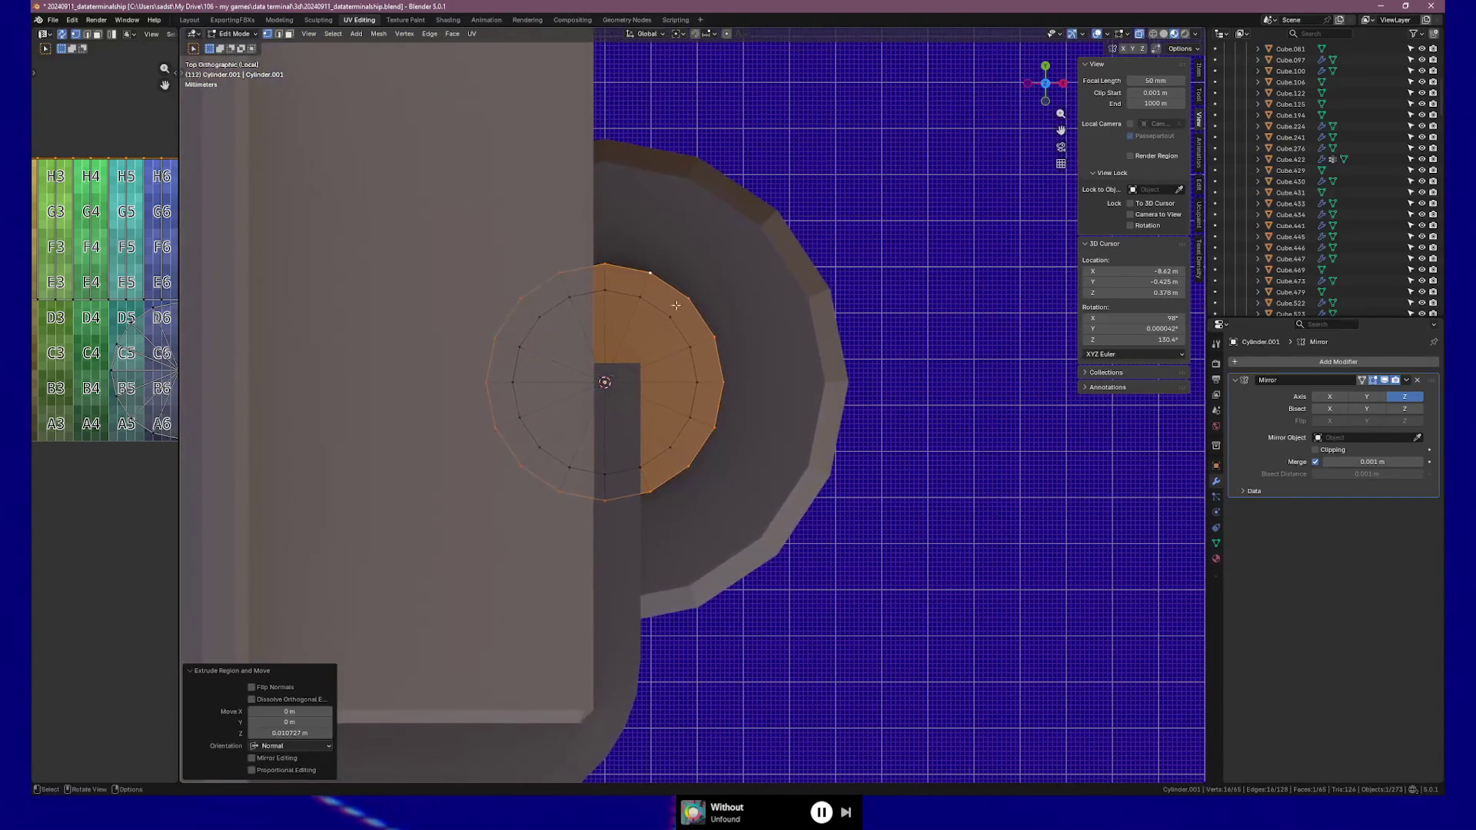
{"action": "left_click", "coordinate": [725, 380]}
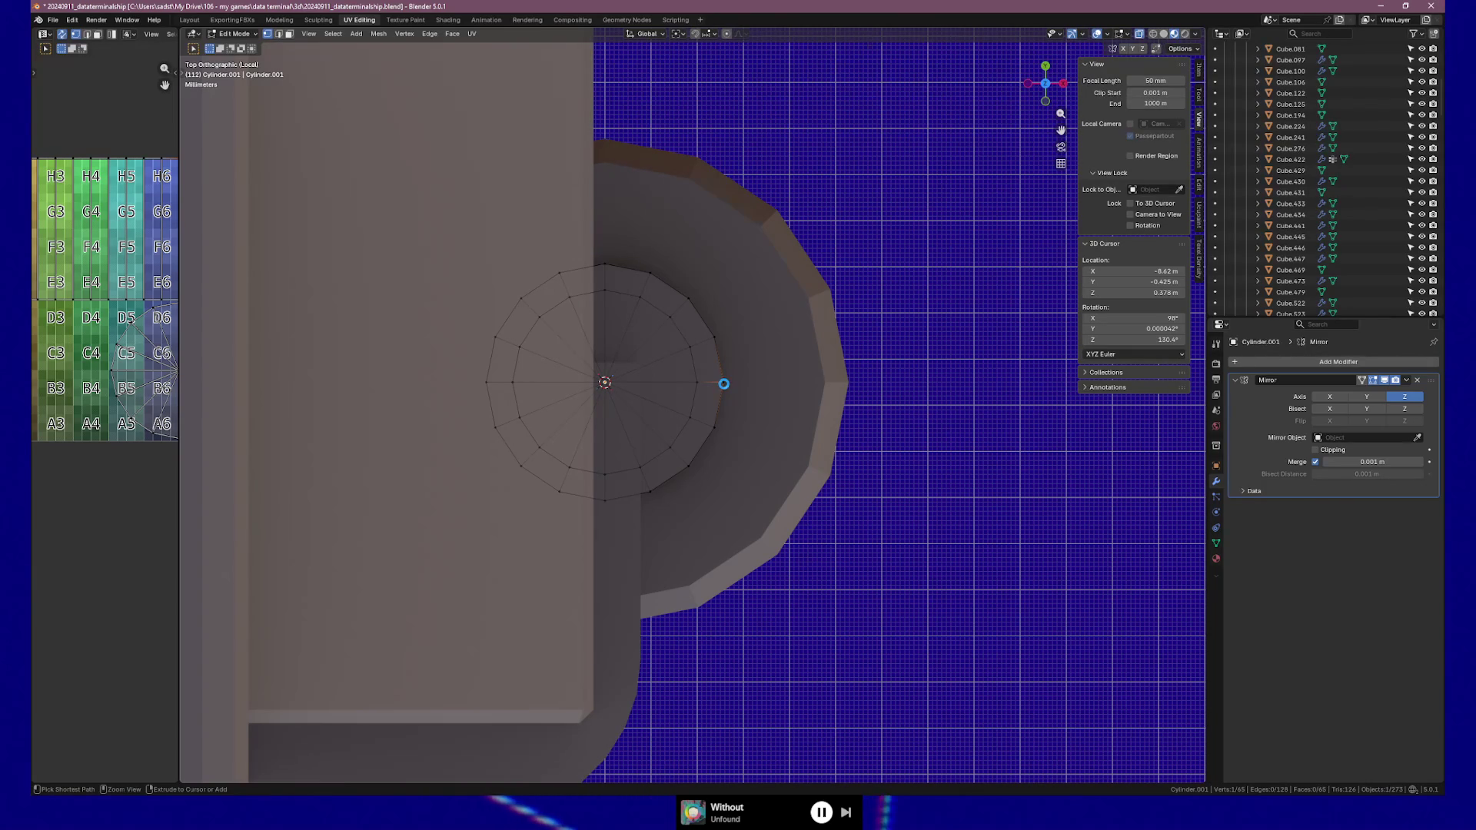
Save the file and snap the 3D cursor to the selected vertex
{"action": "key", "text": "ctrl+s"}
{"action": "key", "text": "shift+s"}
{"action": "left_click", "coordinate": [721, 444]}
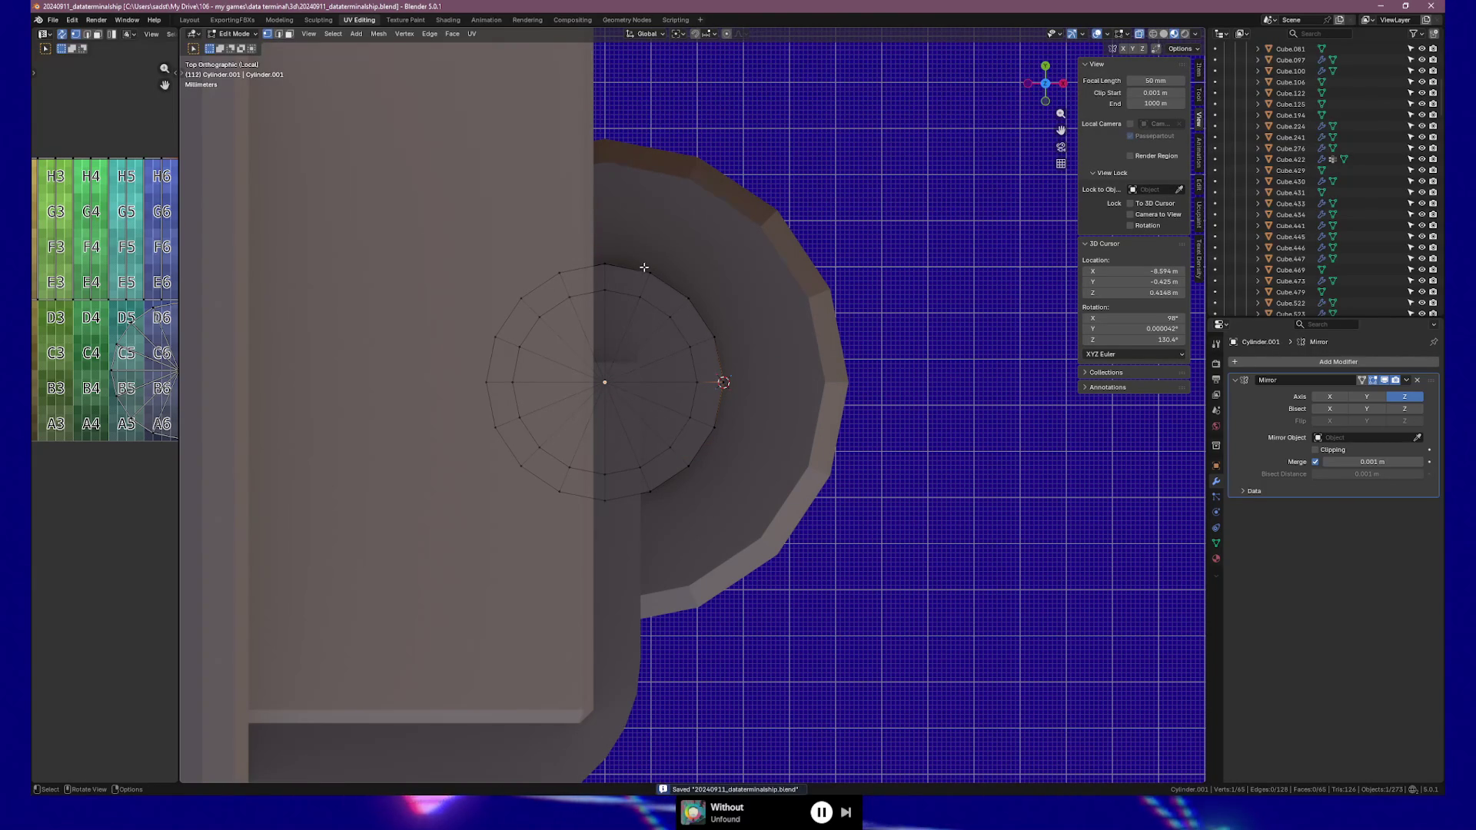
Flatten the right-arc vertices to zero width in X and slide them outward into a bracket arm
{"action": "mouse_move", "coordinate": [598, 253]}
{"action": "left_mouse_down"}
{"action": "mouse_move", "coordinate": [674, 280]}
{"action": "mouse_move", "coordinate": [719, 343]}
{"action": "mouse_move", "coordinate": [711, 422]}
{"action": "mouse_move", "coordinate": [642, 498]}
{"action": "left_mouse_up"}
{"action": "left_click", "coordinate": [598, 491], "text": "shift"}
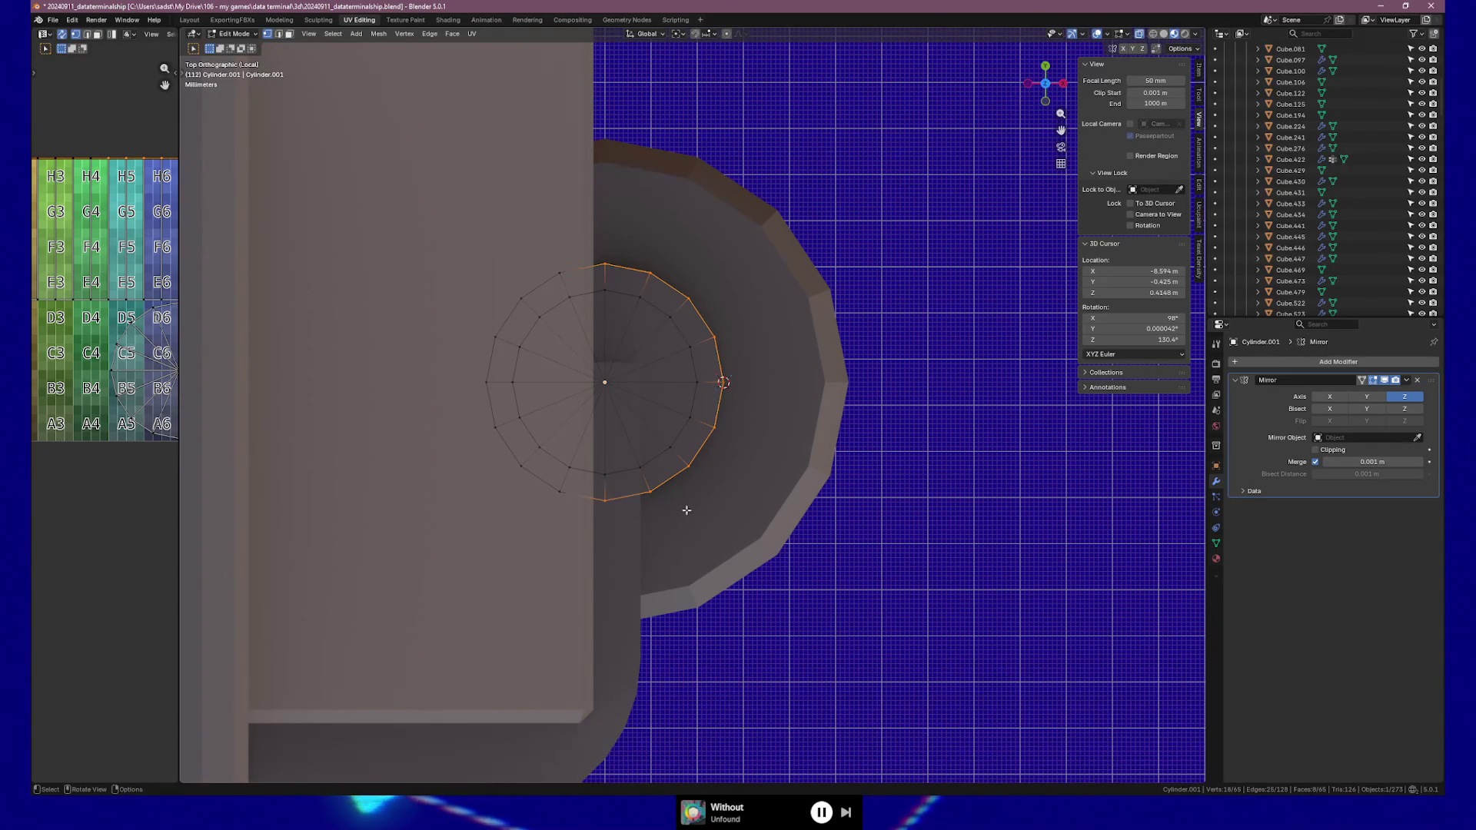
{"action": "key", "text": "s"}
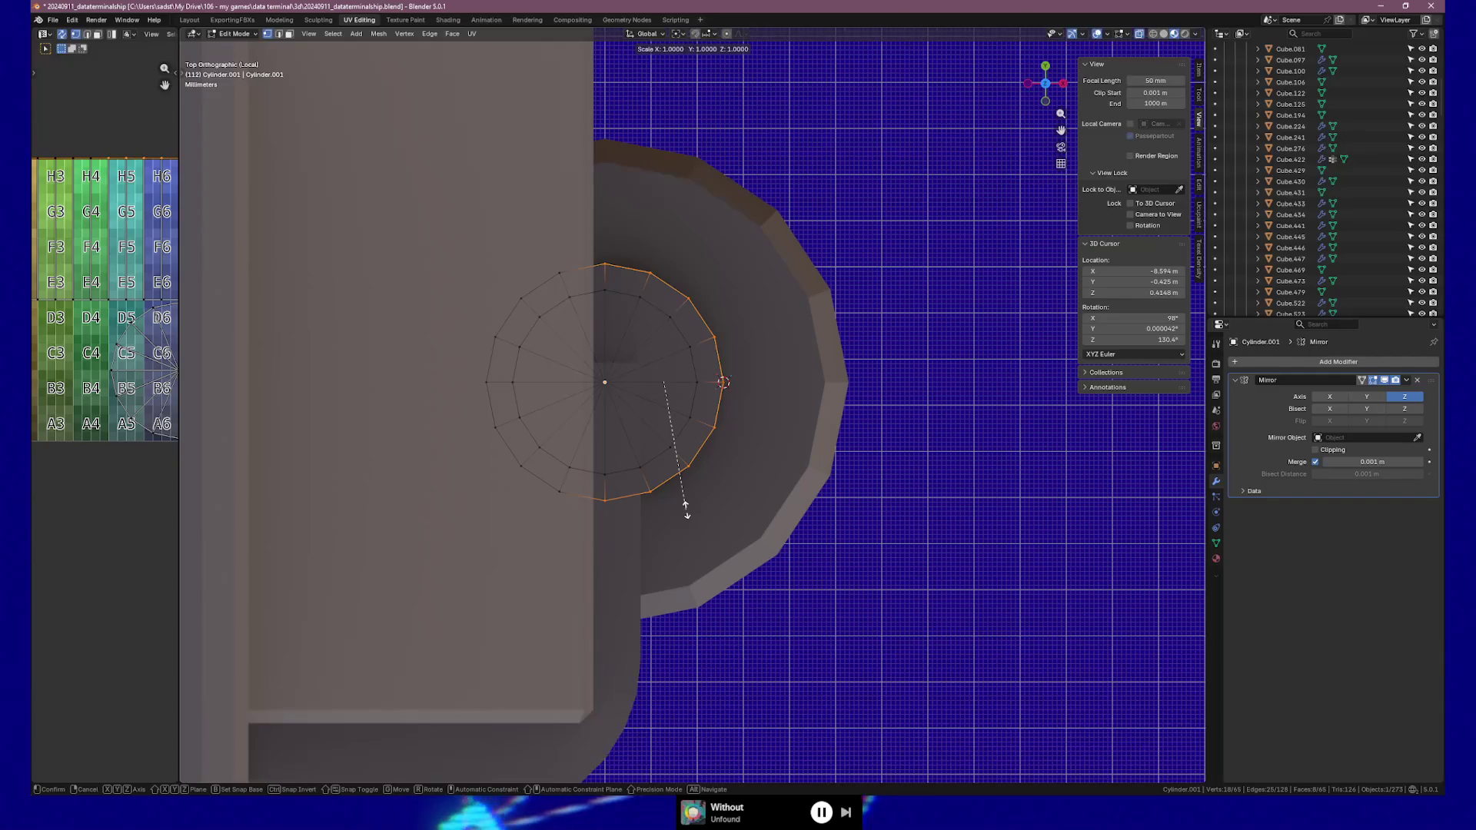
{"action": "type", "text": "x0"}
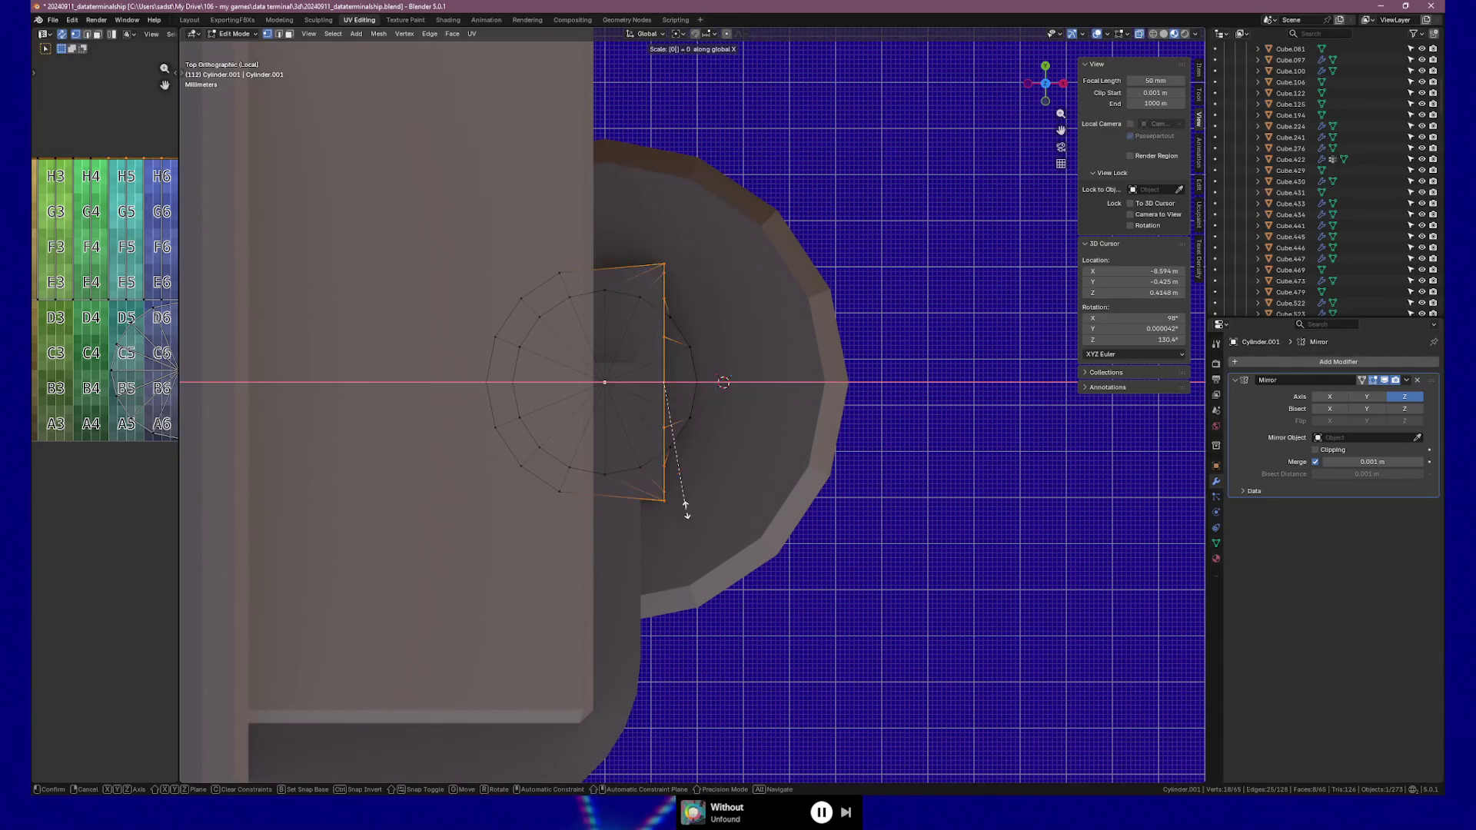
{"action": "key", "text": "Return"}
{"action": "key", "text": "g"}
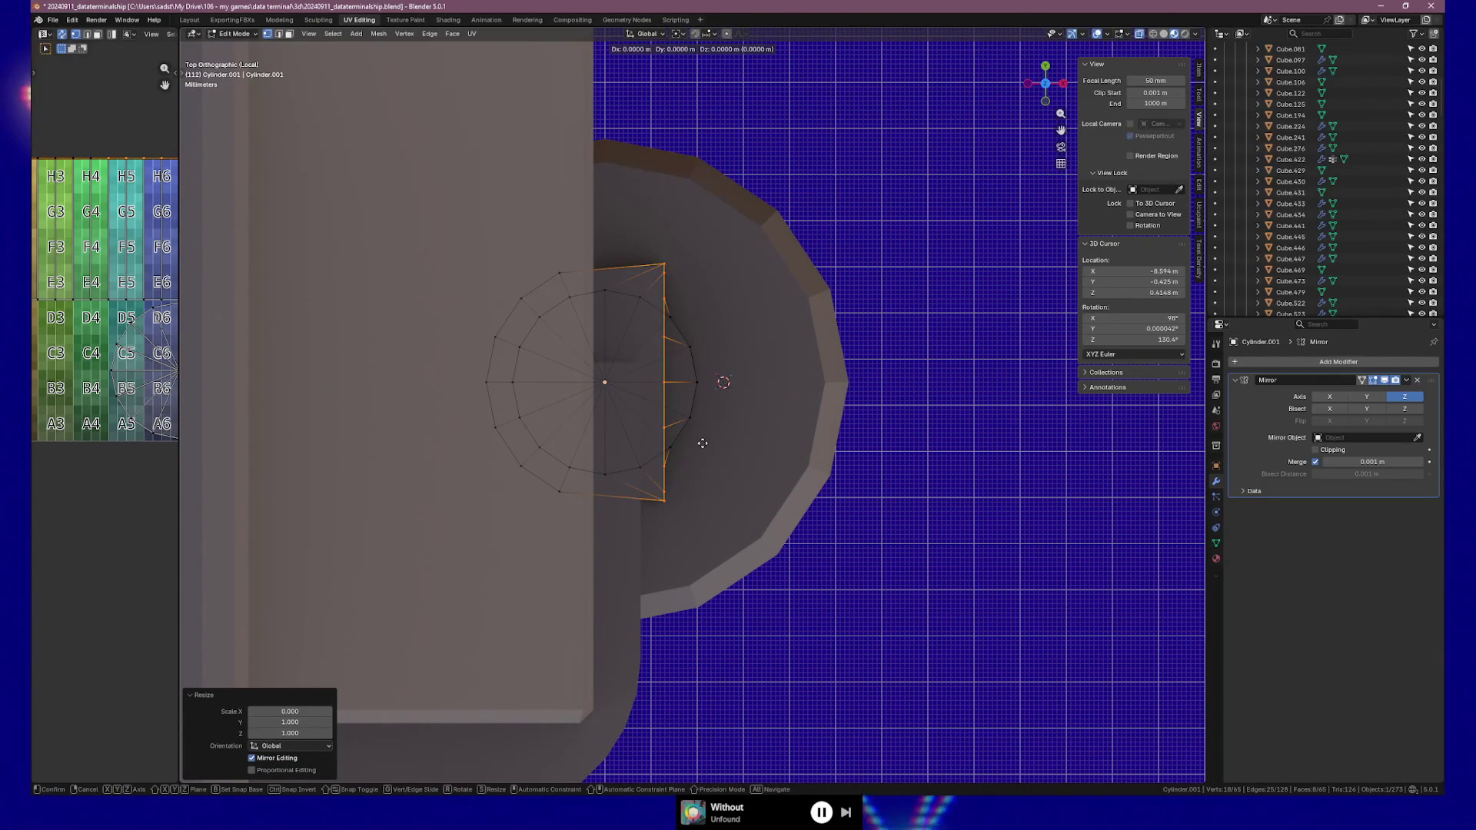
{"action": "key", "text": "x"}
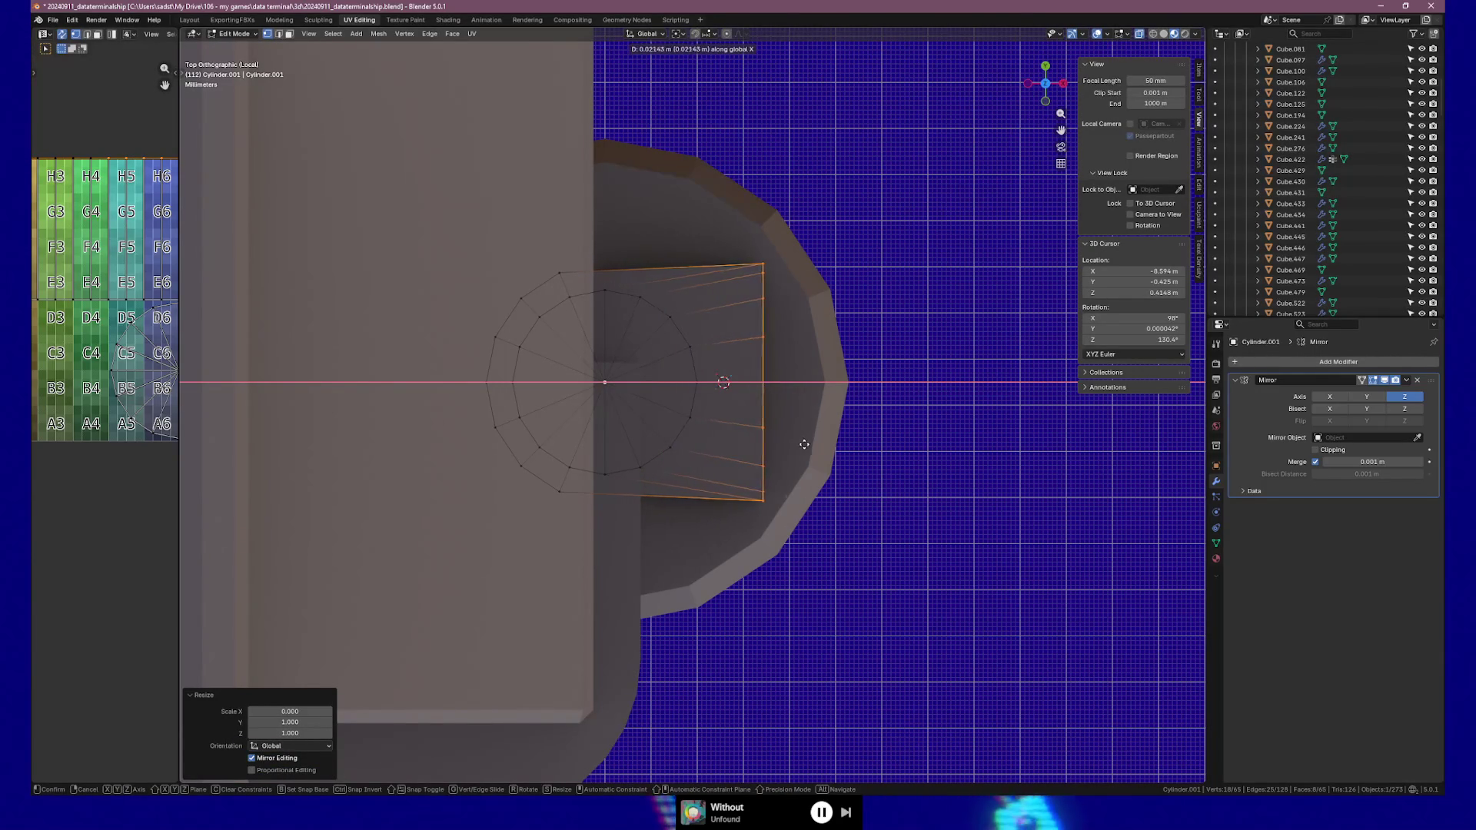
{"action": "left_click", "coordinate": [939, 445]}
{"action": "key", "text": "Tab"}
{"action": "mouse_move", "coordinate": [961, 438]}
{"action": "middle_mouse_down"}
{"action": "mouse_move", "coordinate": [800, 339]}
{"action": "mouse_move", "coordinate": [761, 354]}
{"action": "mouse_move", "coordinate": [673, 343]}
{"action": "middle_mouse_up"}
{"action": "scroll", "coordinate": [761, 354], "scroll_direction": "down", "scroll_amount": 3}
{"action": "middle_click_drag", "start_coordinate": [764, 331], "coordinate": [867, 338]}
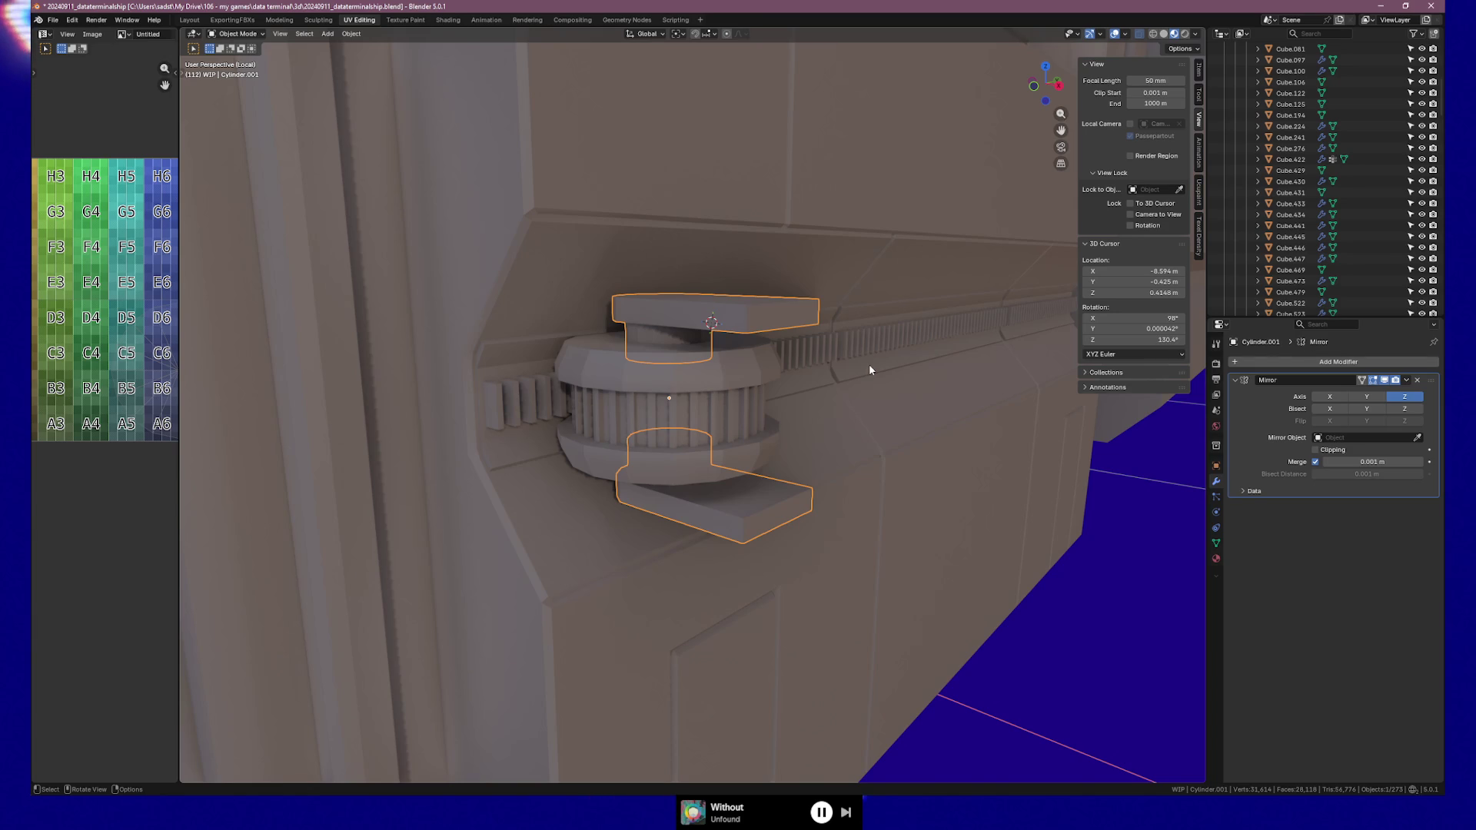
{"action": "mouse_move", "coordinate": [838, 343]}
{"action": "middle_mouse_down"}
{"action": "mouse_move", "coordinate": [686, 337]}
{"action": "mouse_move", "coordinate": [853, 353]}
{"action": "mouse_move", "coordinate": [753, 360]}
{"action": "middle_mouse_up"}
{"action": "scroll", "coordinate": [775, 349], "scroll_direction": "up", "scroll_amount": 10}
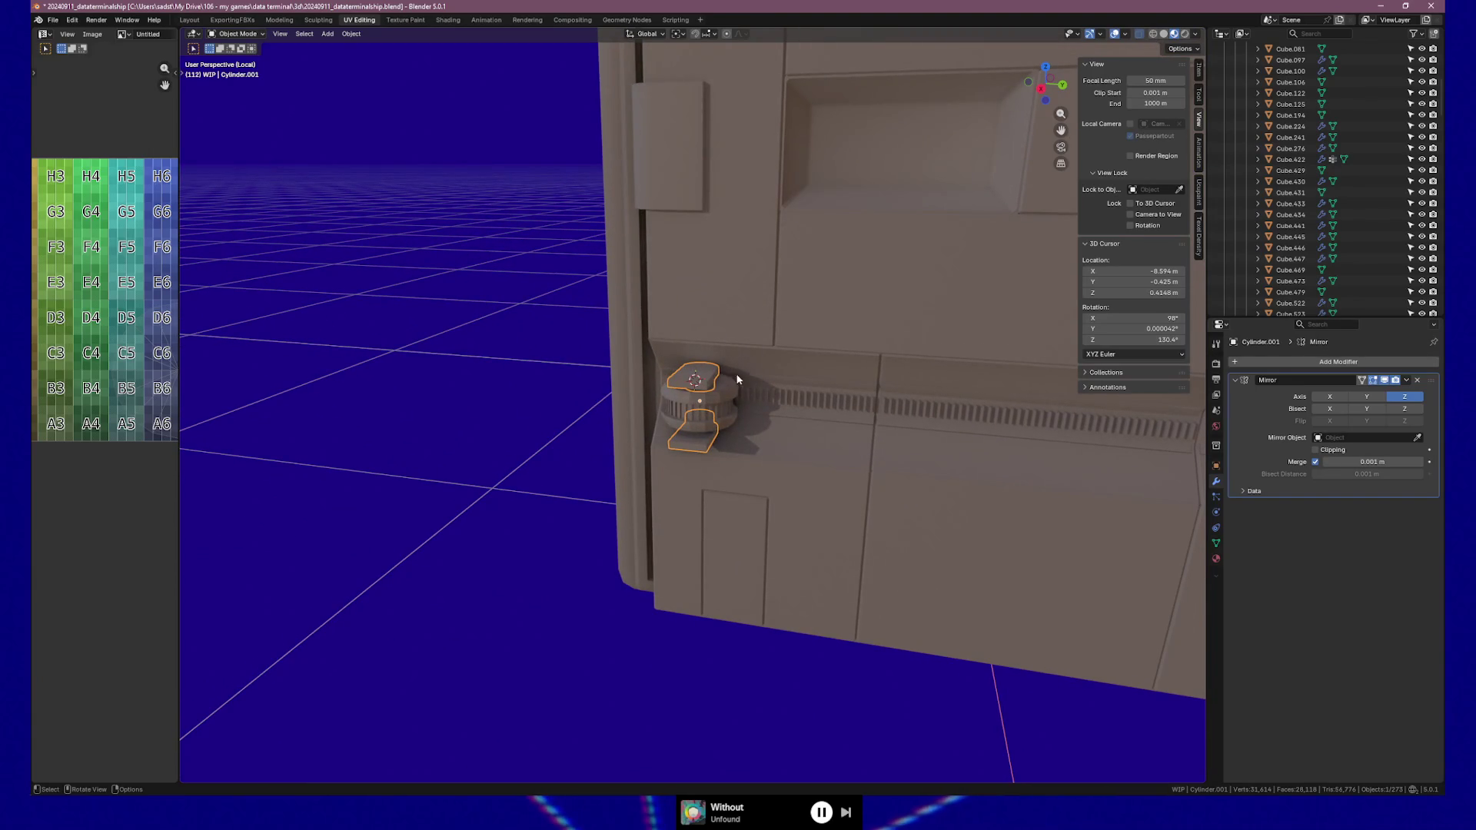
{"action": "middle_click_drag", "start_coordinate": [787, 411], "coordinate": [788, 411]}
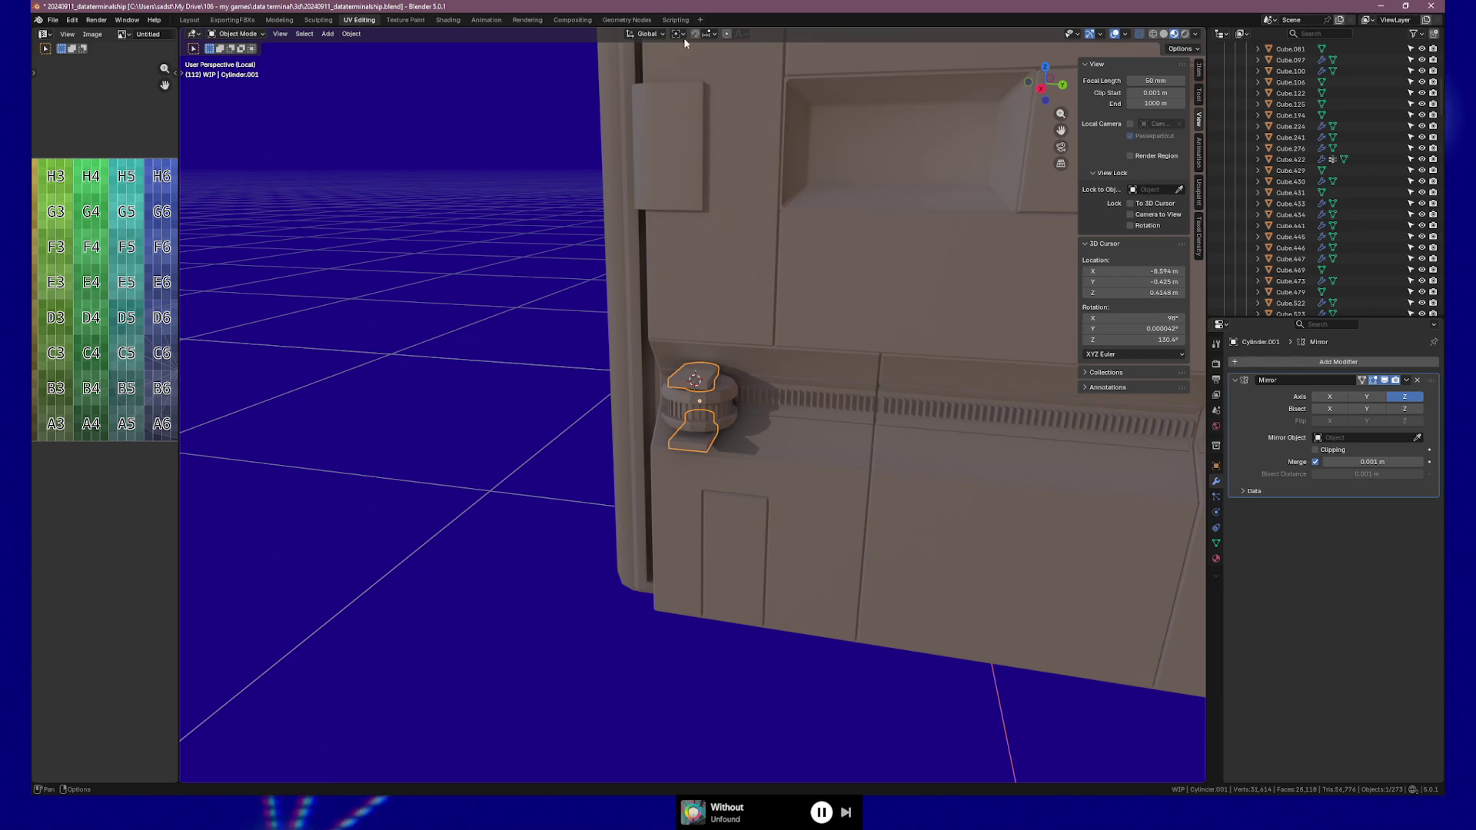
{"action": "middle_click_drag", "start_coordinate": [724, 288], "coordinate": [721, 416]}
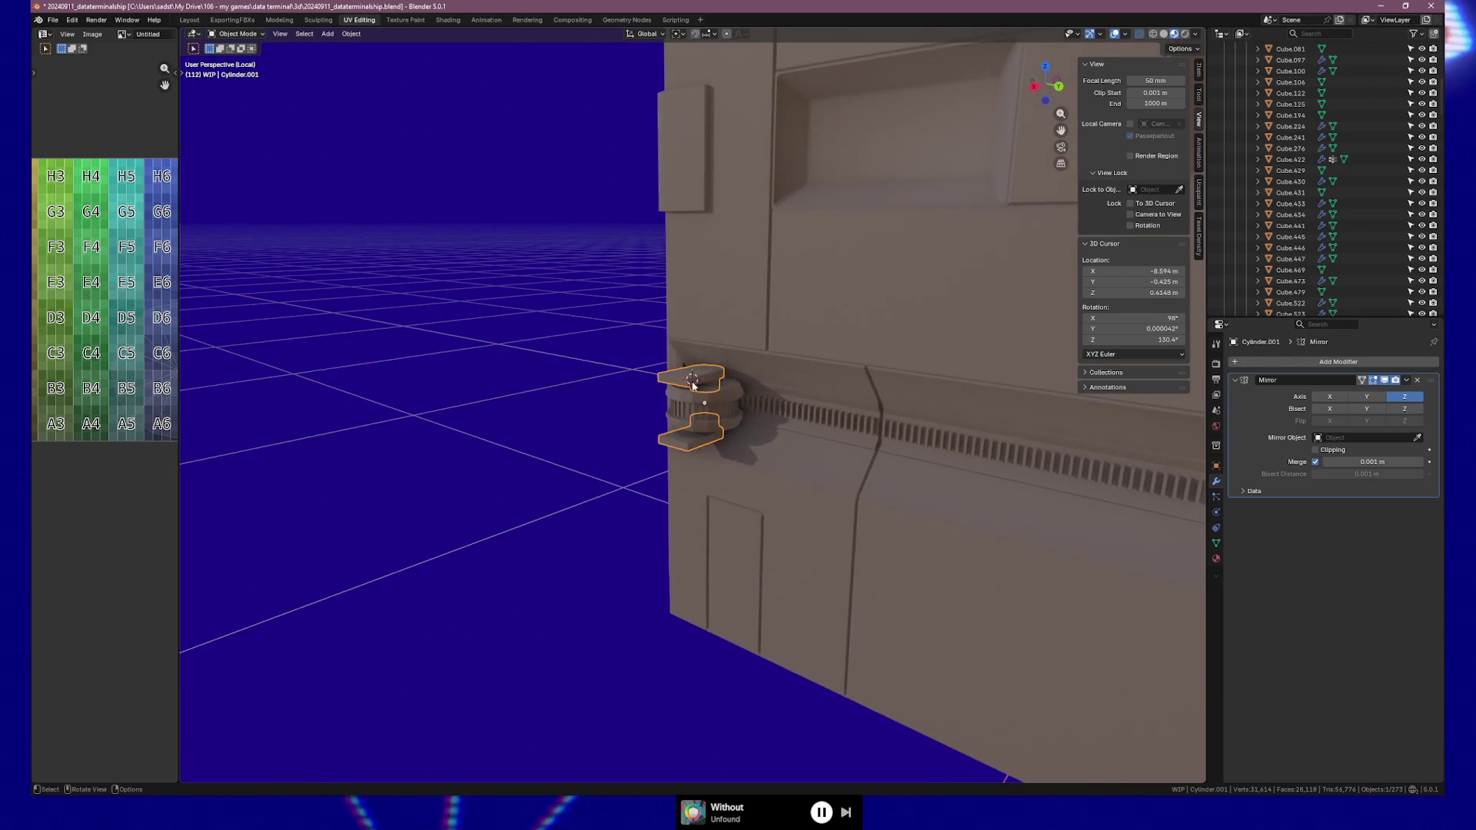
{"action": "key", "text": "shift+s"}
Rotate the bracket -66.4° about Z, pivoting on the 3D cursor at its centre
{"action": "left_click", "coordinate": [732, 471]}
{"action": "left_click", "coordinate": [681, 34]}
{"action": "left_click", "coordinate": [702, 87]}
{"action": "key", "text": "r"}
{"action": "key", "text": "z"}
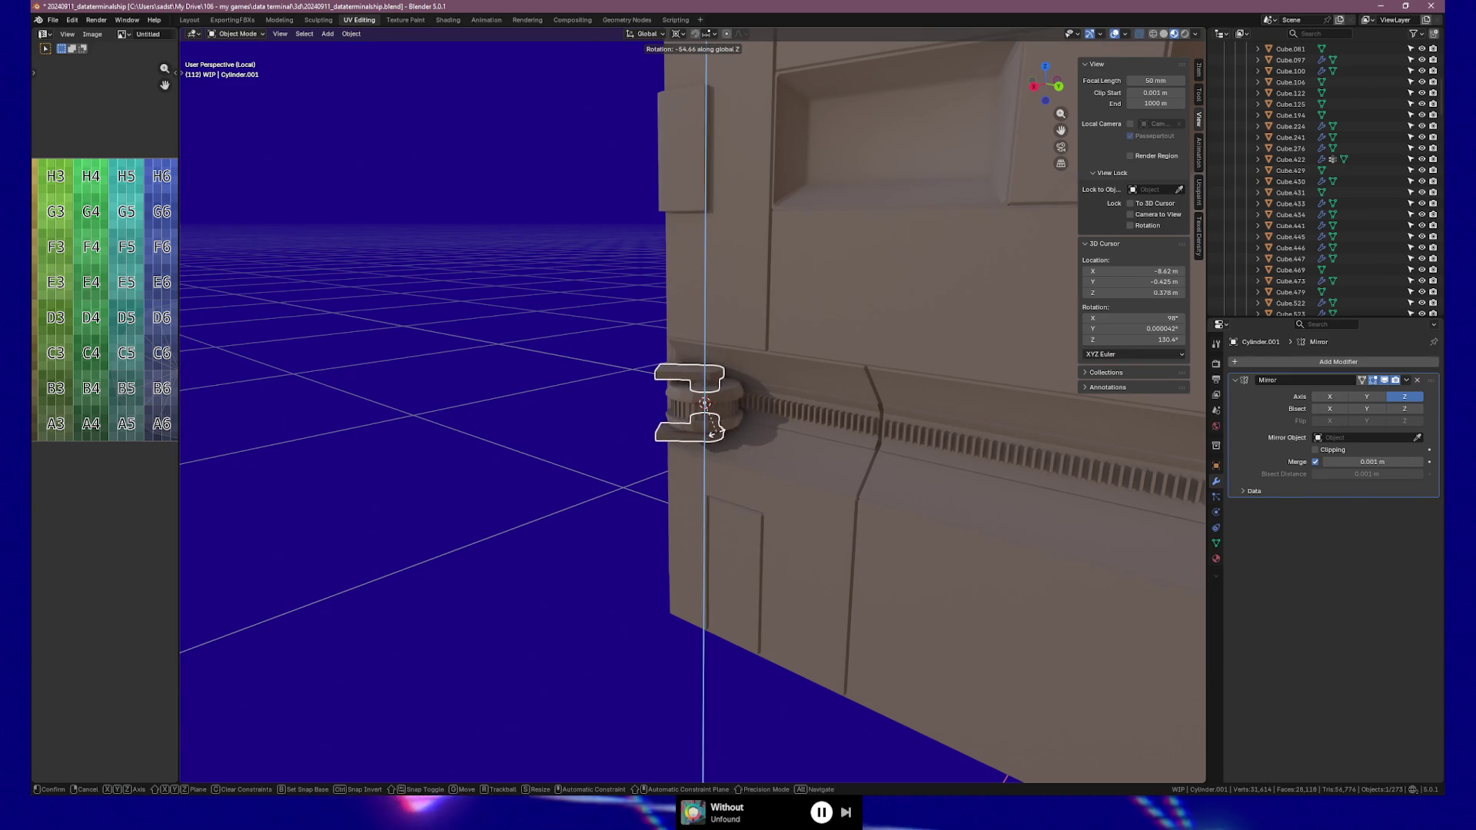
{"action": "left_click", "coordinate": [754, 415]}
{"action": "mouse_move", "coordinate": [753, 415]}
{"action": "middle_mouse_down"}
{"action": "mouse_move", "coordinate": [818, 412]}
{"action": "mouse_move", "coordinate": [791, 422]}
{"action": "mouse_move", "coordinate": [791, 484]}
{"action": "middle_mouse_up"}
Select the door panel Cube.422, then reselect the hinge bracket Cylinder.001
{"action": "left_click", "coordinate": [1026, 490]}
{"action": "mouse_move", "coordinate": [1026, 490]}
{"action": "middle_mouse_down"}
{"action": "mouse_move", "coordinate": [883, 485]}
{"action": "mouse_move", "coordinate": [1007, 490]}
{"action": "mouse_move", "coordinate": [972, 494]}
{"action": "middle_mouse_up"}
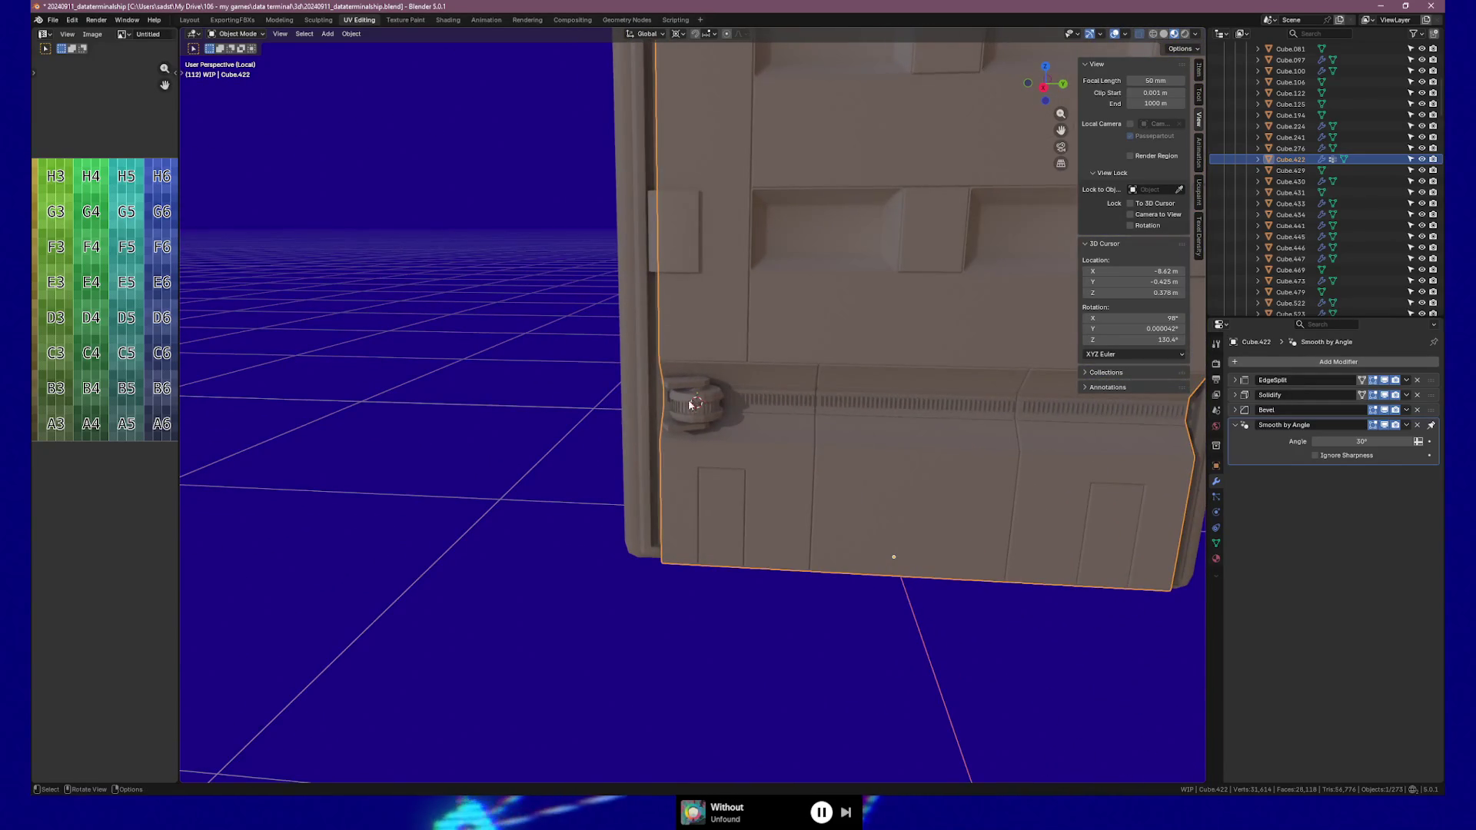
{"action": "scroll", "coordinate": [669, 407], "scroll_direction": "up", "scroll_amount": 5}
{"action": "mouse_move", "coordinate": [669, 408]}
{"action": "middle_mouse_down"}
{"action": "mouse_move", "coordinate": [686, 310]}
{"action": "mouse_move", "coordinate": [714, 314]}
{"action": "mouse_move", "coordinate": [675, 319]}
{"action": "mouse_move", "coordinate": [673, 422]}
{"action": "middle_mouse_up"}
{"action": "left_click", "coordinate": [714, 427]}
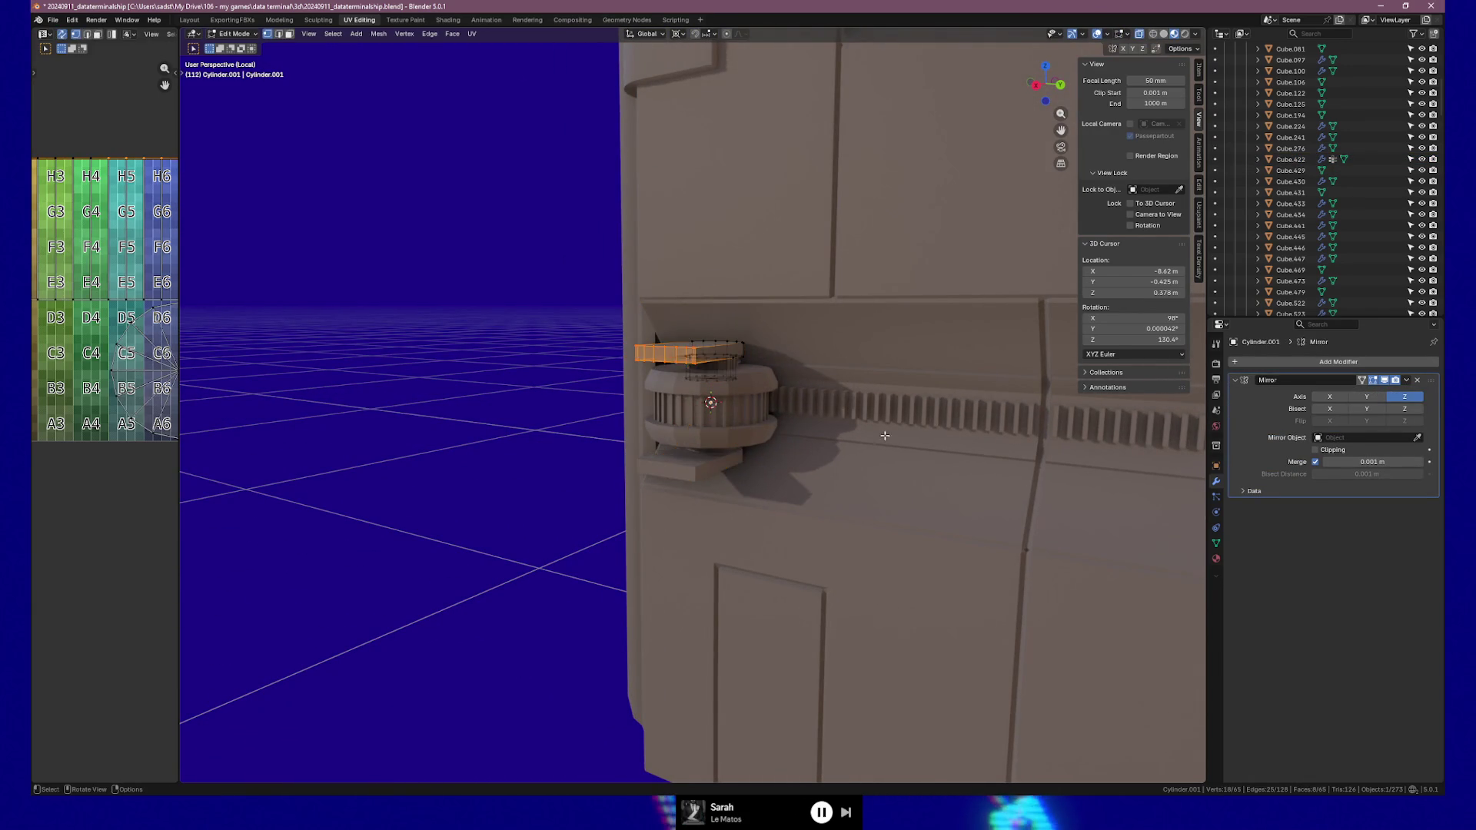
Orbit around the hinge bracket and switch to Top view
{"action": "middle_click_drag", "start_coordinate": [896, 428], "coordinate": [824, 428]}
{"action": "mouse_move", "coordinate": [609, 382]}
{"action": "middle_mouse_down"}
{"action": "mouse_move", "coordinate": [616, 454]}
{"action": "mouse_move", "coordinate": [713, 463]}
{"action": "middle_mouse_up"}
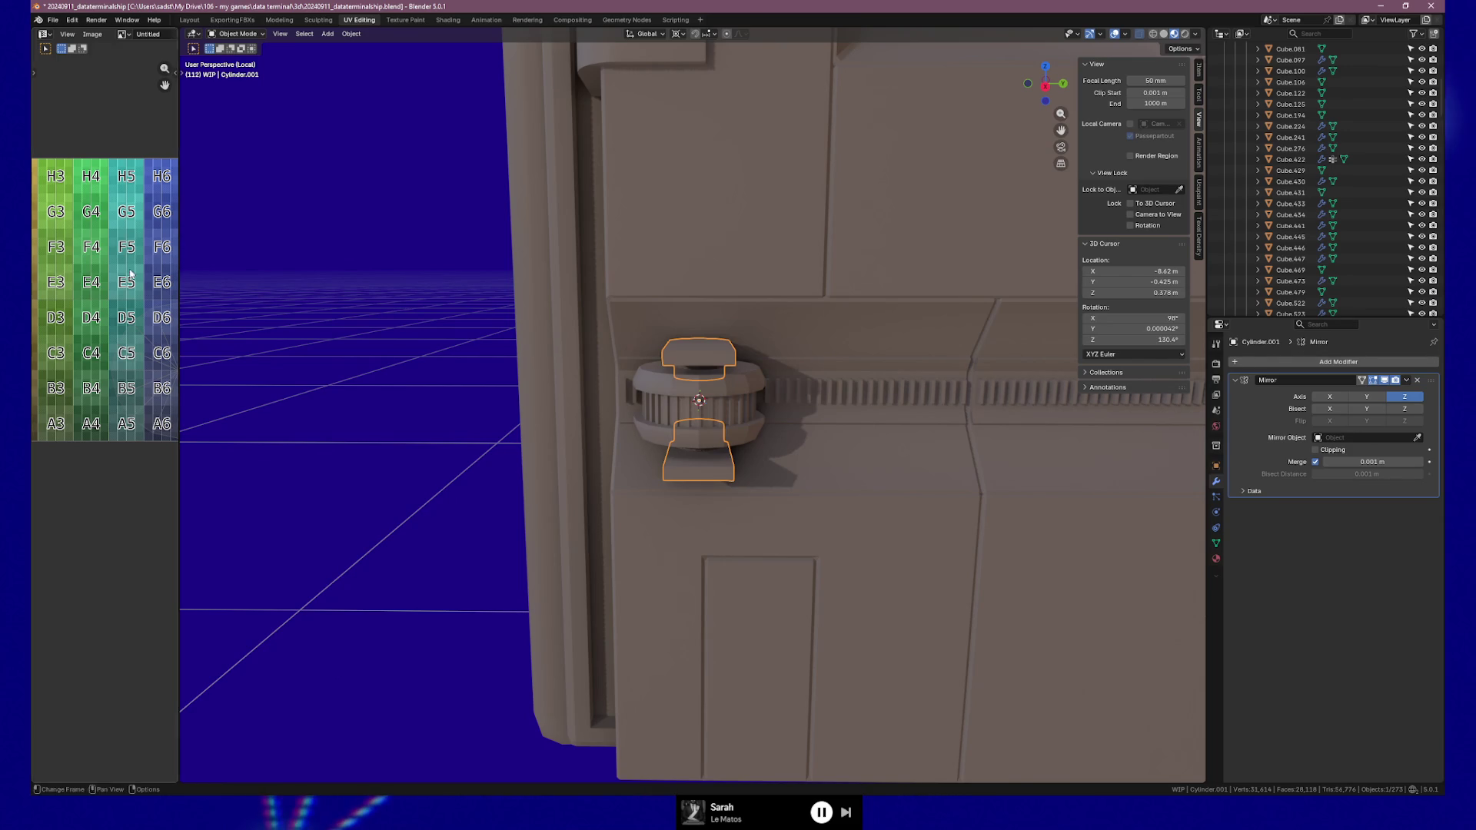
{"action": "middle_click_drag", "start_coordinate": [695, 425], "coordinate": [741, 408]}
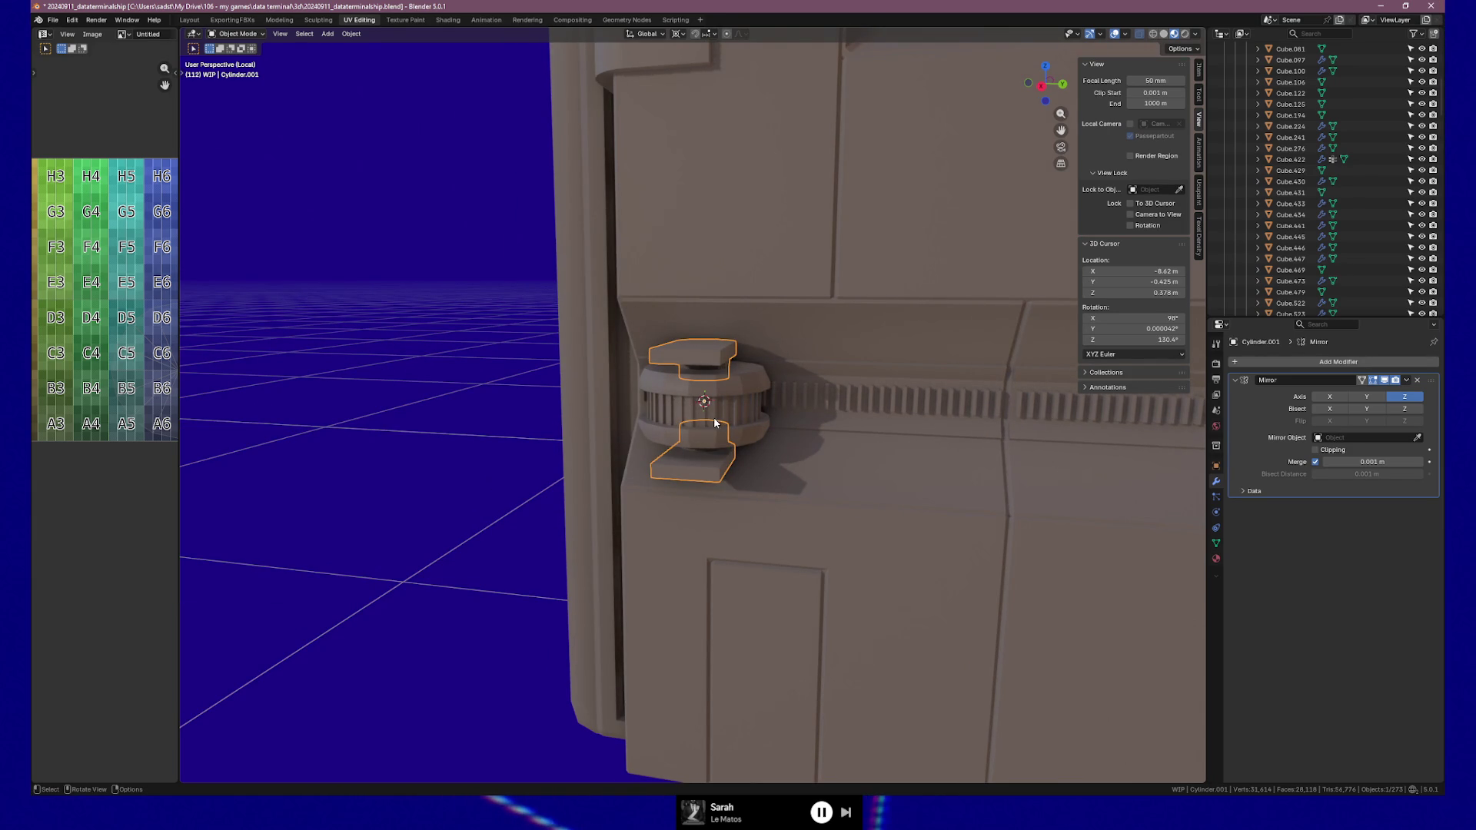
{"action": "middle_click_drag", "start_coordinate": [714, 423], "coordinate": [752, 441]}
{"action": "key", "text": "KP_7"}
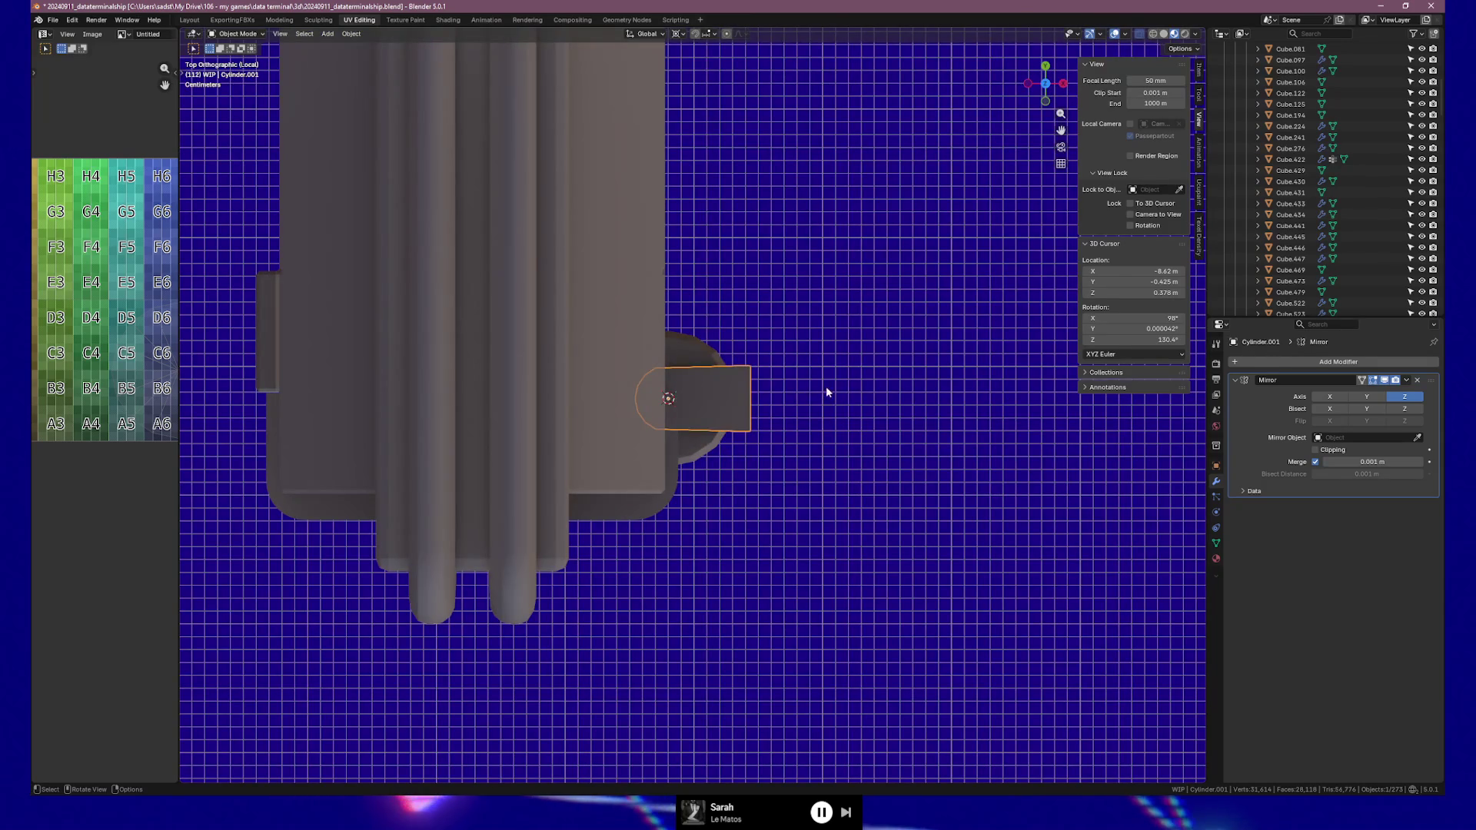
Rotate the hinge bracket about Z and set the angle to exactly 45°
{"action": "key", "text": "r"}
{"action": "left_click", "coordinate": [784, 454]}
{"action": "left_click", "coordinate": [286, 720]}
{"action": "key", "text": "Return"}
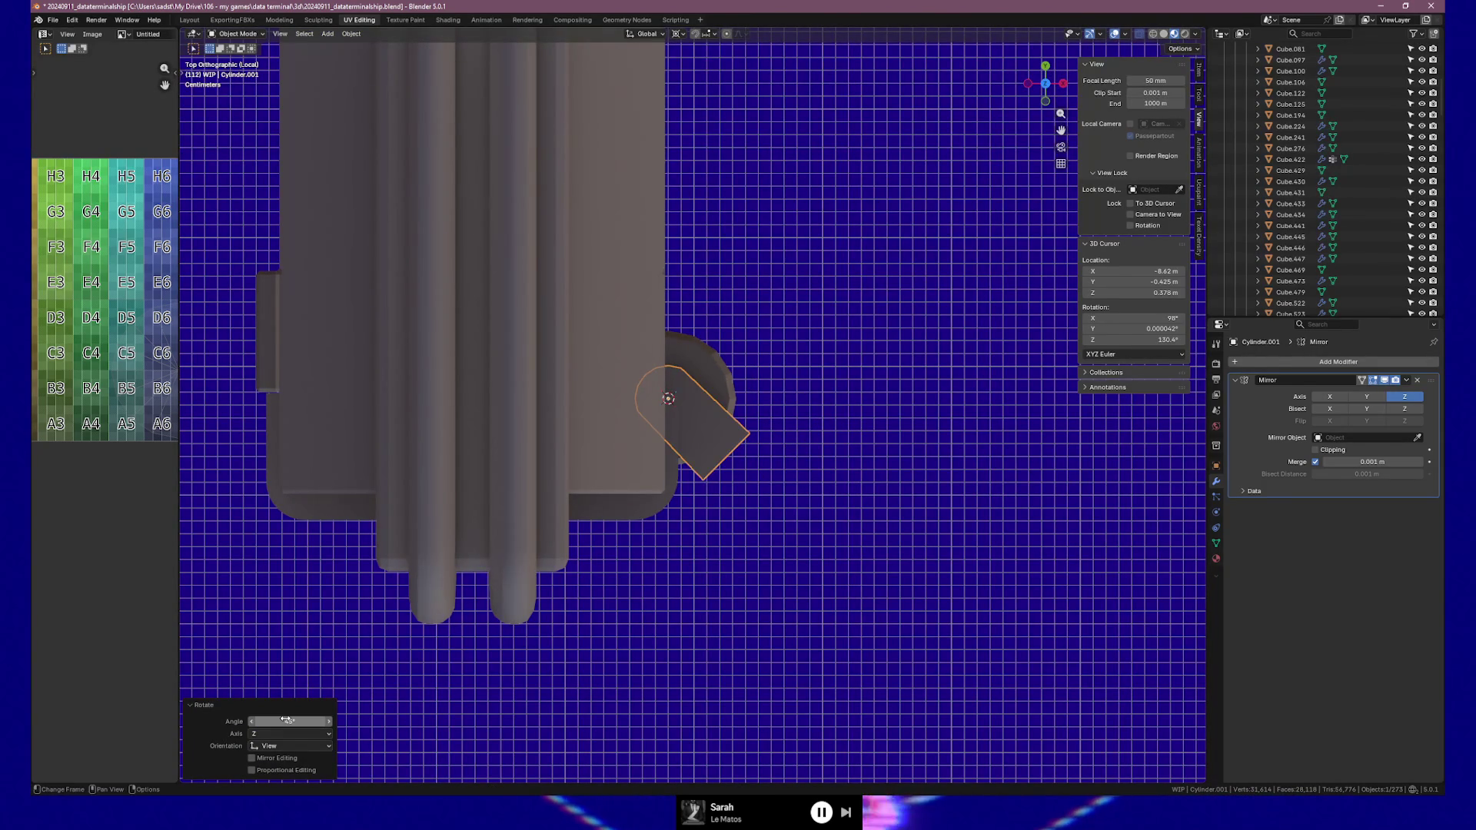
{"action": "mouse_move", "coordinate": [585, 431]}
{"action": "middle_mouse_down"}
{"action": "mouse_move", "coordinate": [551, 418]}
{"action": "mouse_move", "coordinate": [566, 399]}
{"action": "mouse_move", "coordinate": [579, 412]}
{"action": "mouse_move", "coordinate": [577, 369]}
{"action": "mouse_move", "coordinate": [457, 550]}
{"action": "mouse_move", "coordinate": [404, 562]}
{"action": "mouse_move", "coordinate": [428, 590]}
{"action": "mouse_move", "coordinate": [598, 568]}
{"action": "mouse_move", "coordinate": [580, 569]}
{"action": "mouse_move", "coordinate": [607, 556]}
{"action": "mouse_move", "coordinate": [392, 552]}
{"action": "mouse_move", "coordinate": [477, 552]}
{"action": "middle_mouse_up"}
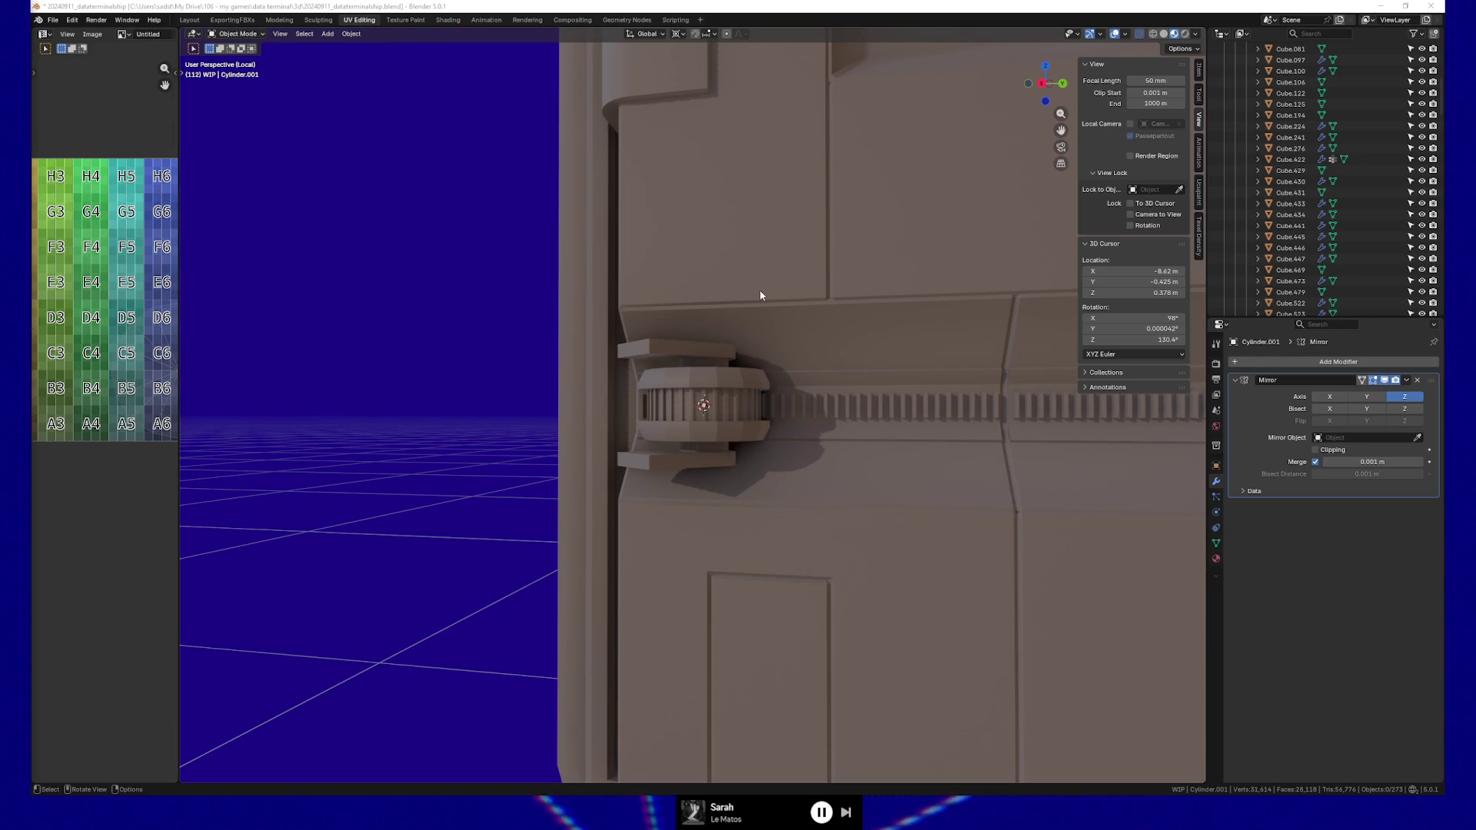
Switch from Blender back to the ArtStation 'Mercenary beasthunters' motorcycle artwork page
{"action": "left_click", "coordinate": [873, 37]}
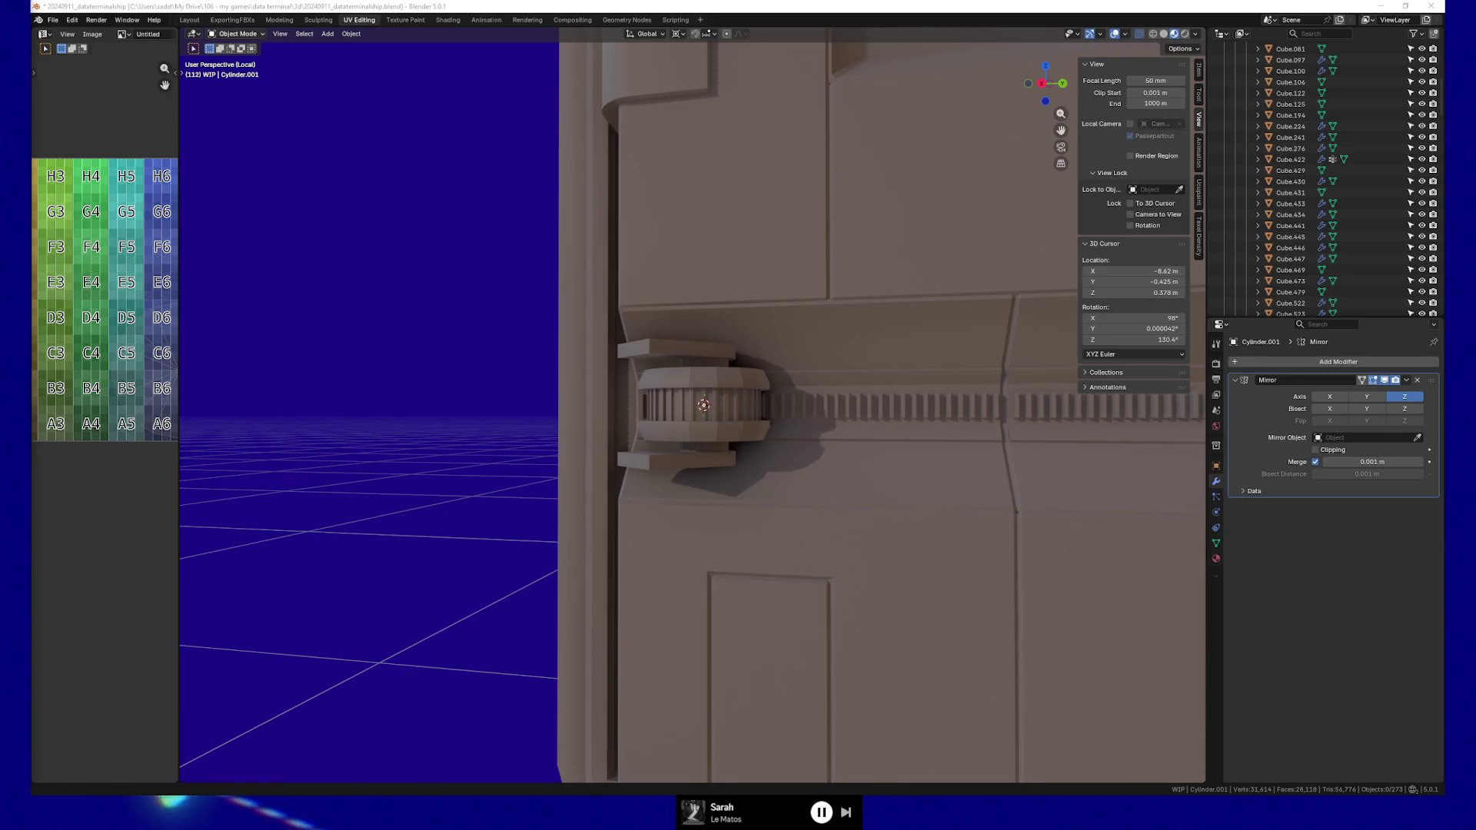
{"action": "key", "text": "alt+Tab"}
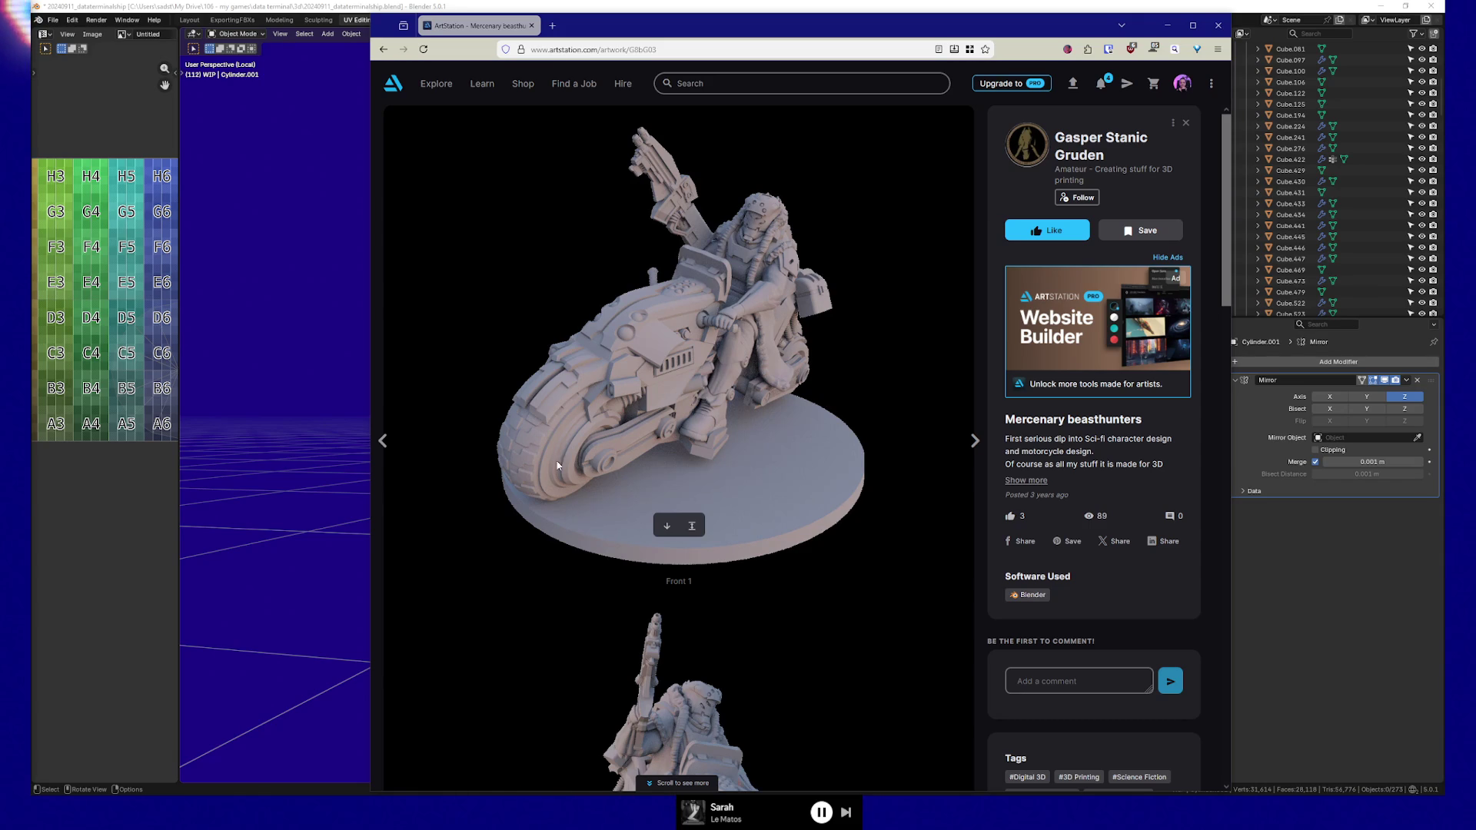
Close the current artwork and open the BK1000RR Sci-Fi Bike result
{"action": "left_click_drag", "start_coordinate": [655, 15], "coordinate": [655, 1]}
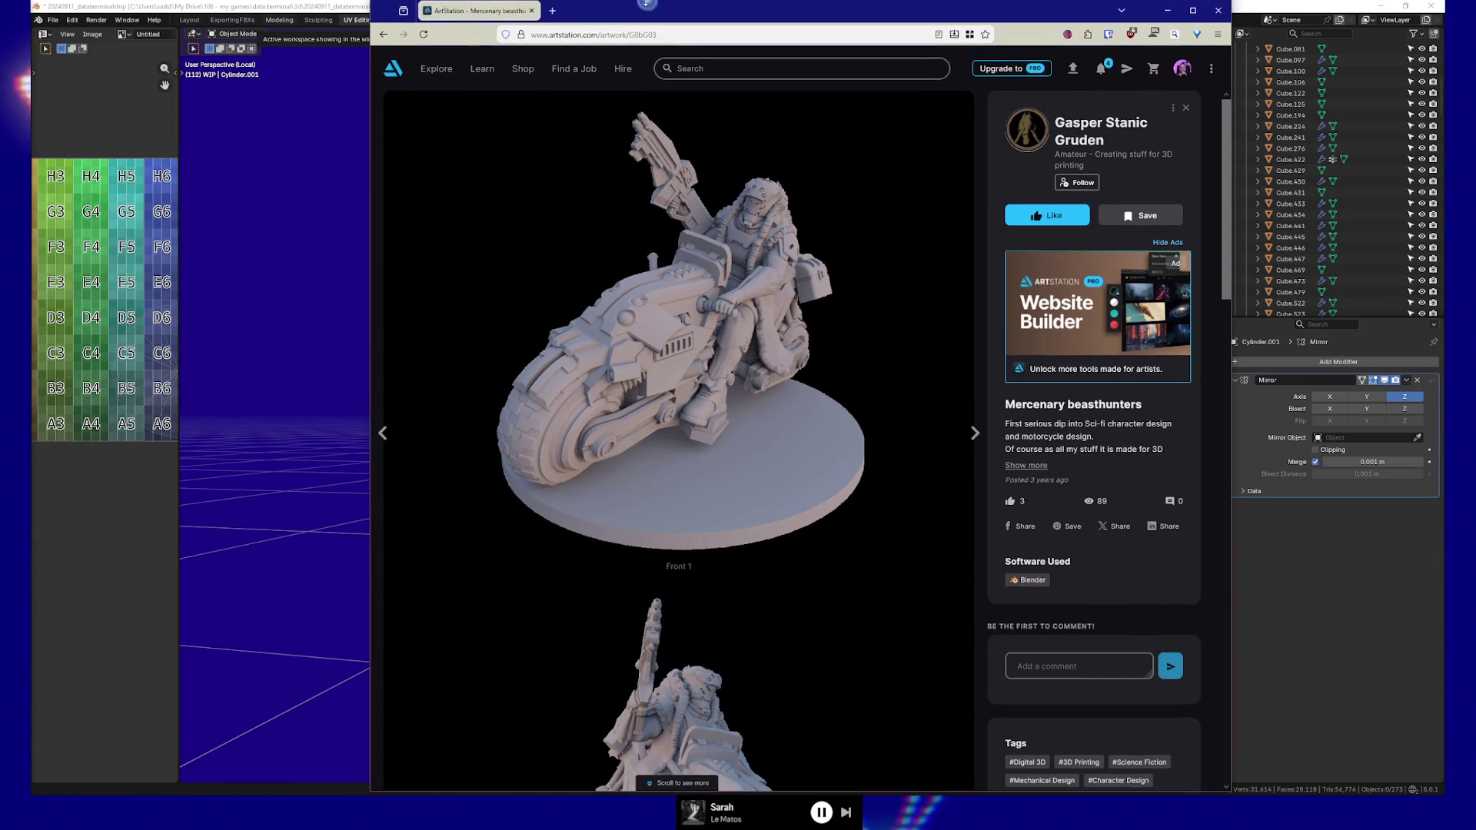
{"action": "left_click", "coordinate": [383, 36]}
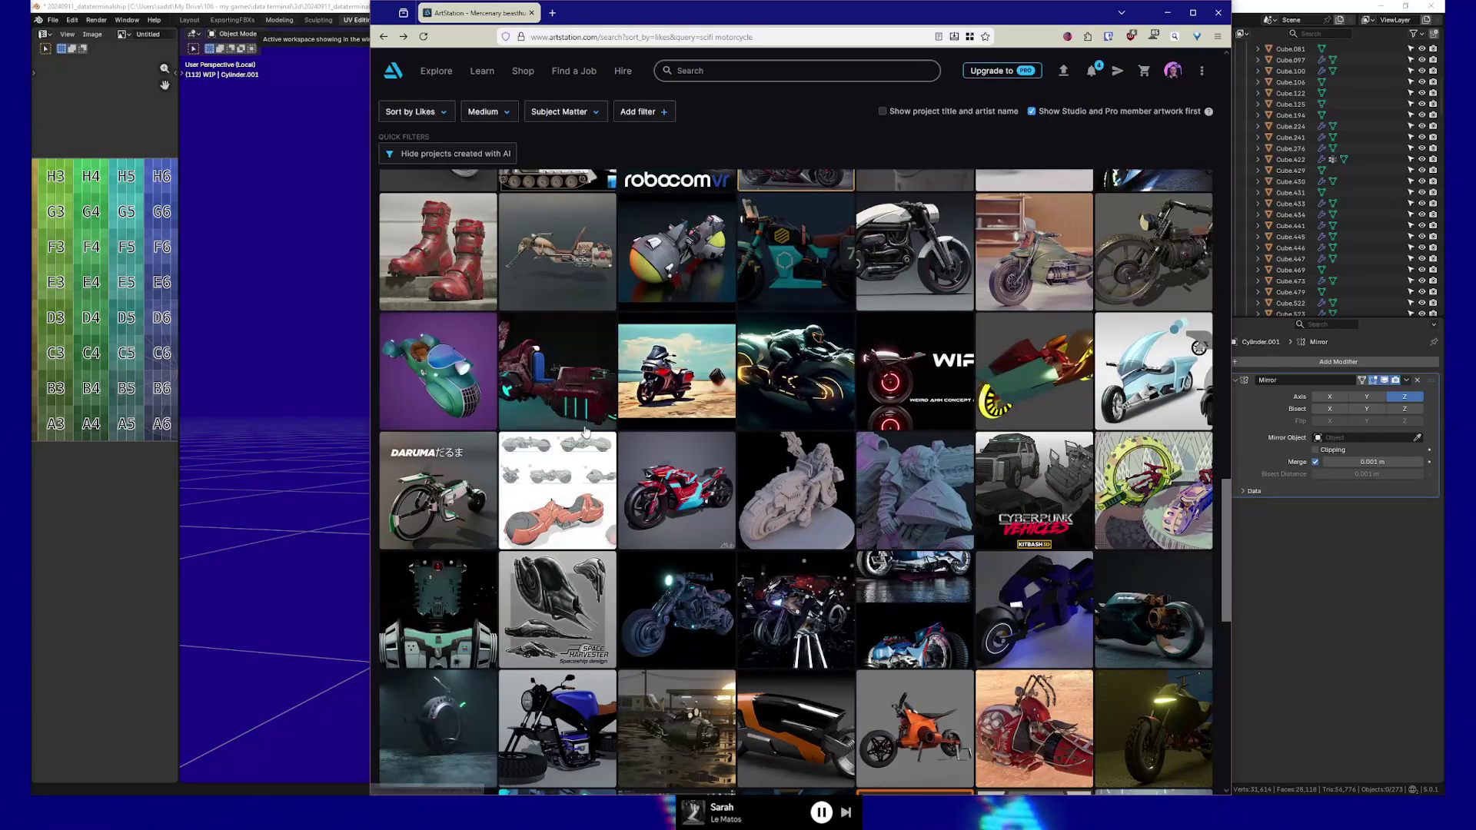
{"action": "scroll", "coordinate": [584, 482], "scroll_direction": "down", "scroll_amount": 2}
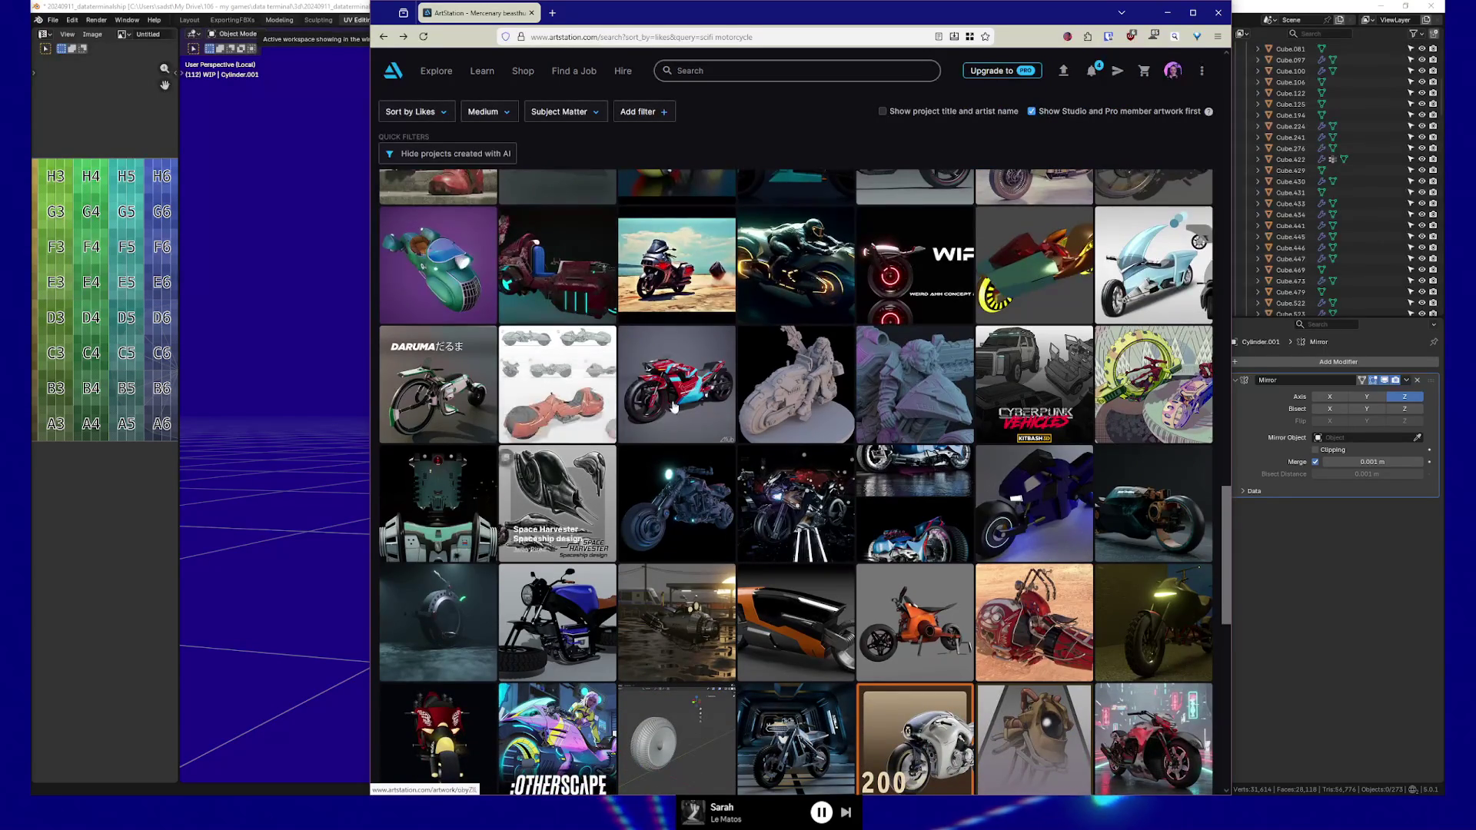
{"action": "left_click", "coordinate": [638, 398]}
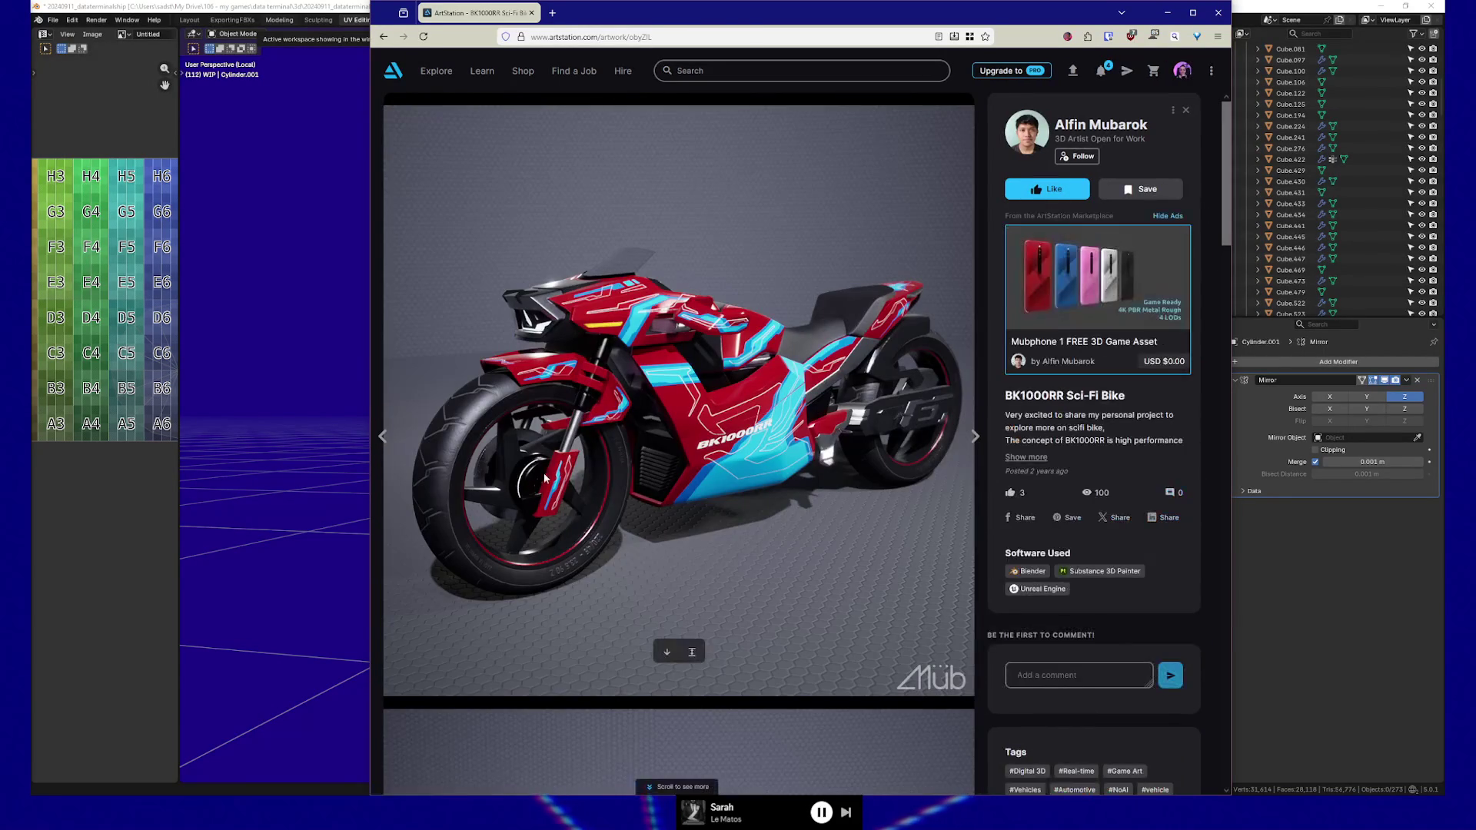
Page from CyberPunkVehicles and Motorcycle Dreams through Flying Motorcycle to the Sci-Fi Hoverbike Concept
{"action": "left_click", "coordinate": [974, 437]}
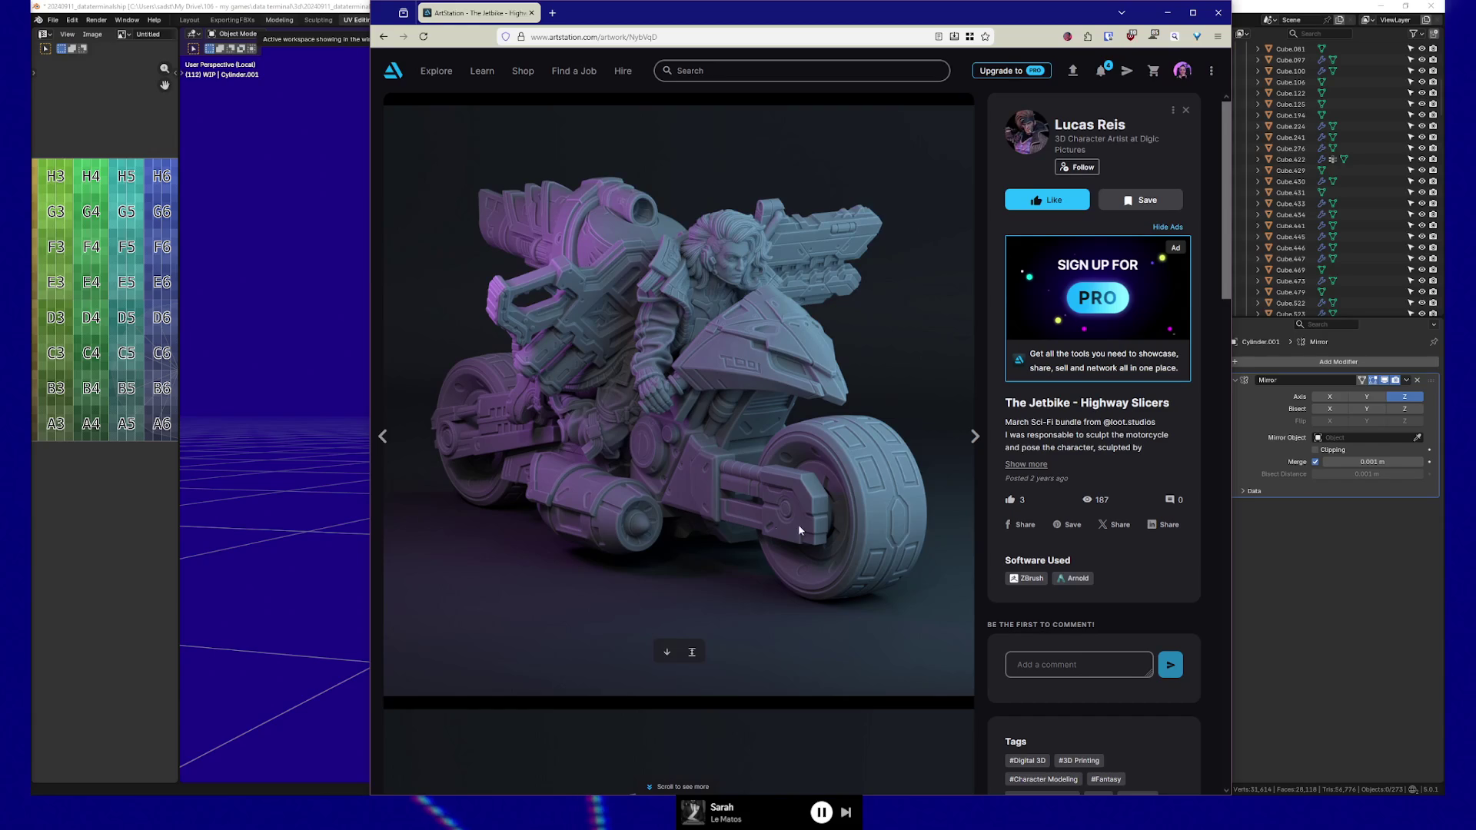
{"action": "left_click", "coordinate": [974, 440]}
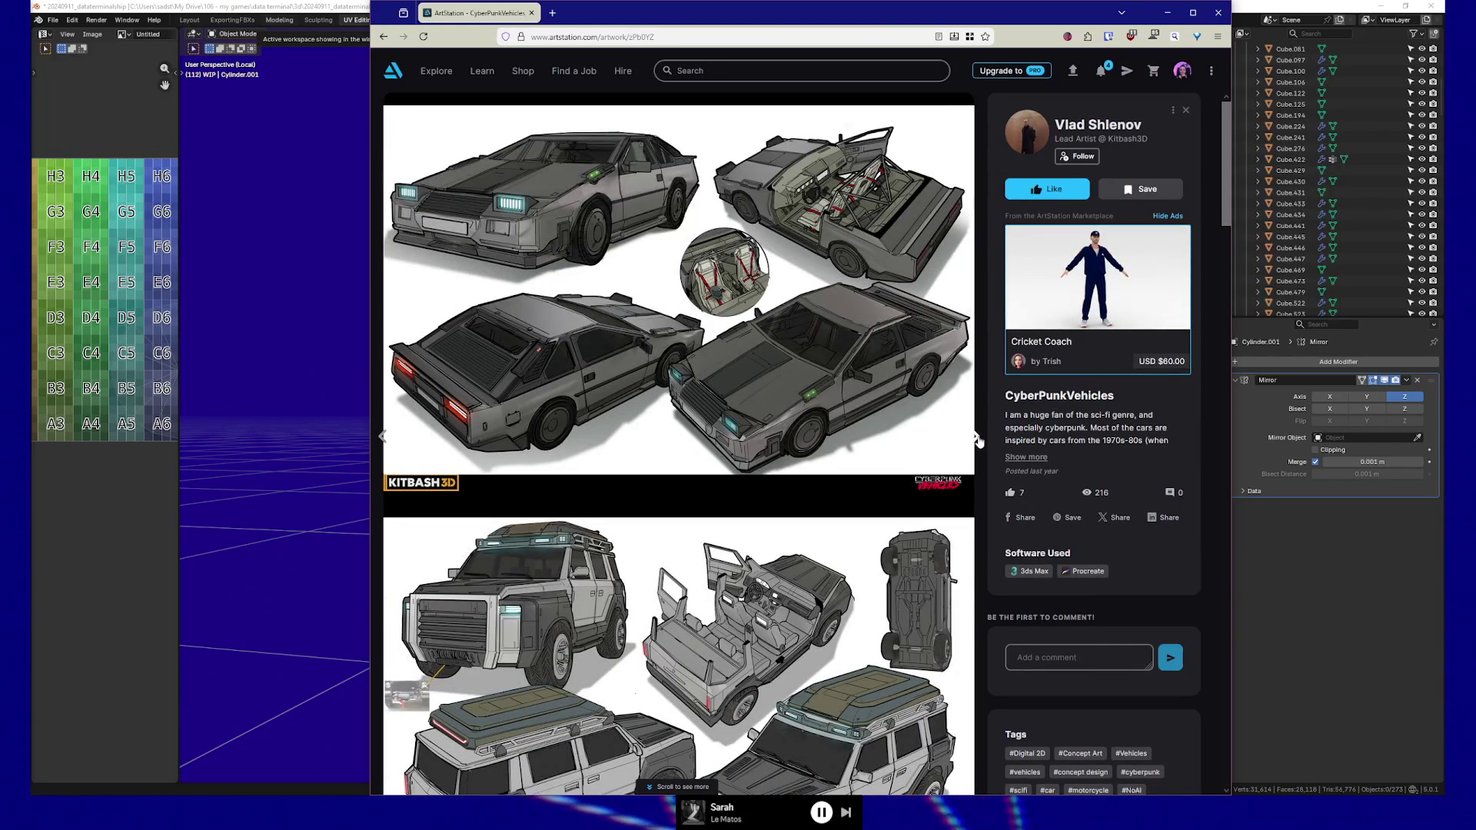
{"action": "left_click", "coordinate": [977, 437]}
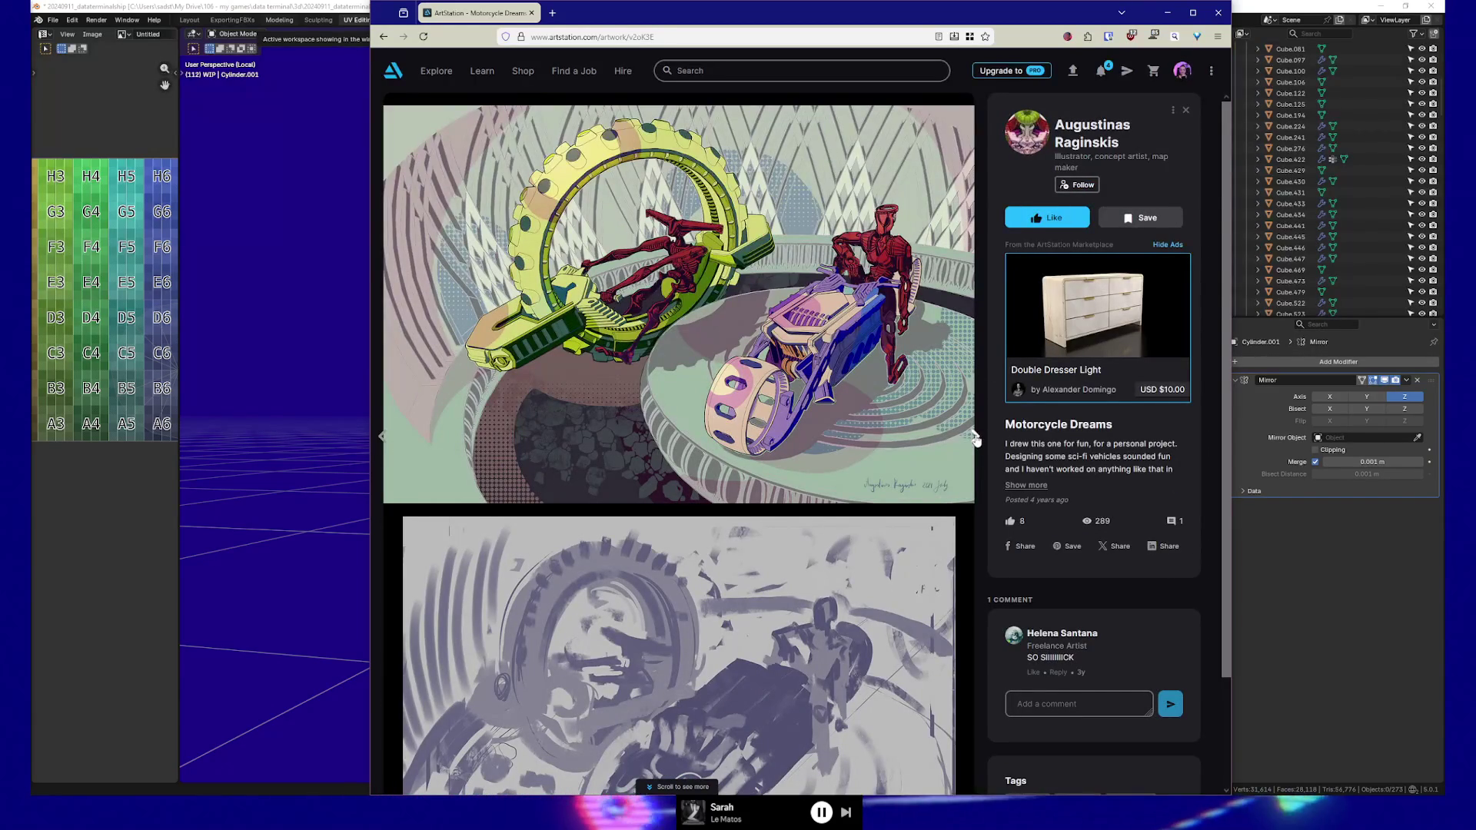
{"action": "left_click", "coordinate": [976, 440]}
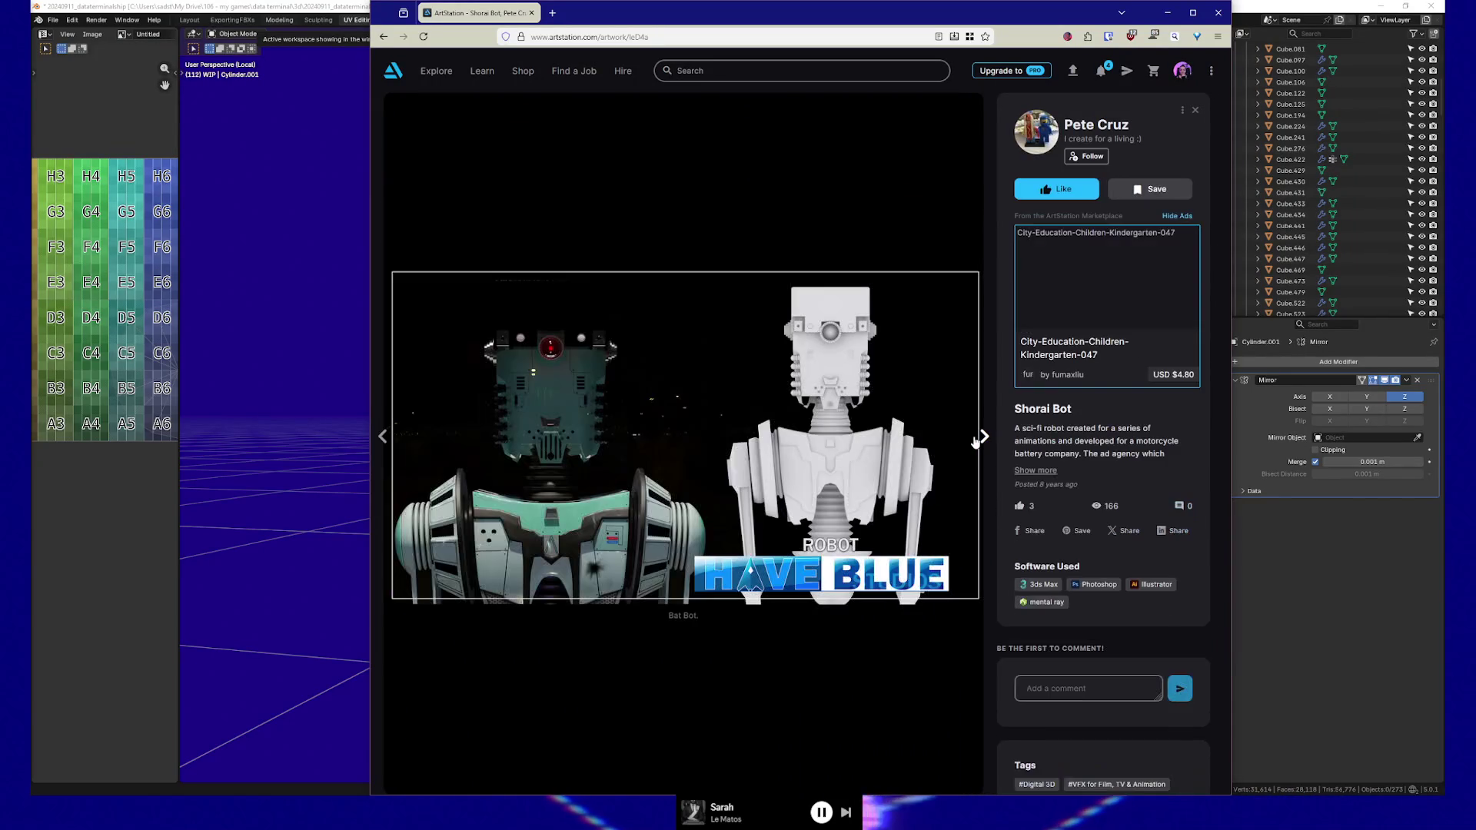
{"action": "left_click", "coordinate": [984, 438]}
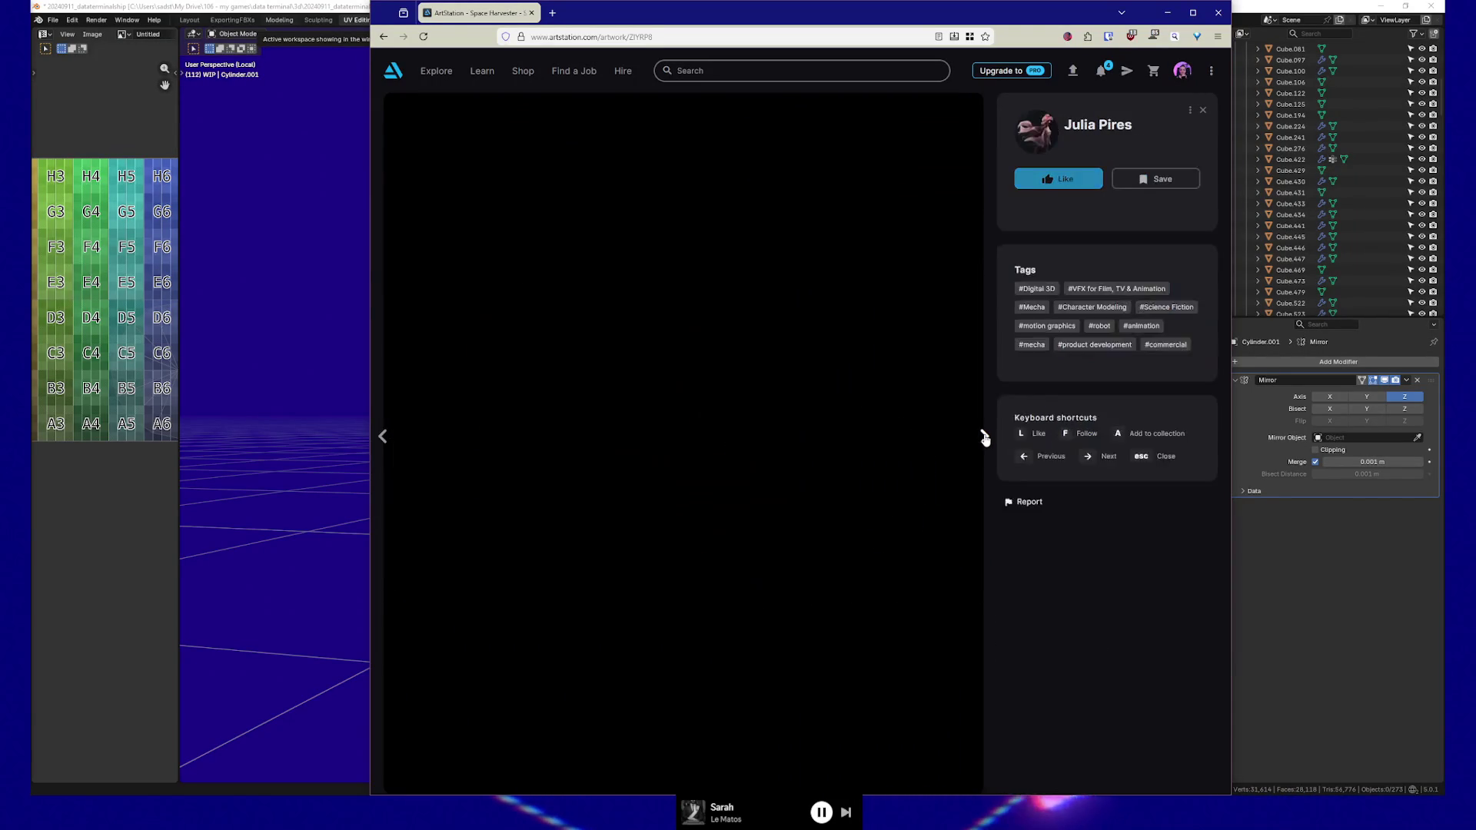
{"action": "left_click", "coordinate": [984, 440]}
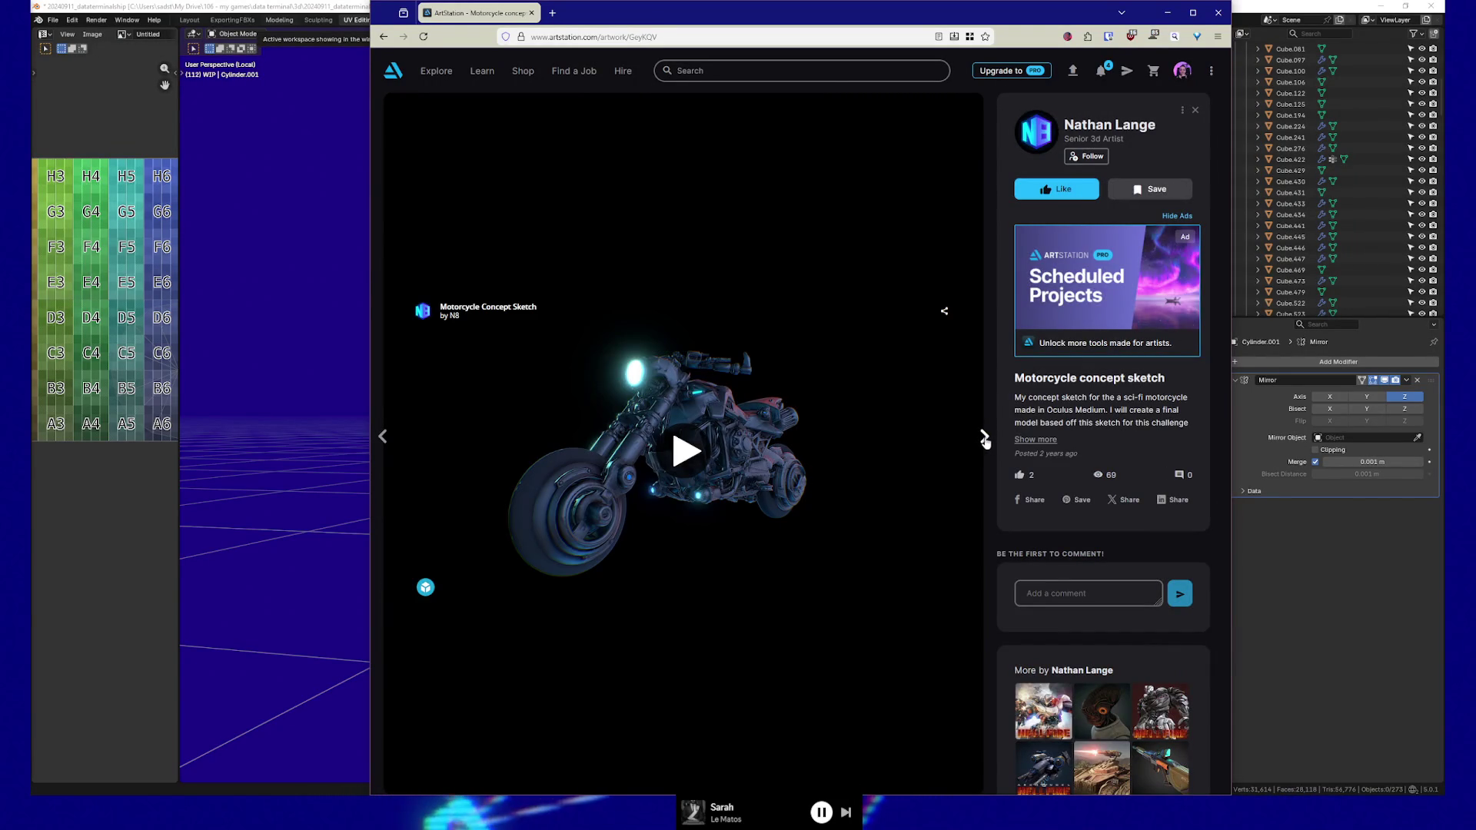
{"action": "left_click", "coordinate": [984, 438]}
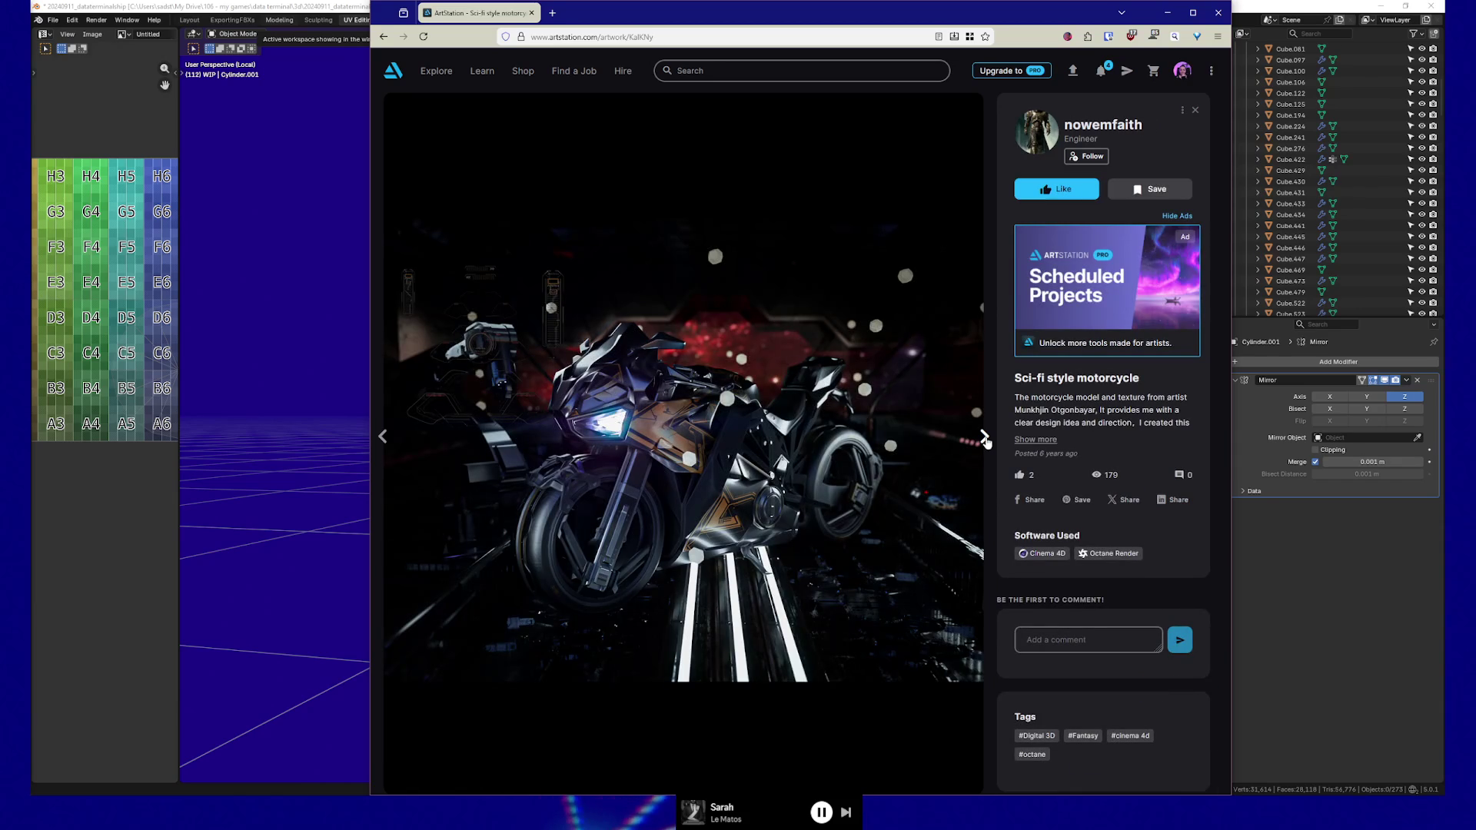
{"action": "left_click", "coordinate": [985, 440]}
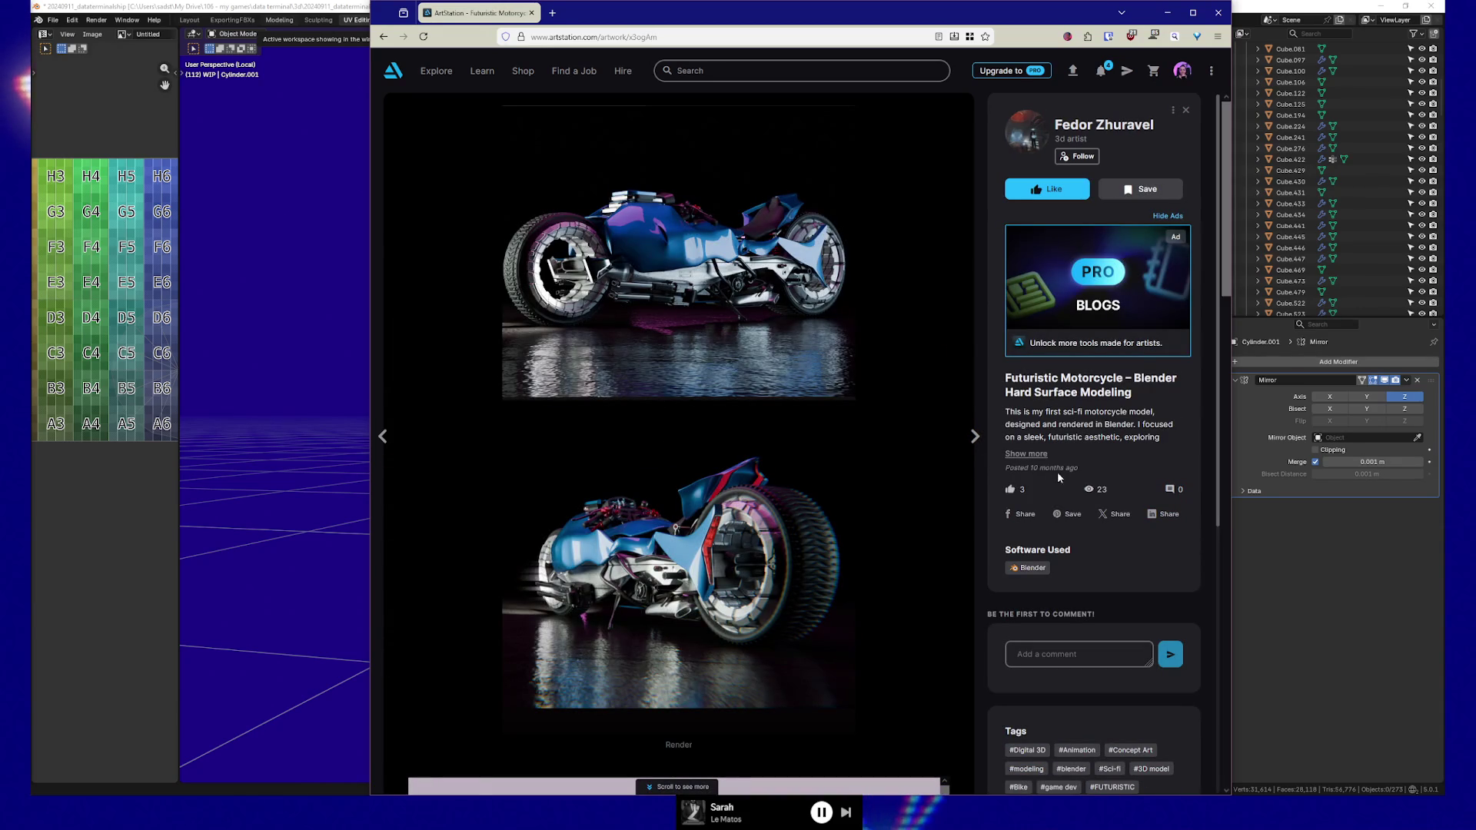
{"action": "left_click", "coordinate": [974, 438]}
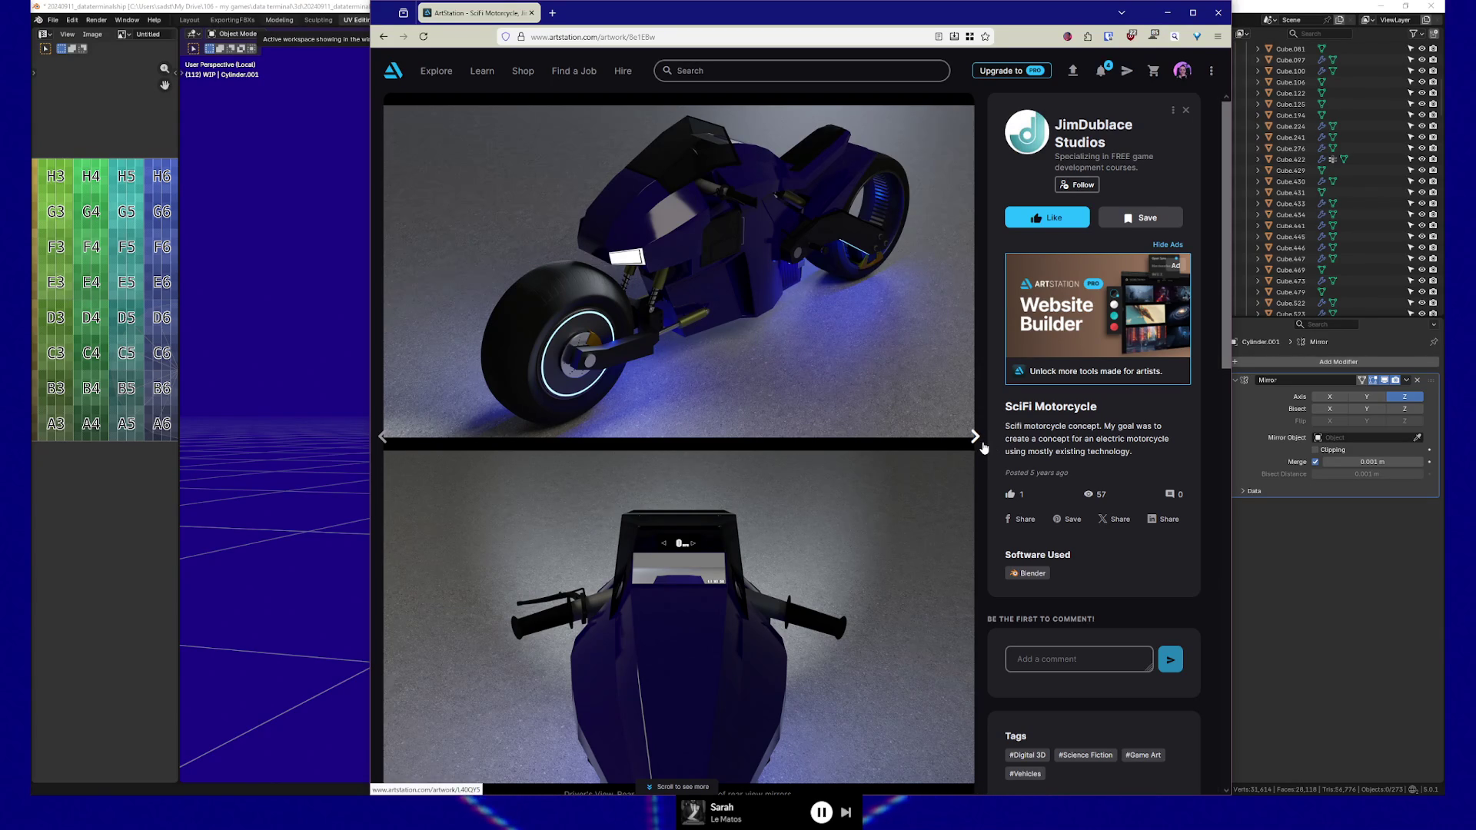
{"action": "left_click", "coordinate": [976, 438]}
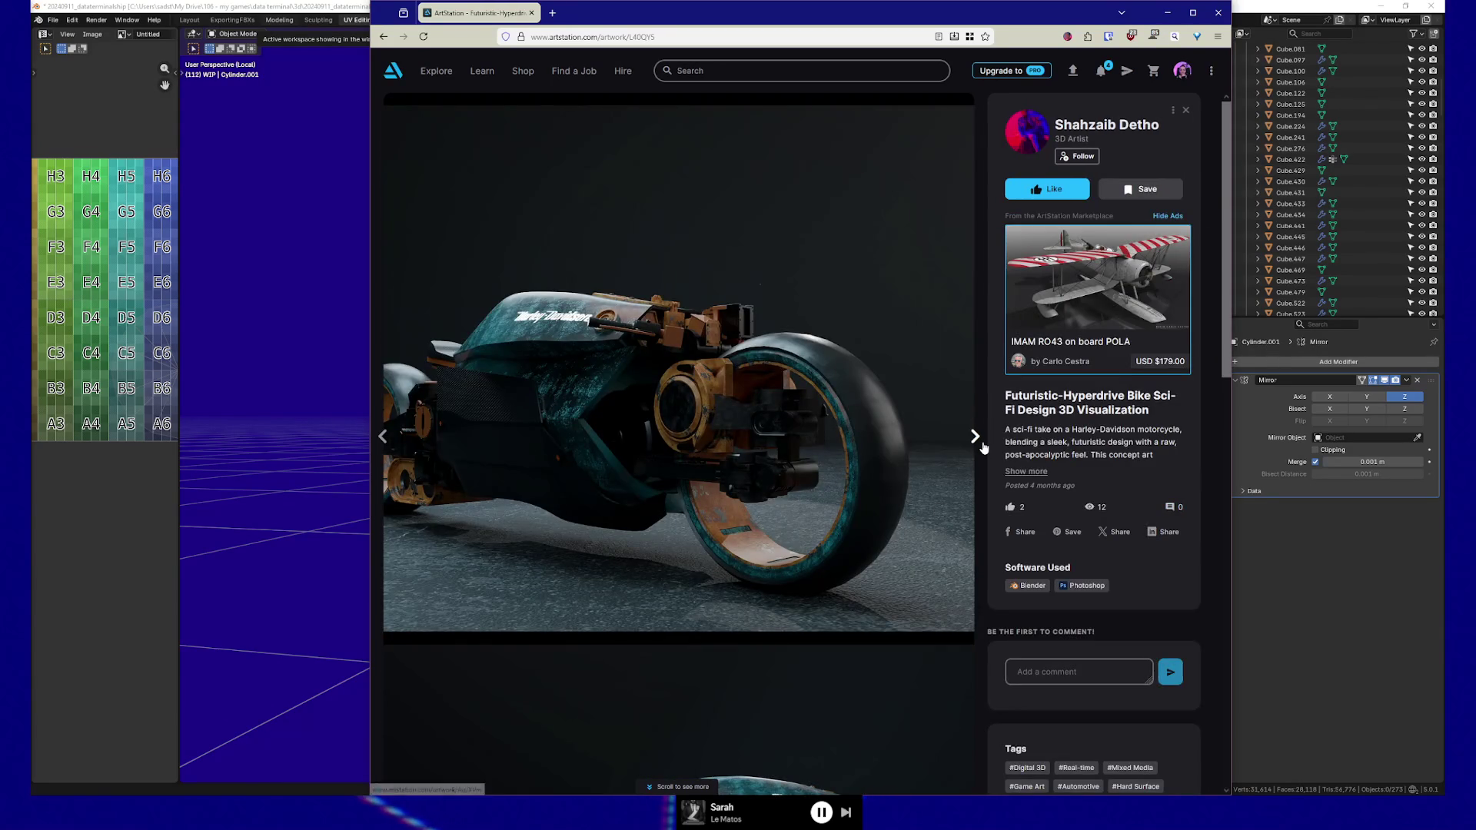
{"action": "left_click", "coordinate": [984, 448]}
{"action": "left_click", "coordinate": [984, 447]}
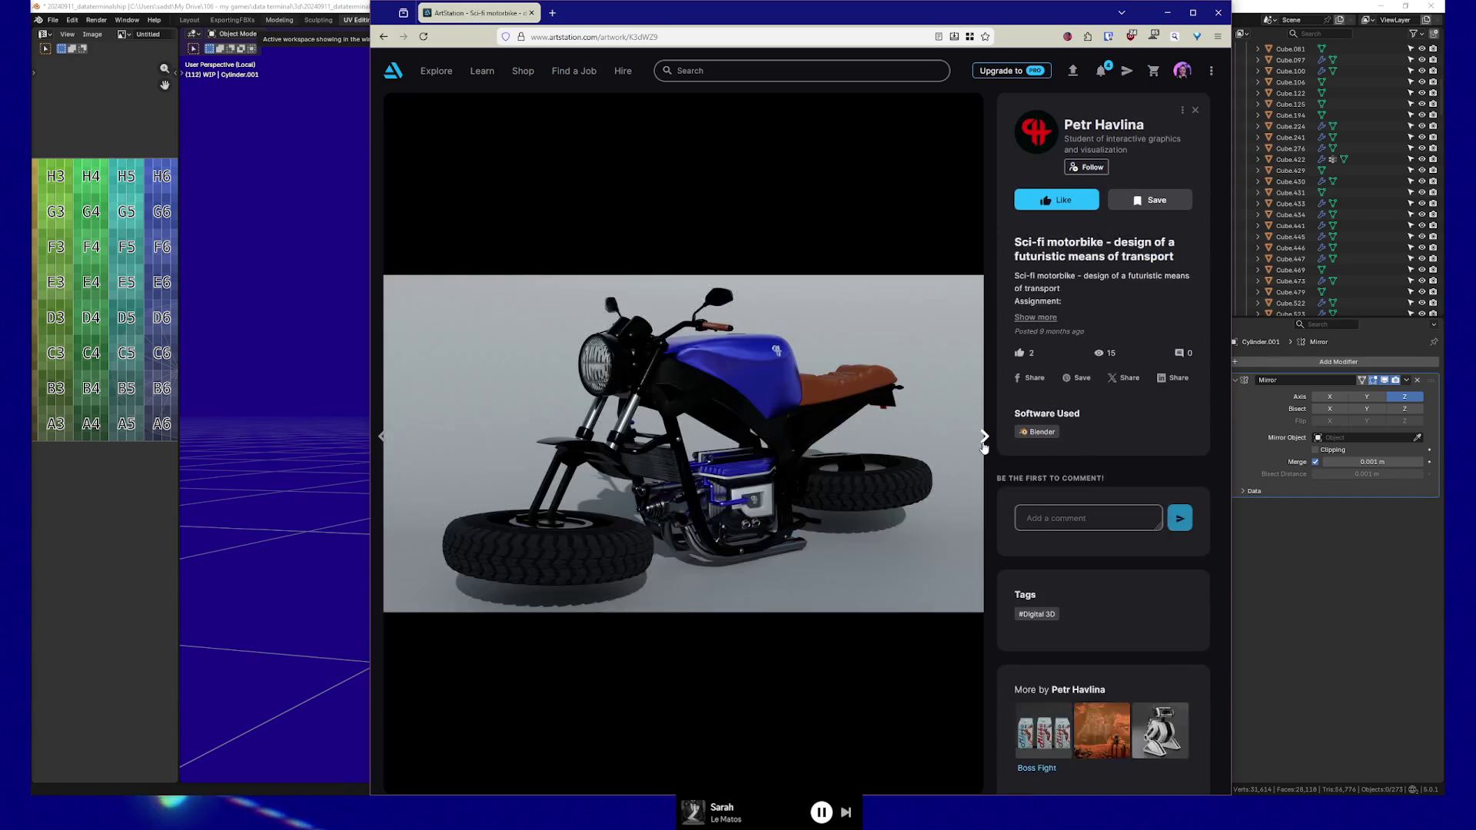
{"action": "mouse_move", "coordinate": [598, 532]}
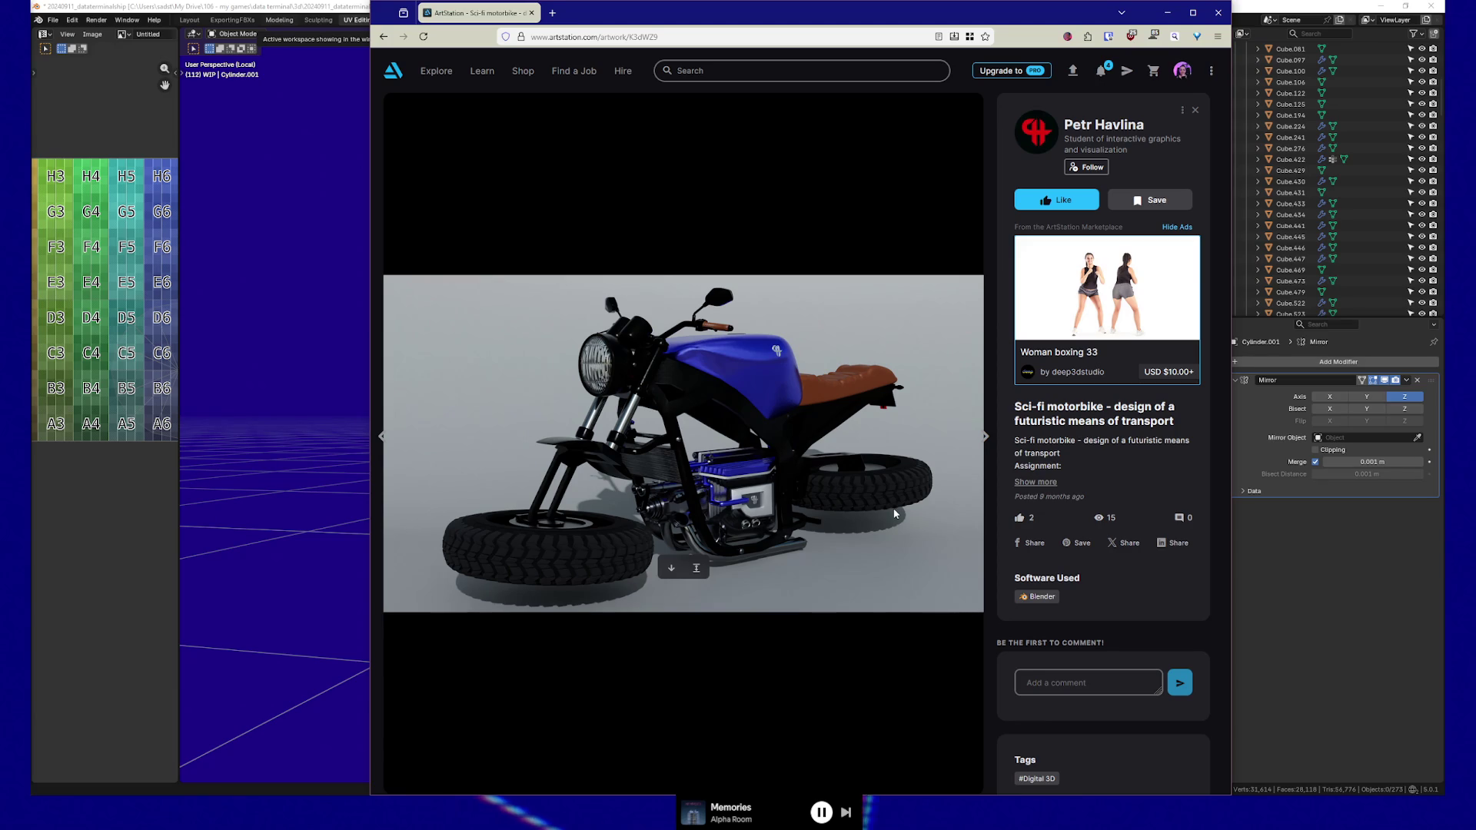
{"action": "left_click", "coordinate": [986, 436]}
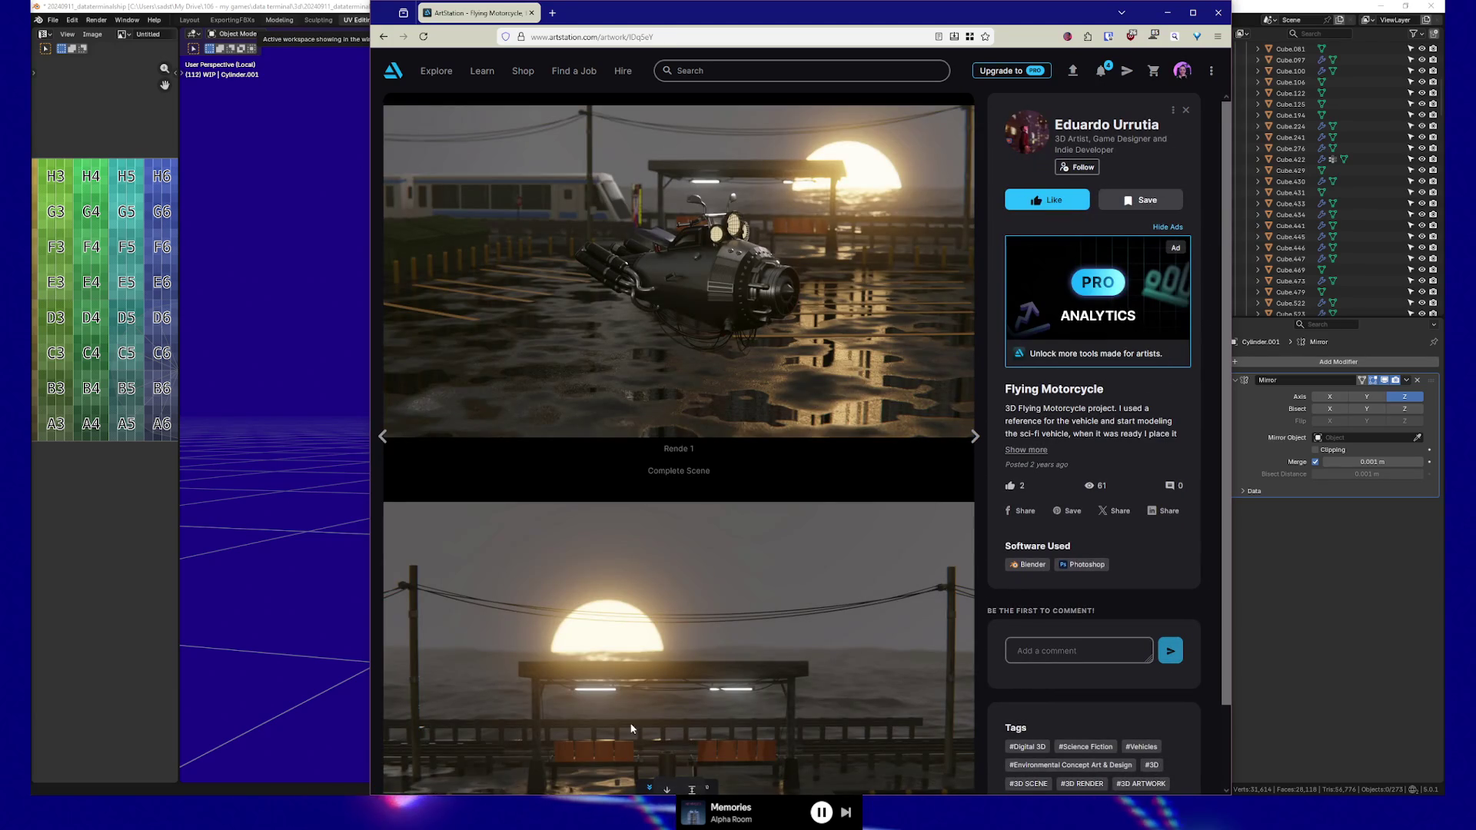
{"action": "left_click", "coordinate": [975, 437]}
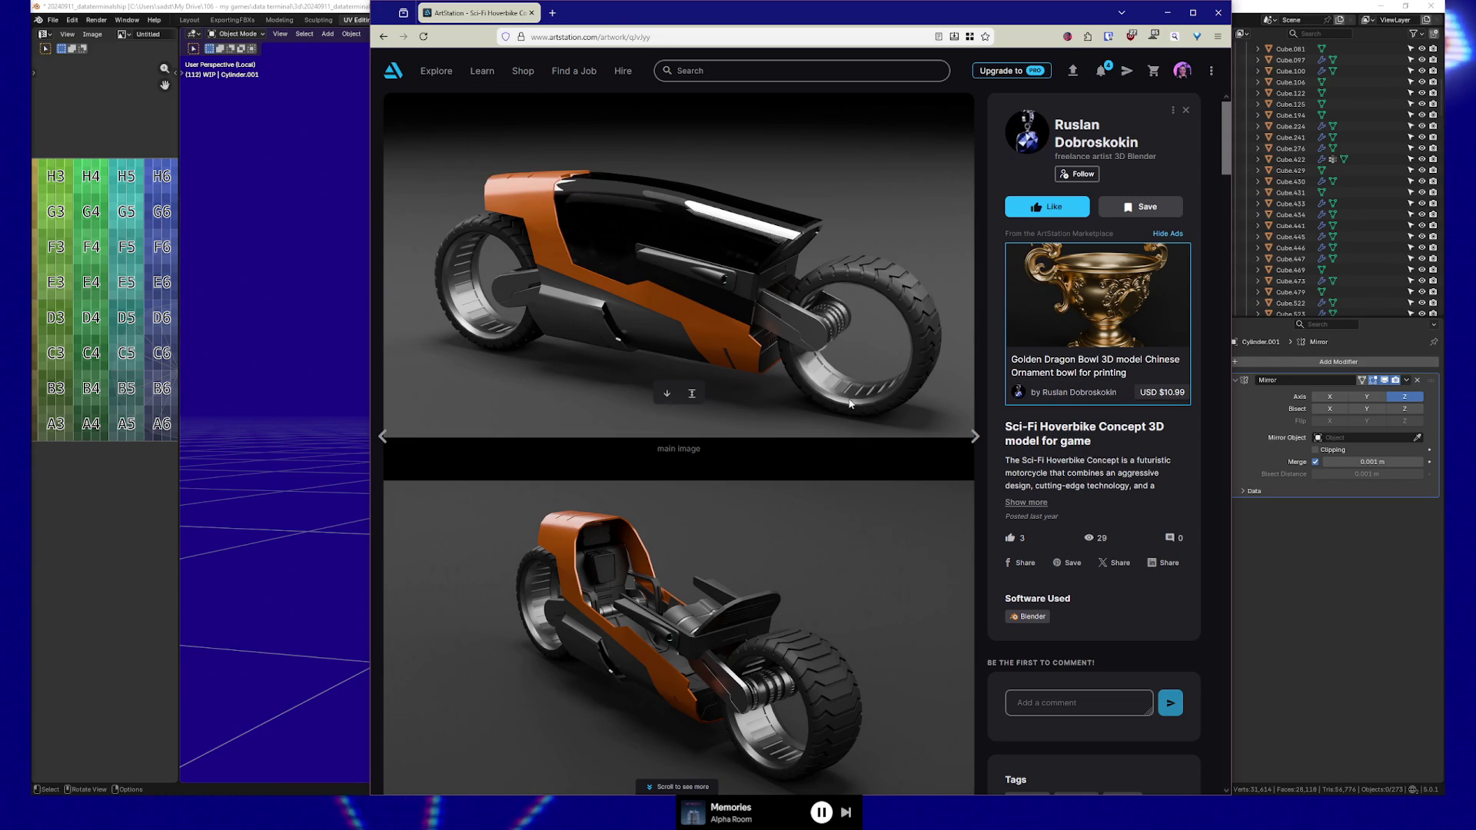
Go back to the Sci-fi motorbike artwork, then forward again to the Sci-Fi Hoverbike Concept
{"action": "left_click", "coordinate": [380, 39]}
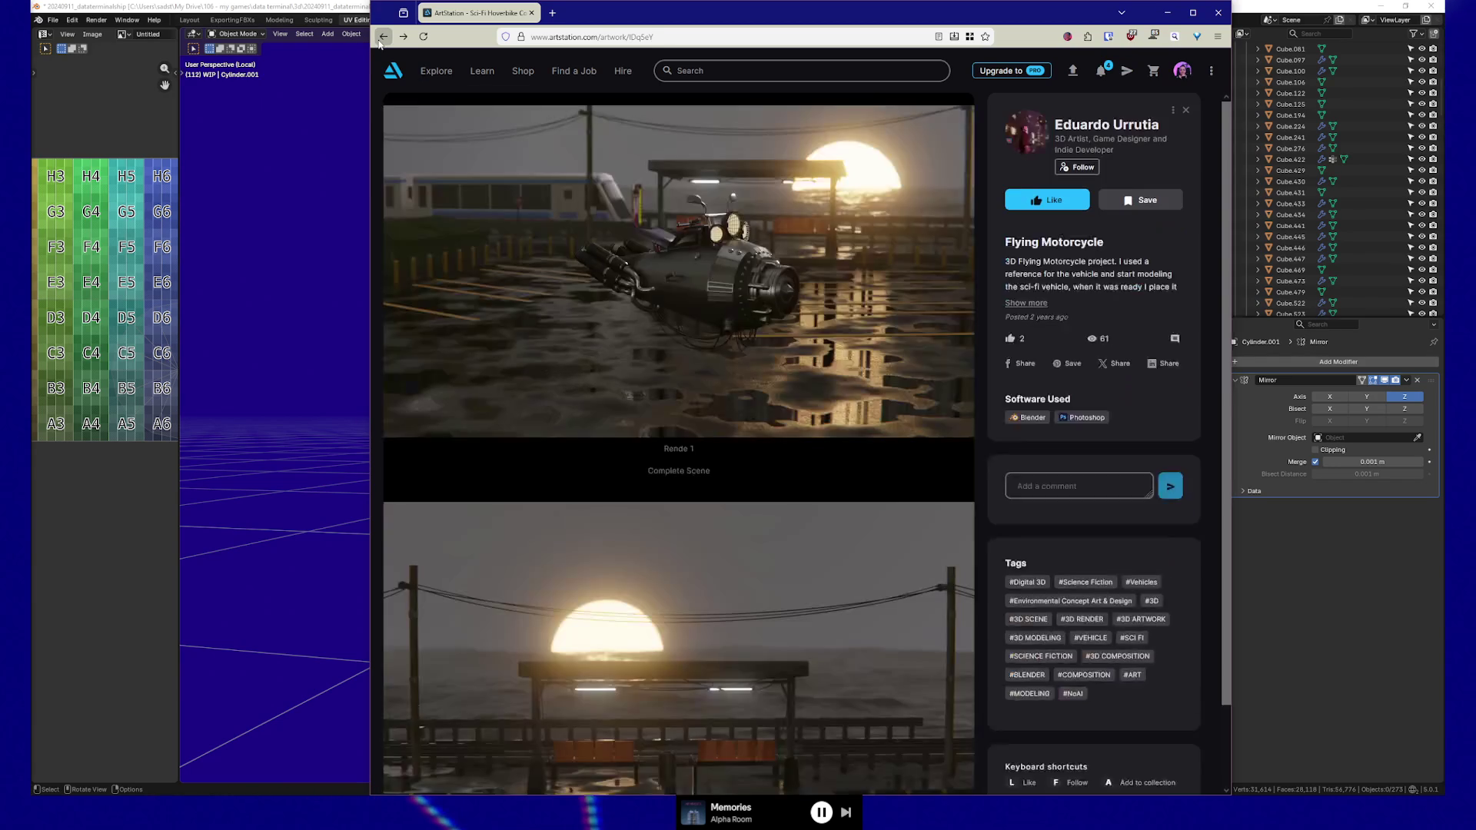
{"action": "left_click", "coordinate": [379, 40]}
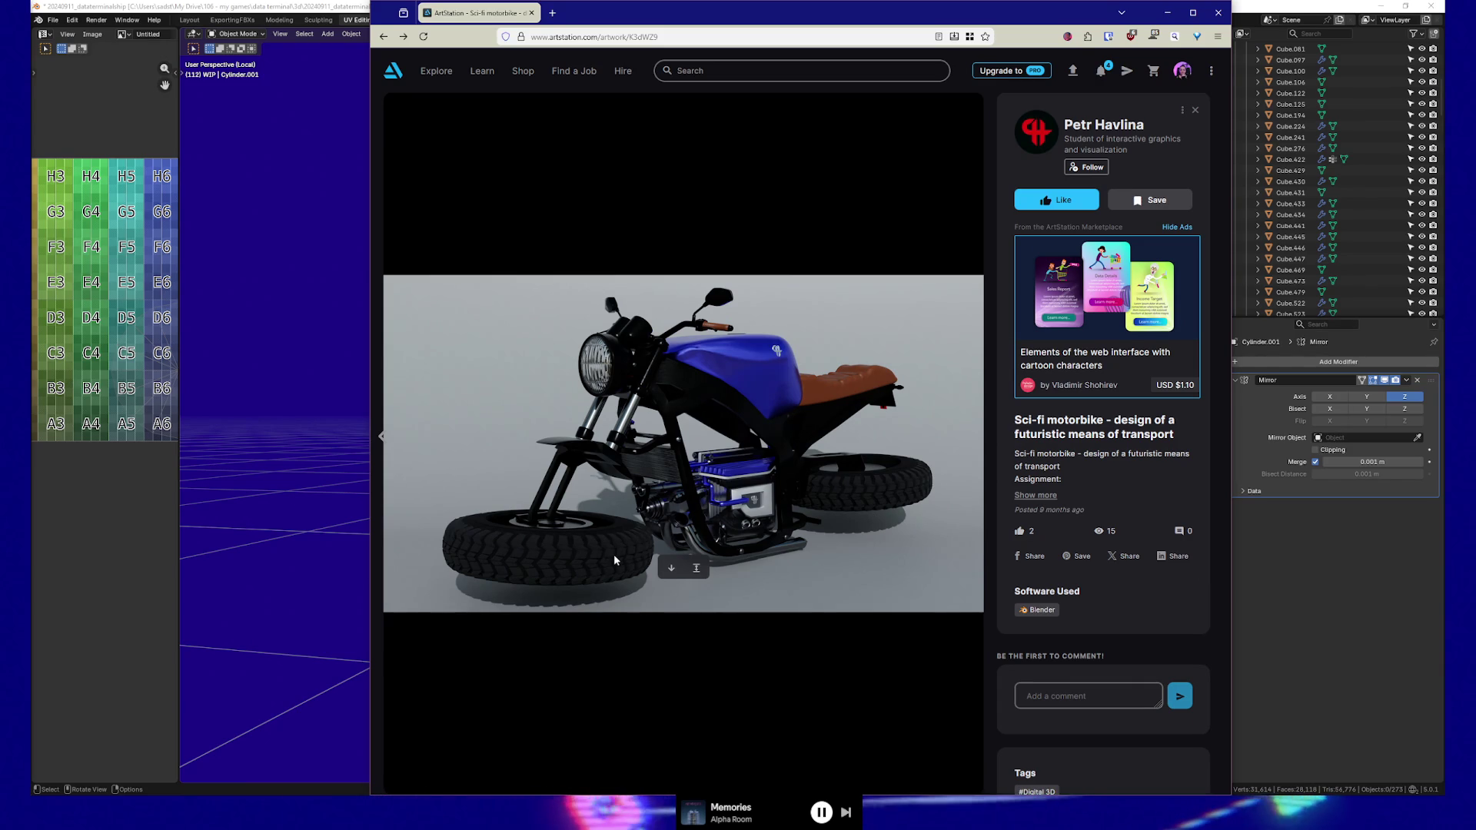
{"action": "left_click", "coordinate": [403, 37]}
{"action": "left_click", "coordinate": [403, 37]}
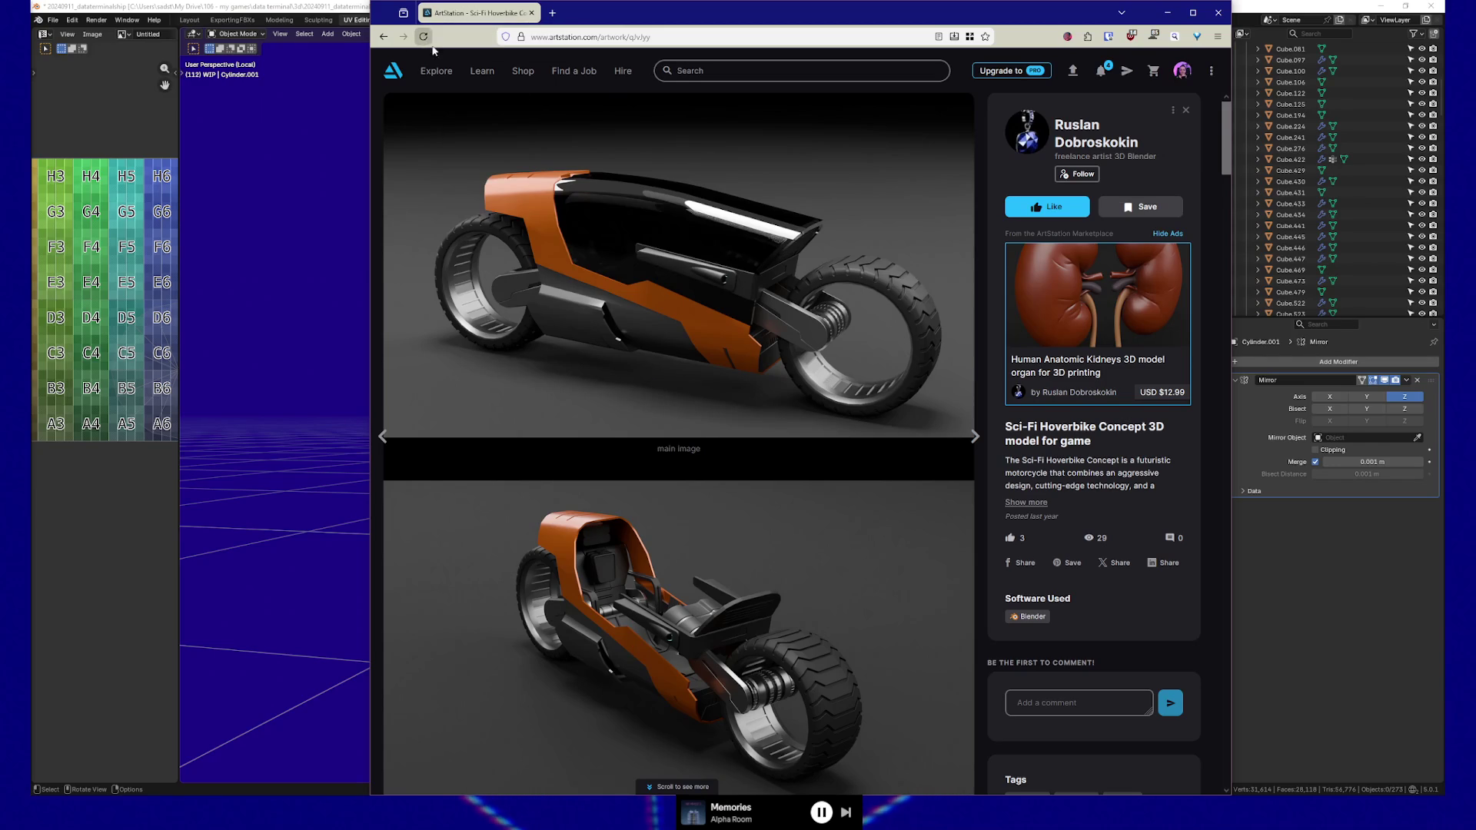
Advance past the Tactical Knife and jewelry pieces to Robot dog 3D model, then show back history
{"action": "left_click", "coordinate": [974, 439]}
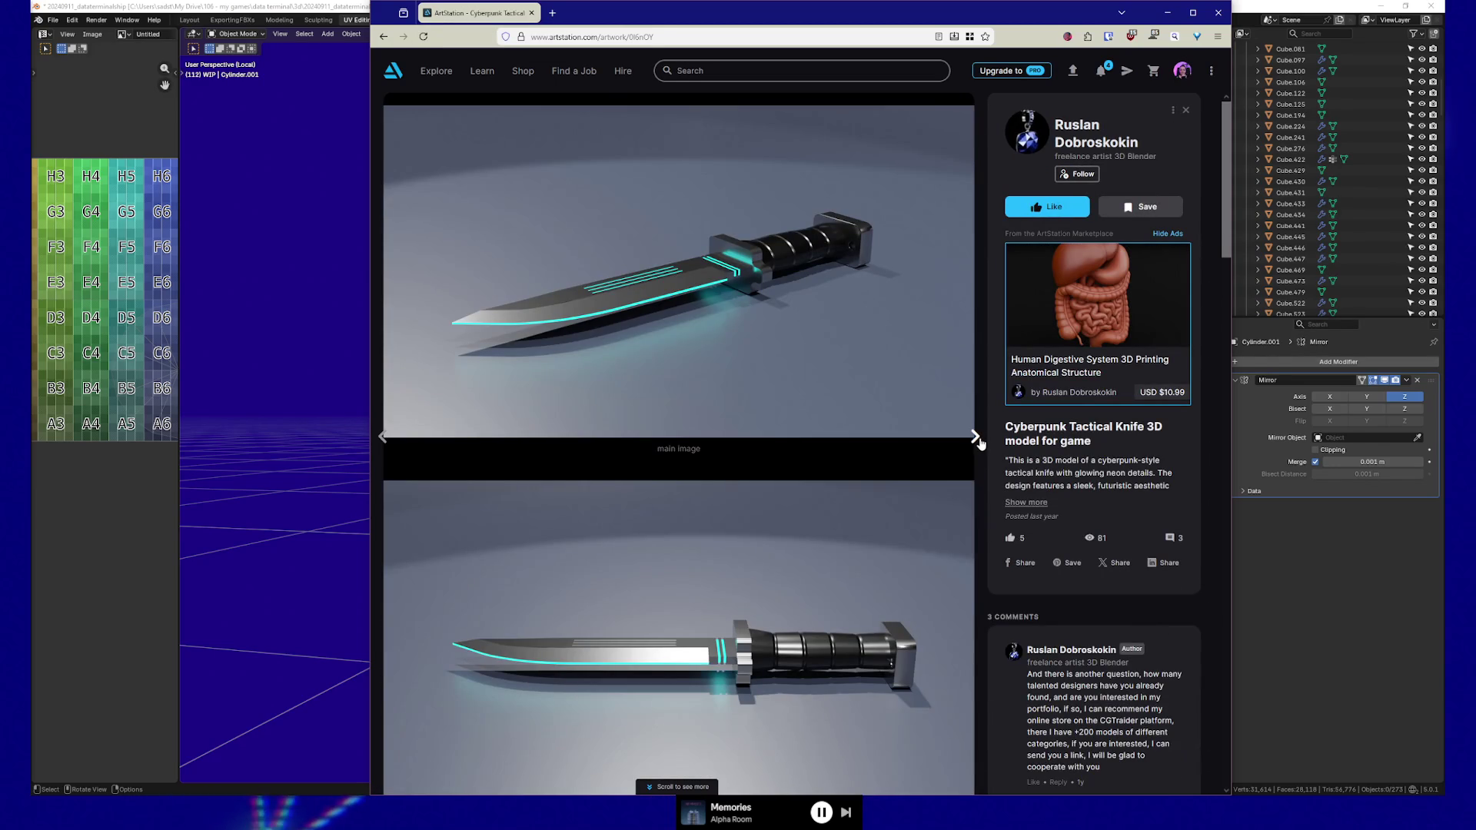
{"action": "left_click", "coordinate": [977, 440]}
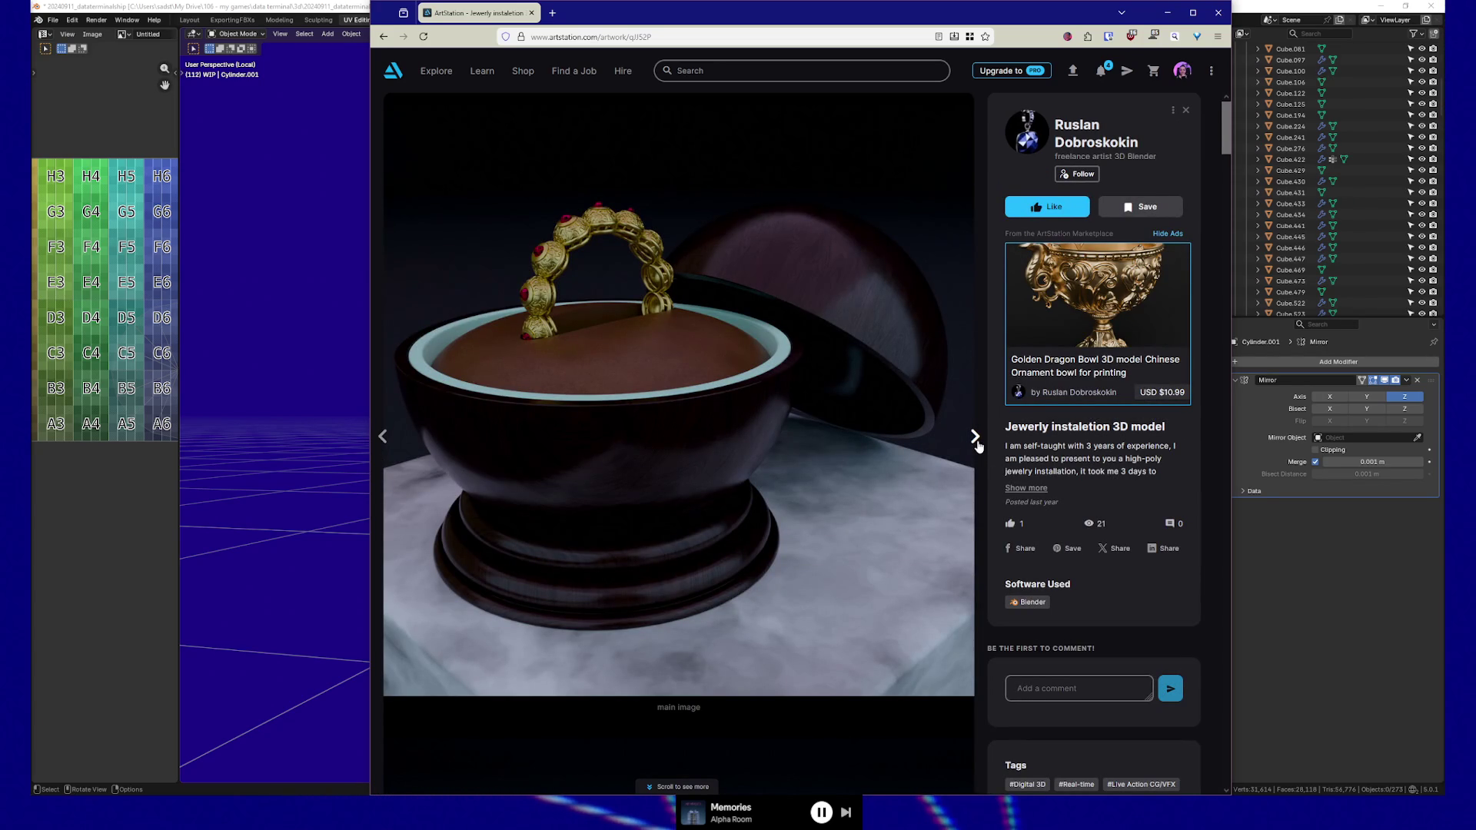
{"action": "left_click", "coordinate": [977, 444]}
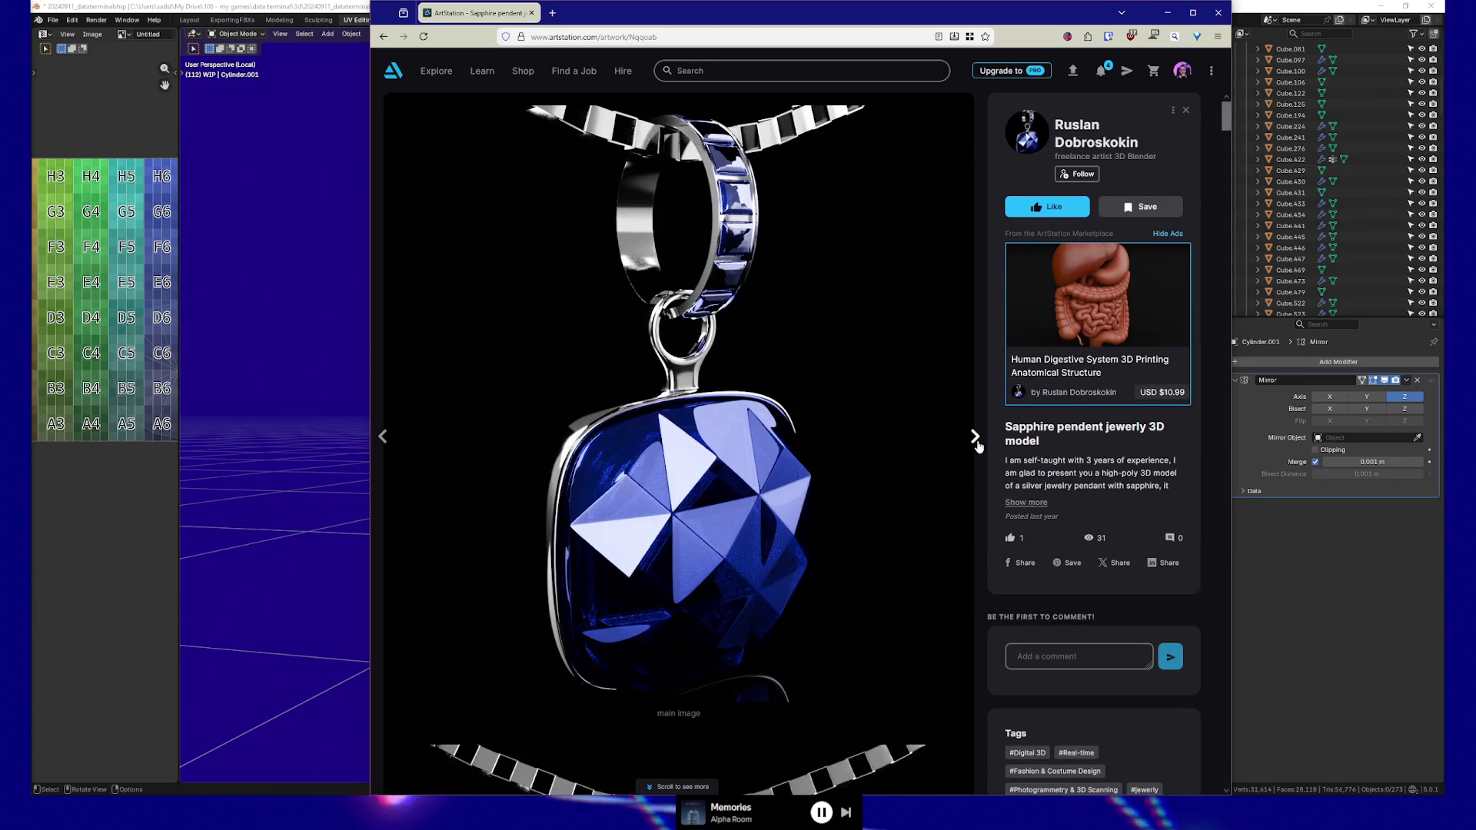
{"action": "left_click", "coordinate": [977, 440]}
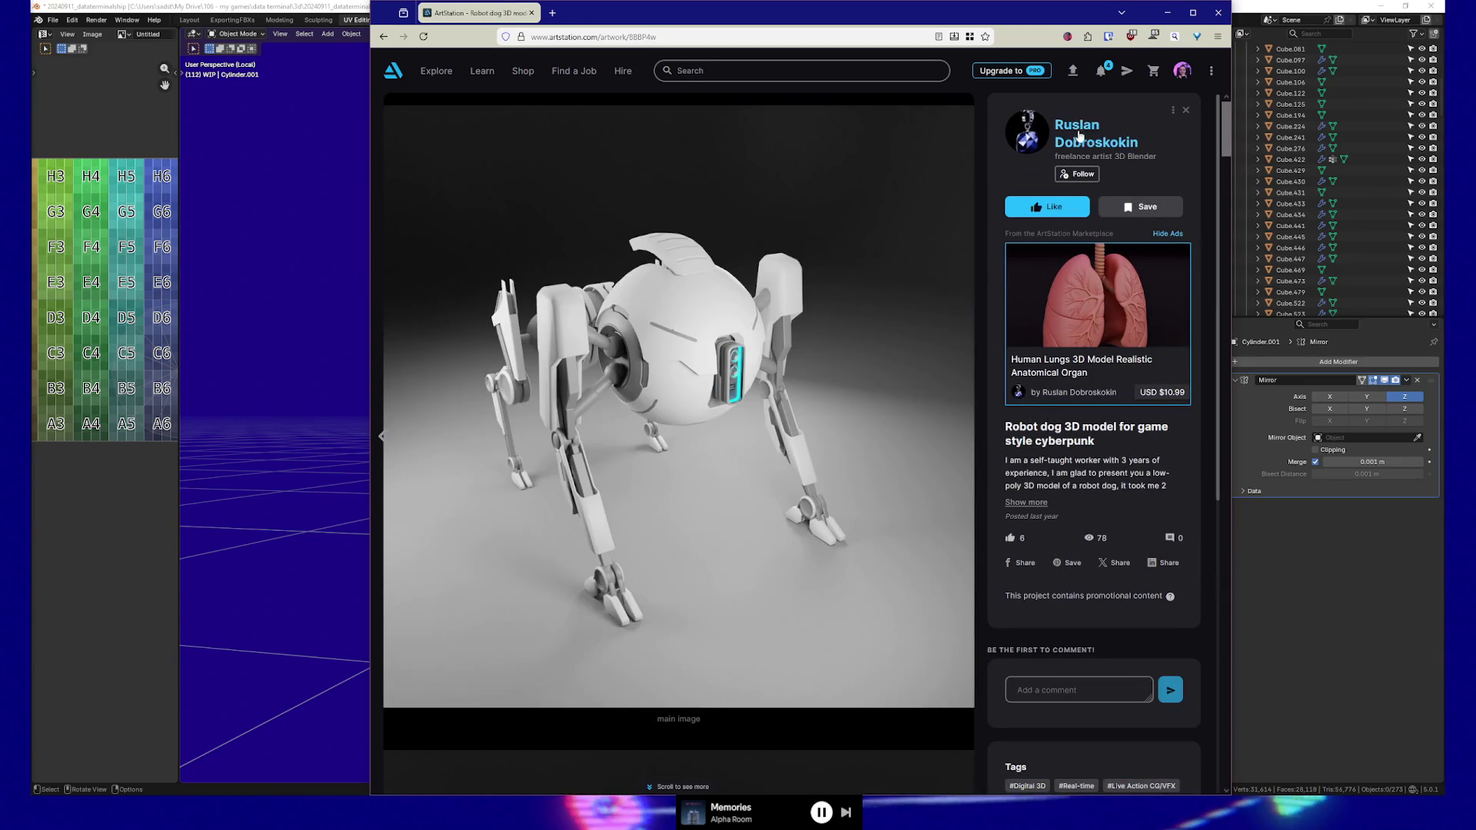
{"action": "right_click", "coordinate": [383, 39]}
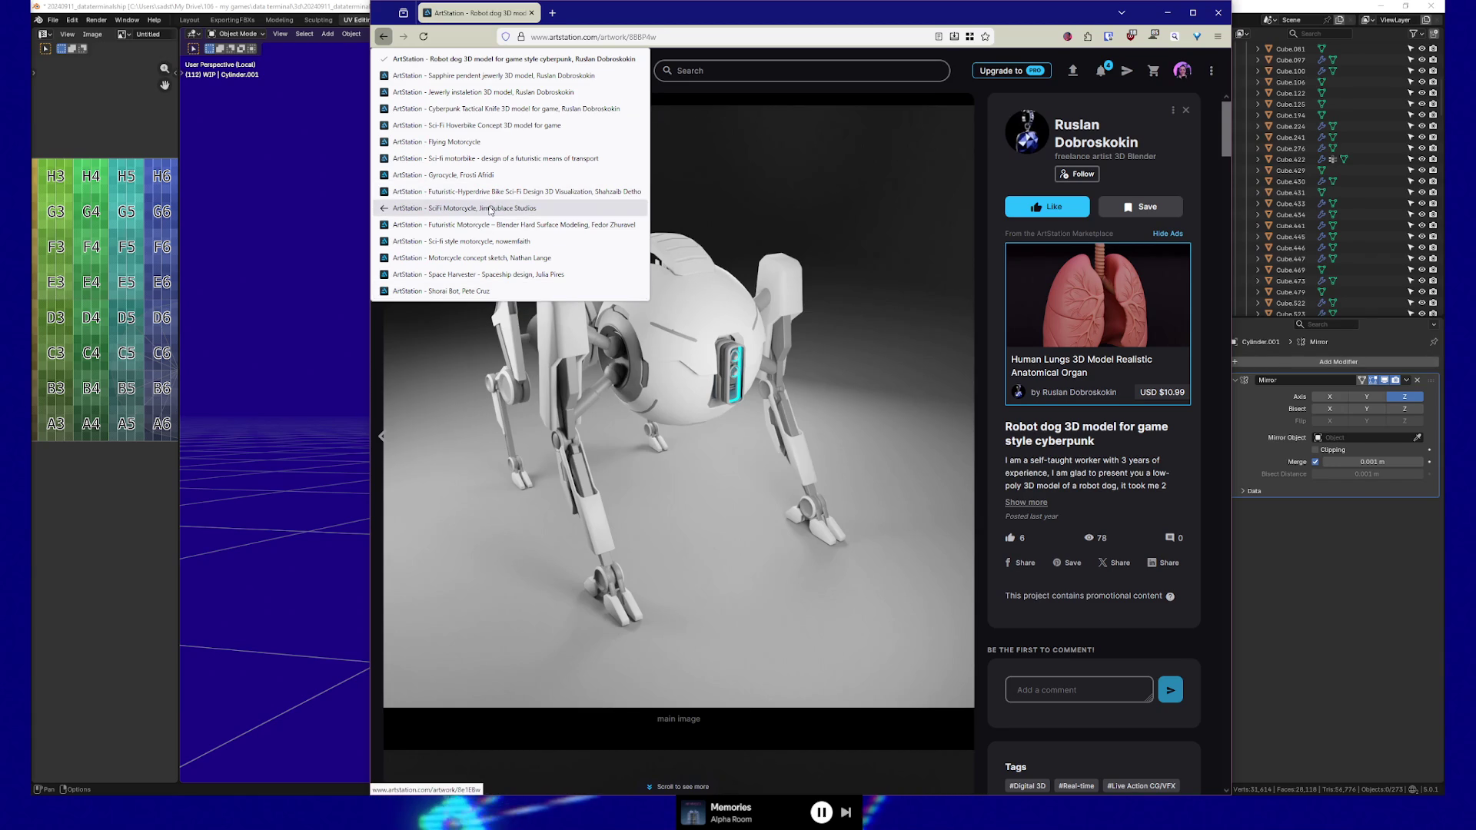
Jump back through history to Motorcycle concept sketch, BK1000RR, then the earlier Artworks search results
{"action": "left_click", "coordinate": [476, 257]}
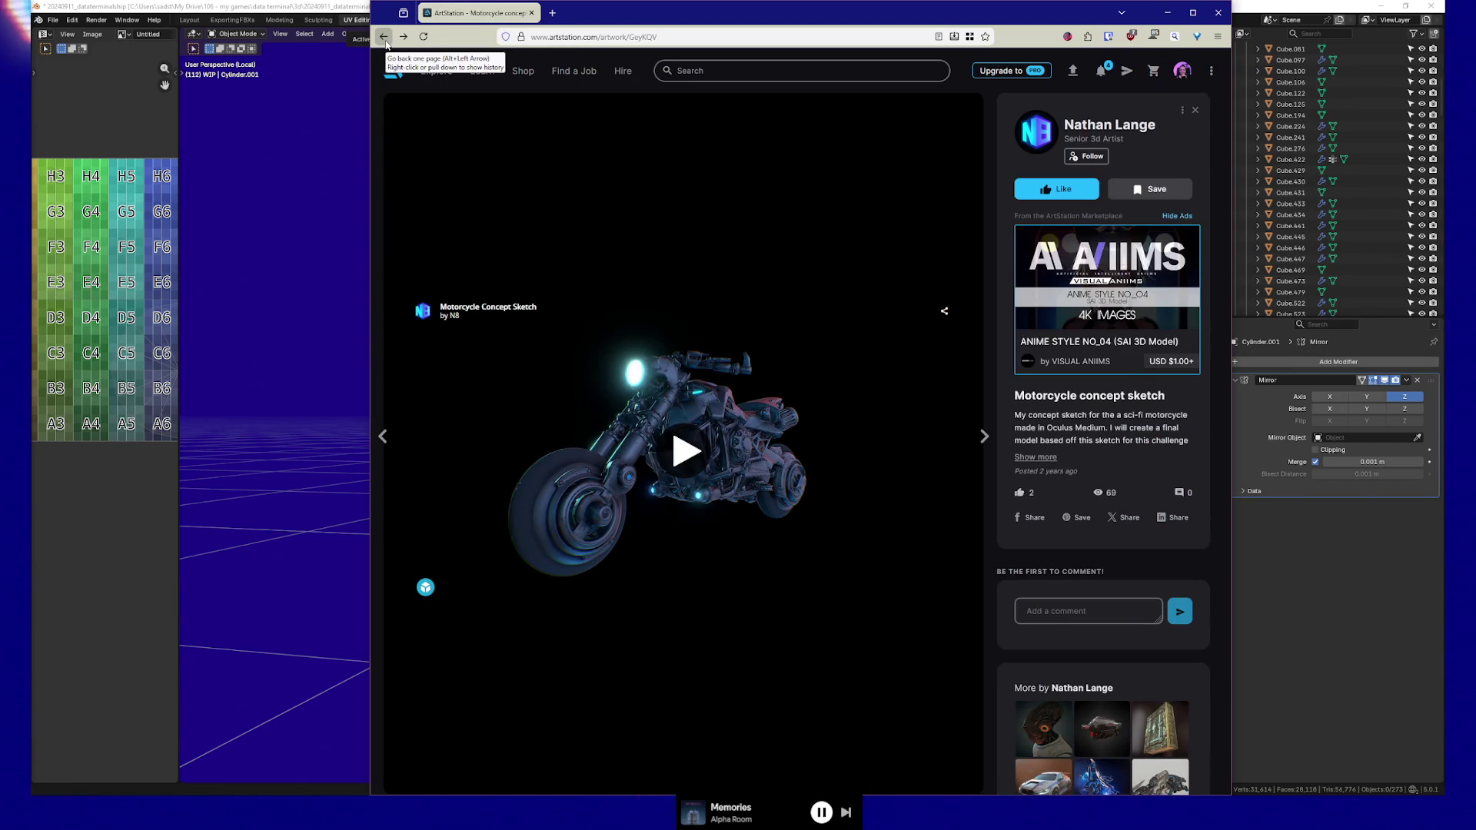
{"action": "right_click", "coordinate": [385, 42]}
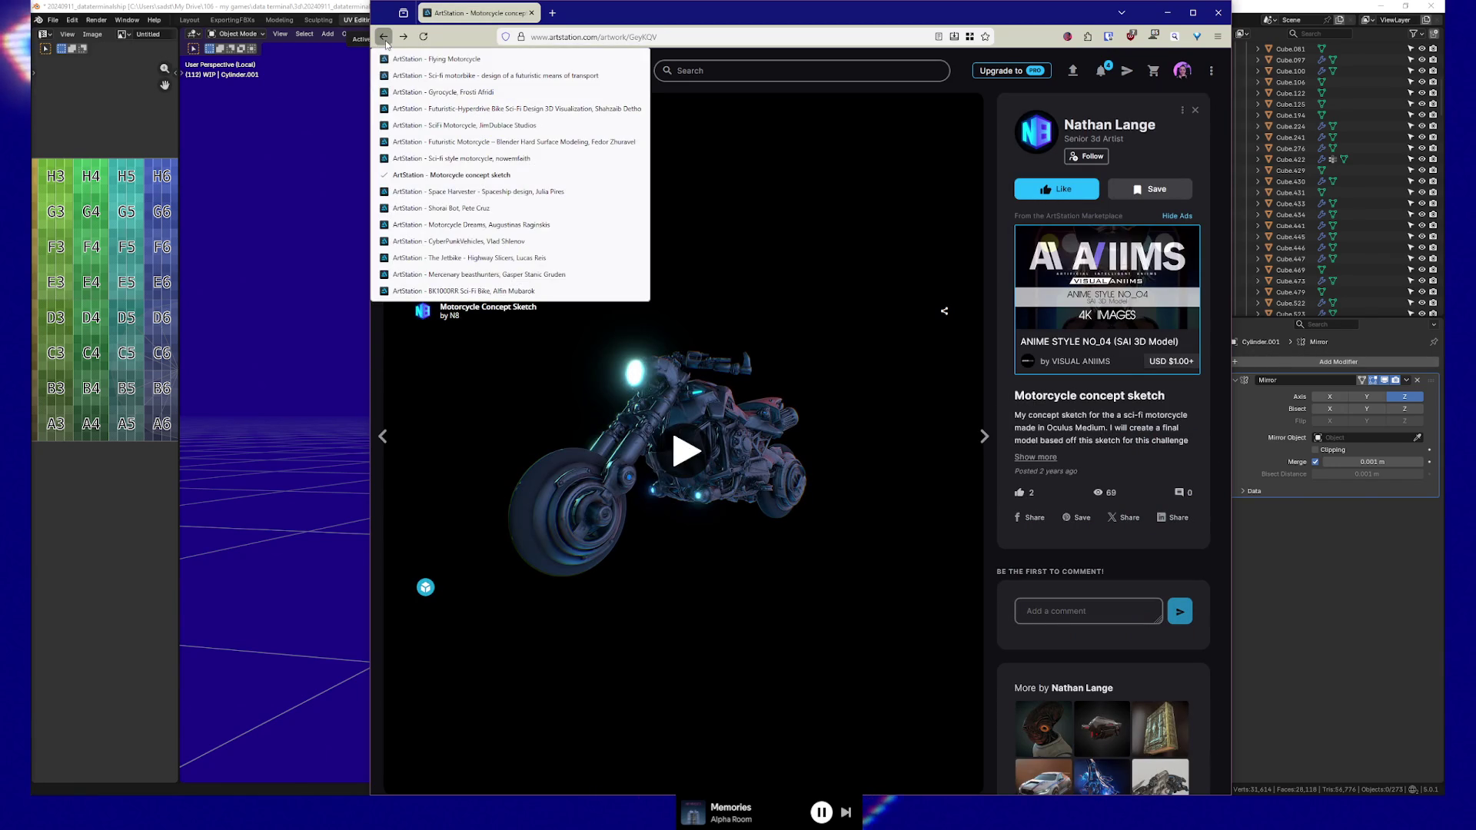
{"action": "left_click", "coordinate": [478, 291]}
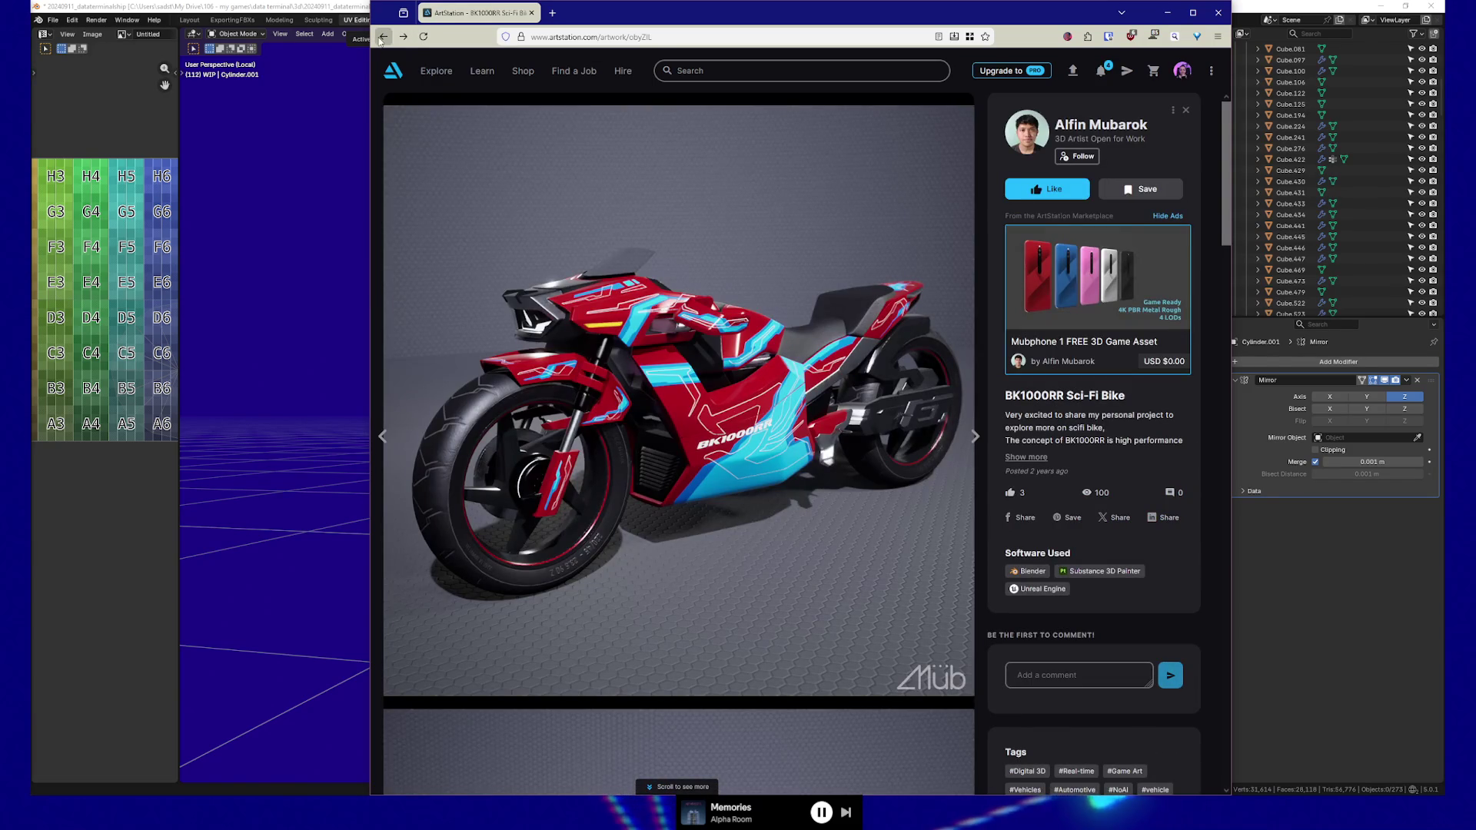
{"action": "right_click", "coordinate": [382, 38]}
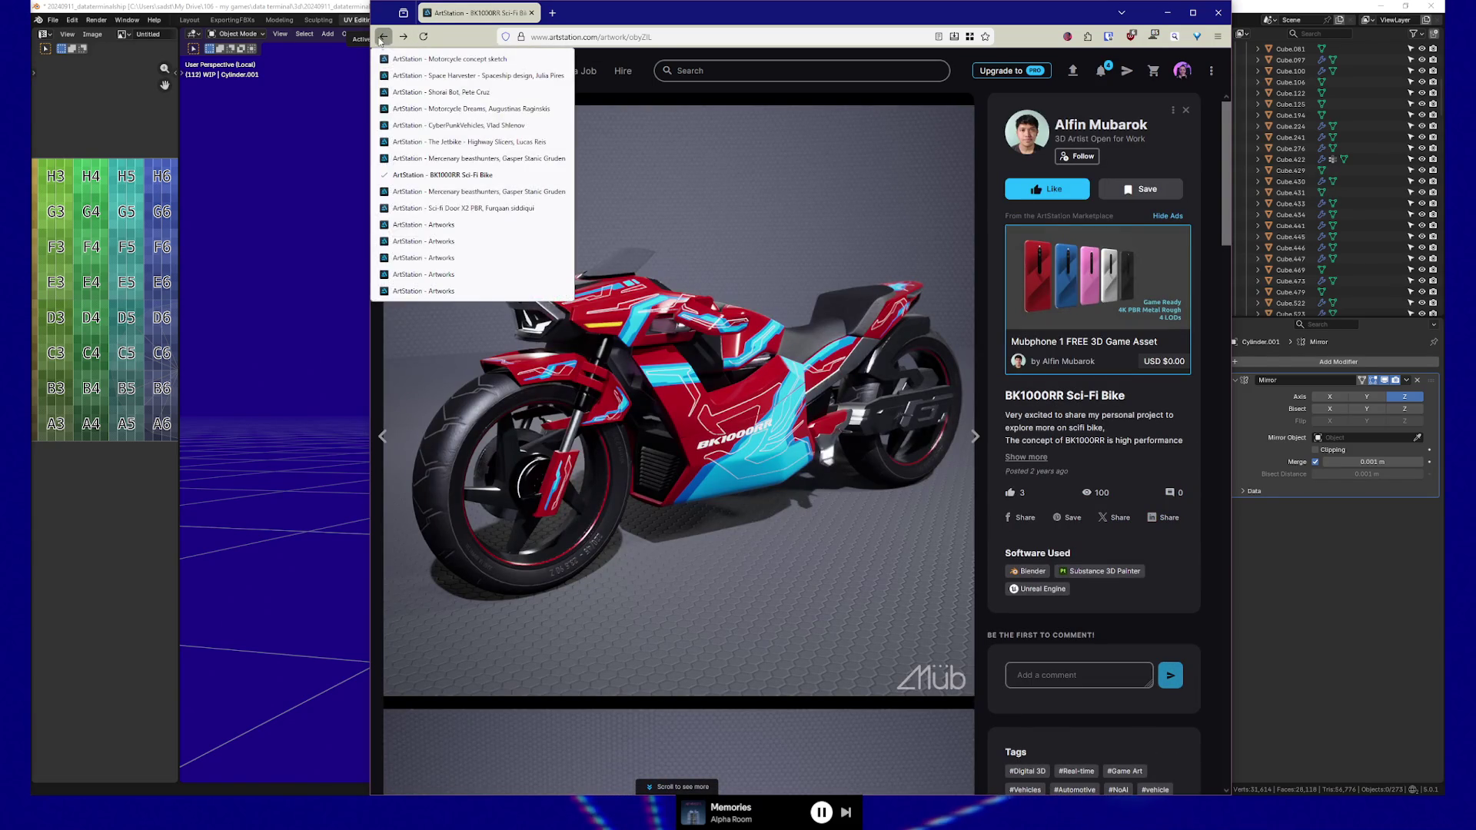
{"action": "left_click", "coordinate": [467, 224]}
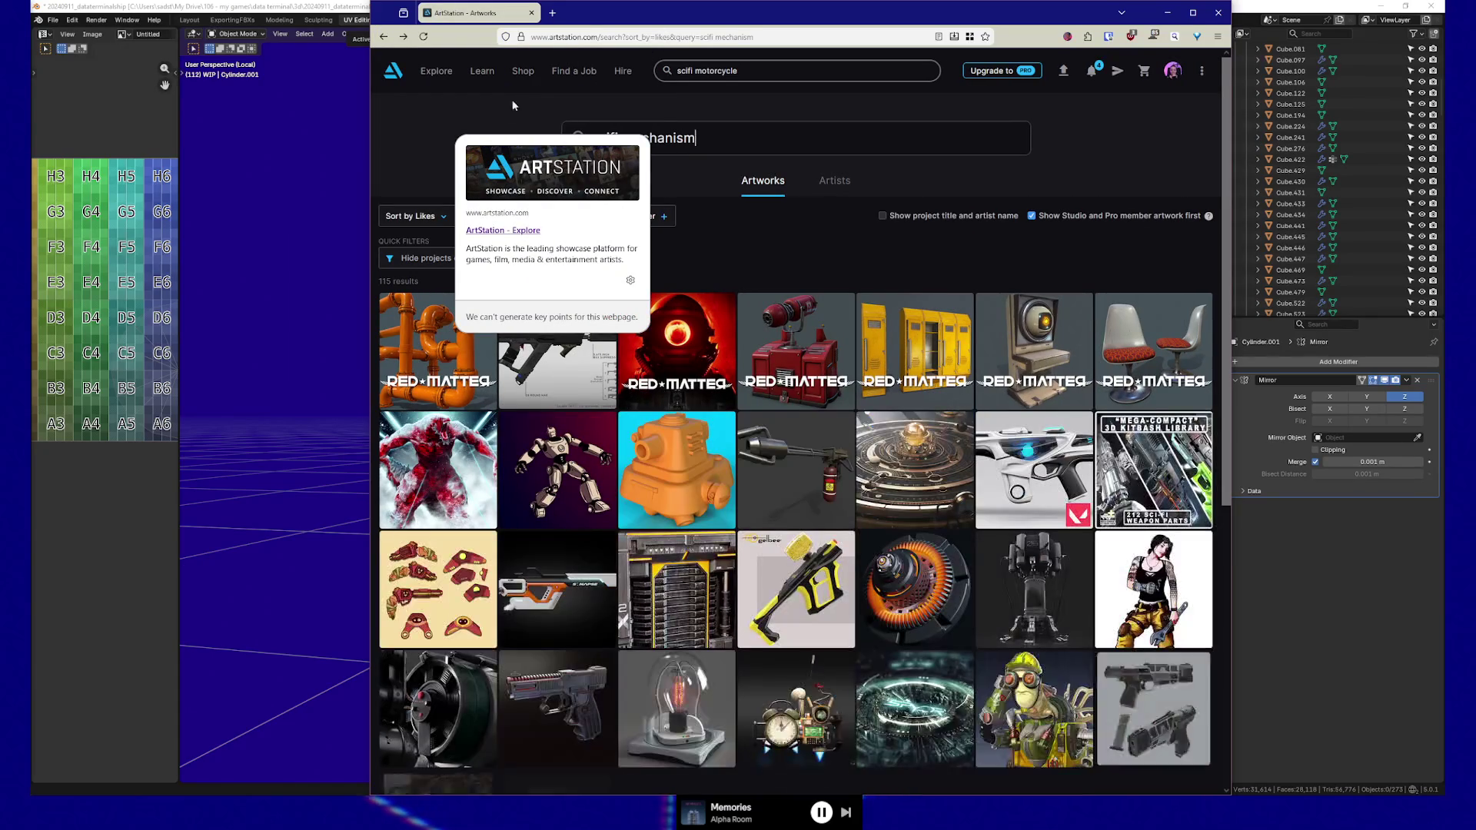
Return forward to the scifi motorcycle results and open the Black widow motorcycle finished artwork
{"action": "left_click", "coordinate": [404, 37]}
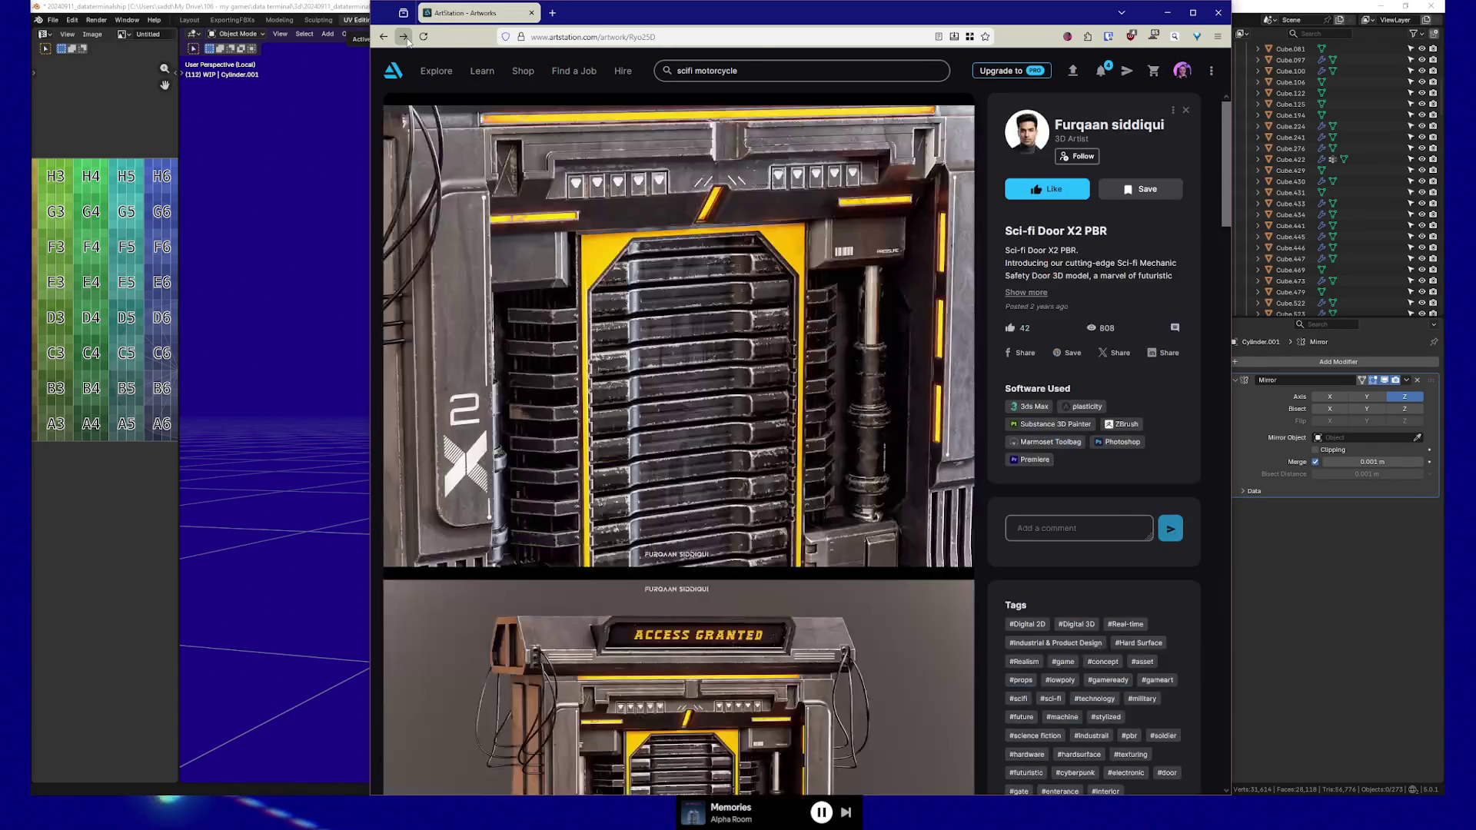
{"action": "left_click", "coordinate": [407, 40]}
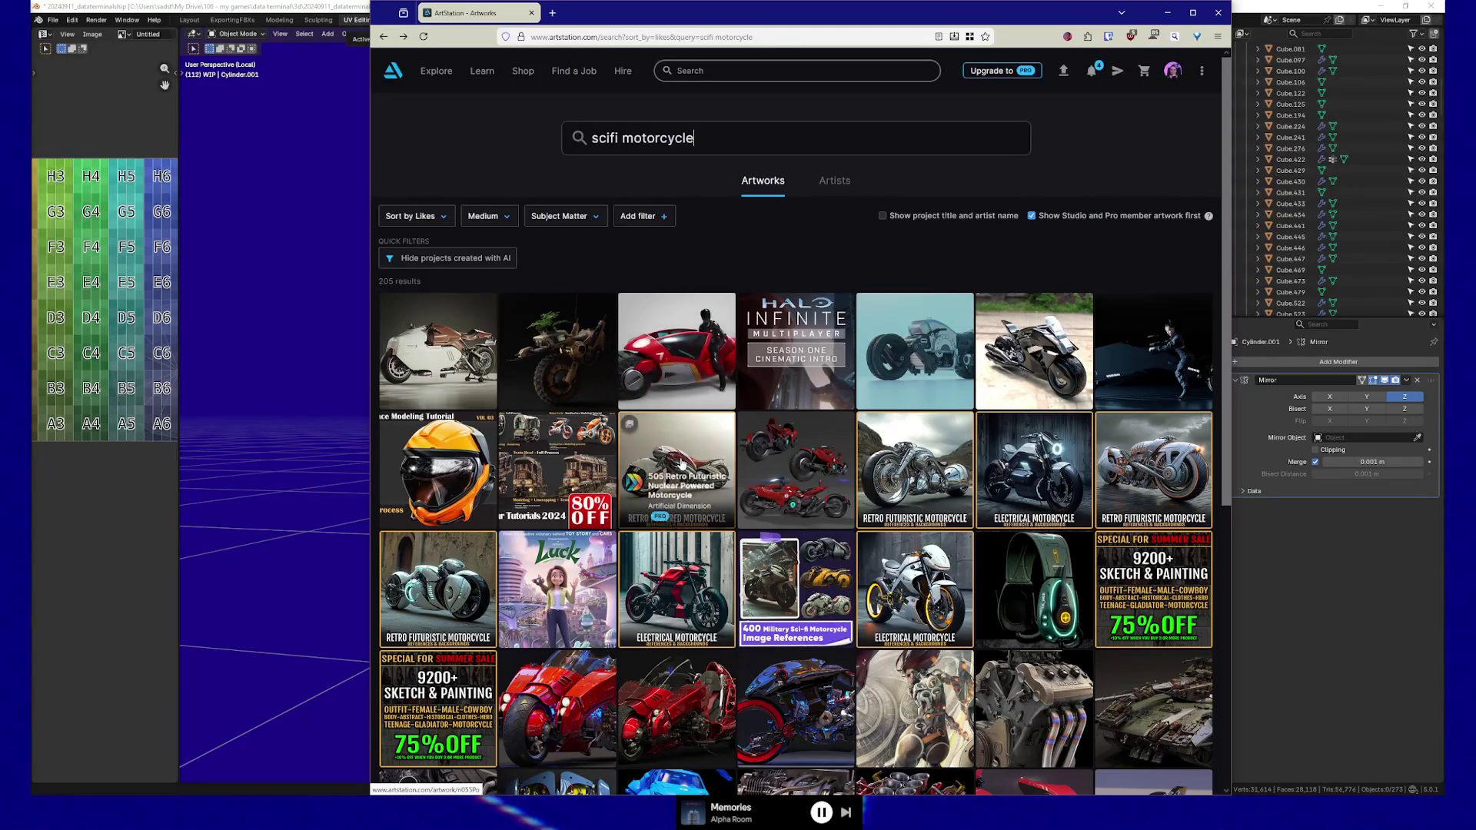
{"action": "scroll", "coordinate": [666, 509], "scroll_direction": "down", "scroll_amount": 3}
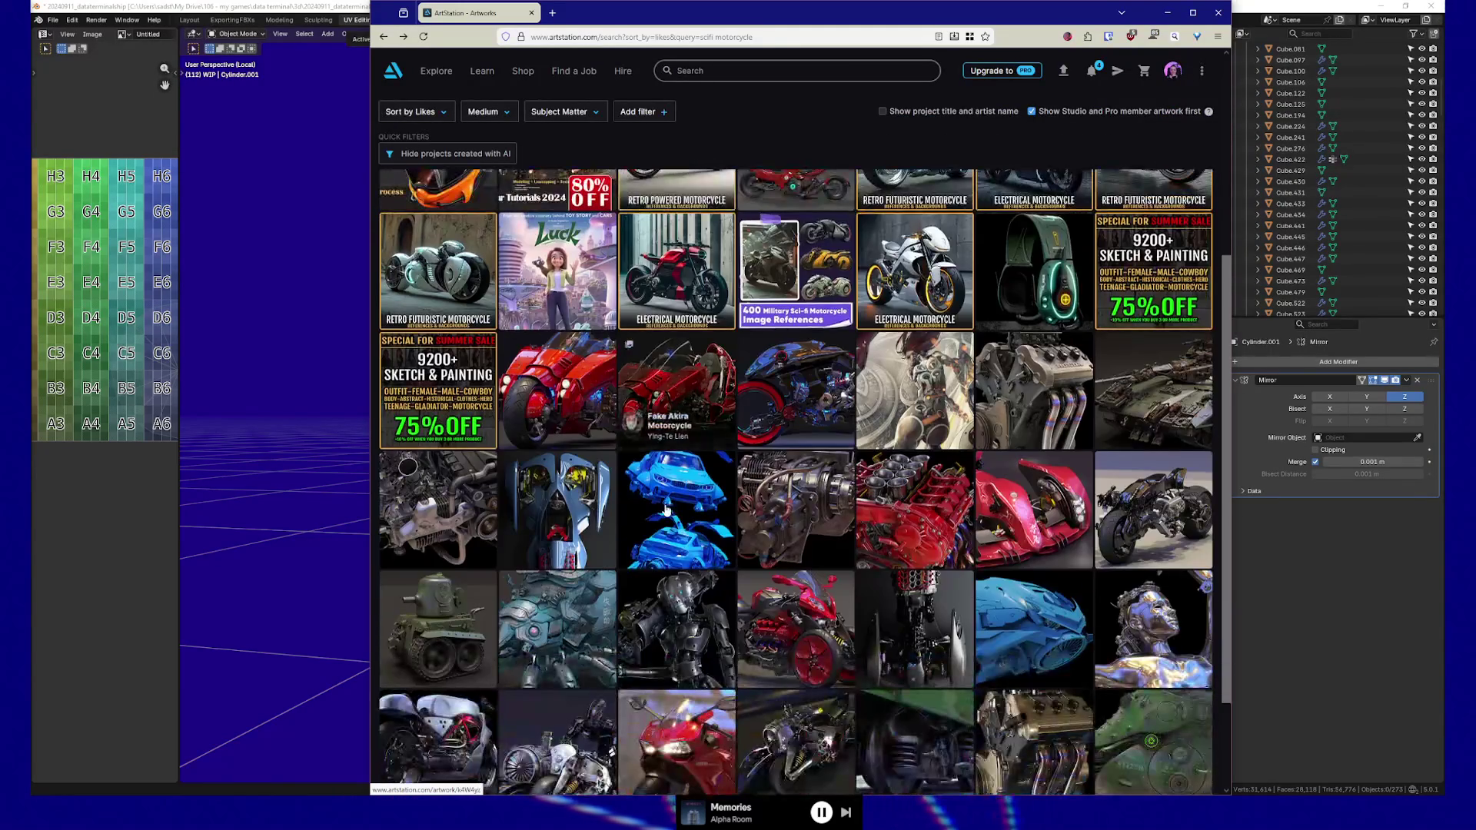
{"action": "scroll", "coordinate": [666, 510], "scroll_direction": "down", "scroll_amount": 2}
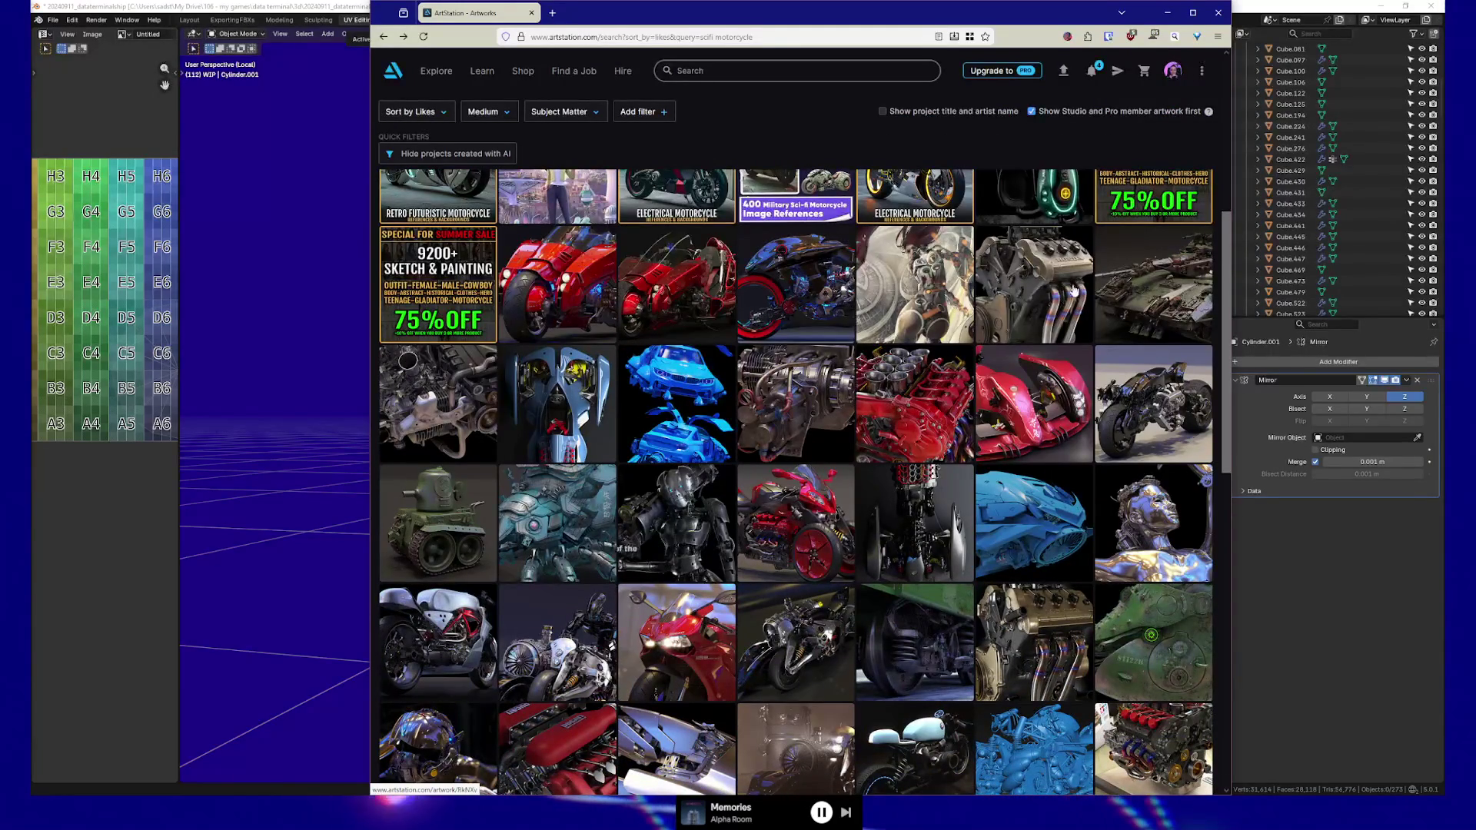
{"action": "scroll", "coordinate": [570, 549], "scroll_direction": "down", "scroll_amount": 3}
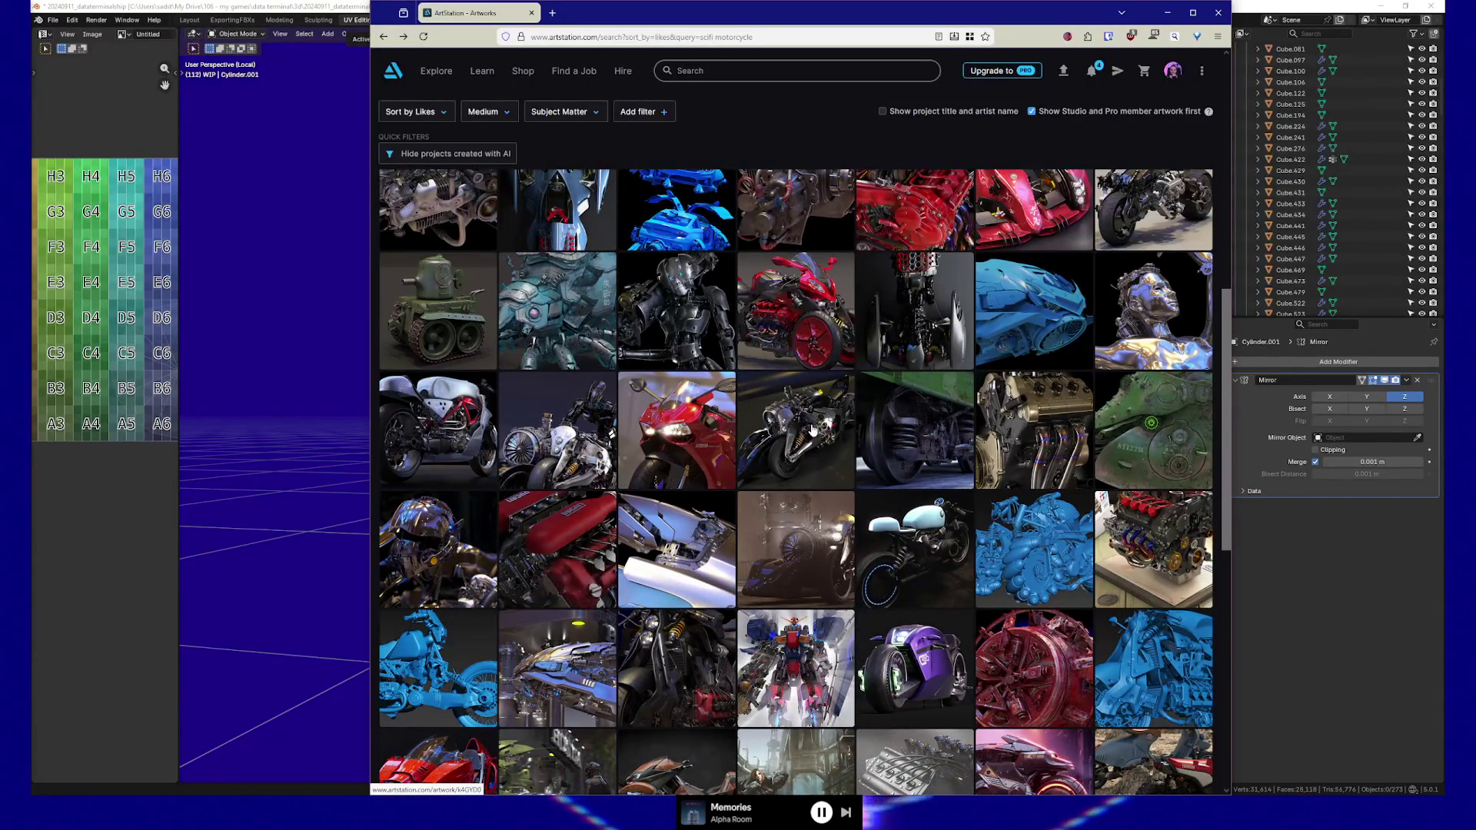
{"action": "left_click", "coordinate": [811, 423]}
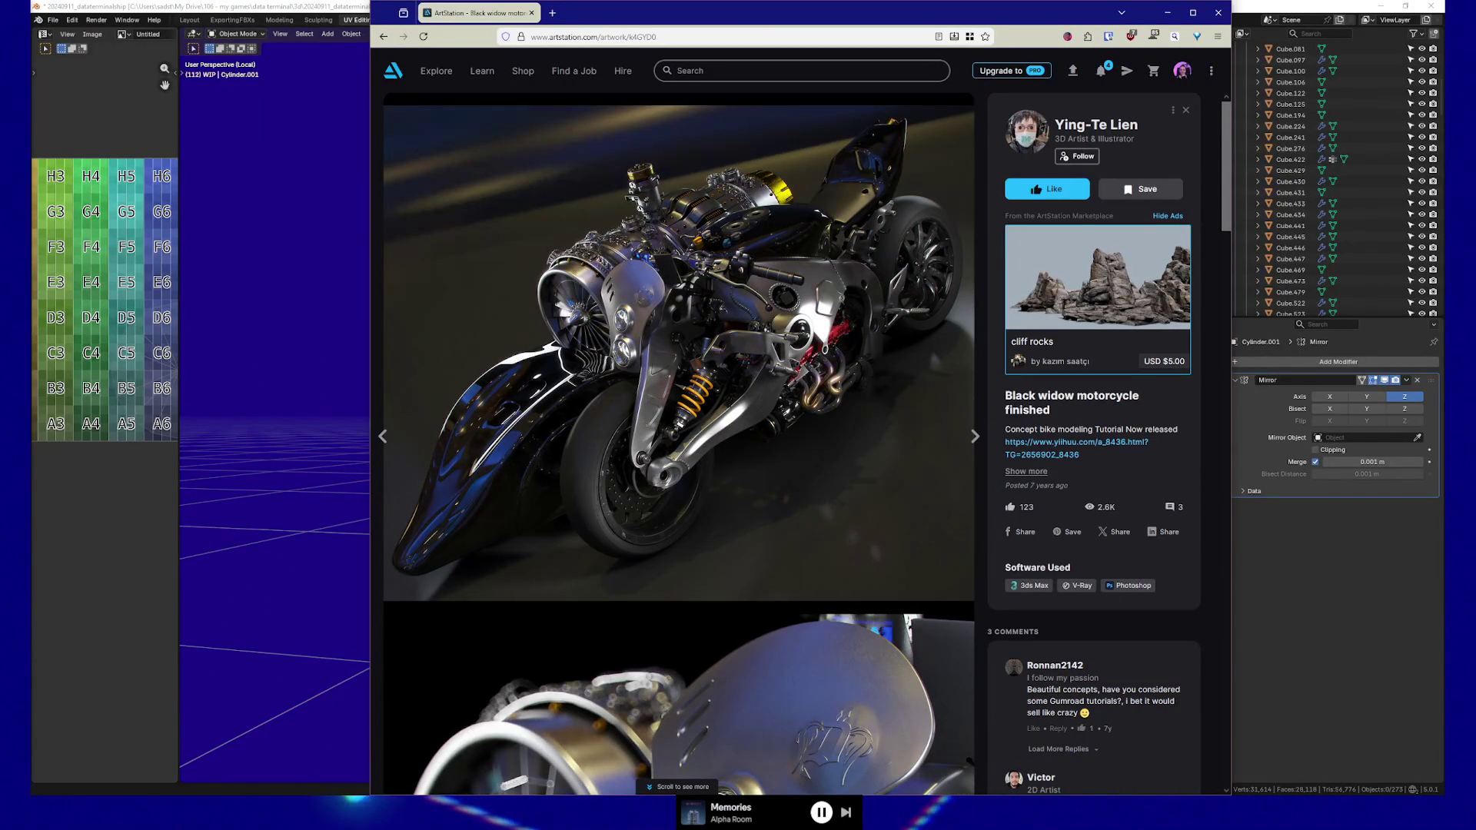
Arrow through artworks from Train and Honda power past Top Gun 2065 and Garage to Sci Fi Motorcycle
{"action": "key", "text": "Right"}
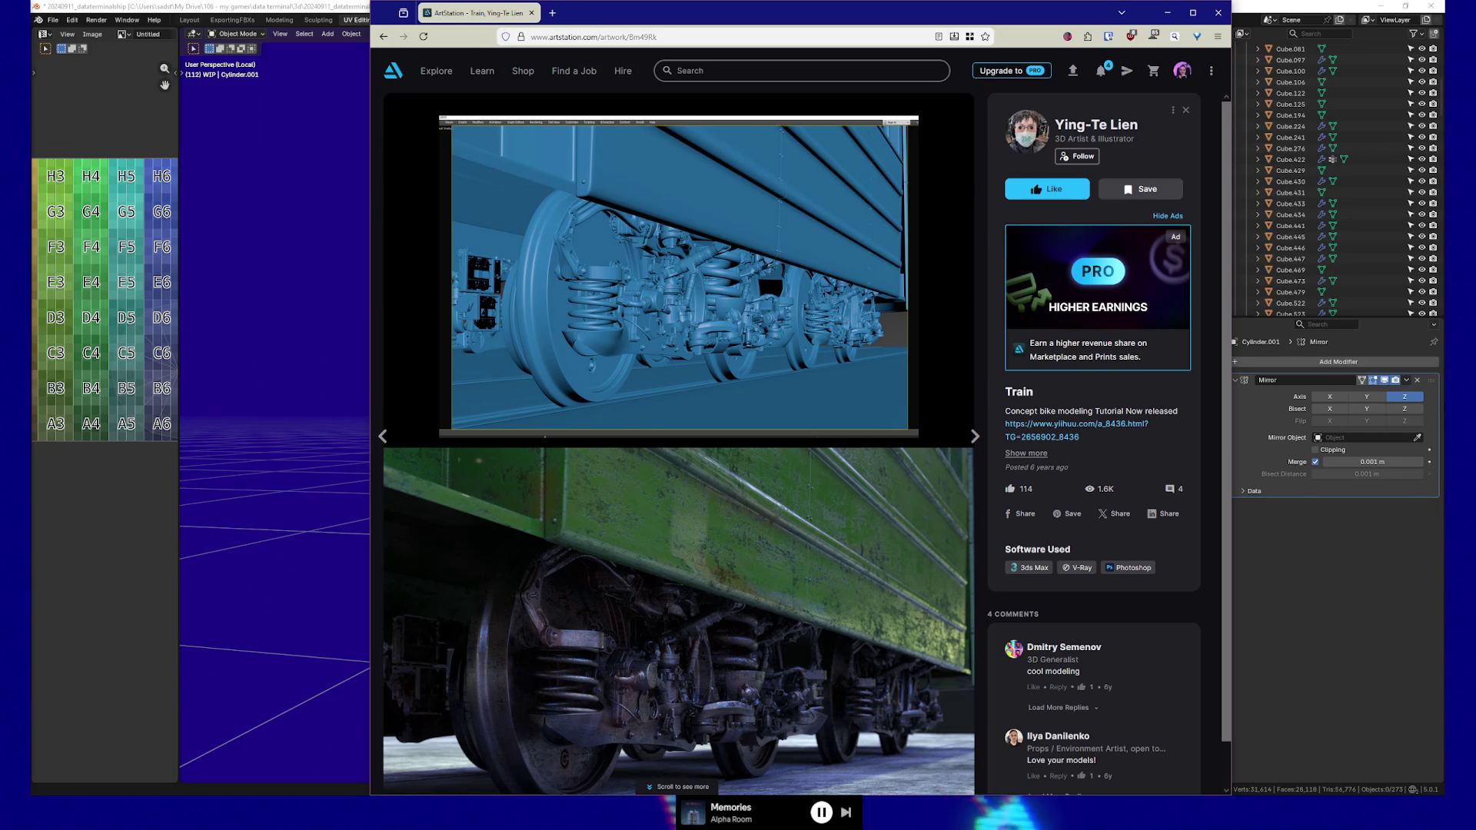
{"action": "key", "text": "Right"}
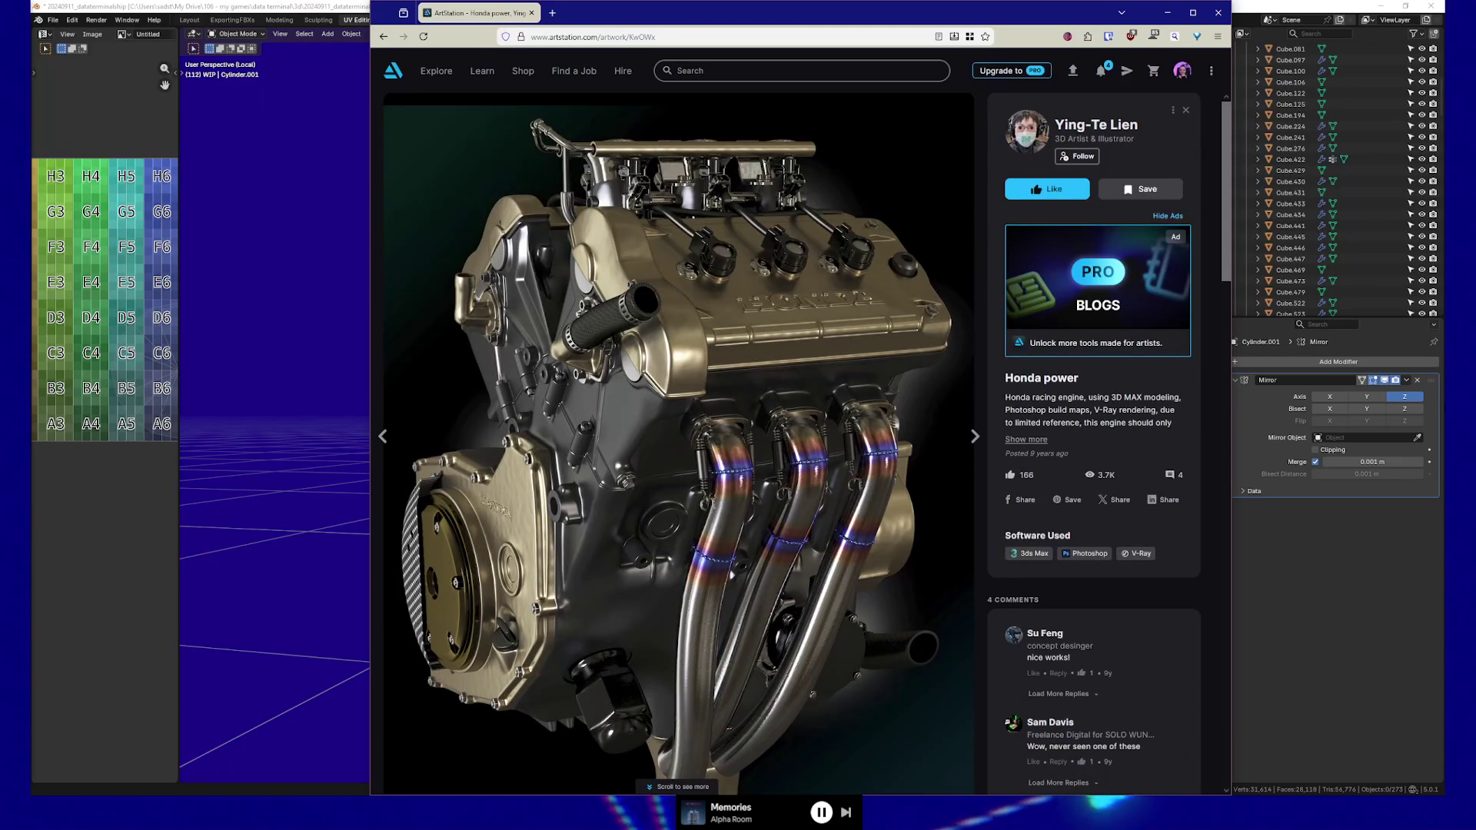
{"action": "key", "text": "Right"}
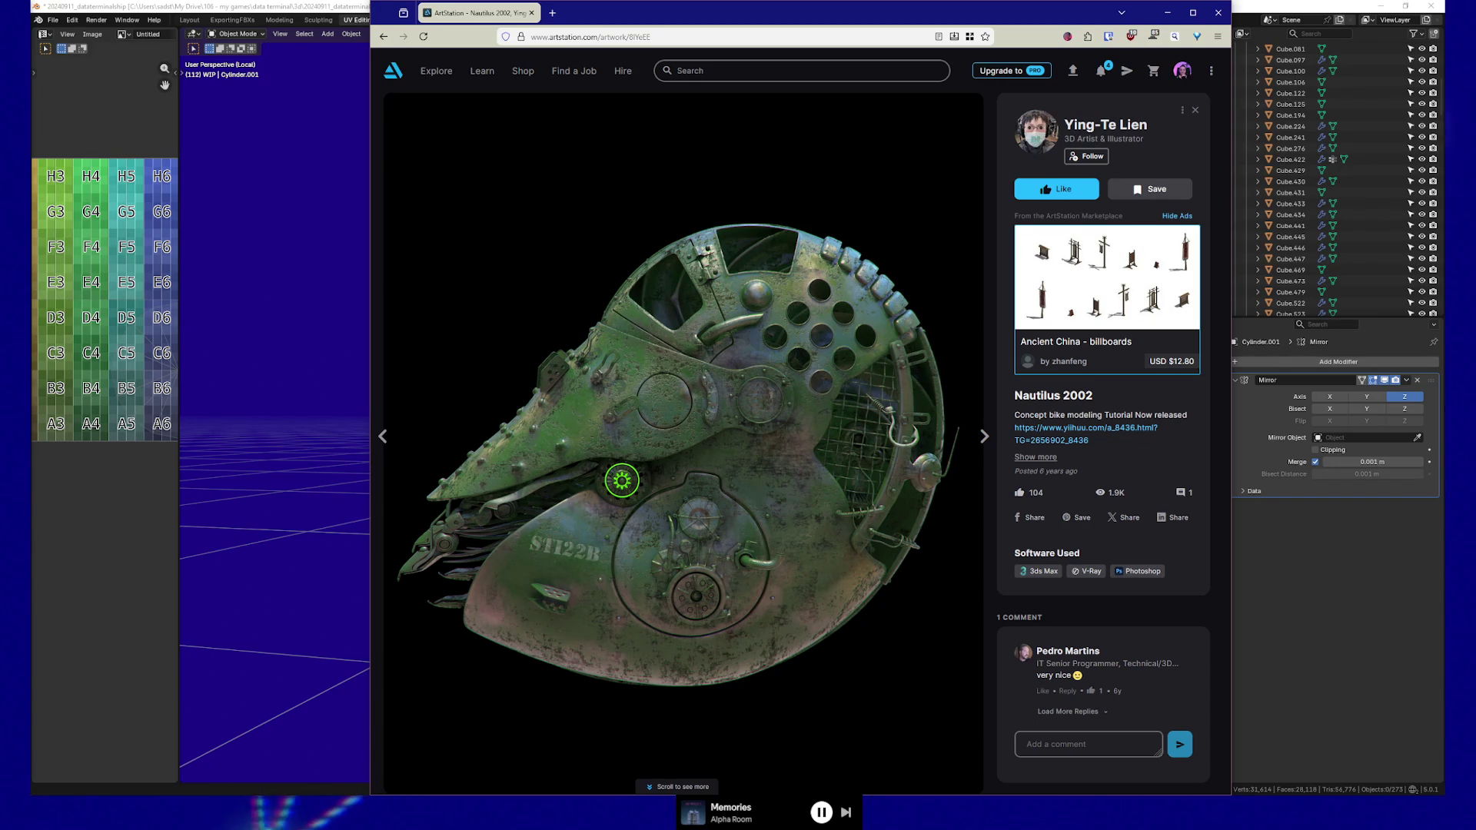
{"action": "key", "text": "Right"}
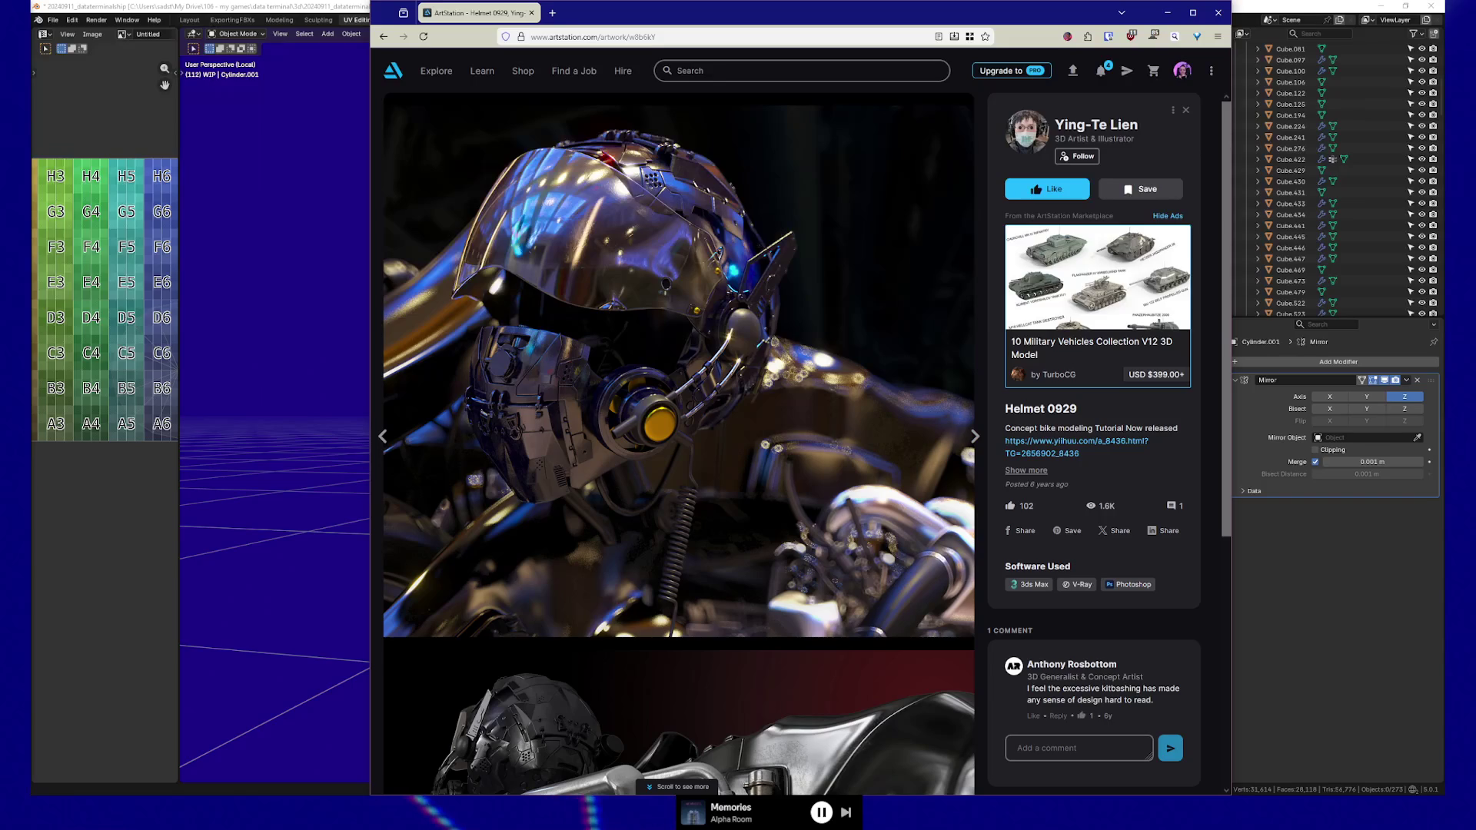
{"action": "key", "text": "Right"}
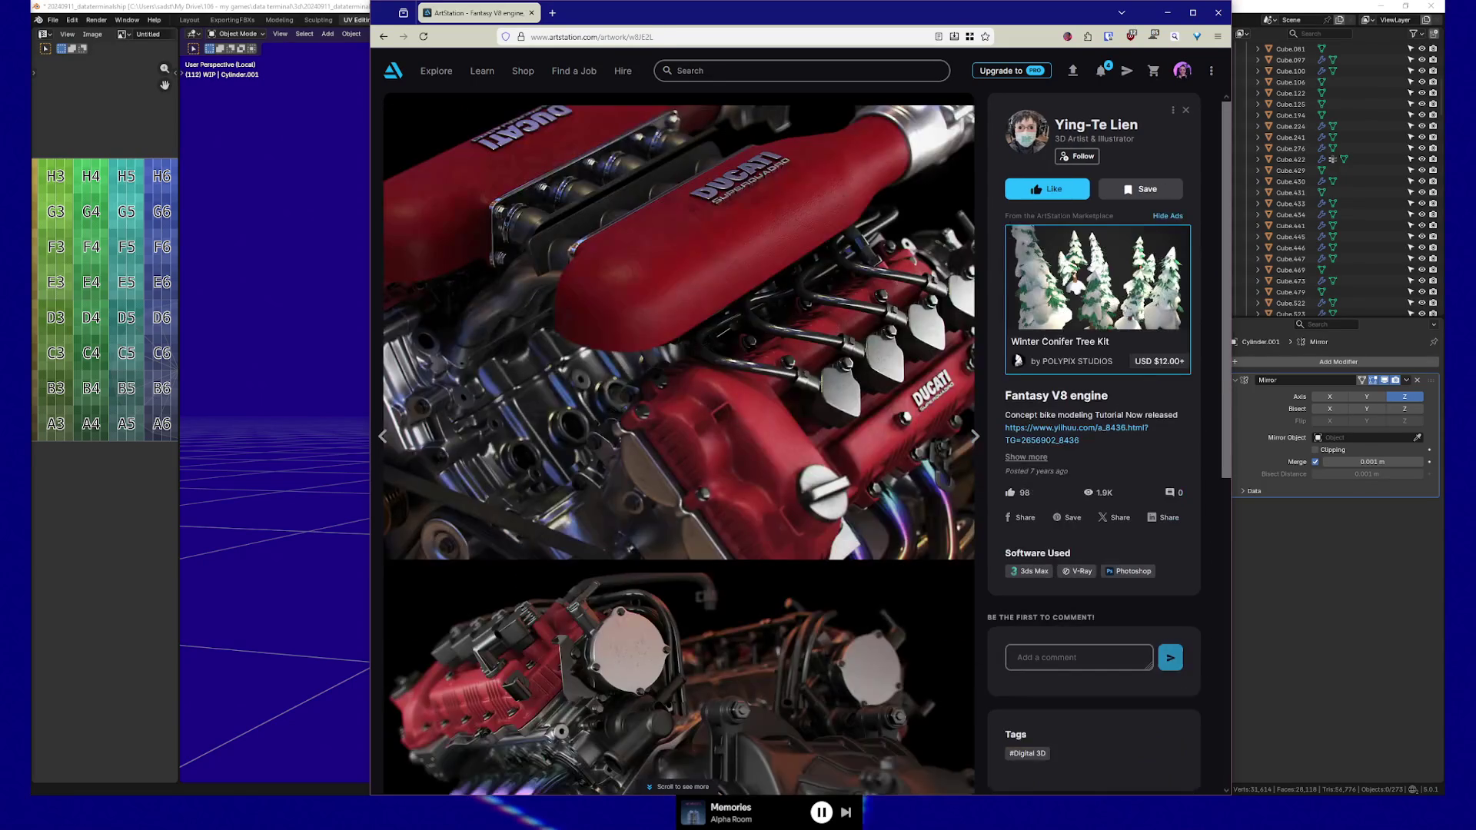
{"action": "key", "text": "Right"}
{"action": "key", "text": "Right"}
{"action": "key", "text": "Right"}
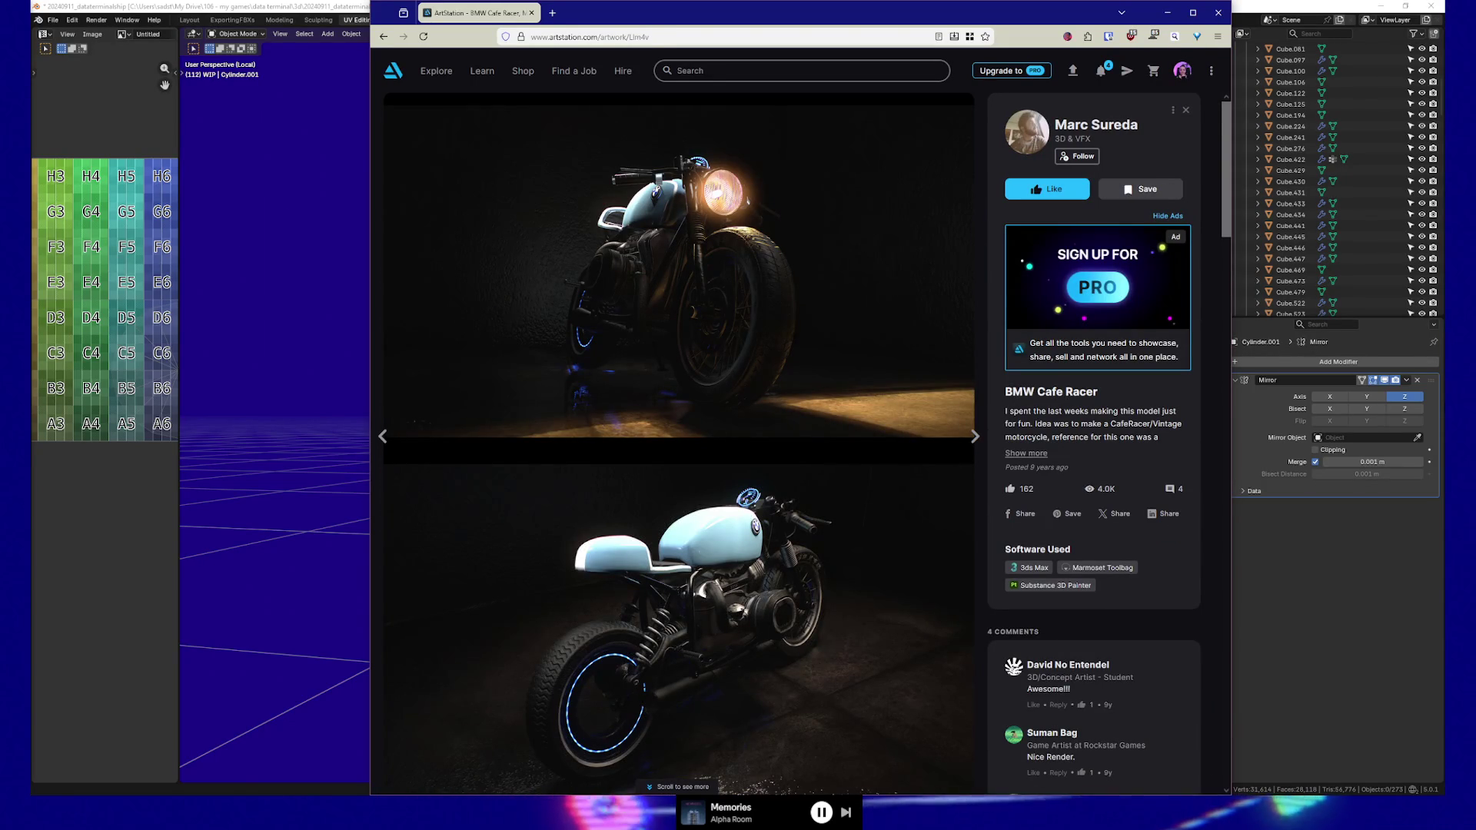
{"action": "key", "text": "Right"}
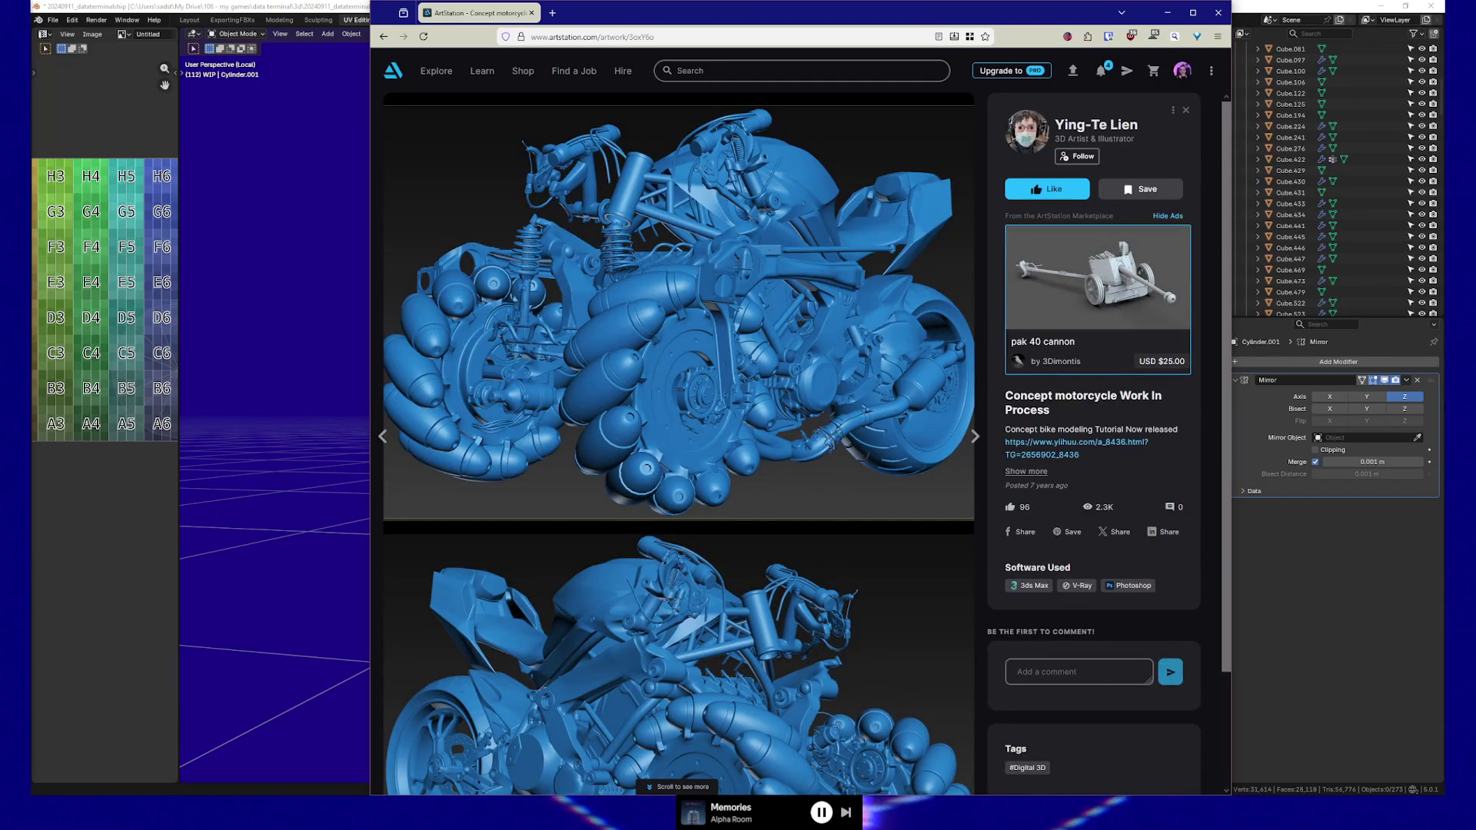
{"action": "key", "text": "Right"}
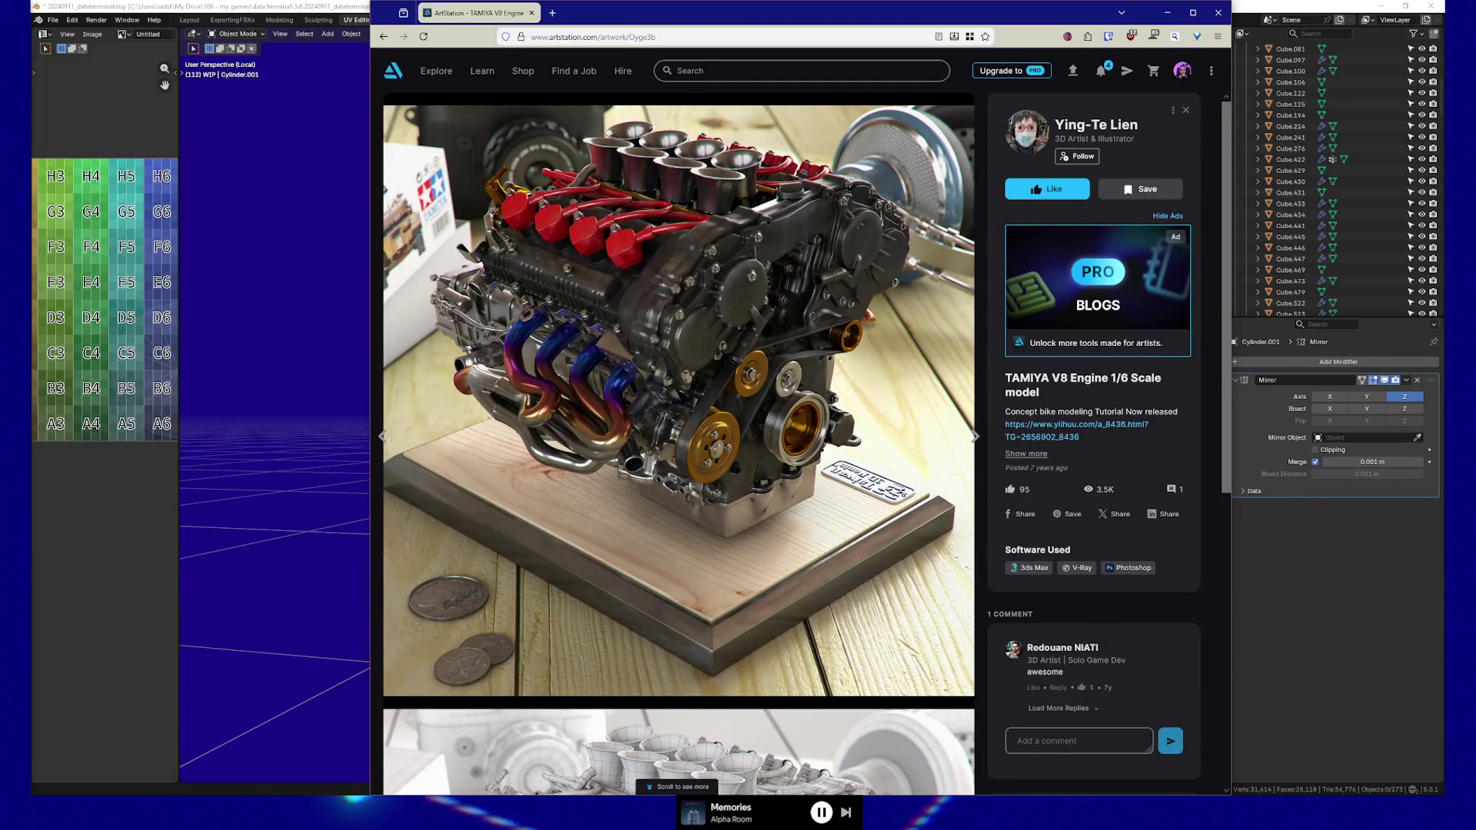
{"action": "key", "text": "Right"}
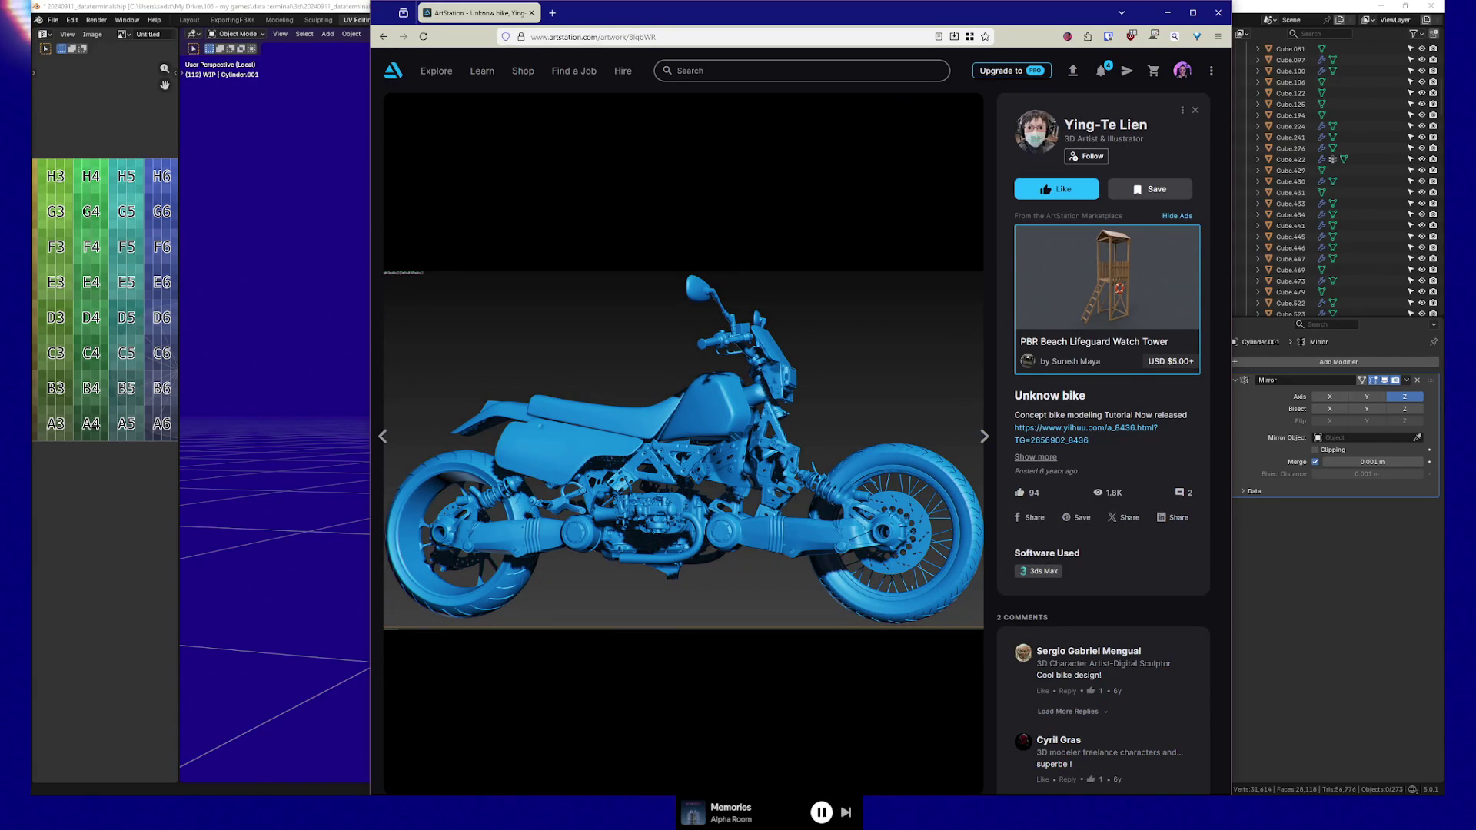
{"action": "key", "text": "Right"}
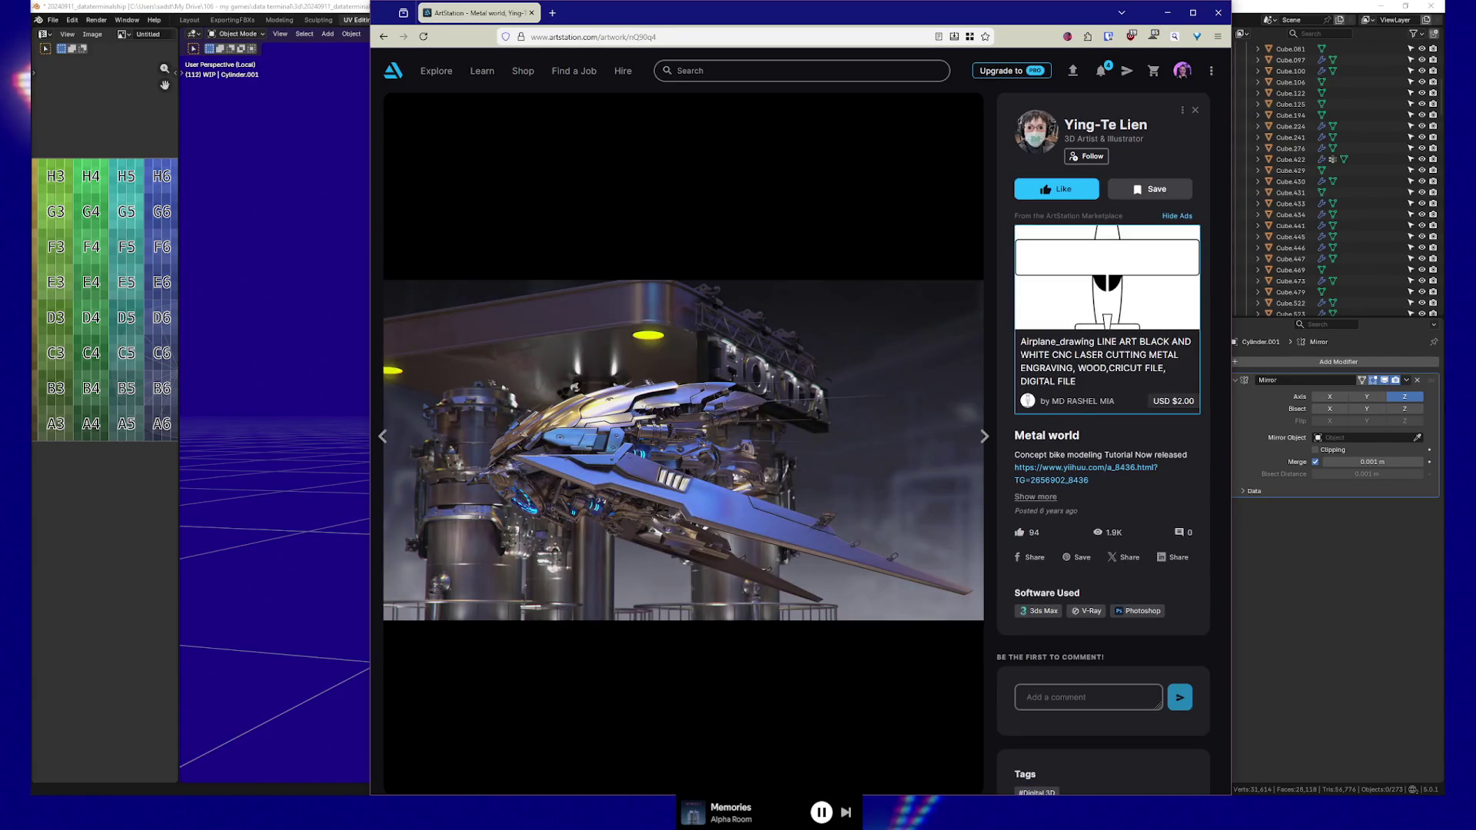
{"action": "key", "text": "Right"}
{"action": "key", "text": "Right"}
{"action": "key", "text": "Right"}
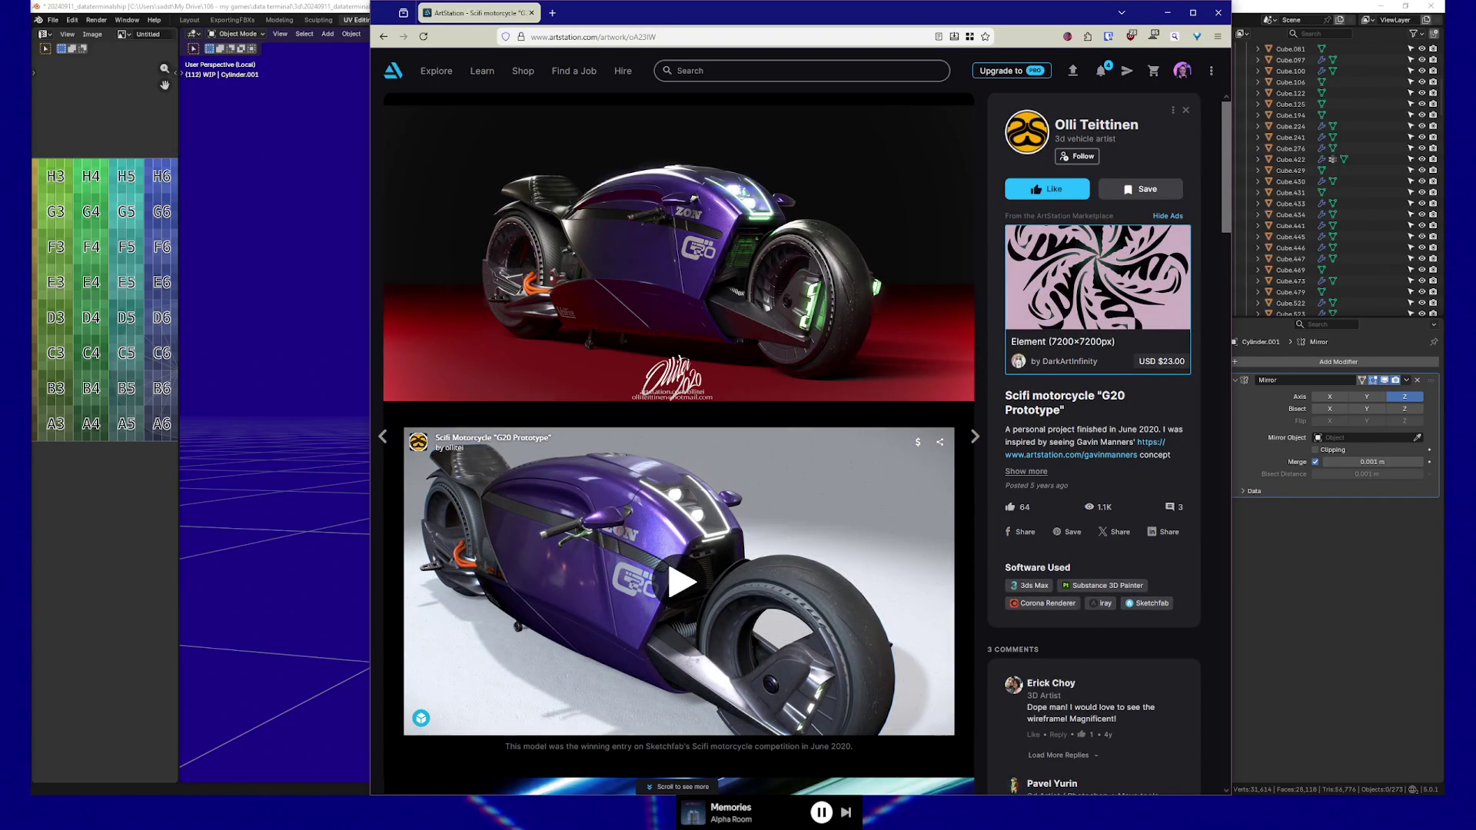
{"action": "key", "text": "Right"}
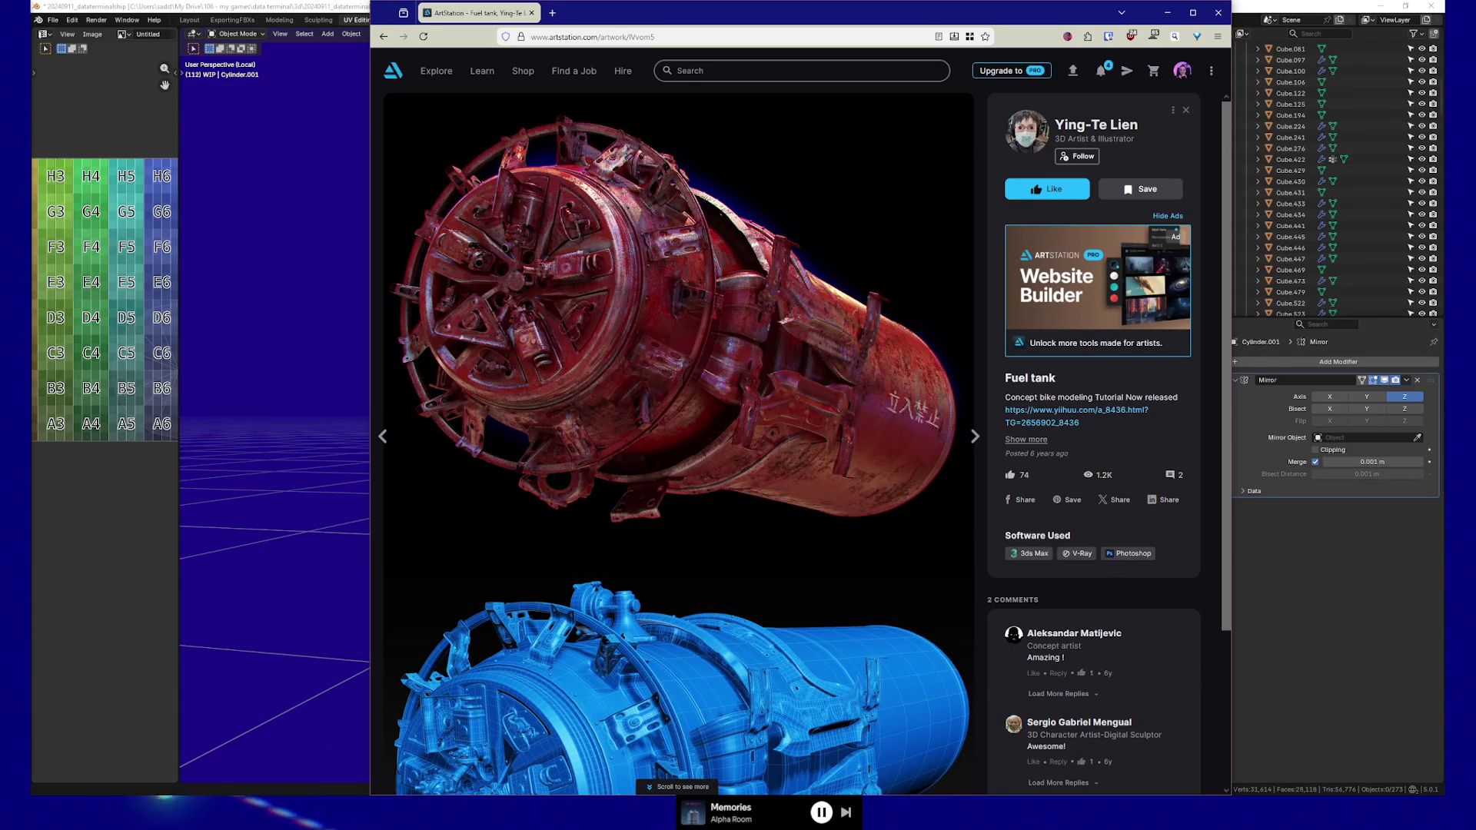
{"action": "key", "text": "Right"}
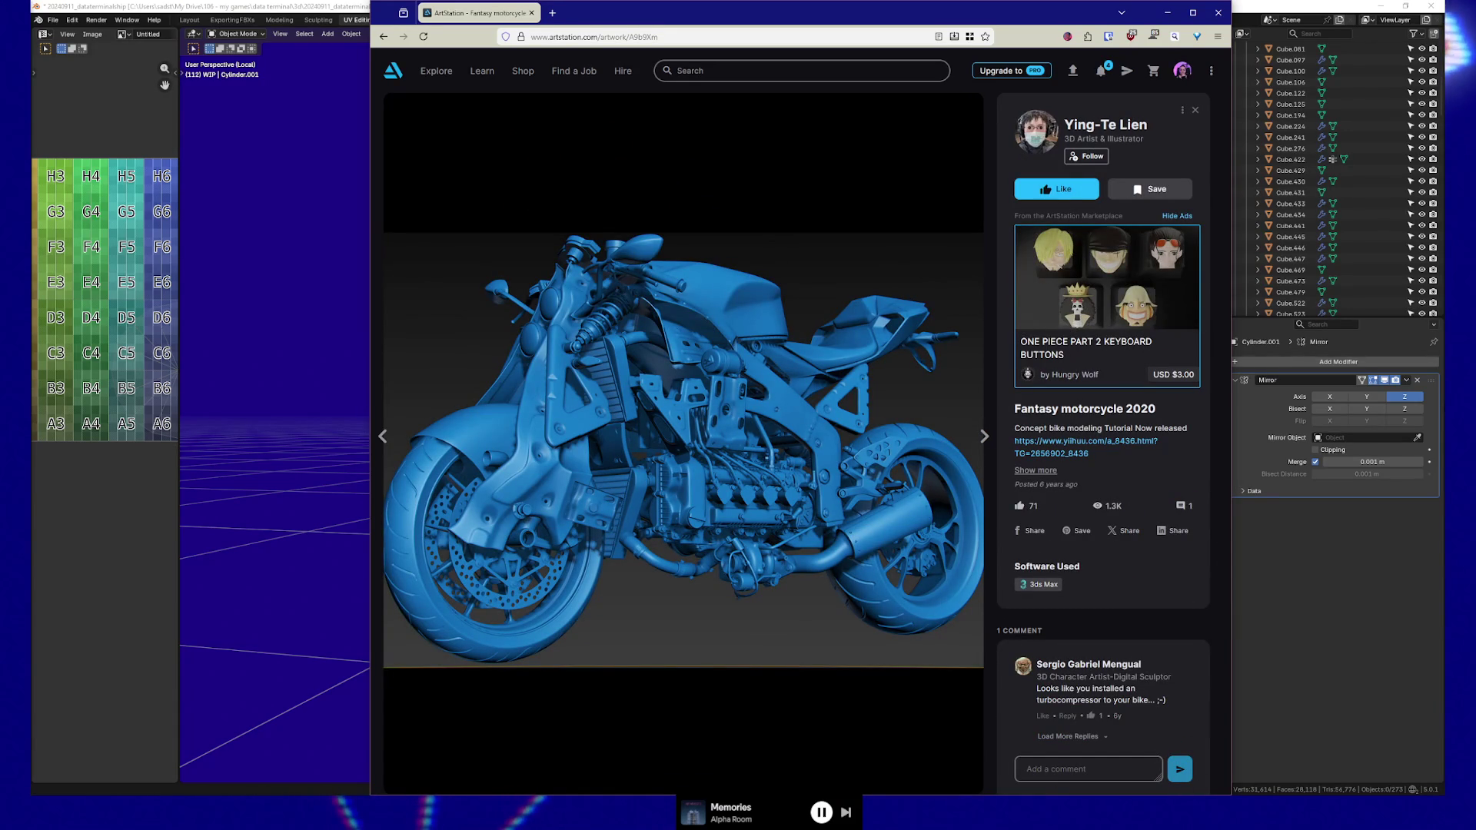
{"action": "key", "text": "Right"}
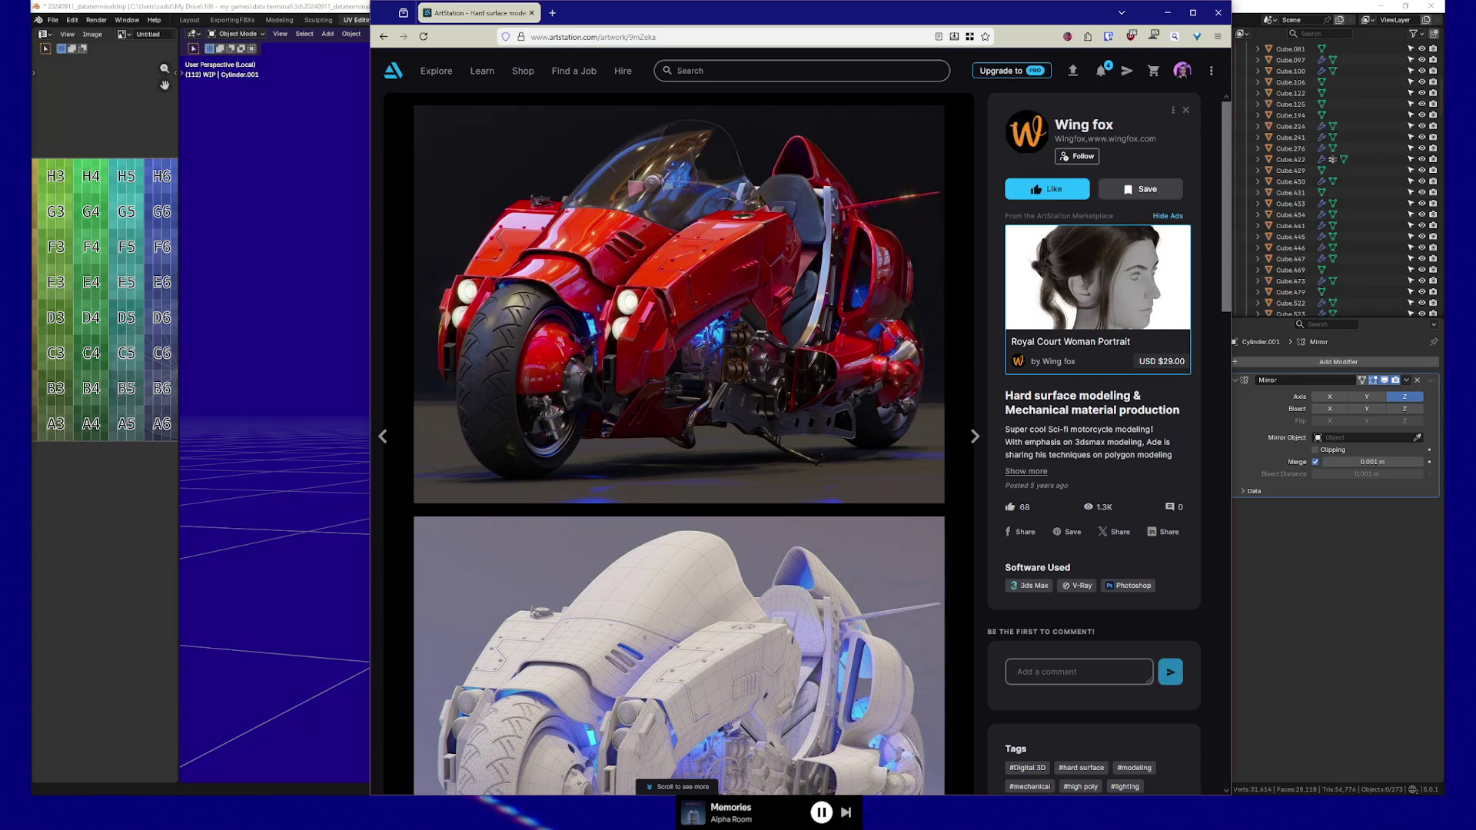
{"action": "key", "text": "Right"}
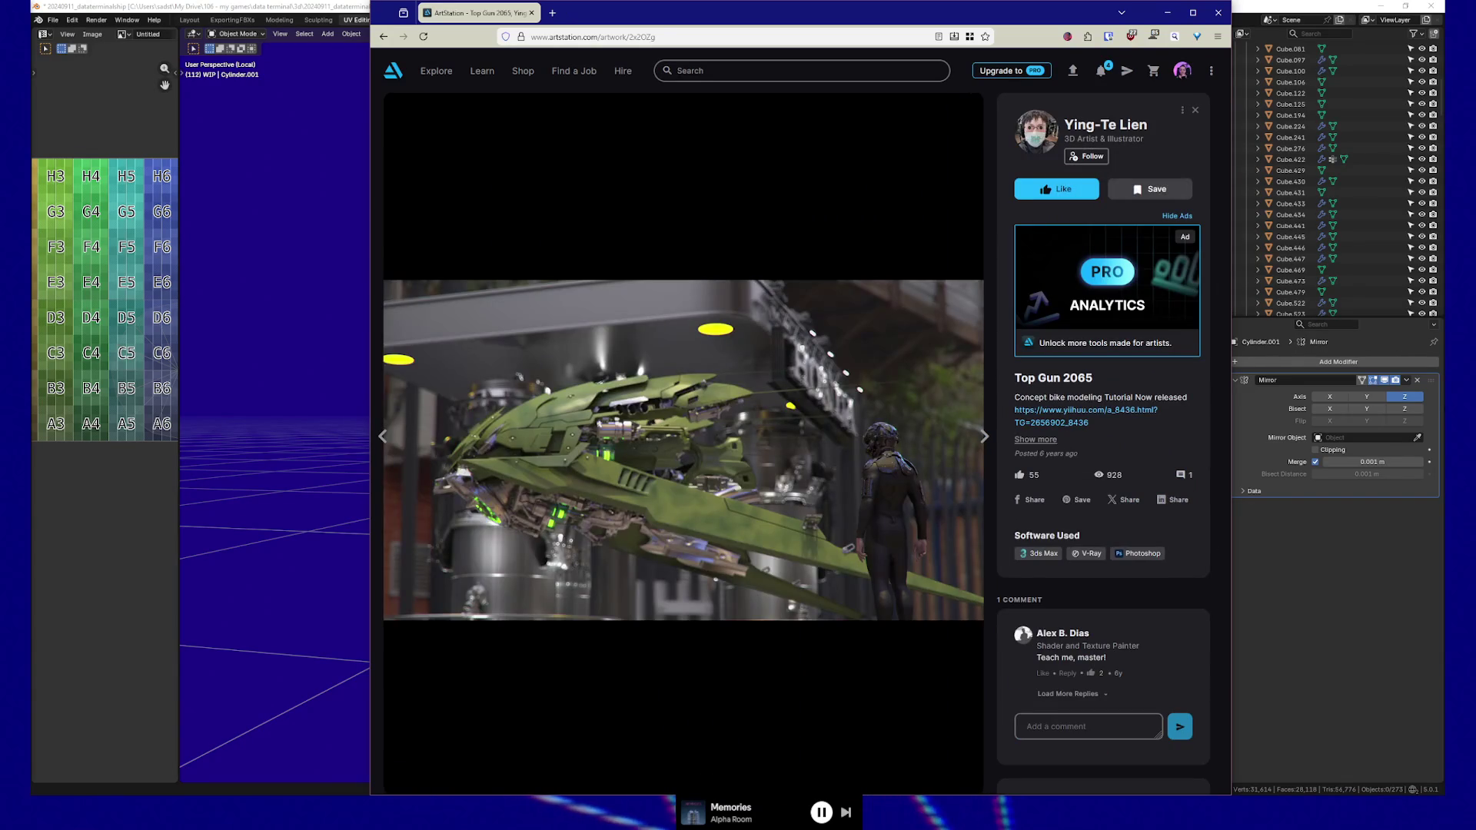
{"action": "key", "text": "Right"}
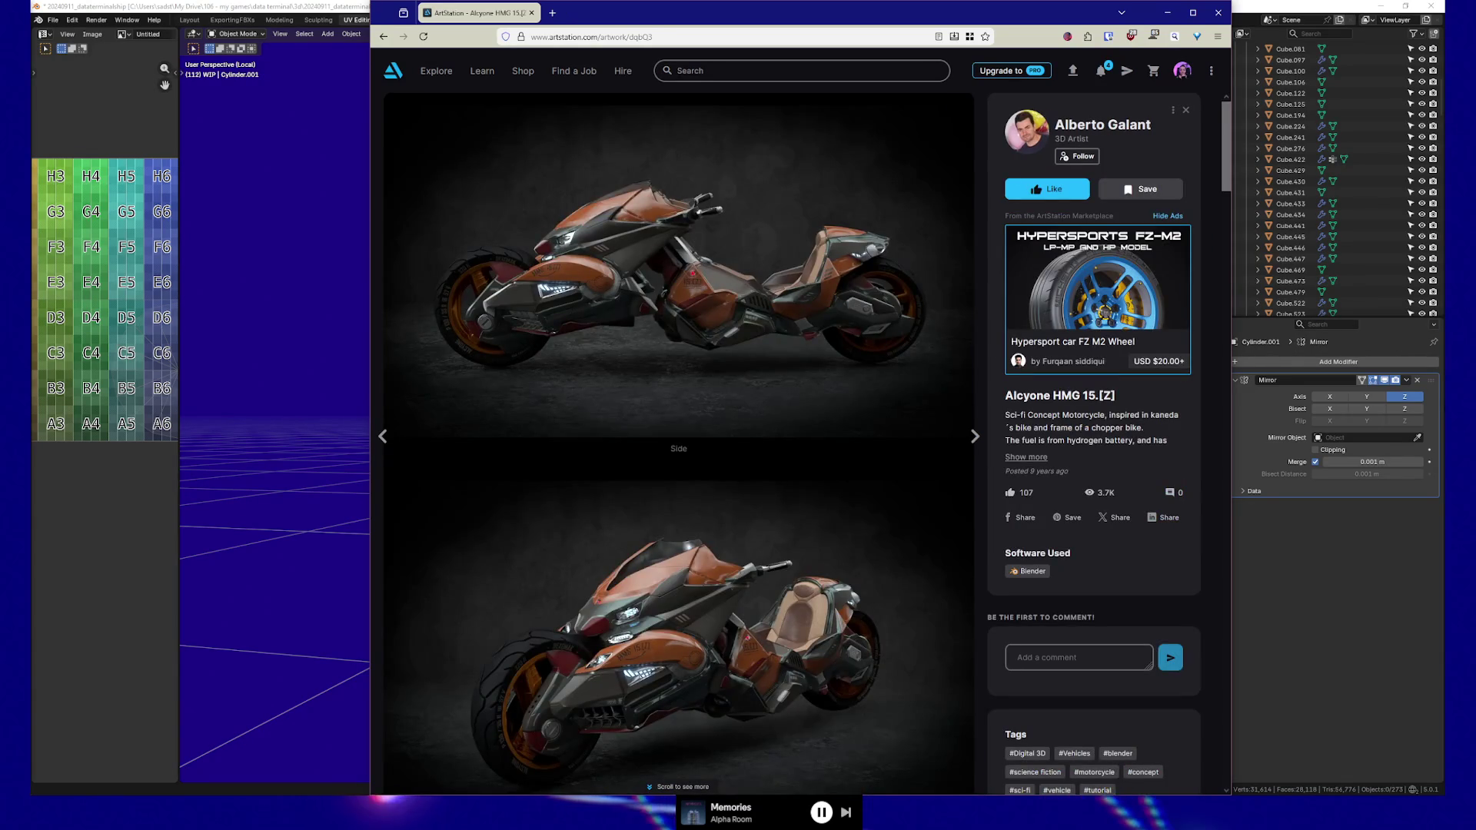
{"action": "key", "text": "Right"}
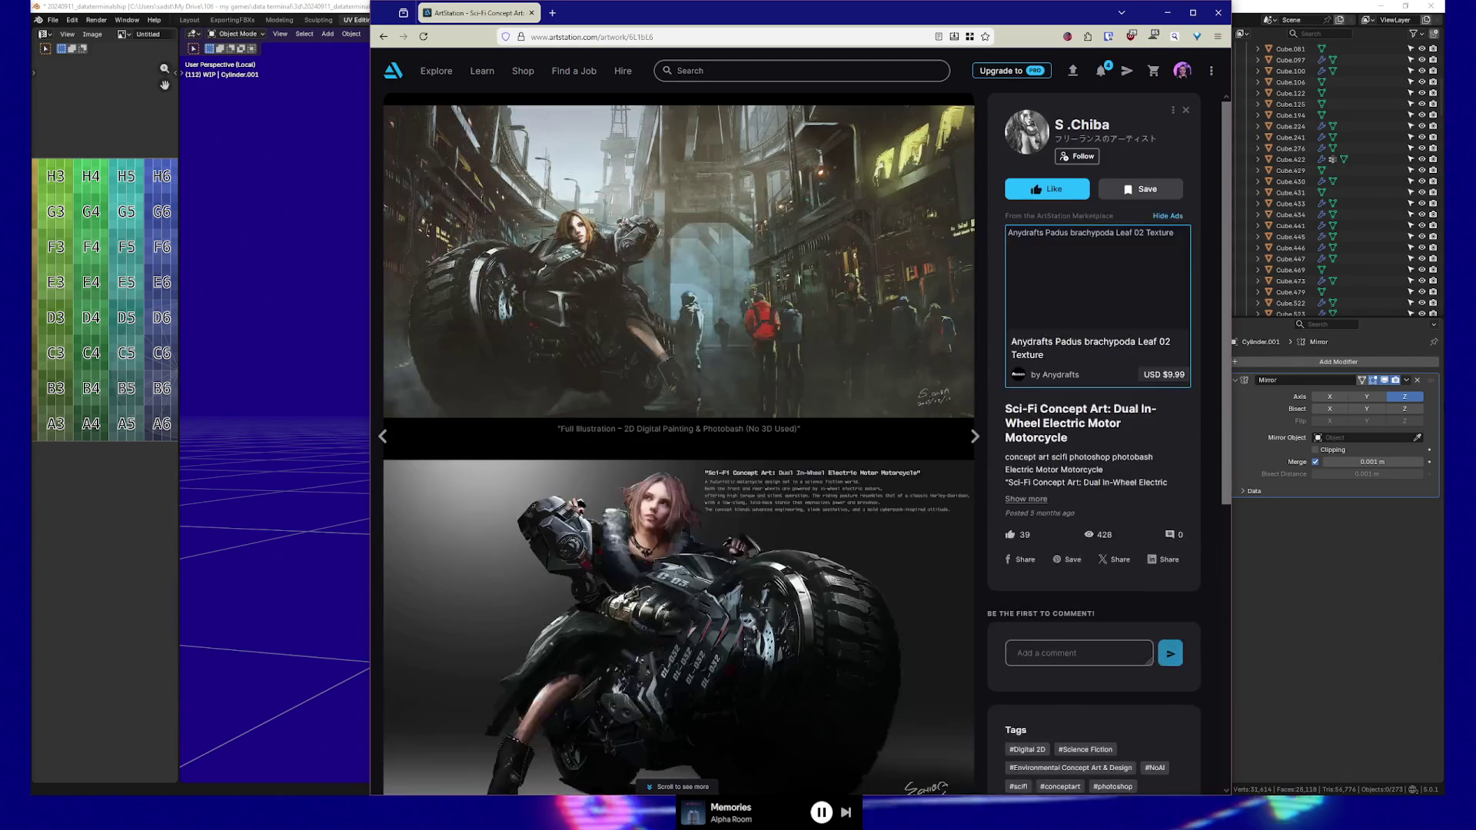
{"action": "key", "text": "Right"}
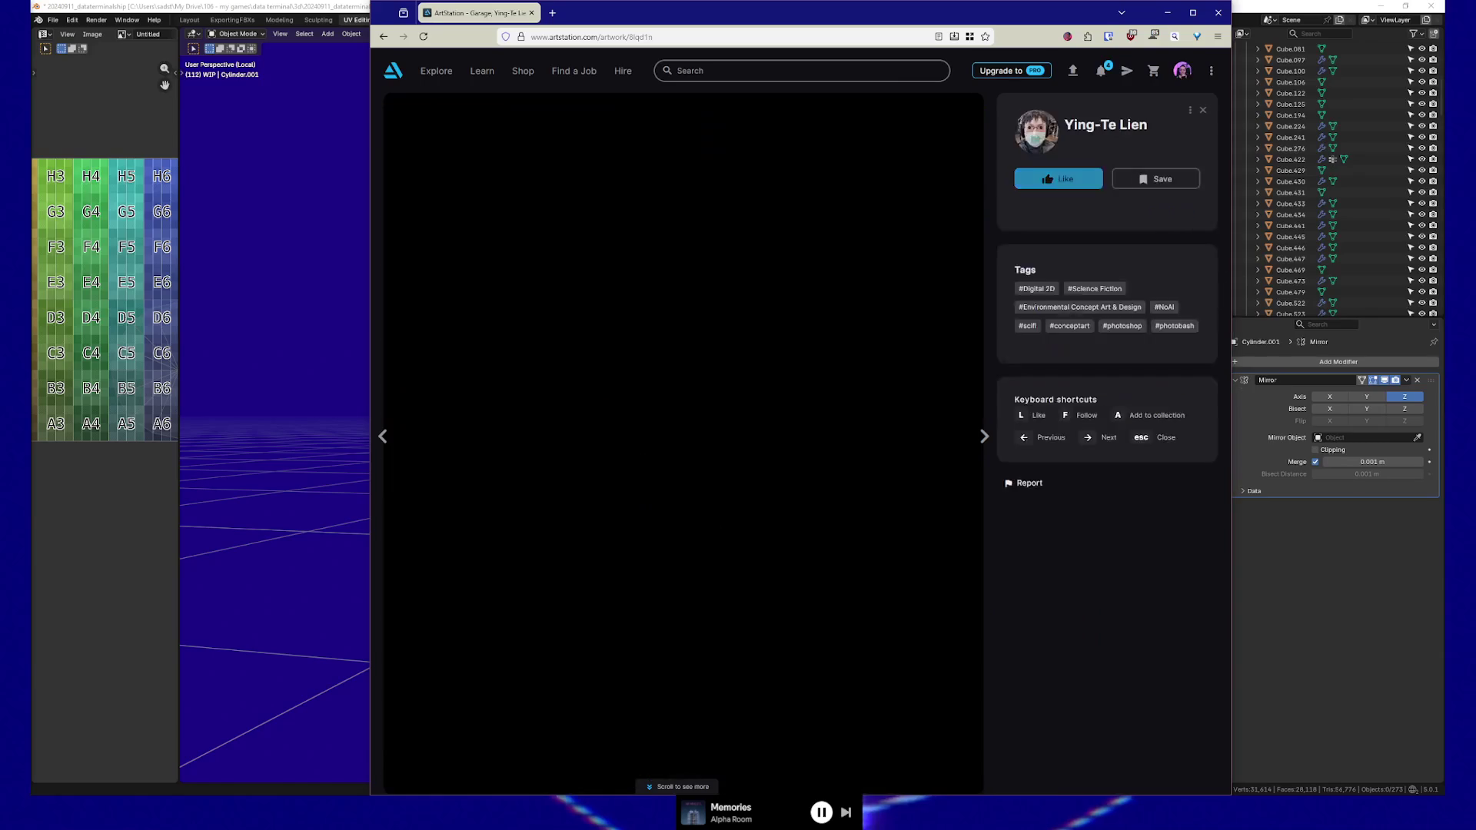
{"action": "key", "text": "Right"}
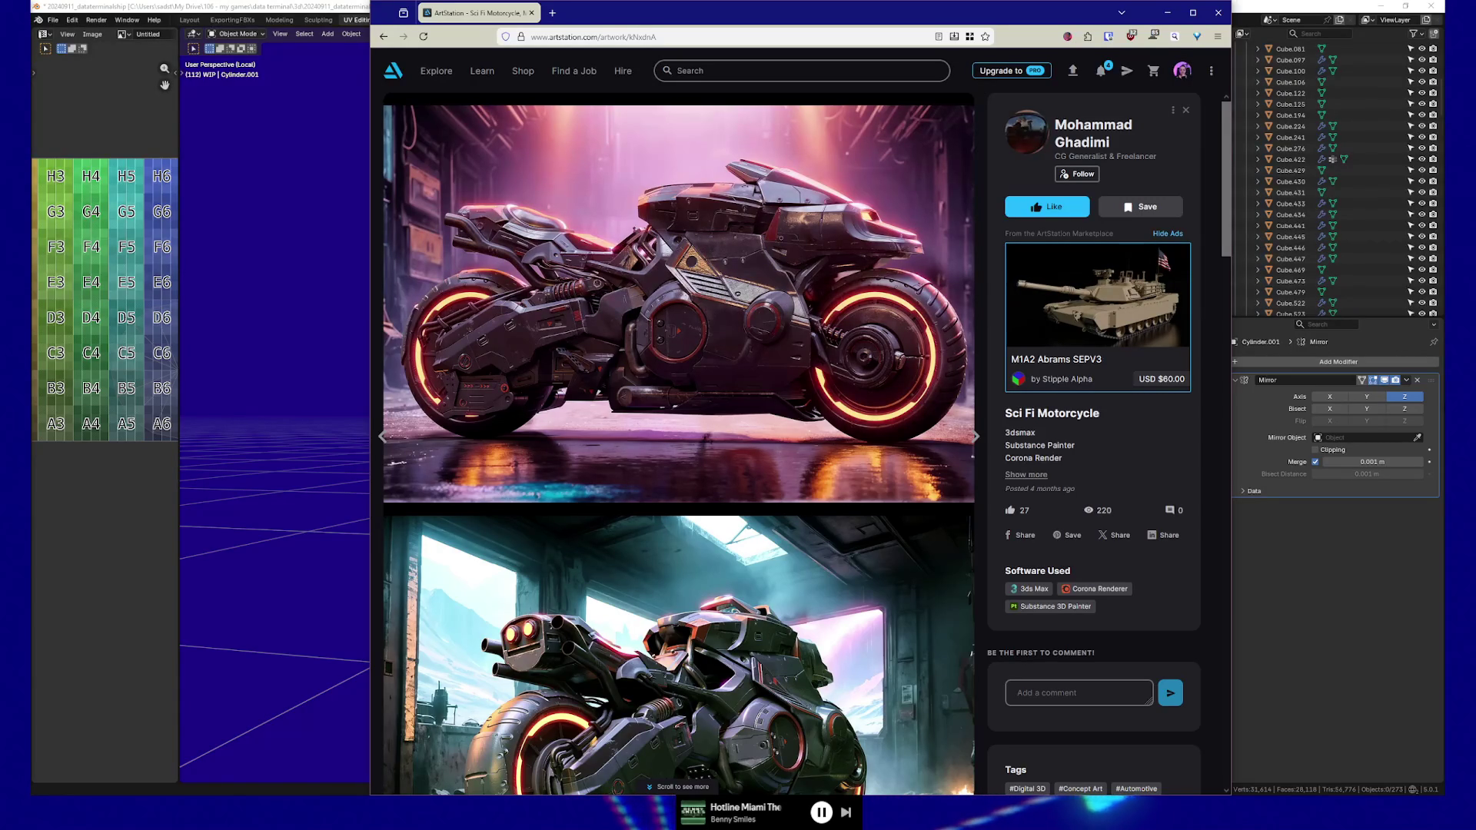
Advance from Sci Fi Motorcycle to the Rally scooter and quad bike artwork
{"action": "key", "text": "Right"}
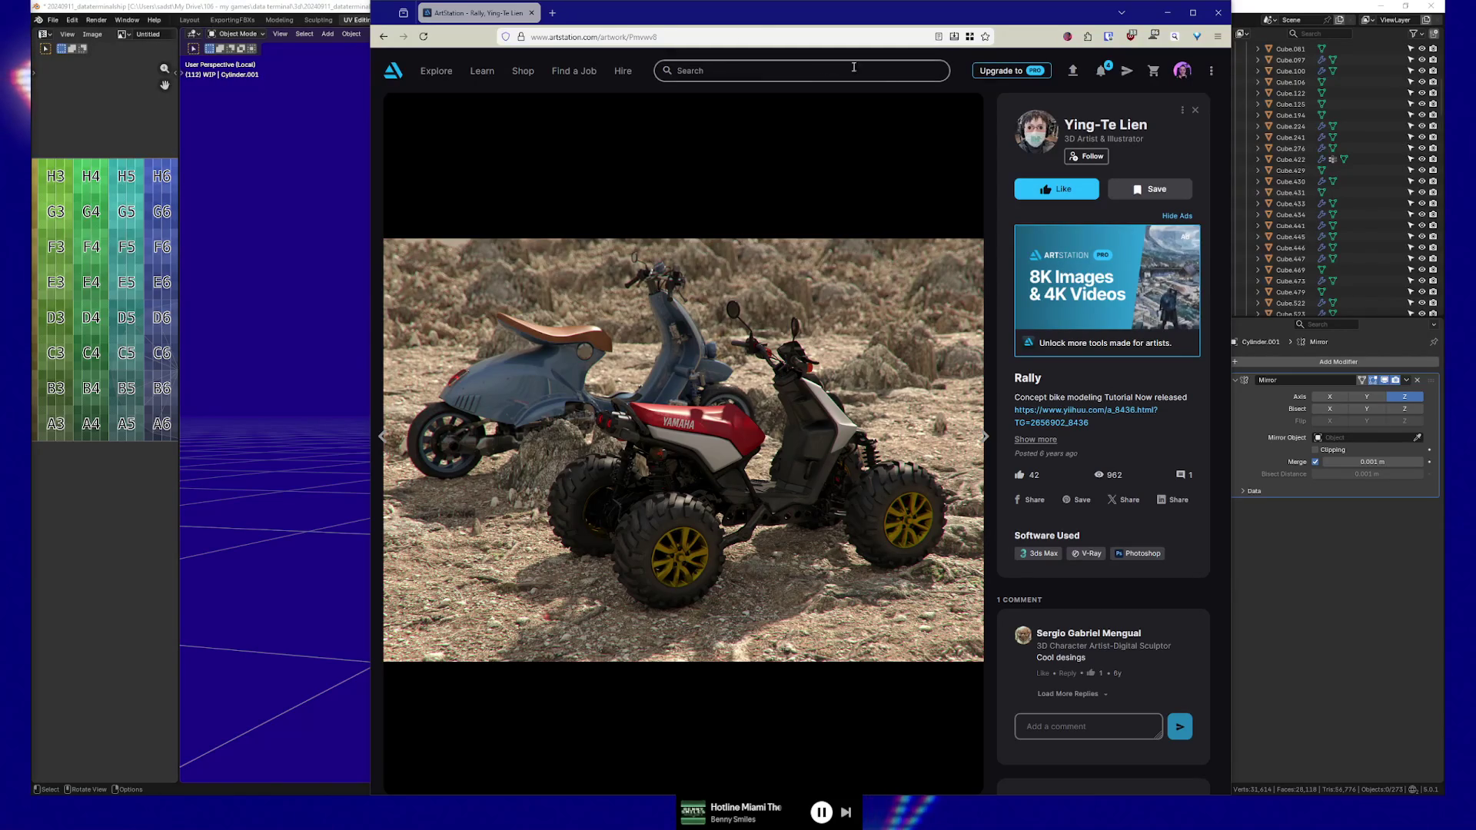
Page from the red Sci-fi motorcycle through Steampunk Motorcycle and Vizcom 008 to Vizcom 010
{"action": "left_click", "coordinate": [985, 437]}
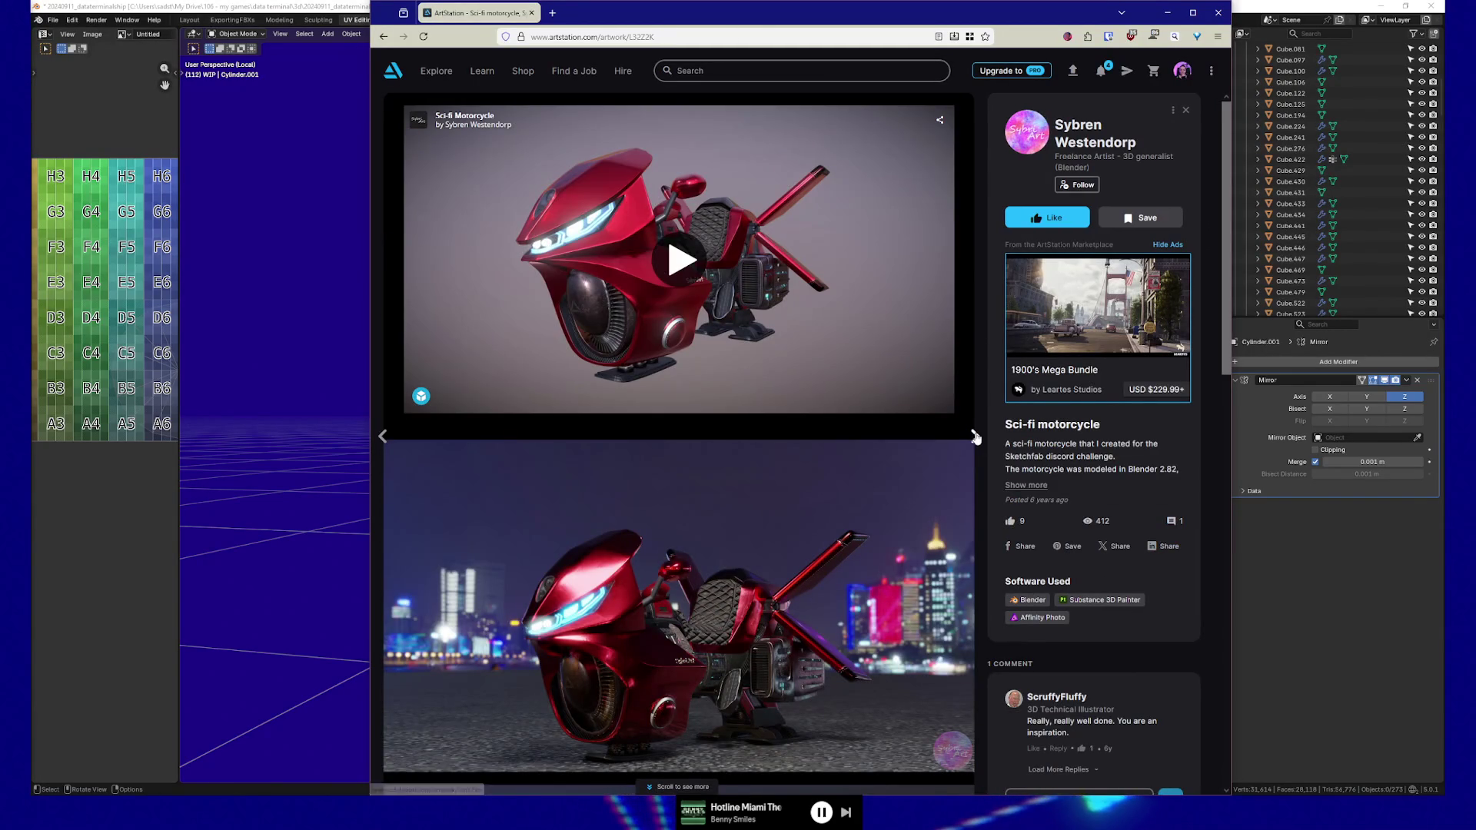
{"action": "left_click", "coordinate": [979, 437]}
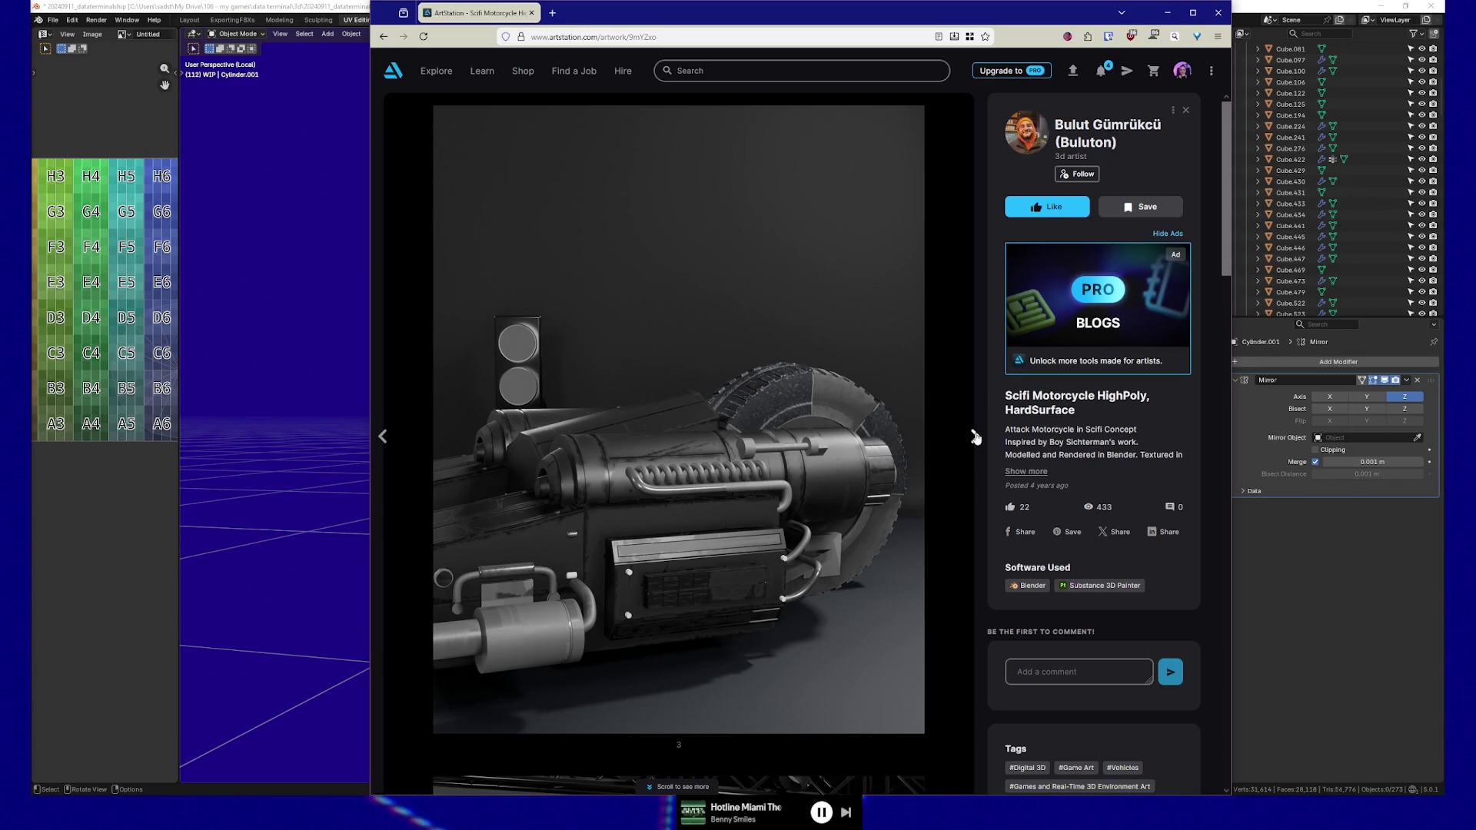
{"action": "left_click", "coordinate": [974, 438]}
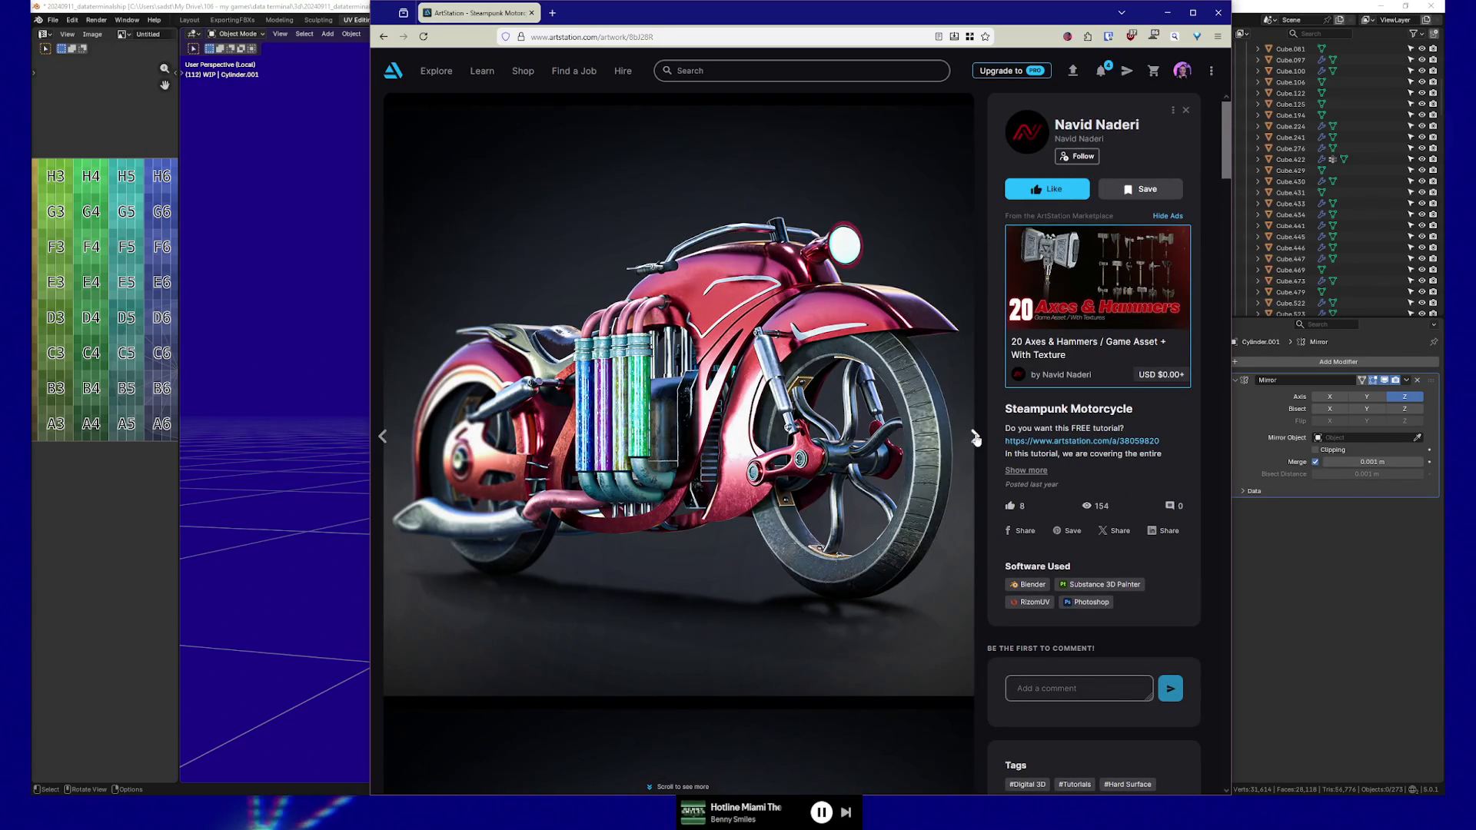
{"action": "left_click", "coordinate": [977, 438]}
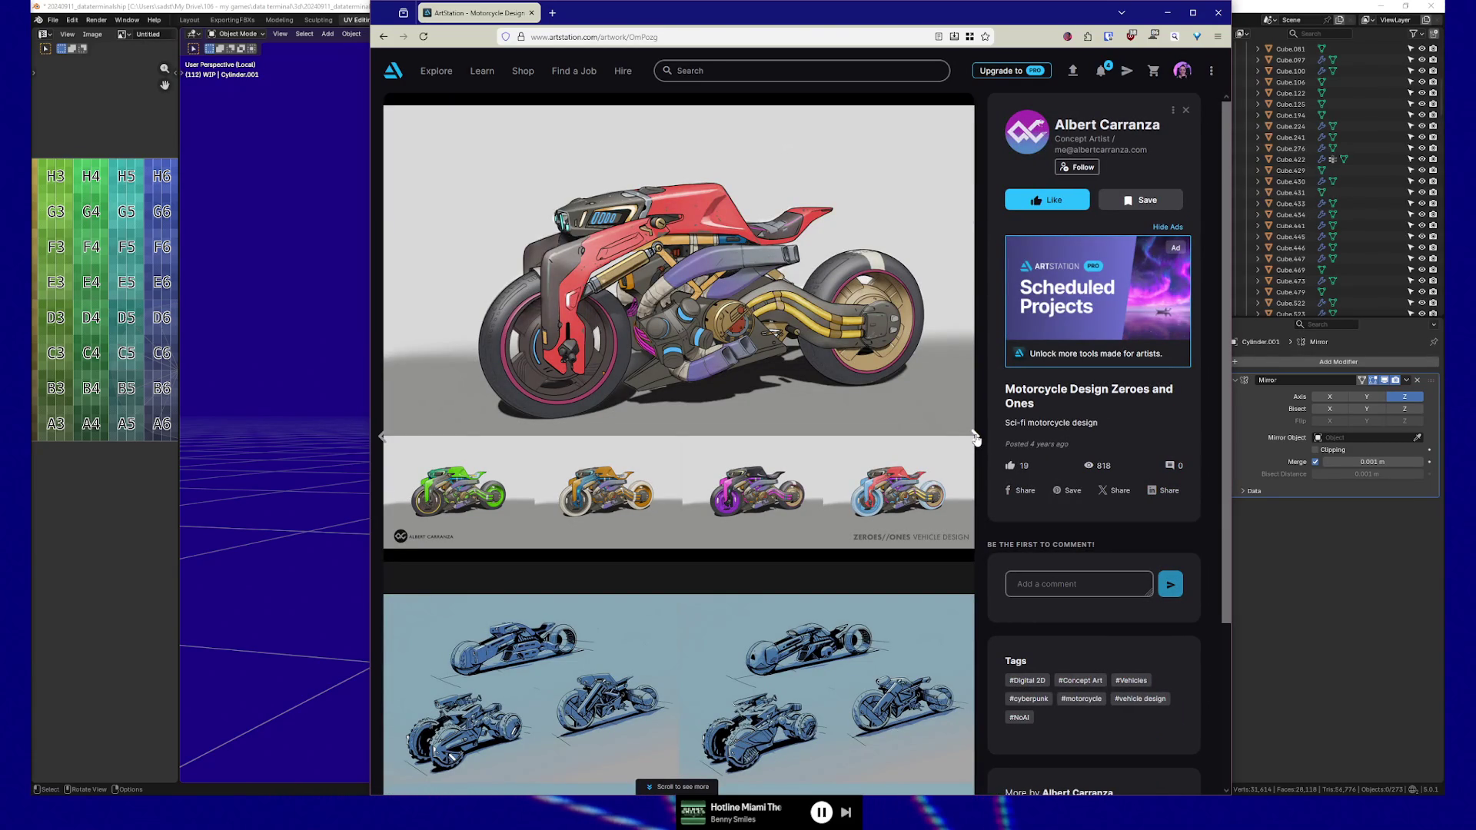
{"action": "left_click", "coordinate": [976, 437]}
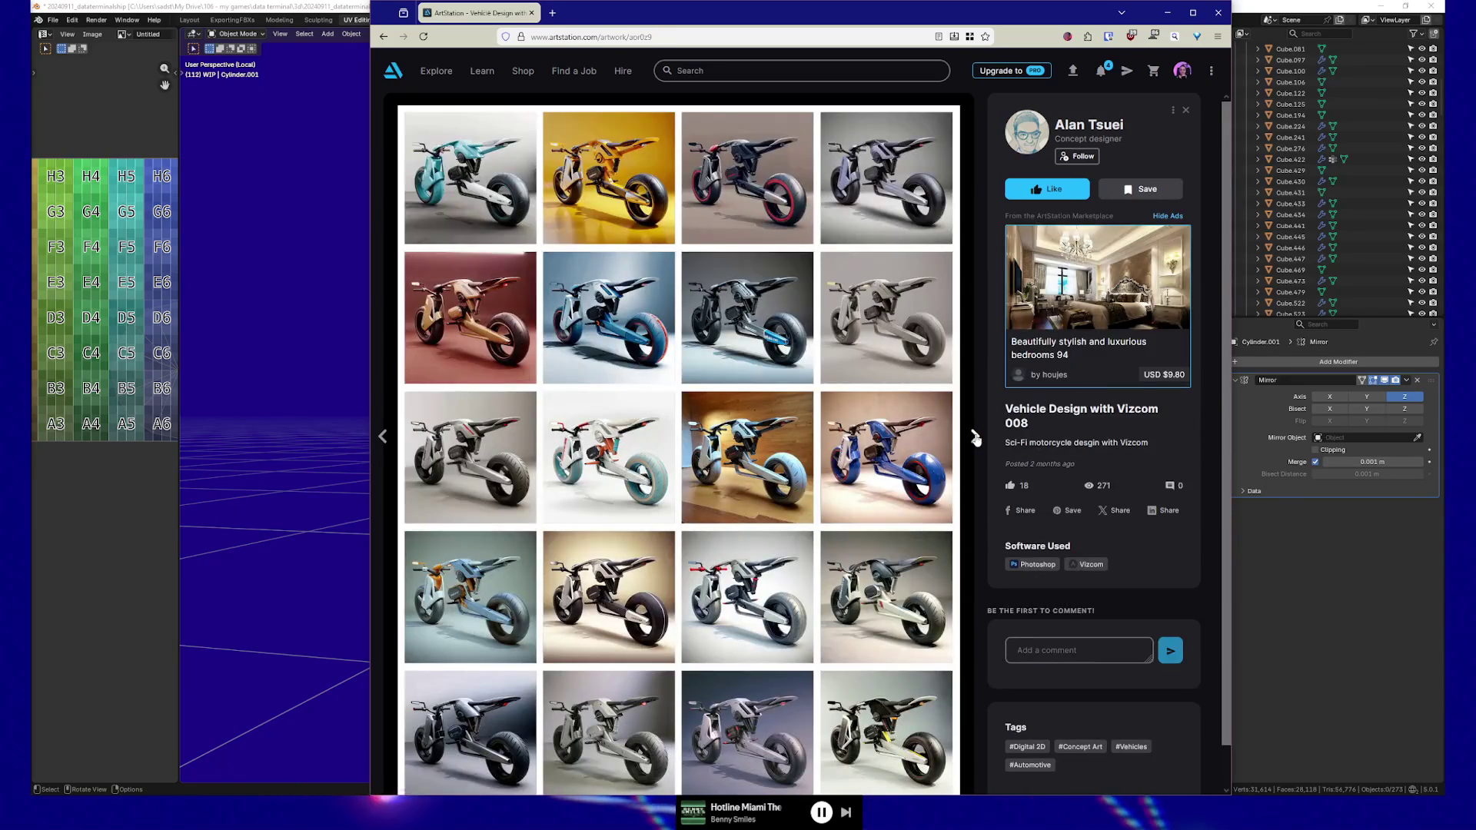
{"action": "left_click", "coordinate": [975, 438]}
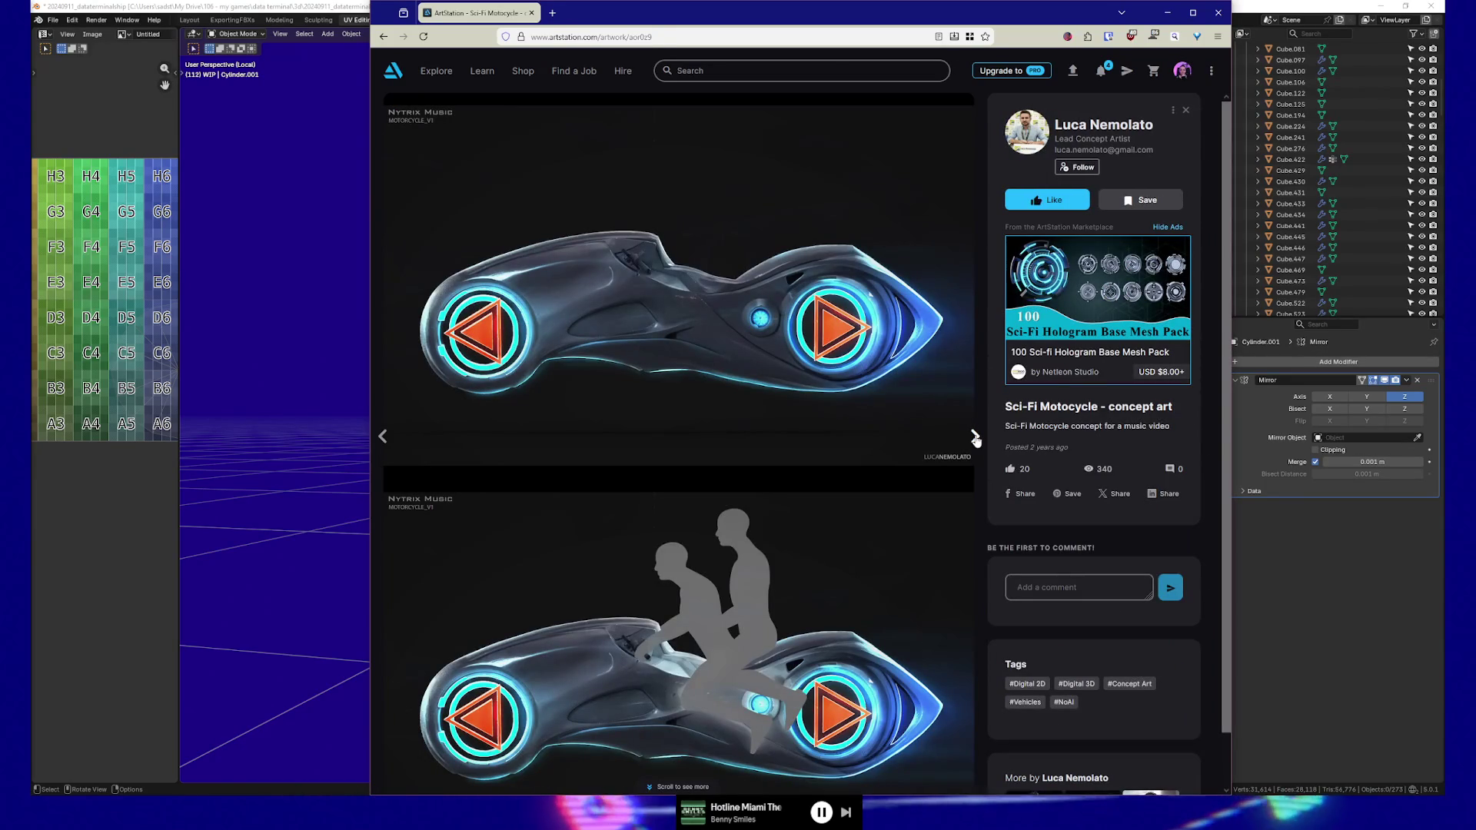
{"action": "left_click", "coordinate": [975, 438]}
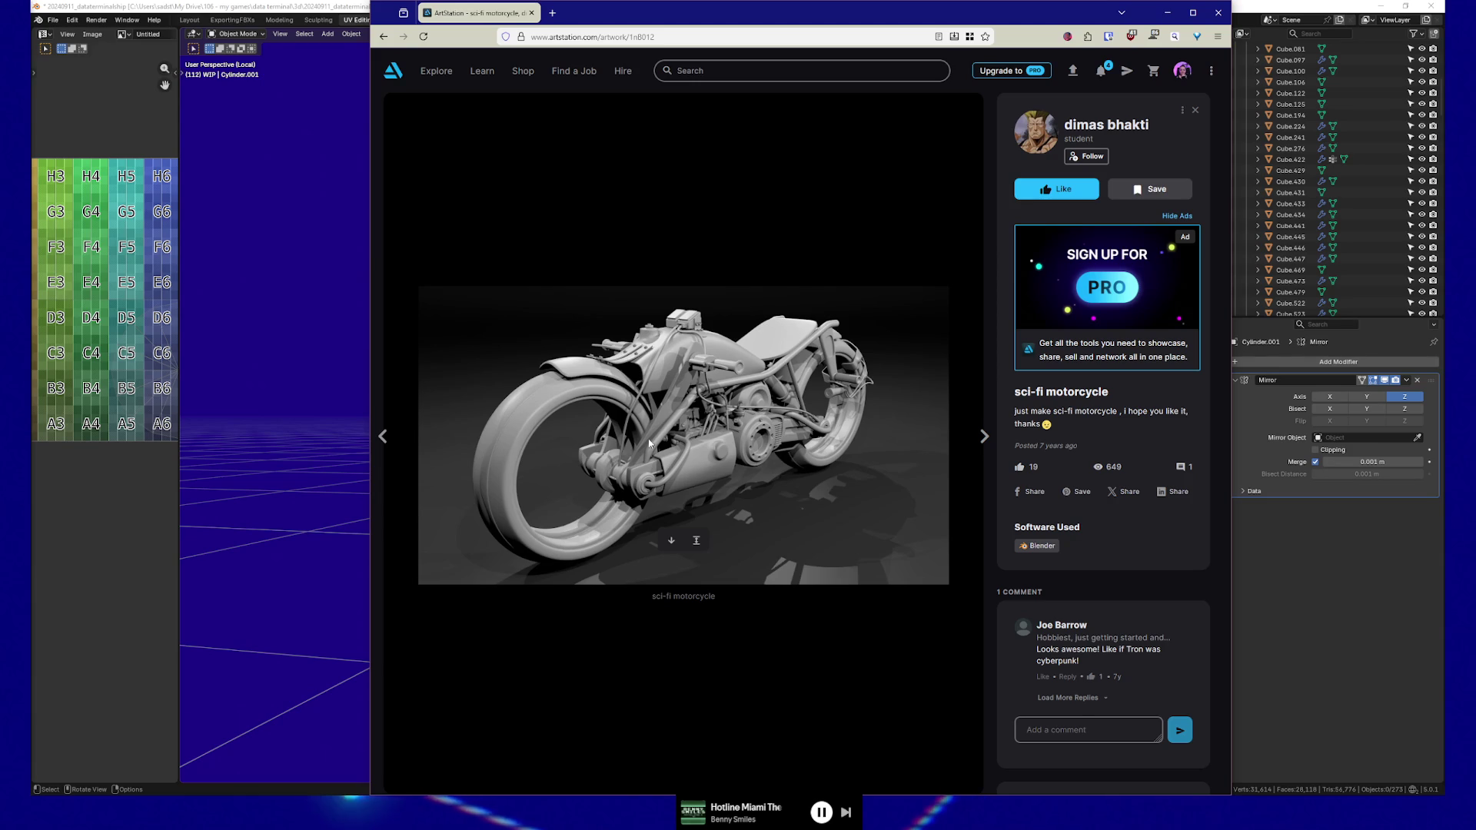
{"action": "left_click", "coordinate": [984, 436]}
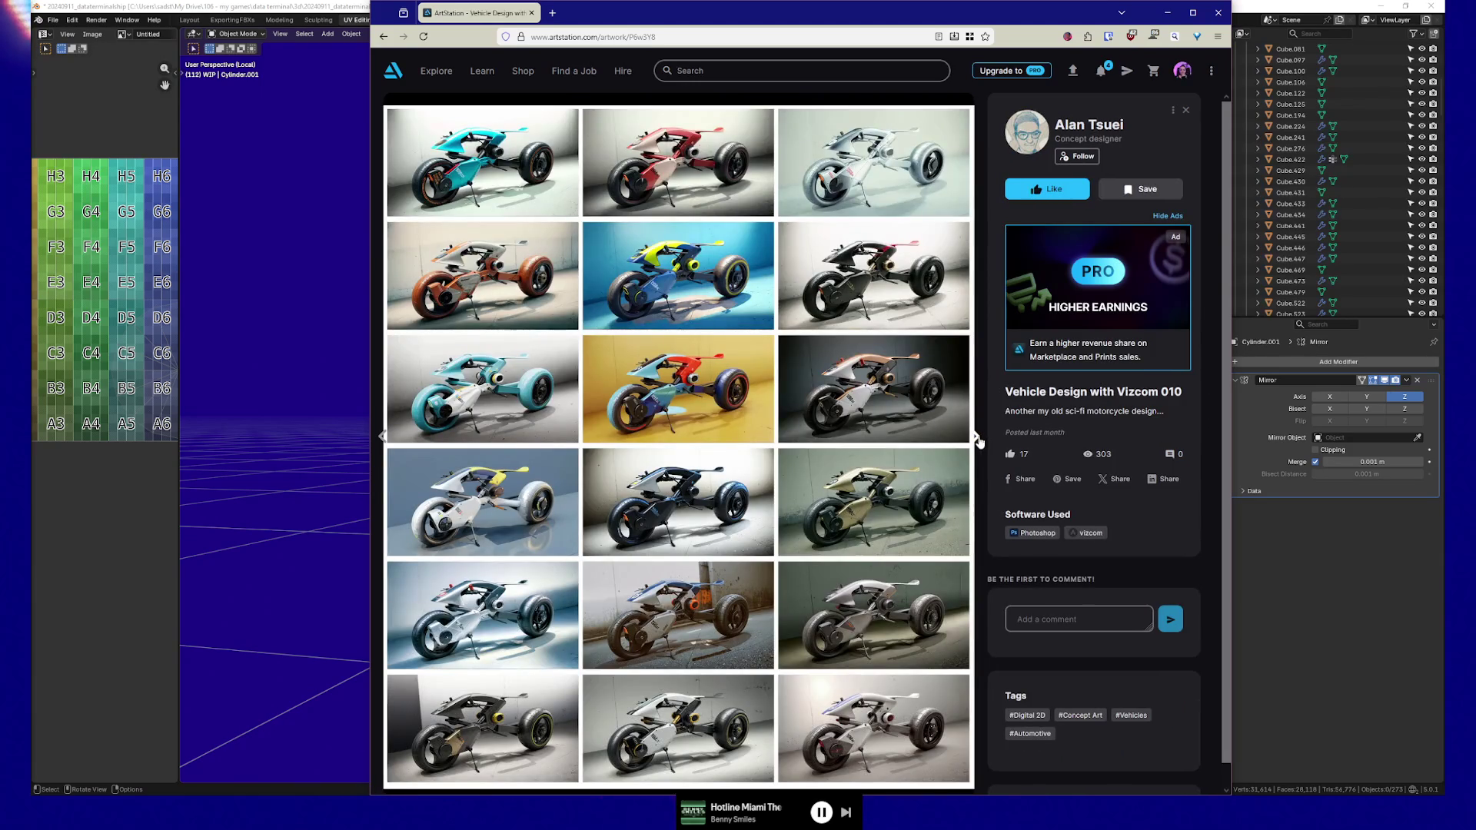
Page from the yellow Scifi Motorcycle painting through Vector Motorcycle to Bubblegum Ring Rider
{"action": "left_click", "coordinate": [979, 439]}
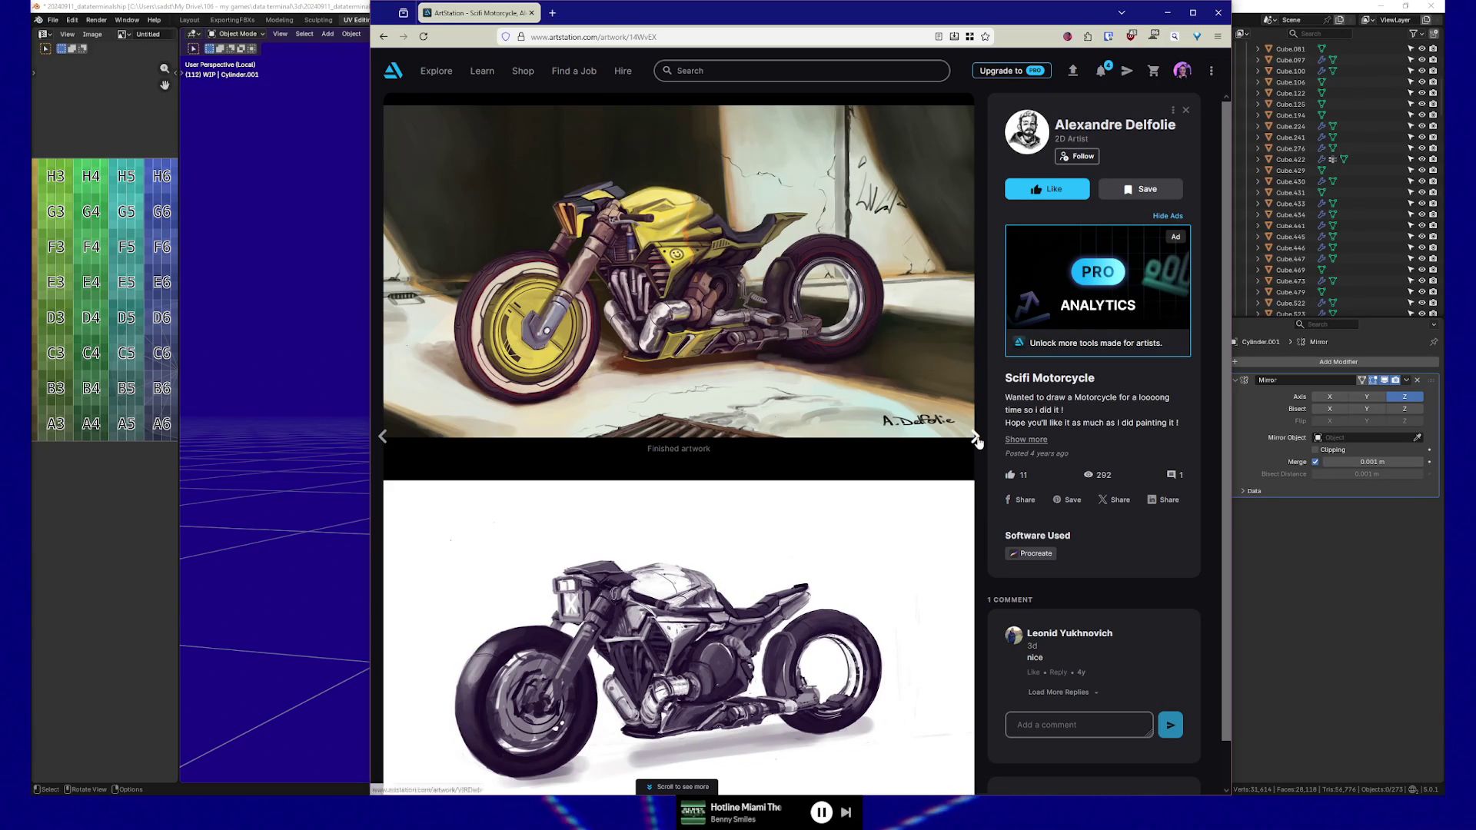
{"action": "left_click", "coordinate": [975, 437]}
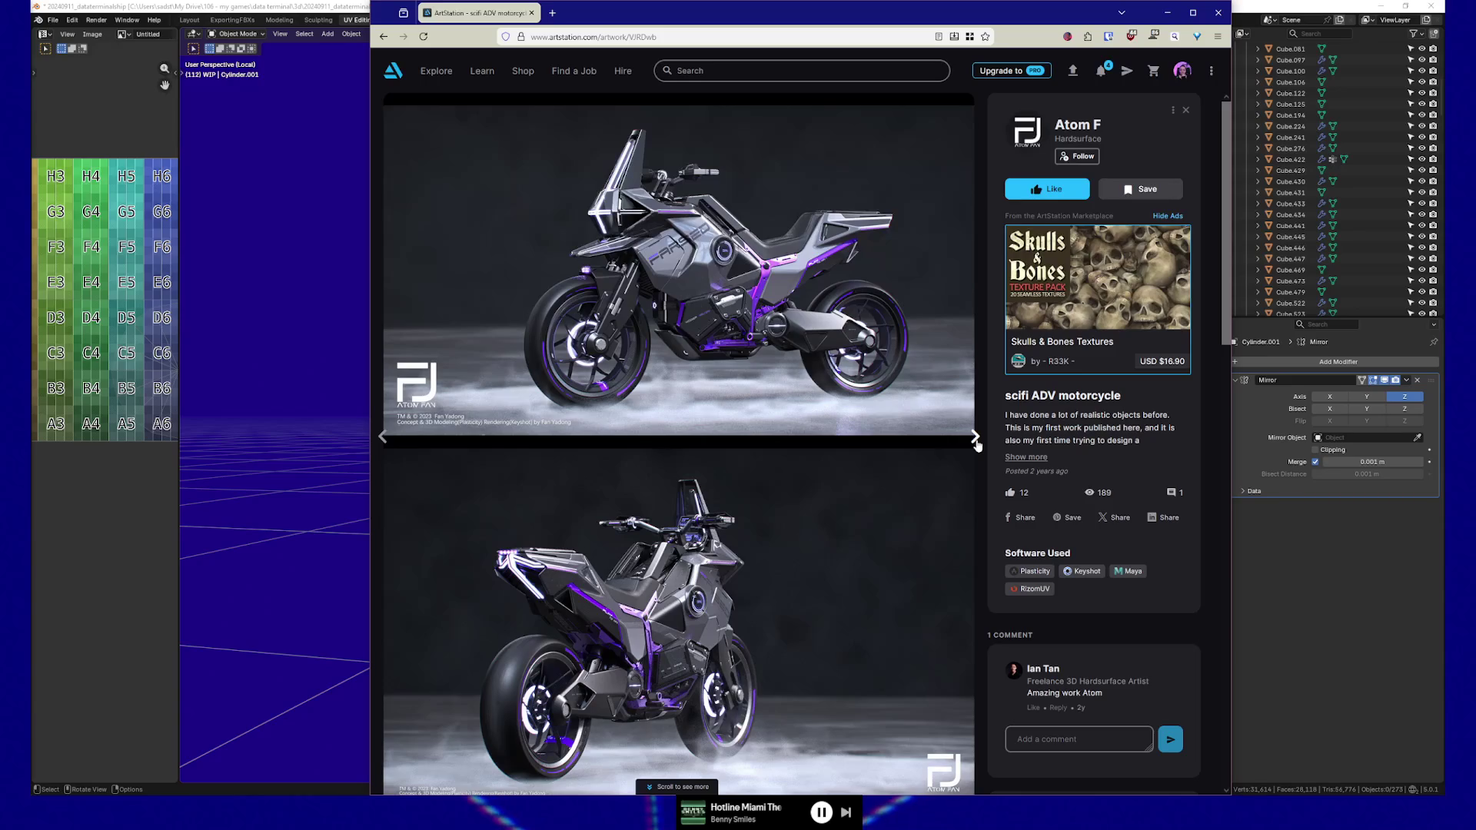
{"action": "left_click", "coordinate": [976, 441]}
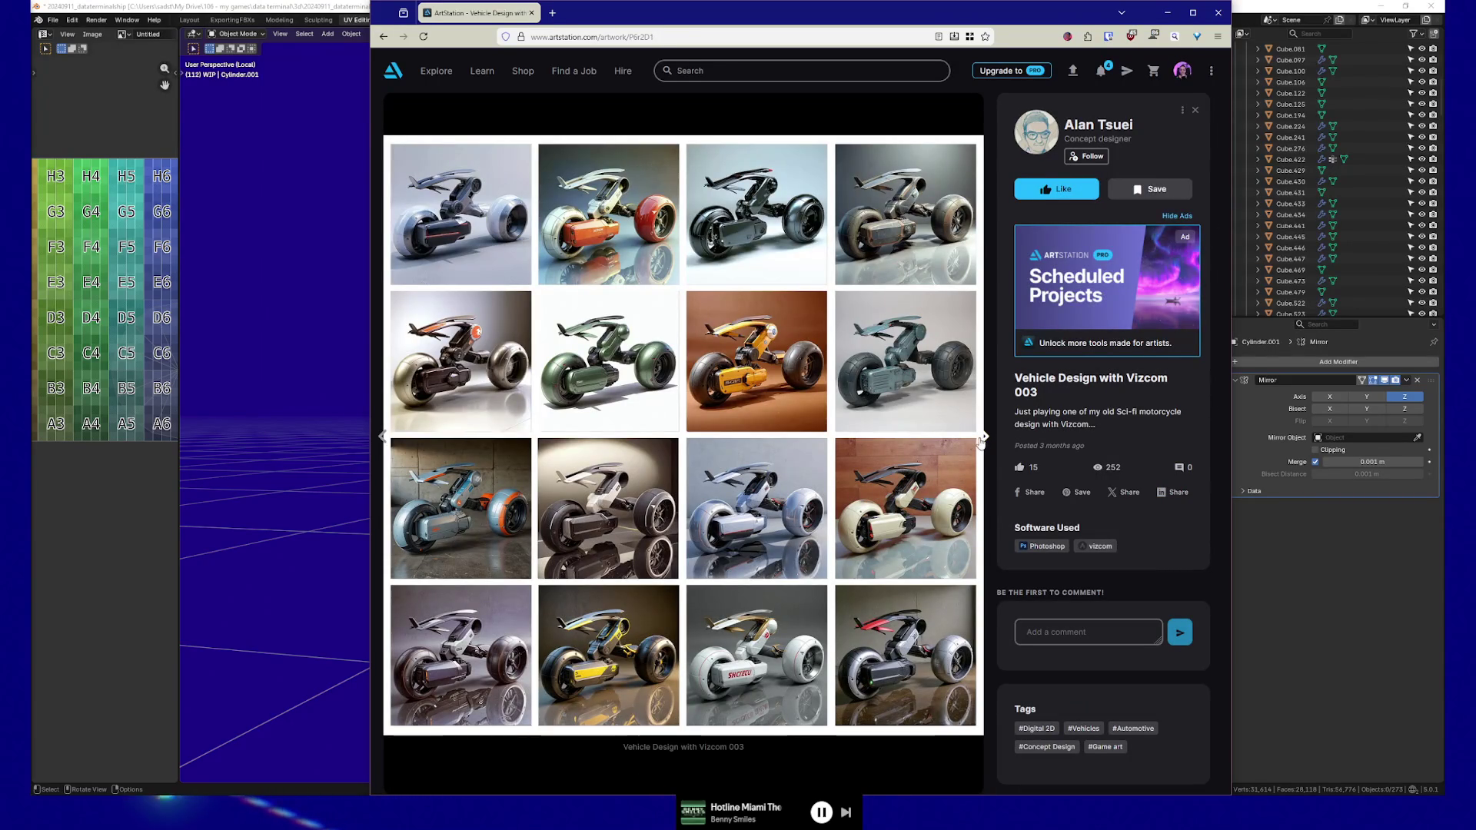
{"action": "left_click", "coordinate": [979, 443]}
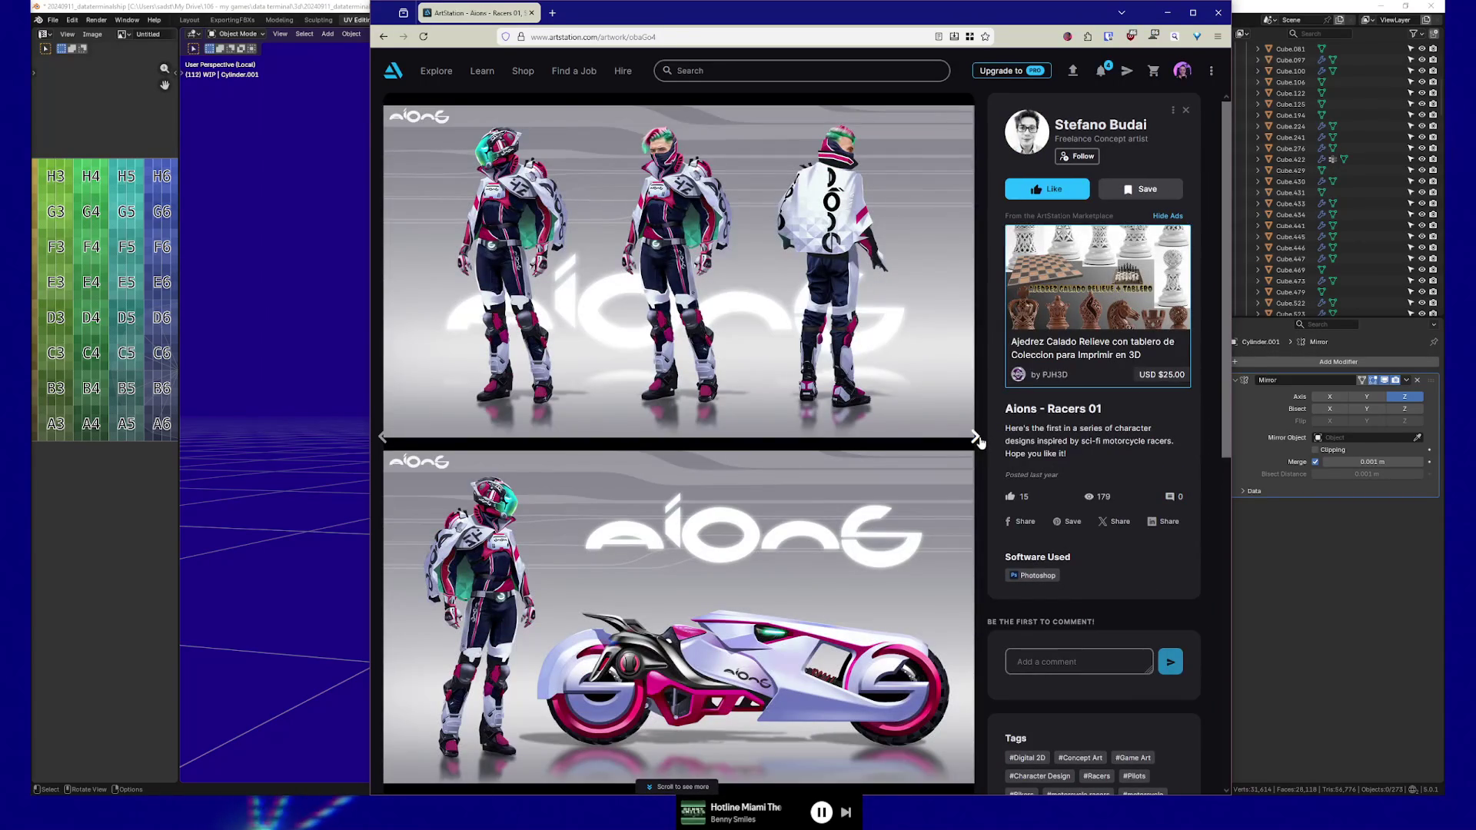
{"action": "left_click", "coordinate": [978, 440]}
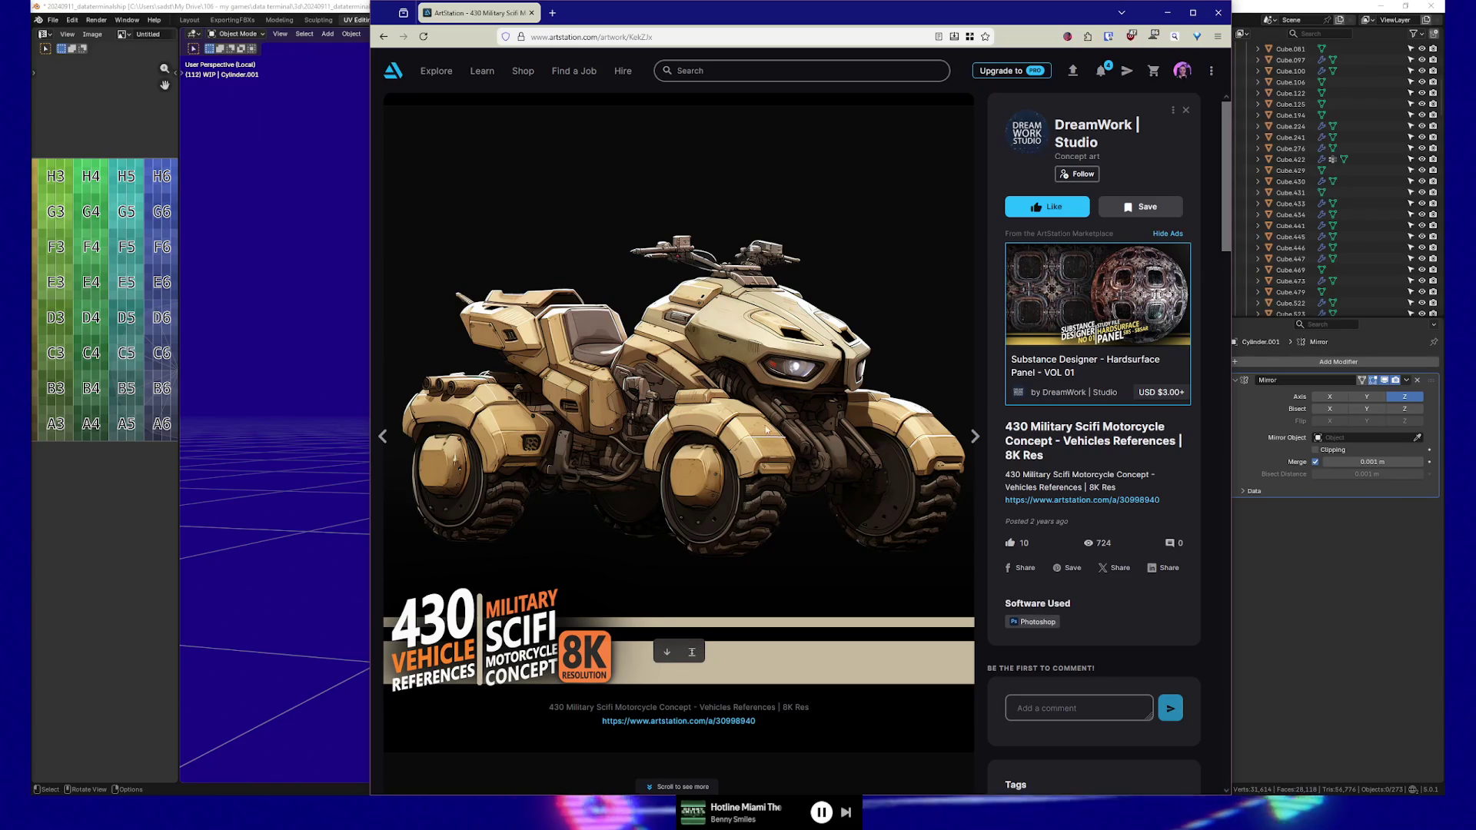
{"action": "left_click", "coordinate": [975, 436]}
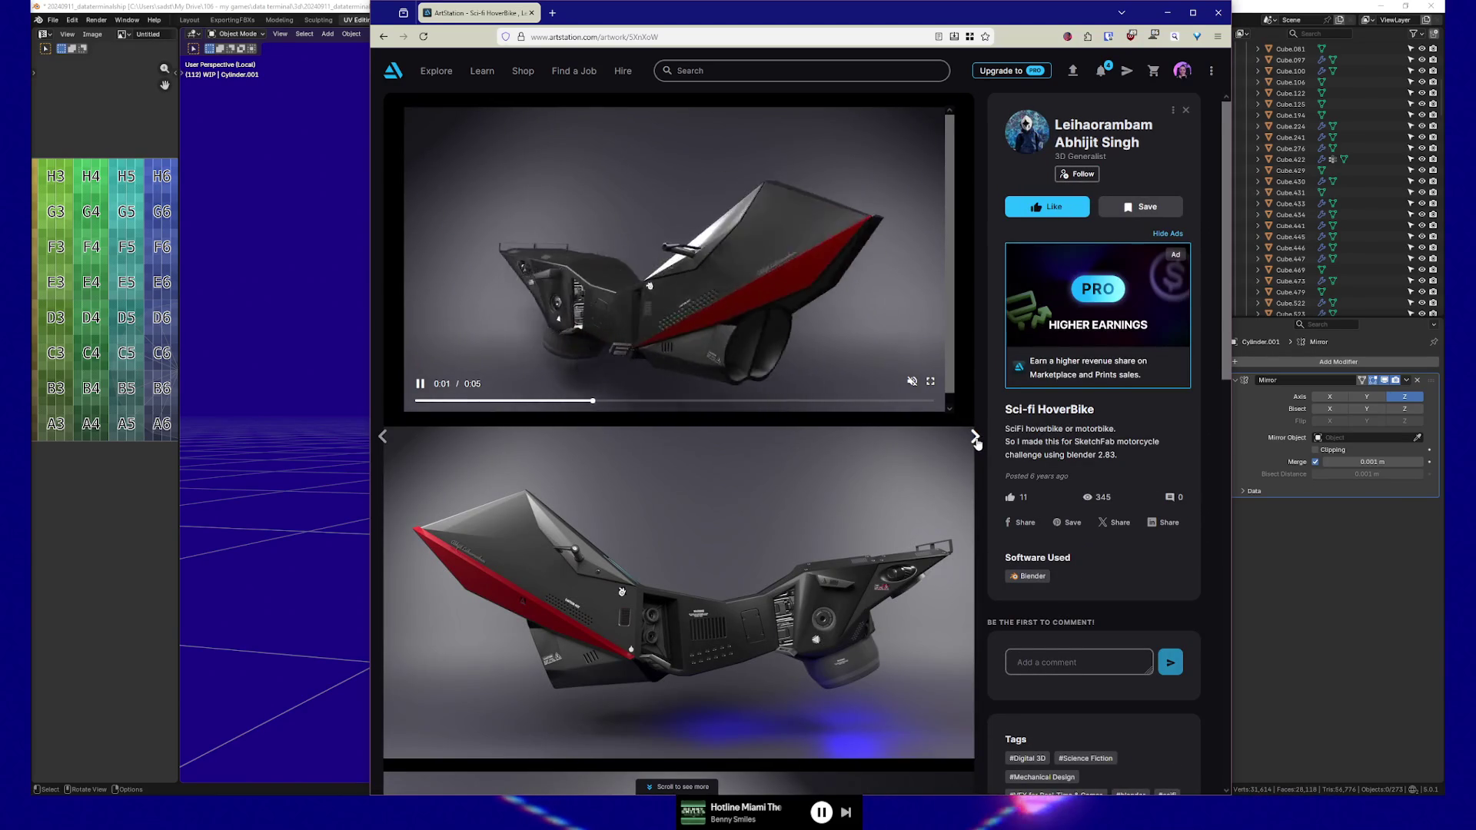
{"action": "left_click", "coordinate": [975, 438]}
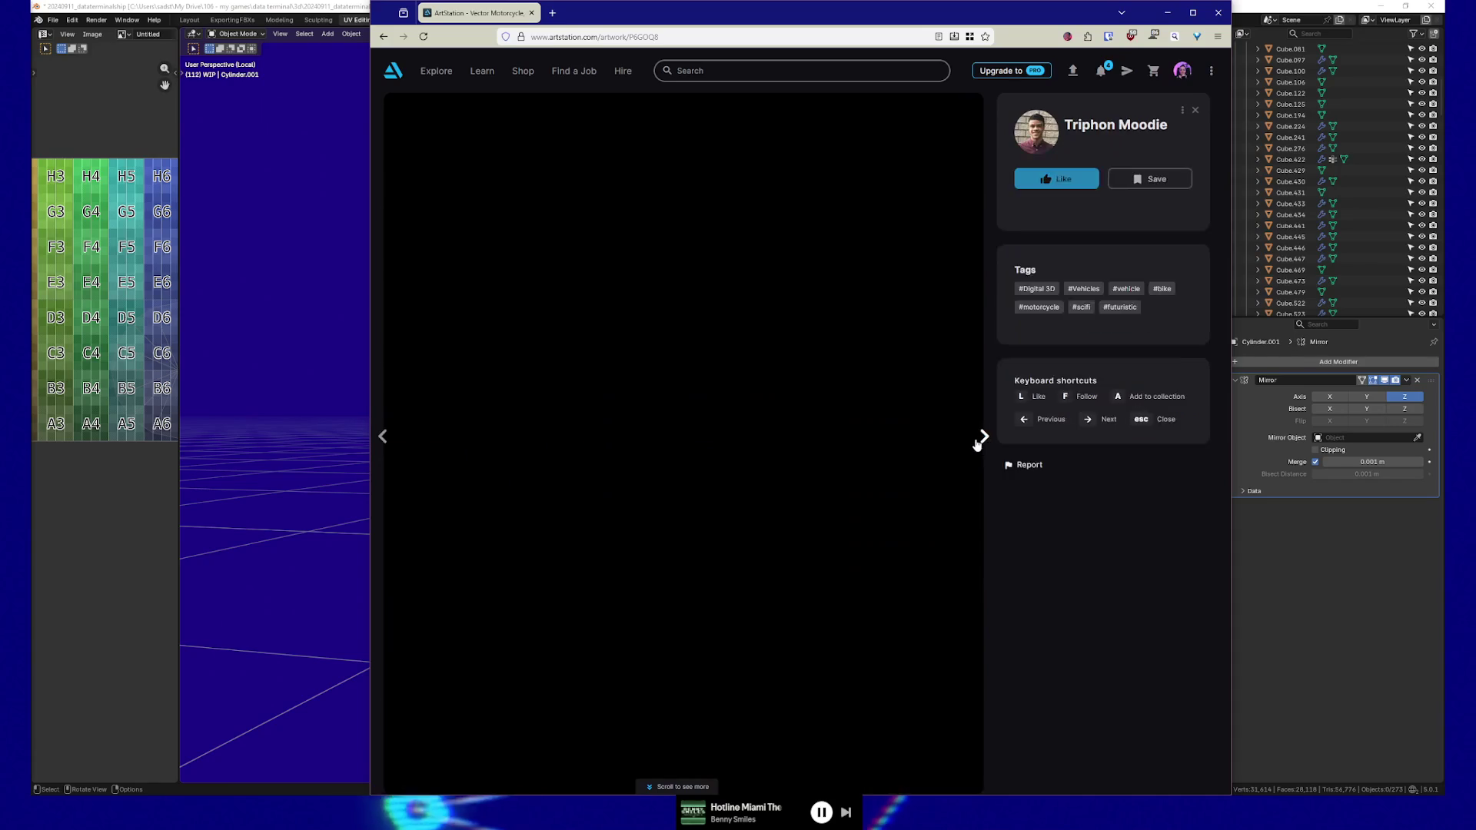
{"action": "left_click", "coordinate": [975, 437]}
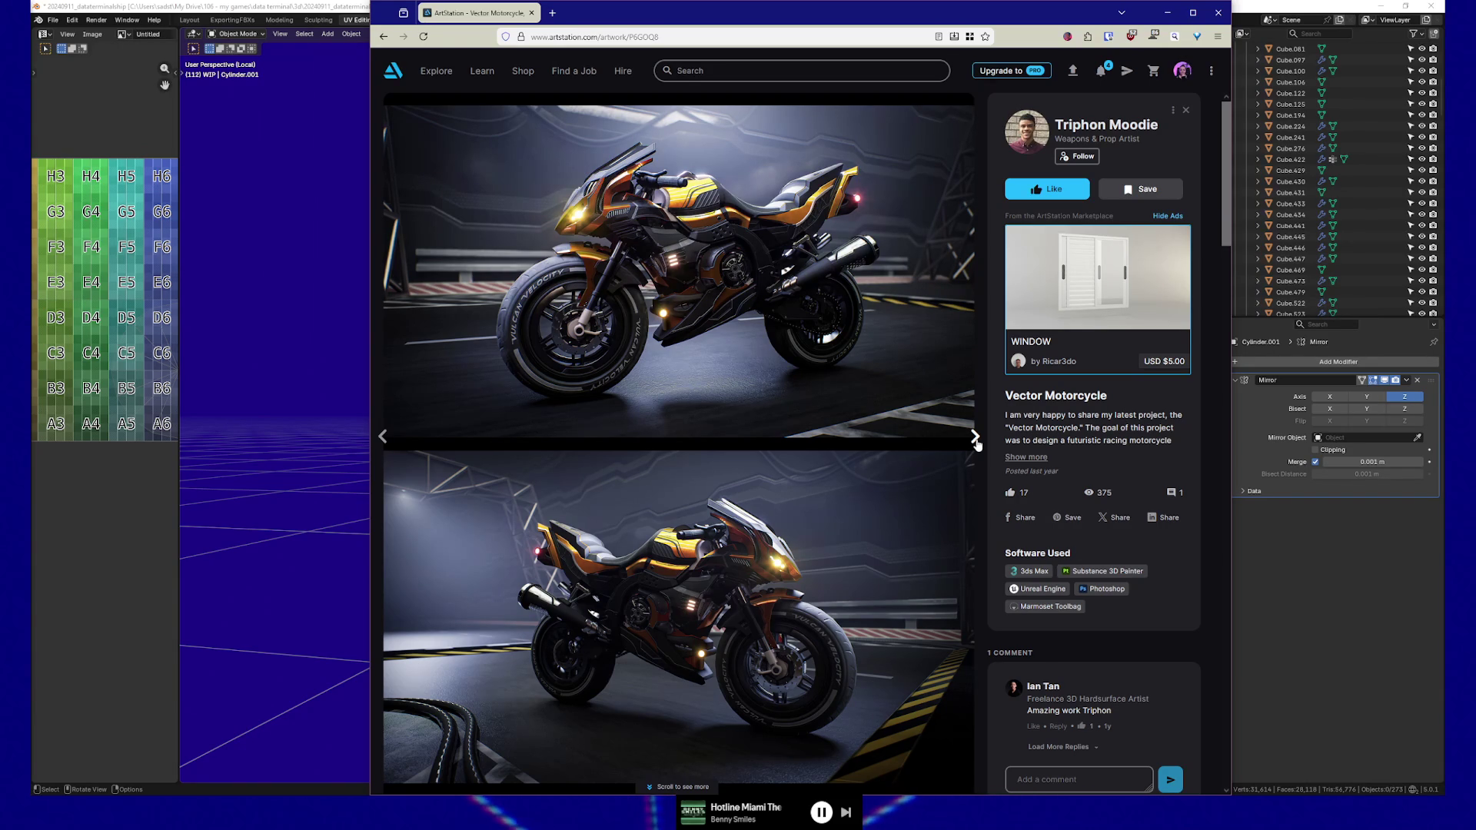
{"action": "left_click", "coordinate": [975, 441]}
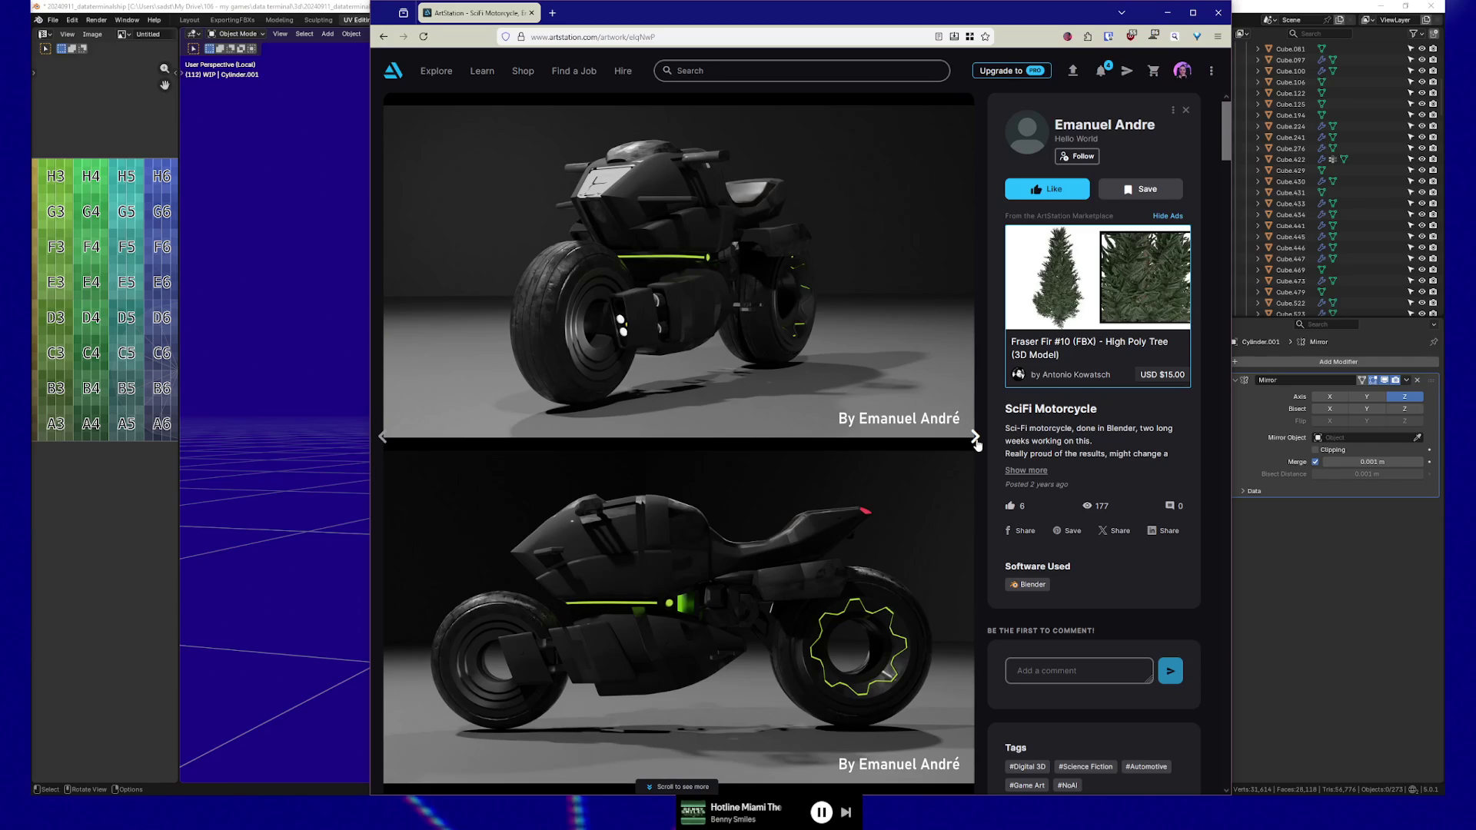
{"action": "left_click", "coordinate": [975, 438]}
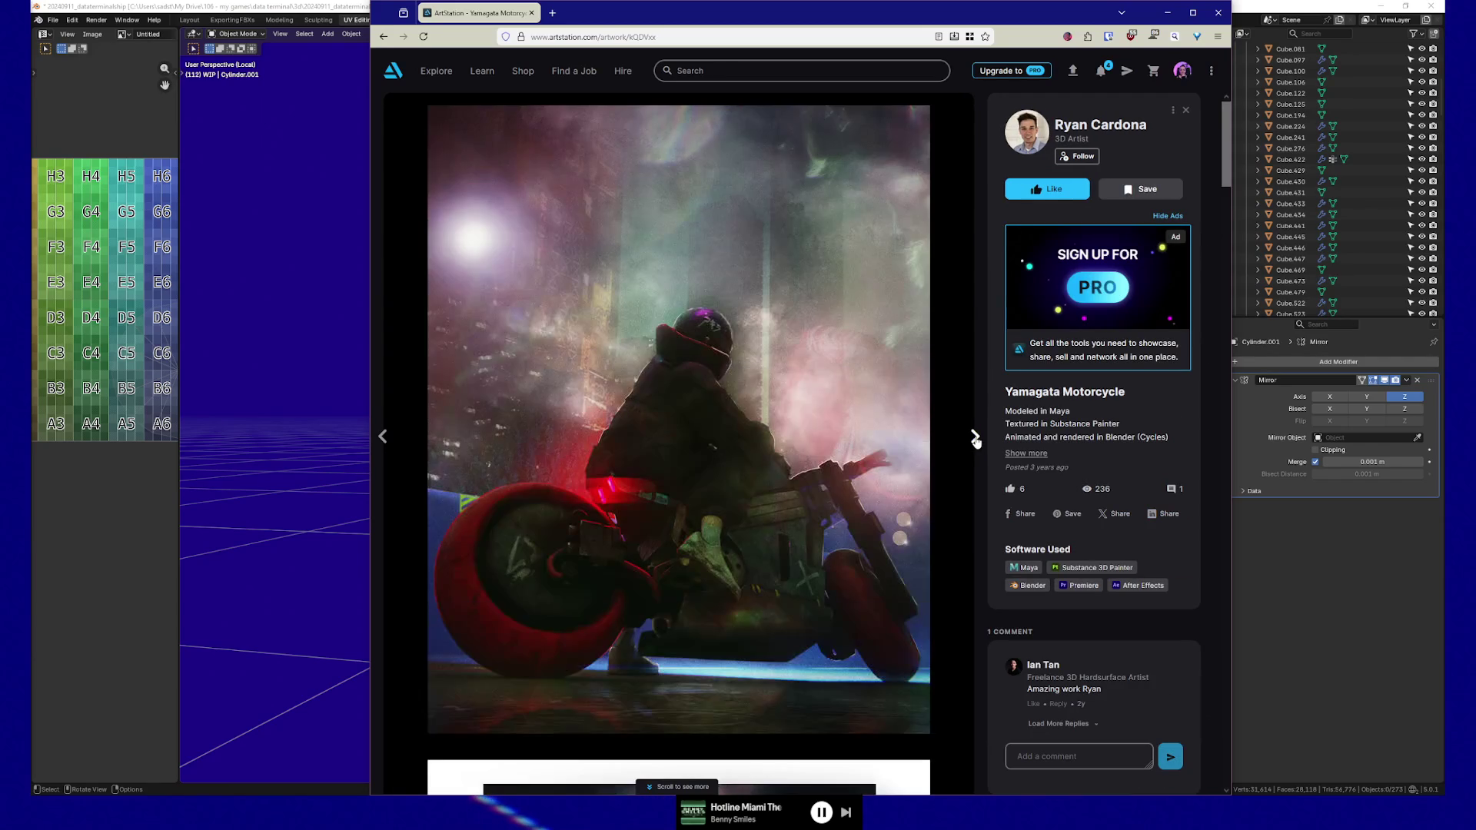
{"action": "left_click", "coordinate": [975, 439]}
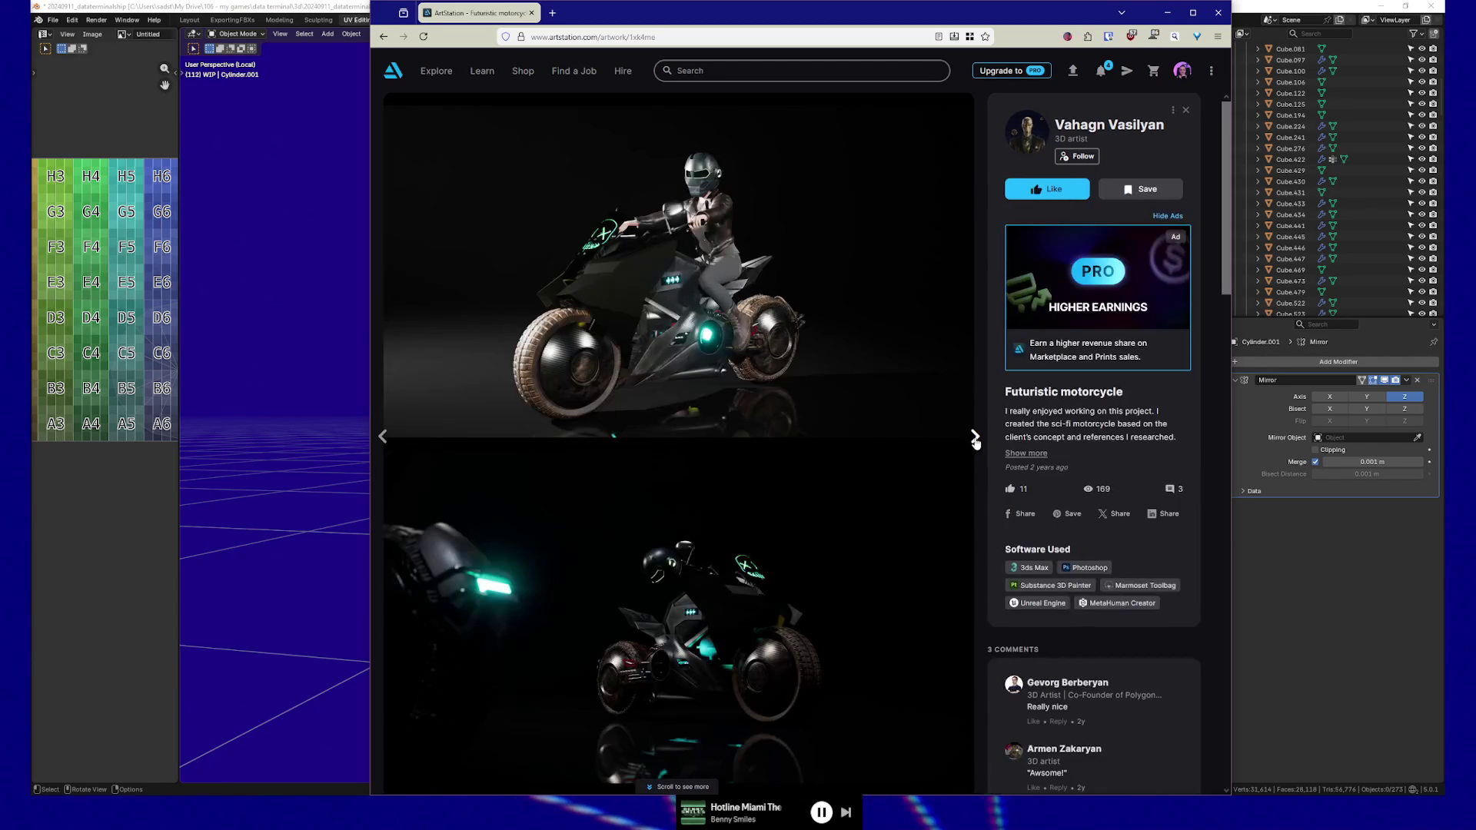
{"action": "left_click", "coordinate": [975, 439]}
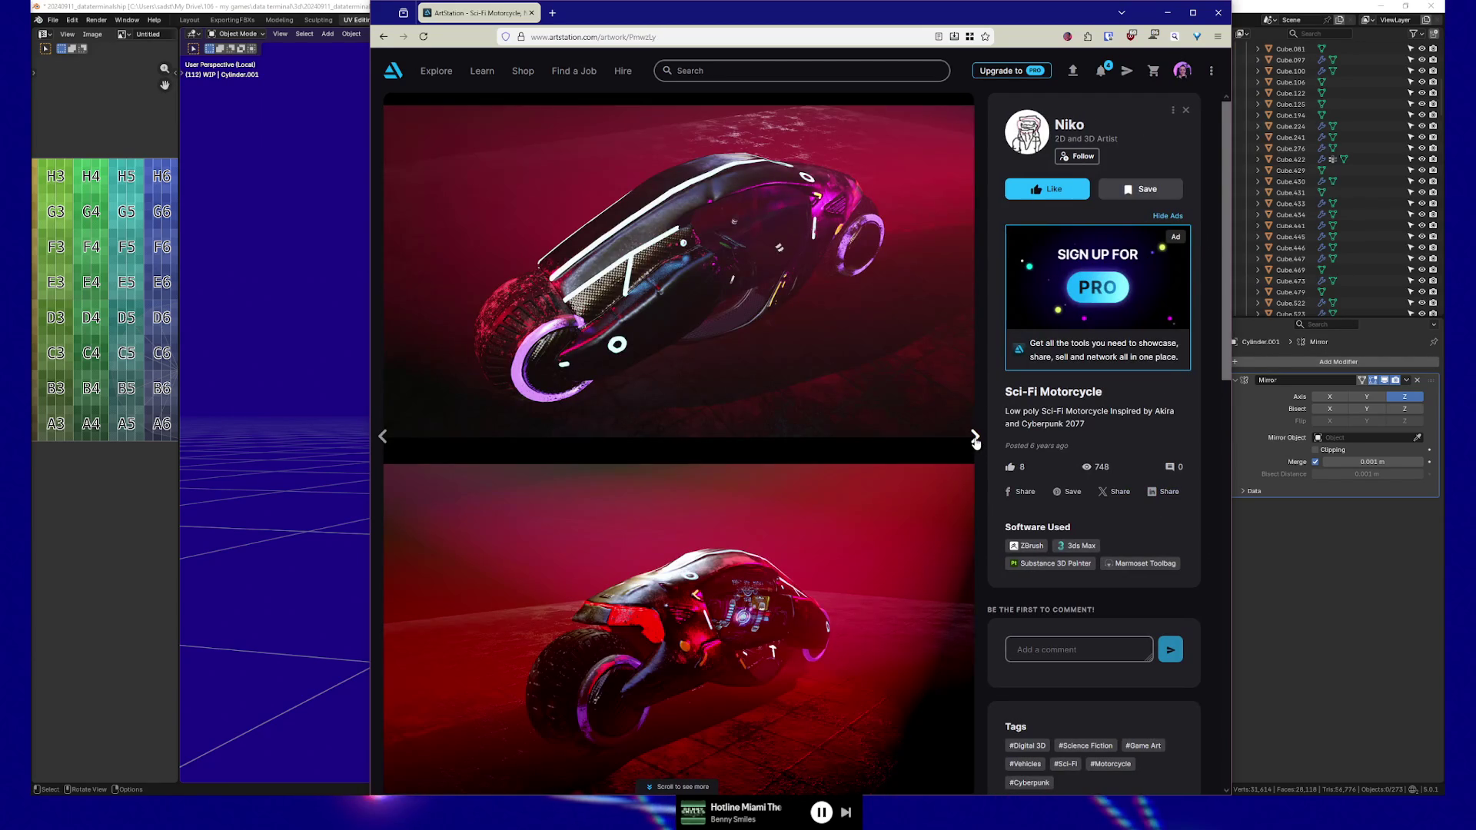
{"action": "left_click", "coordinate": [975, 438]}
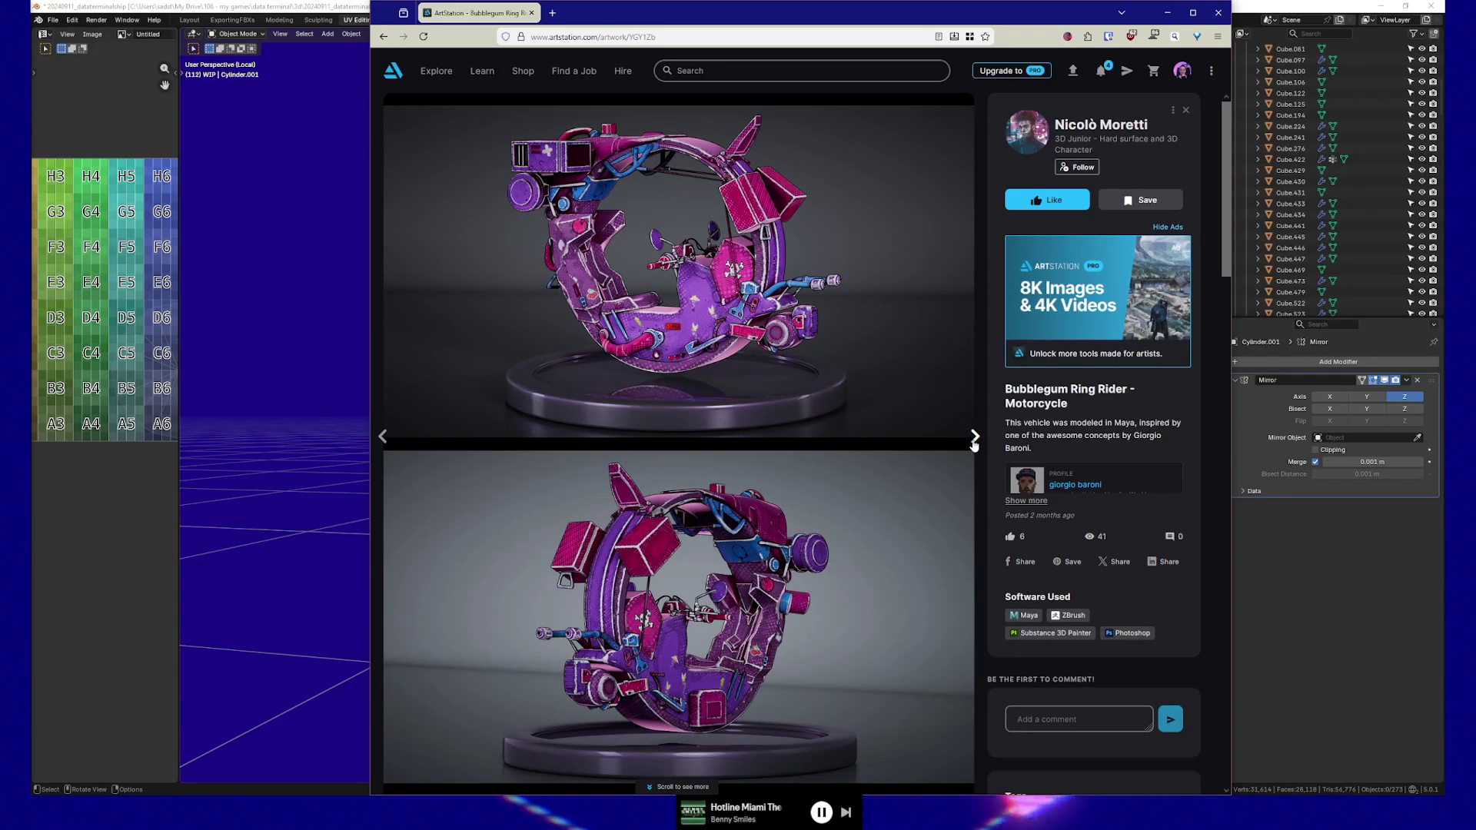
Continue past Cyberbike to Hover Bike A17, where further next clicks stay on that page
{"action": "left_click", "coordinate": [974, 439]}
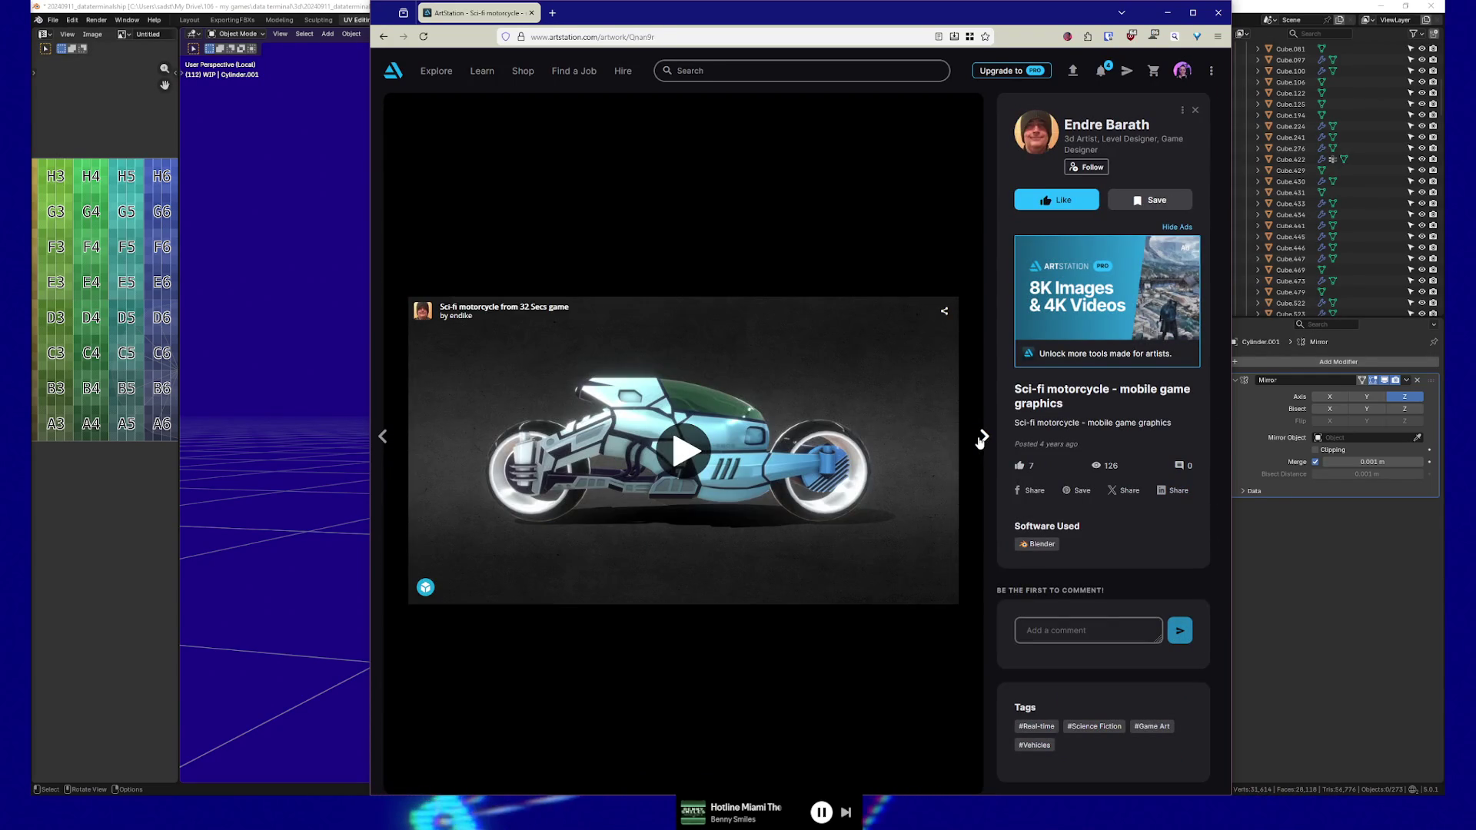
{"action": "left_click", "coordinate": [976, 438]}
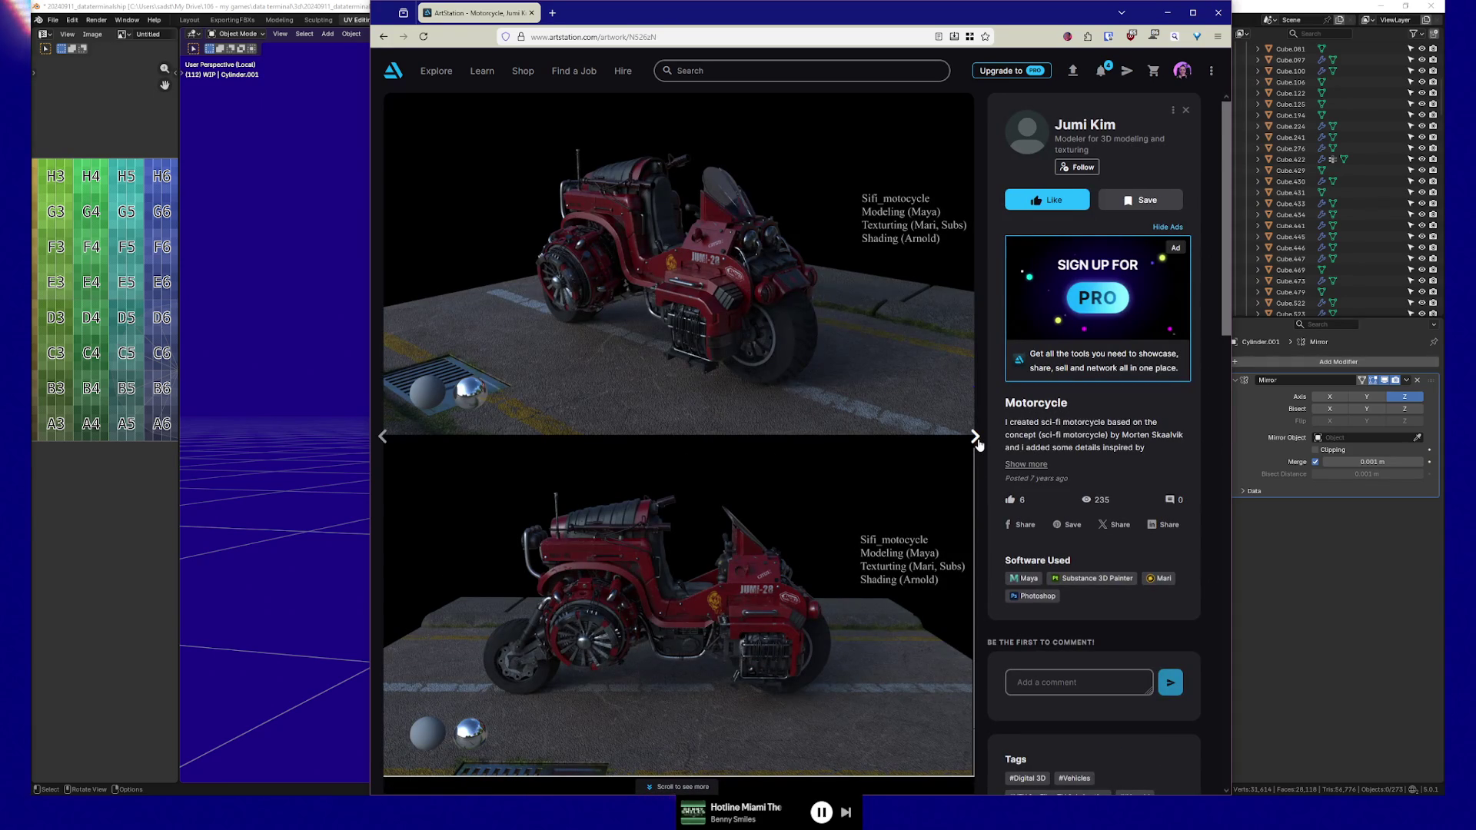
{"action": "left_click", "coordinate": [974, 438]}
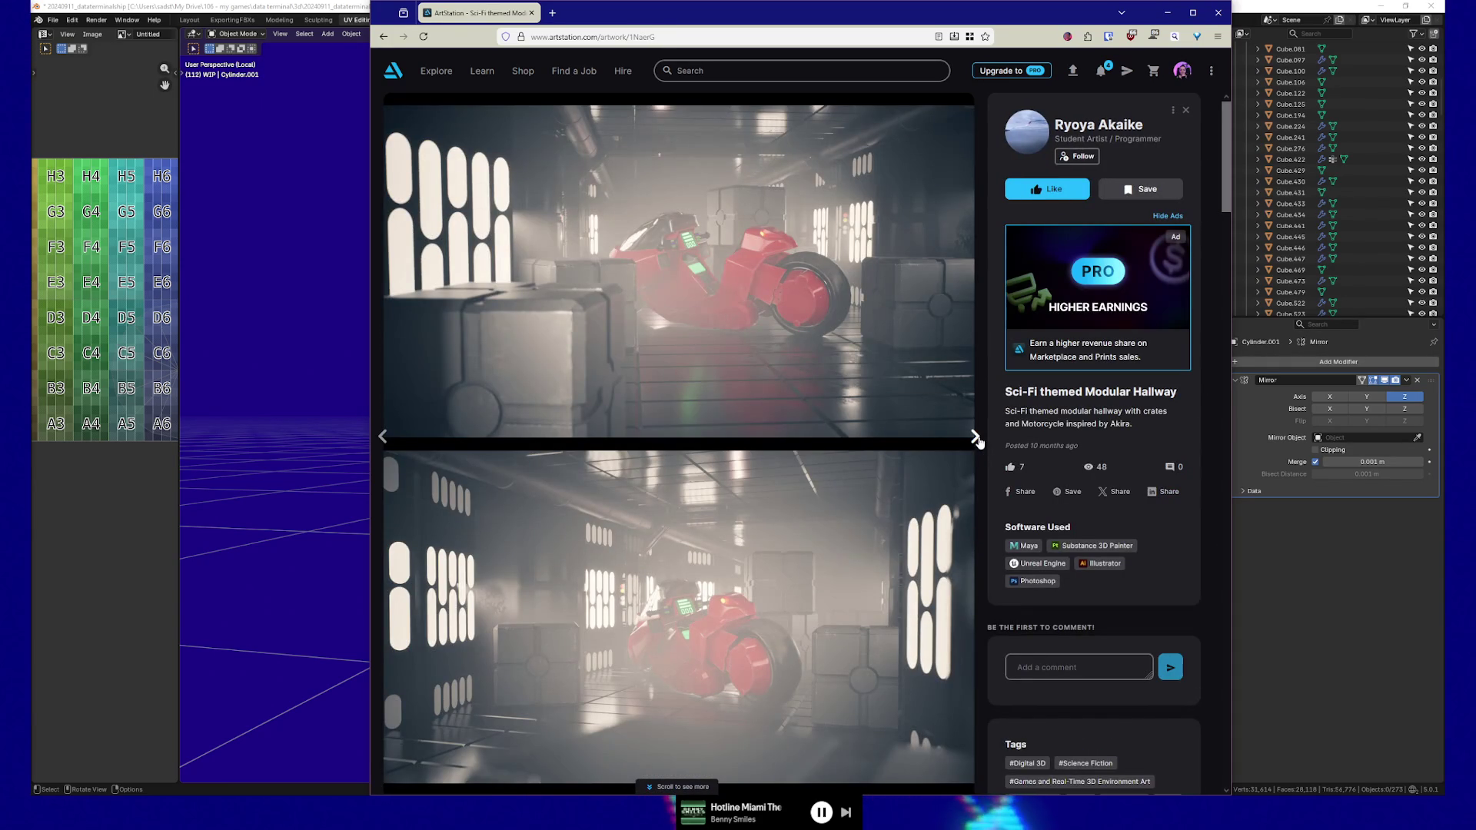
{"action": "left_click", "coordinate": [976, 438]}
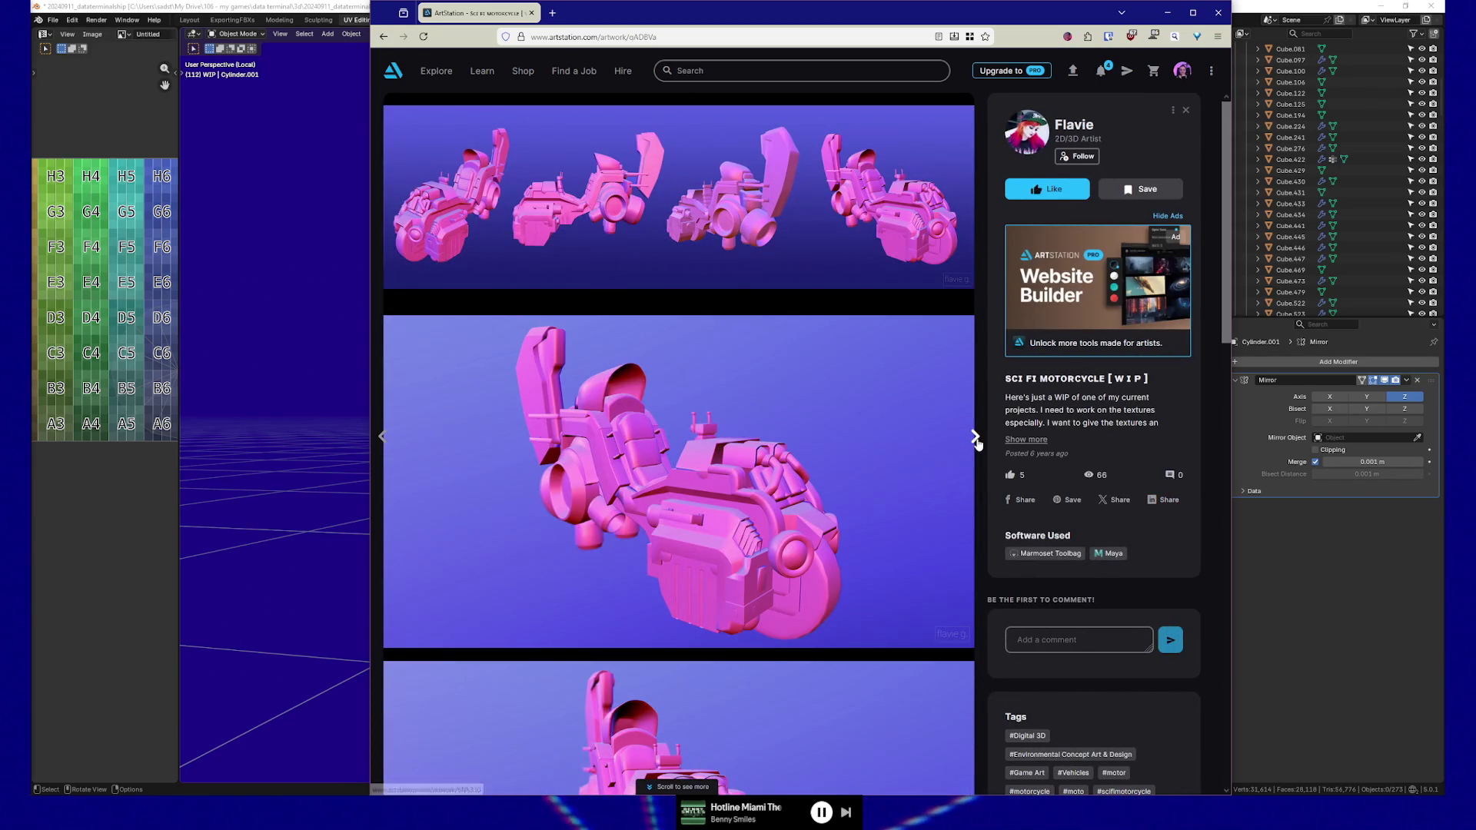
{"action": "left_click", "coordinate": [975, 437]}
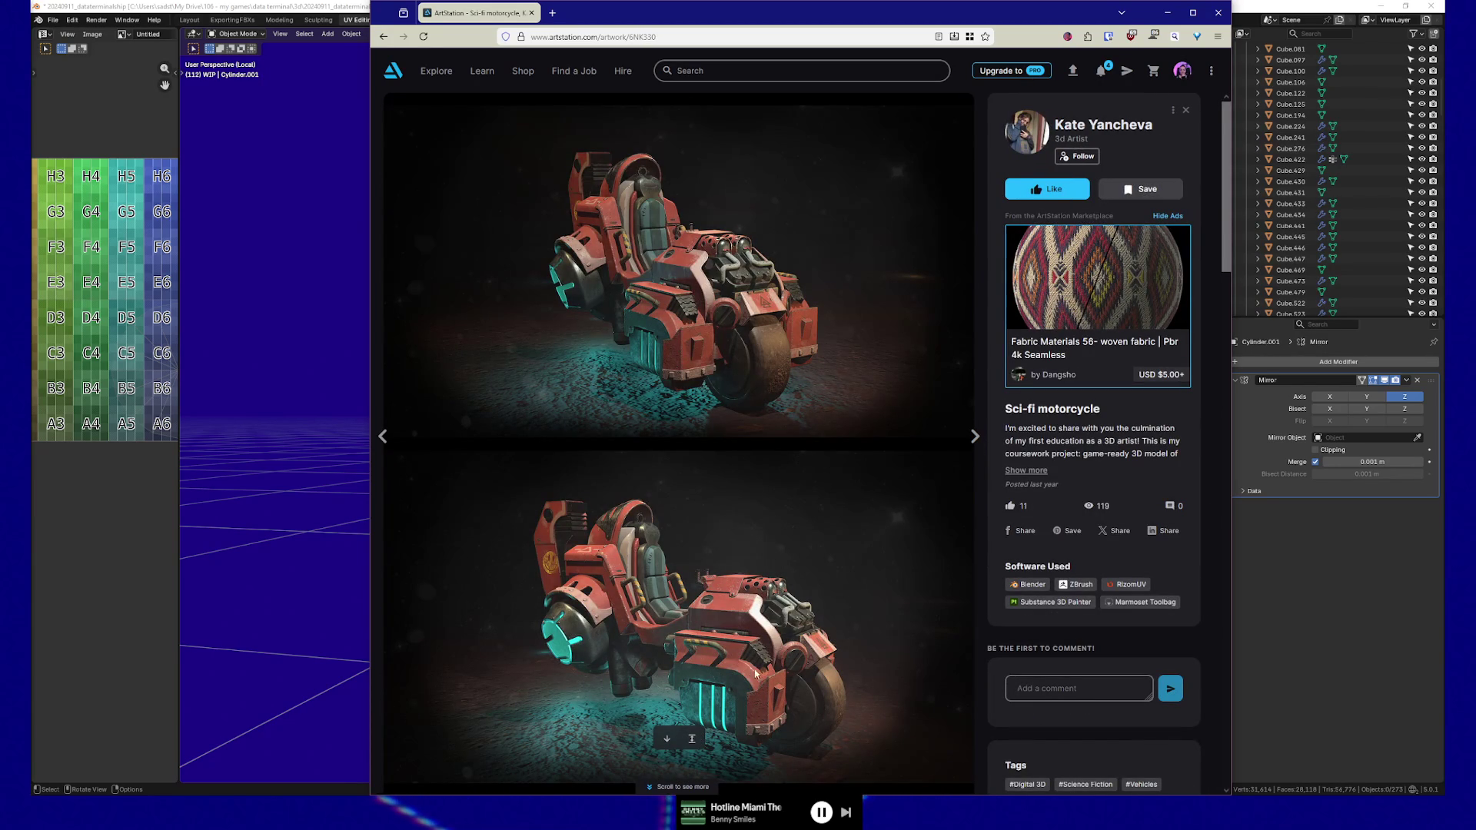
{"action": "left_click", "coordinate": [975, 437]}
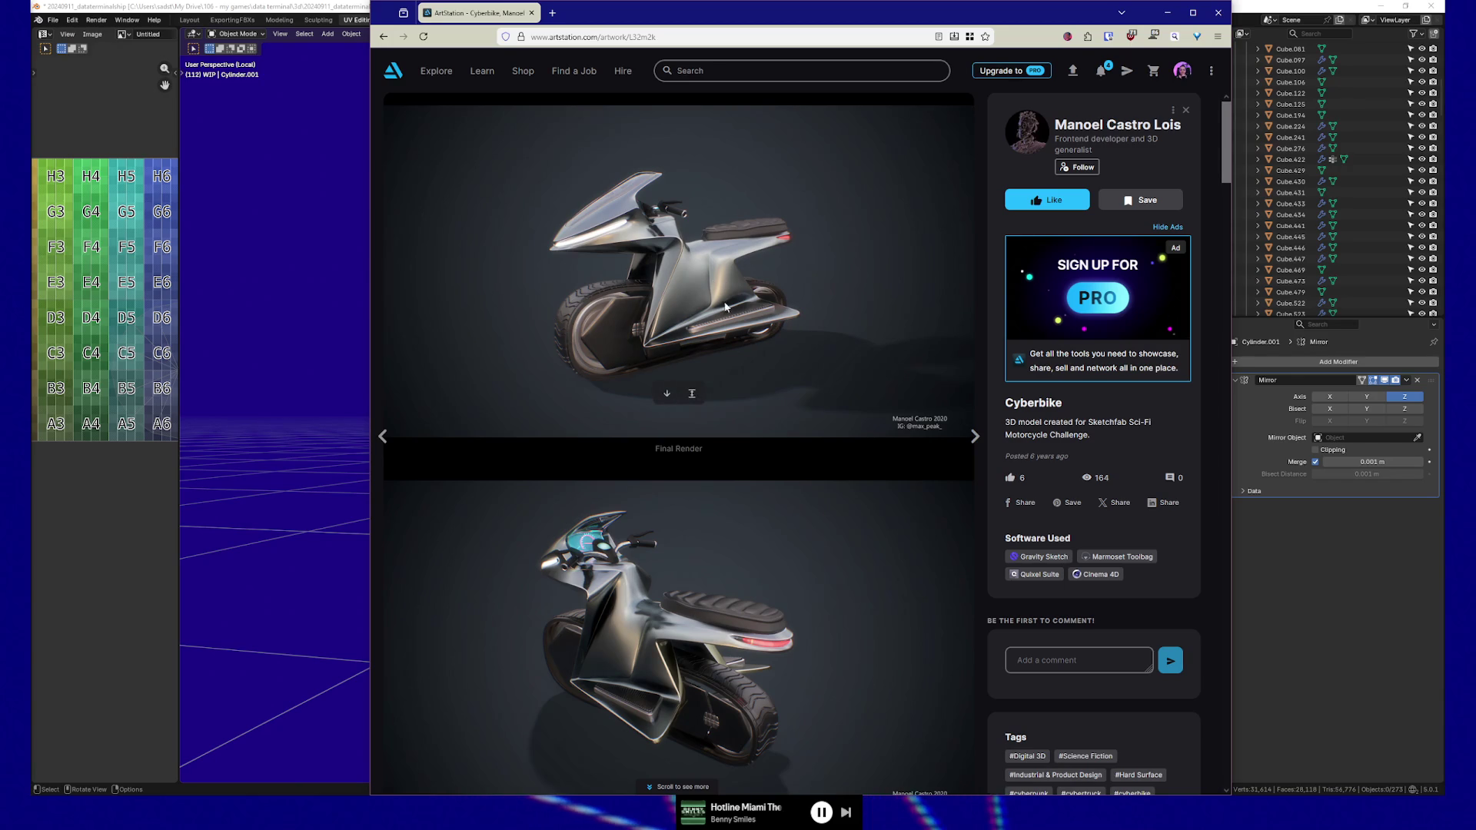
{"action": "left_click", "coordinate": [988, 434]}
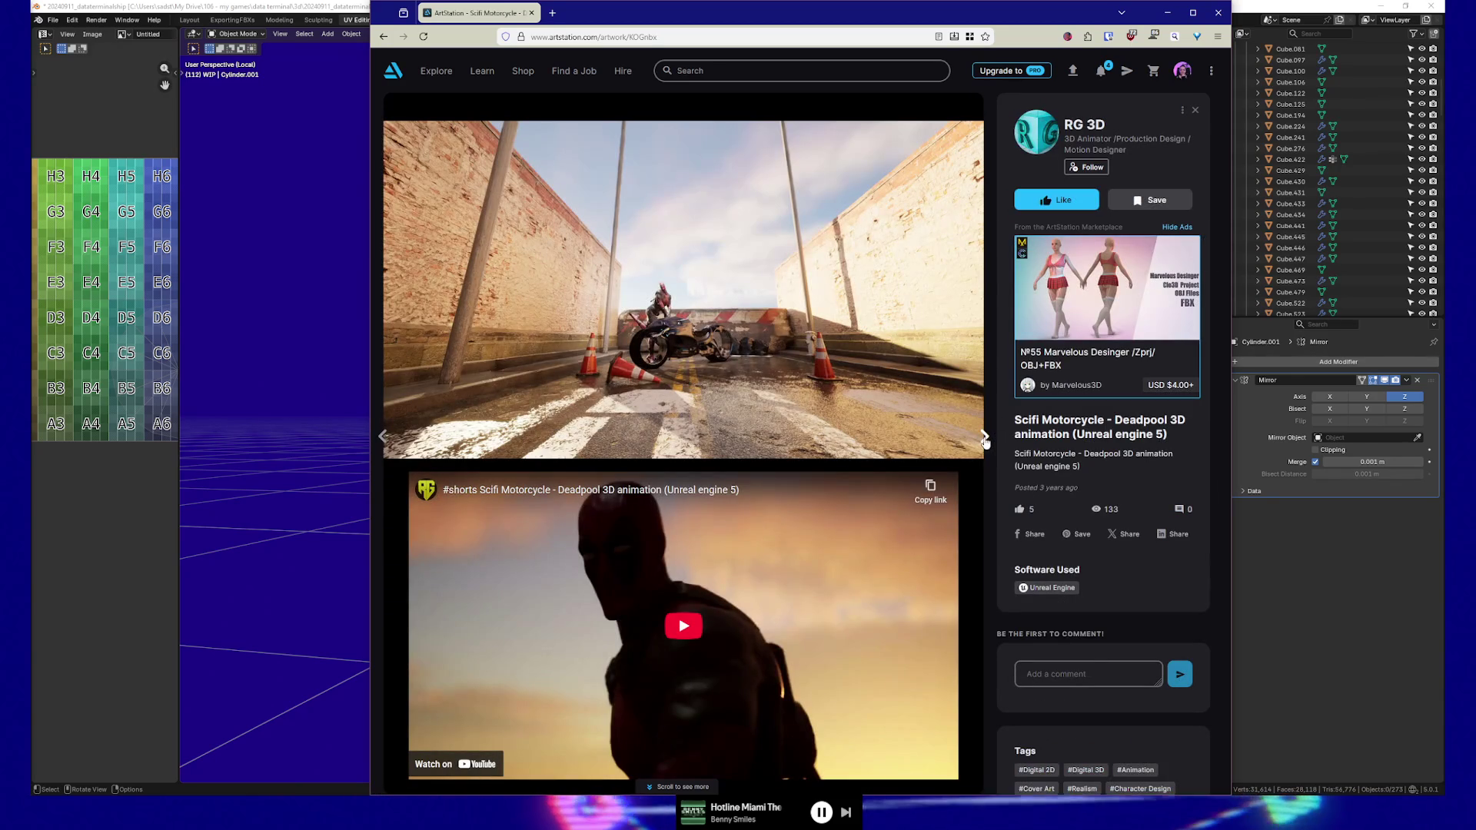
{"action": "left_click", "coordinate": [985, 436]}
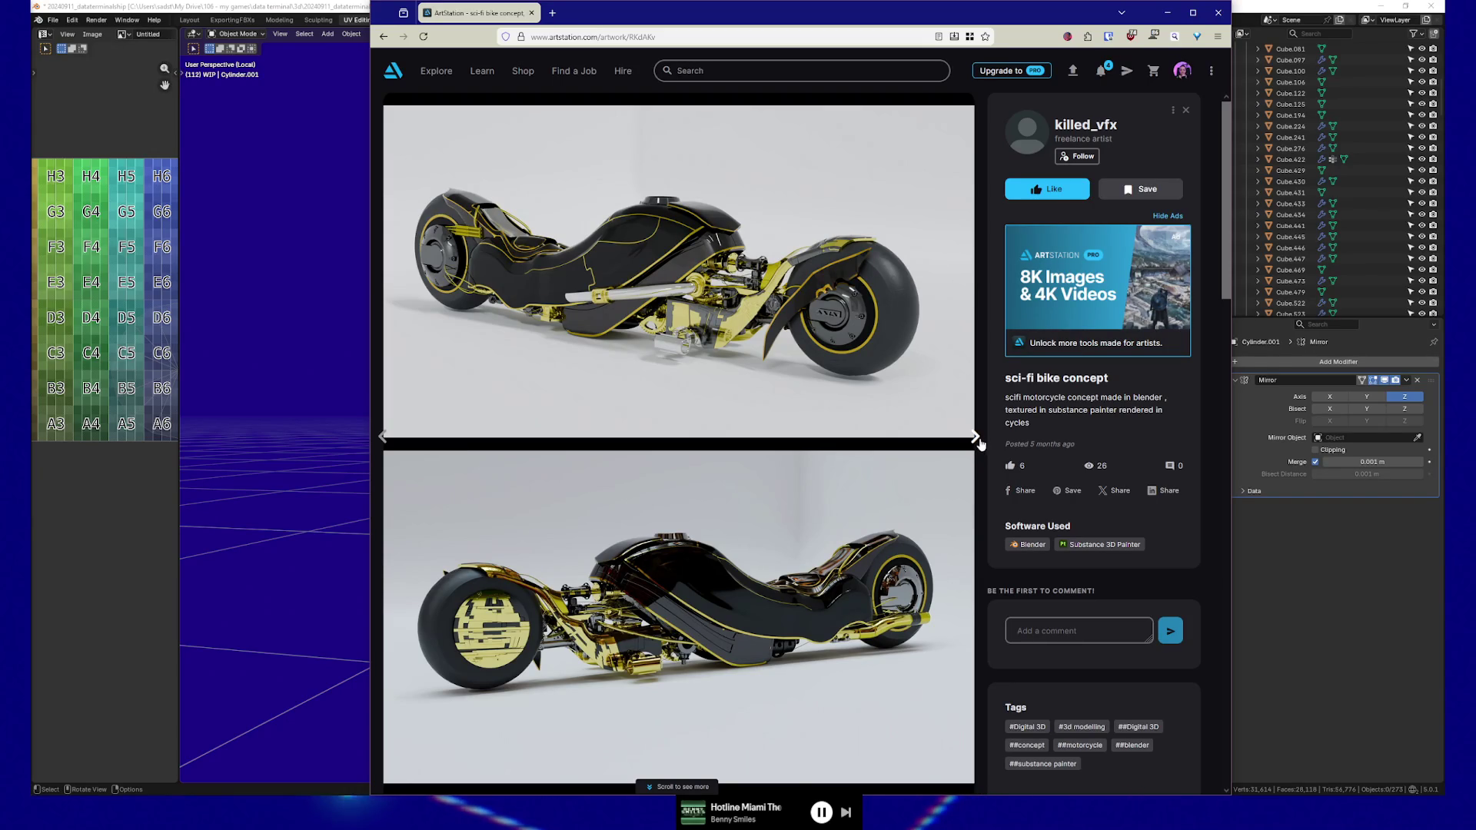
{"action": "left_click", "coordinate": [977, 441]}
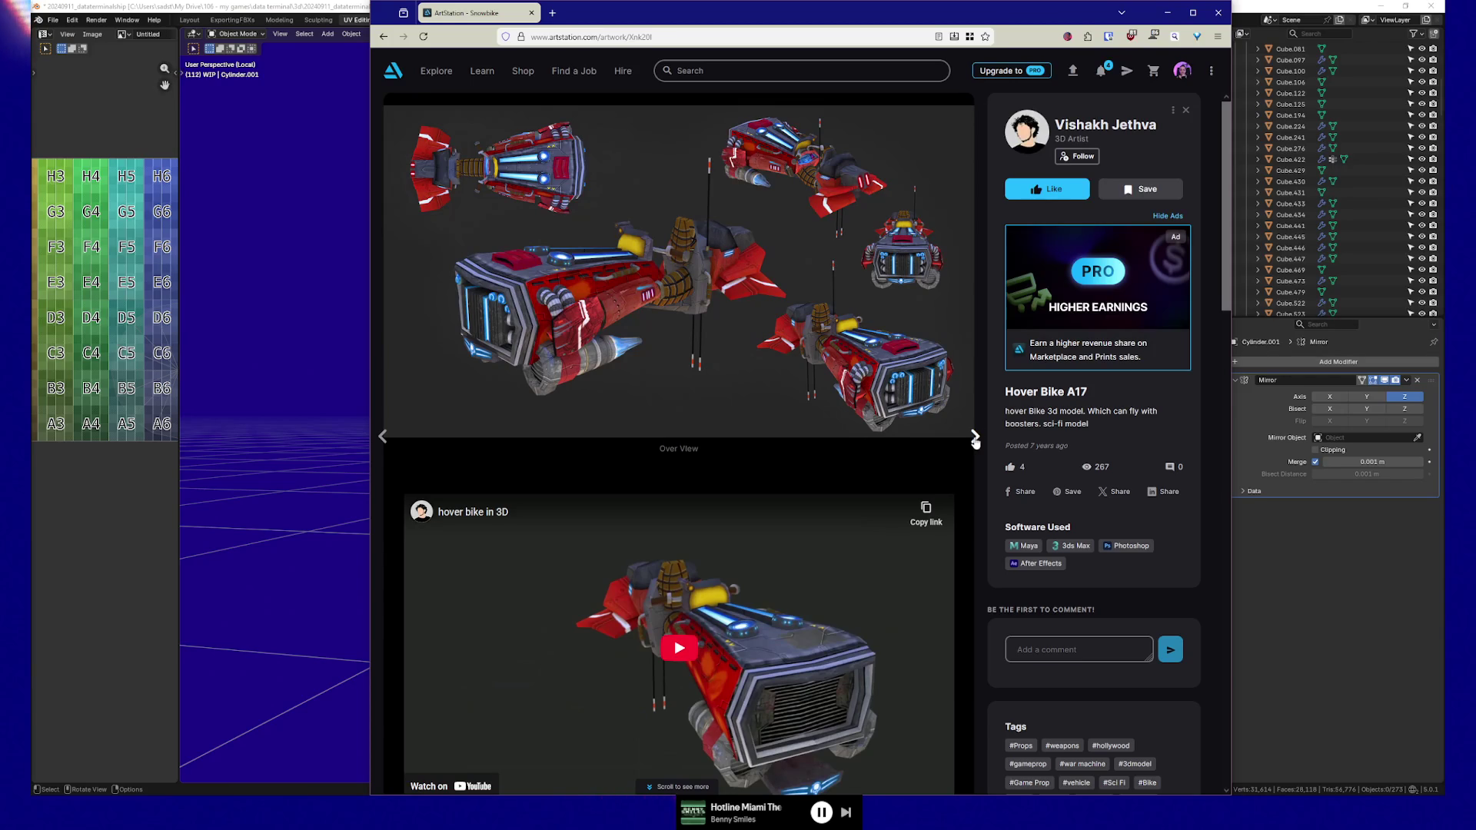
{"action": "left_click", "coordinate": [975, 438]}
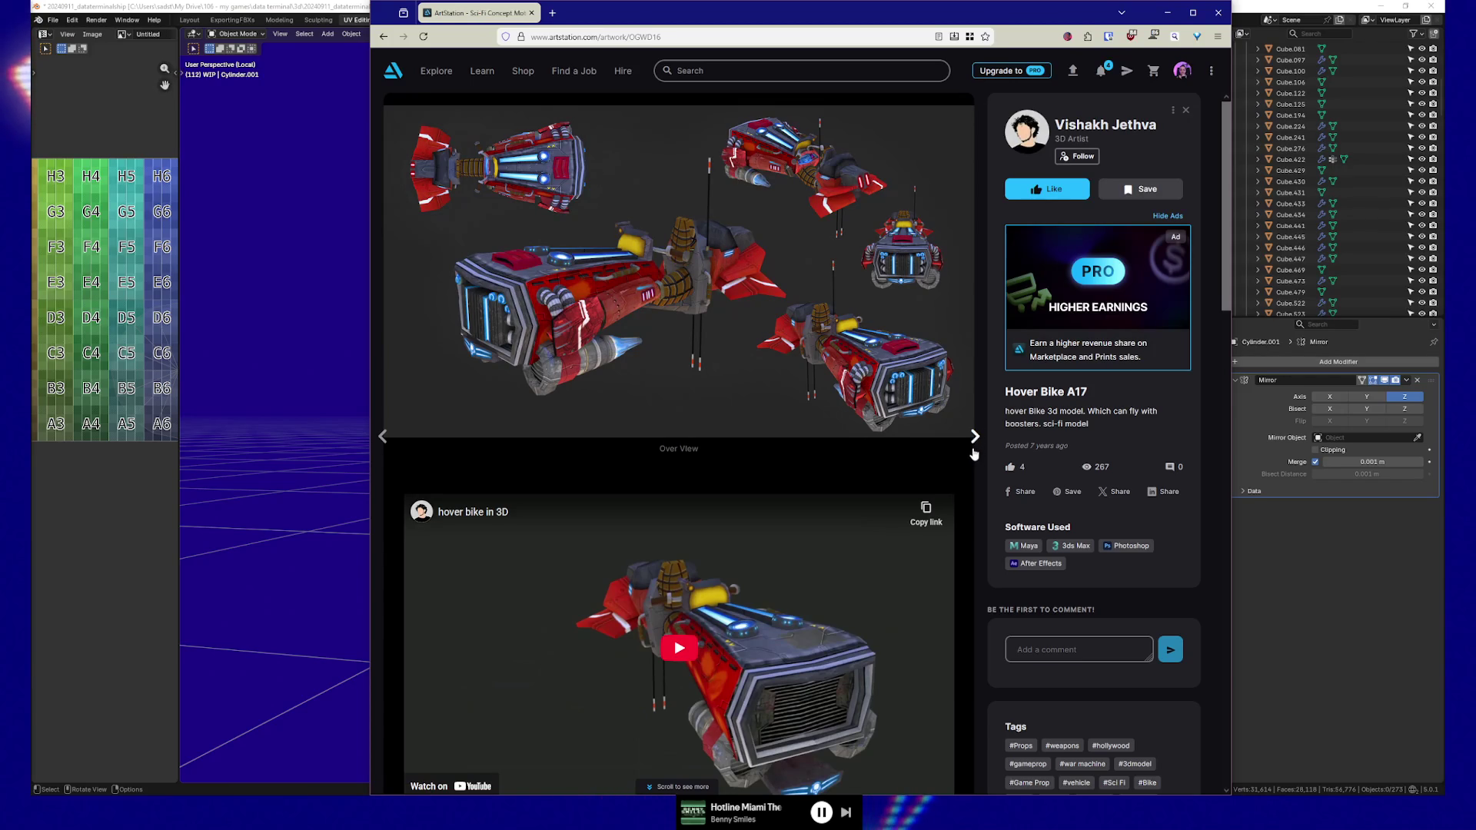
{"action": "left_click", "coordinate": [975, 438]}
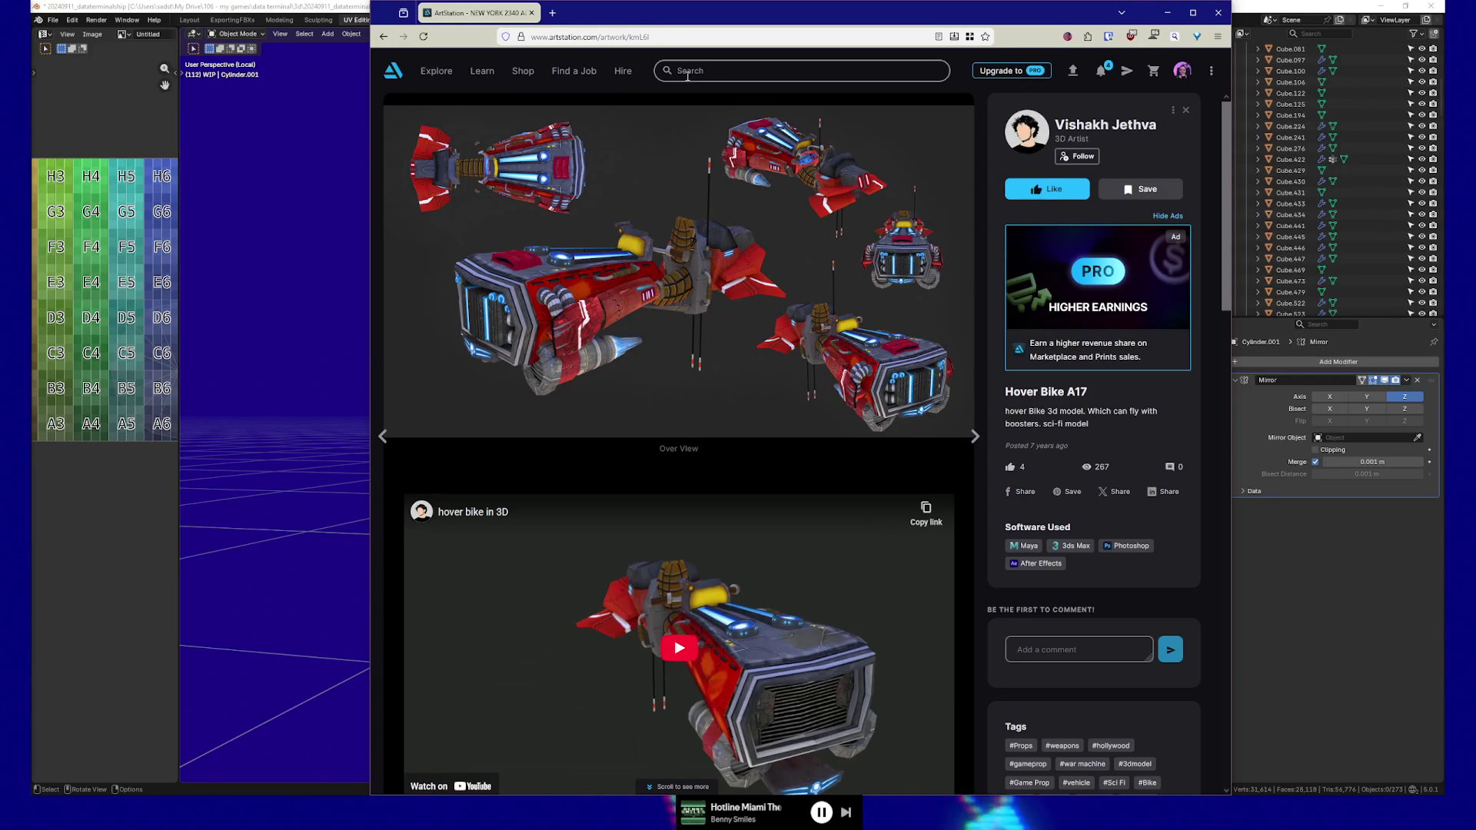
{"action": "left_click", "coordinate": [975, 436]}
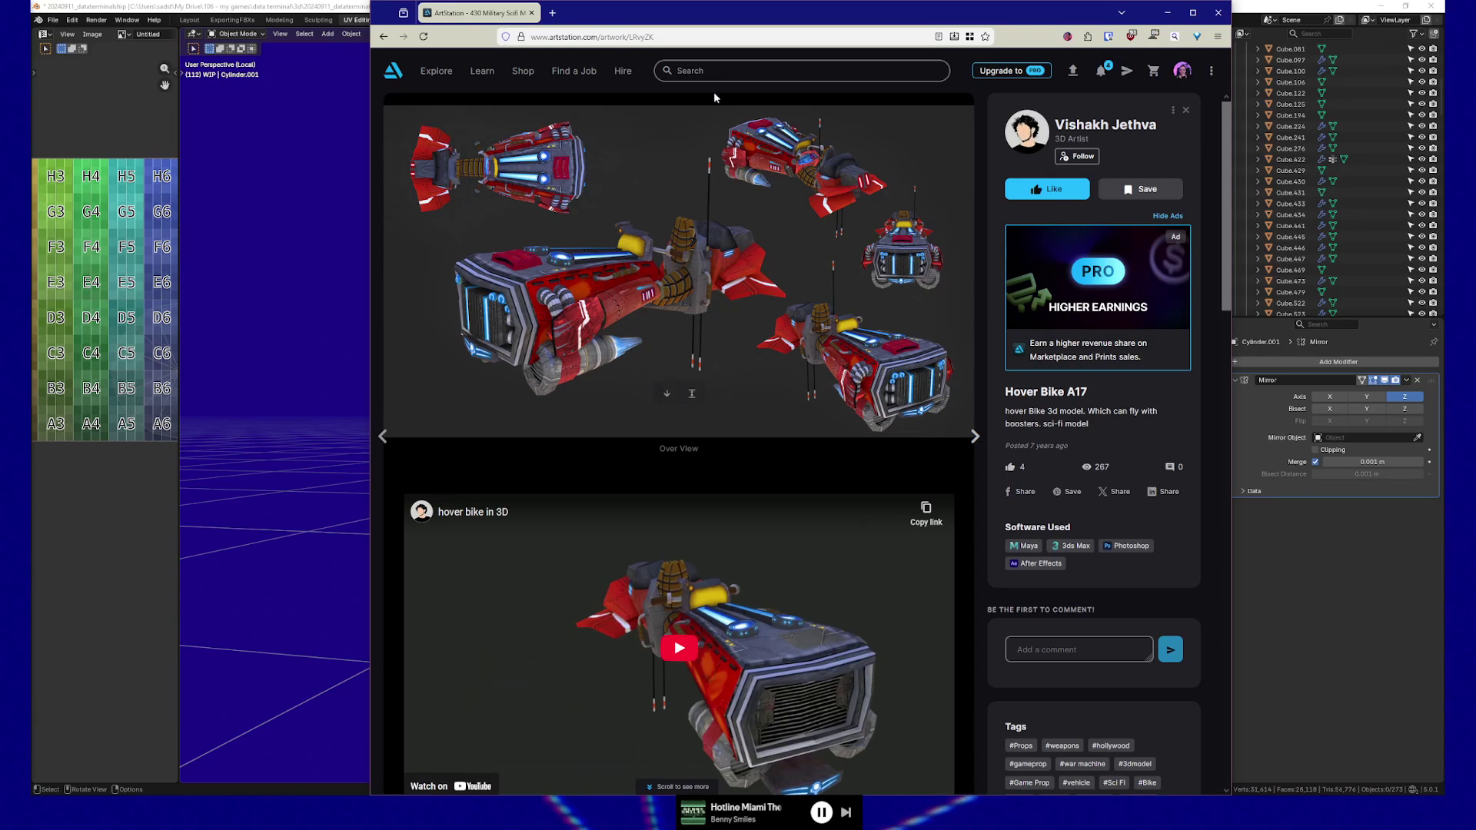
Search artworks for 'scifi motorbike' and scroll over the 38 results
{"action": "left_click", "coordinate": [697, 71]}
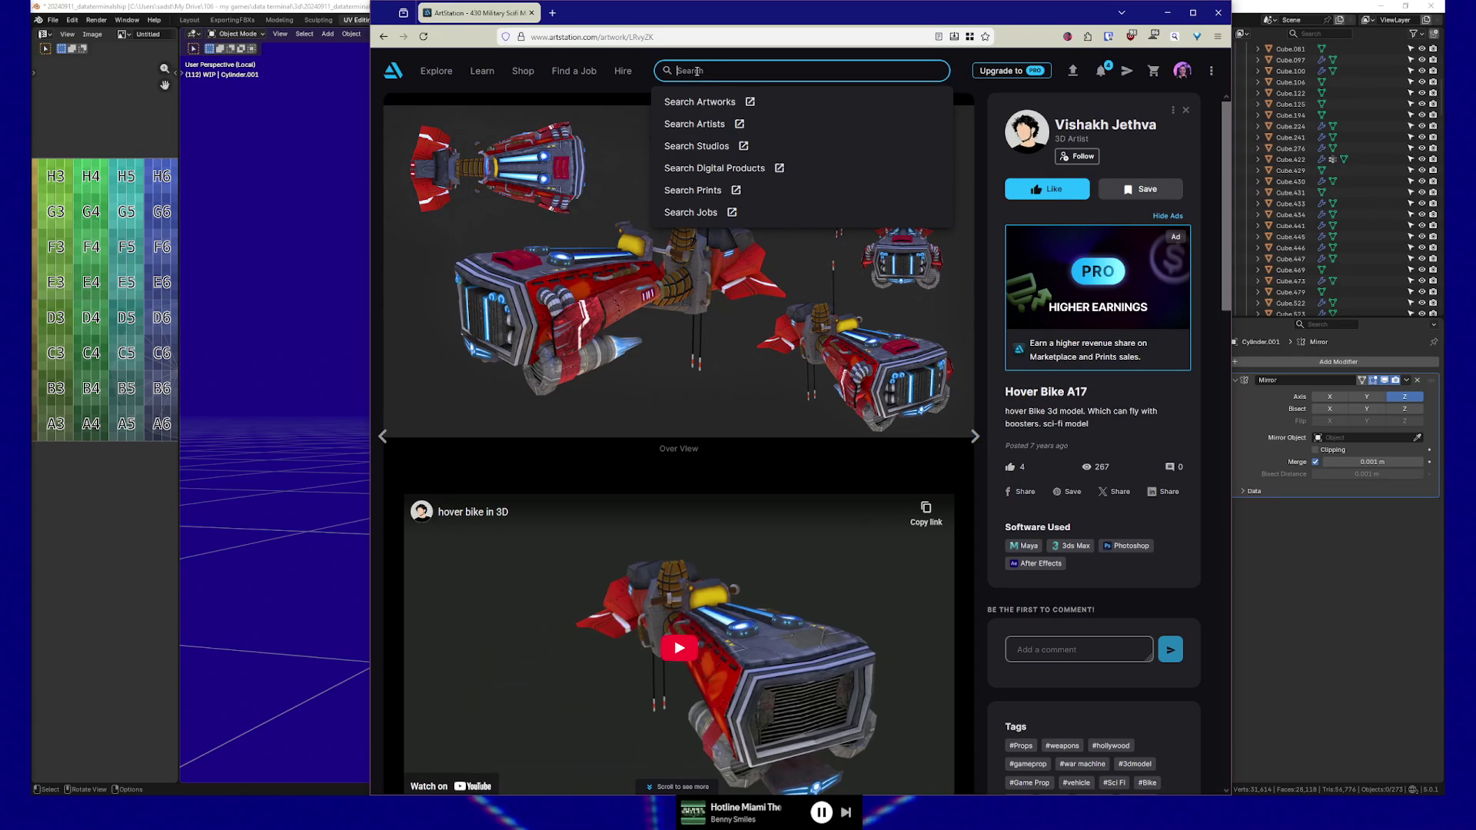
{"action": "type", "text": "sci m"}
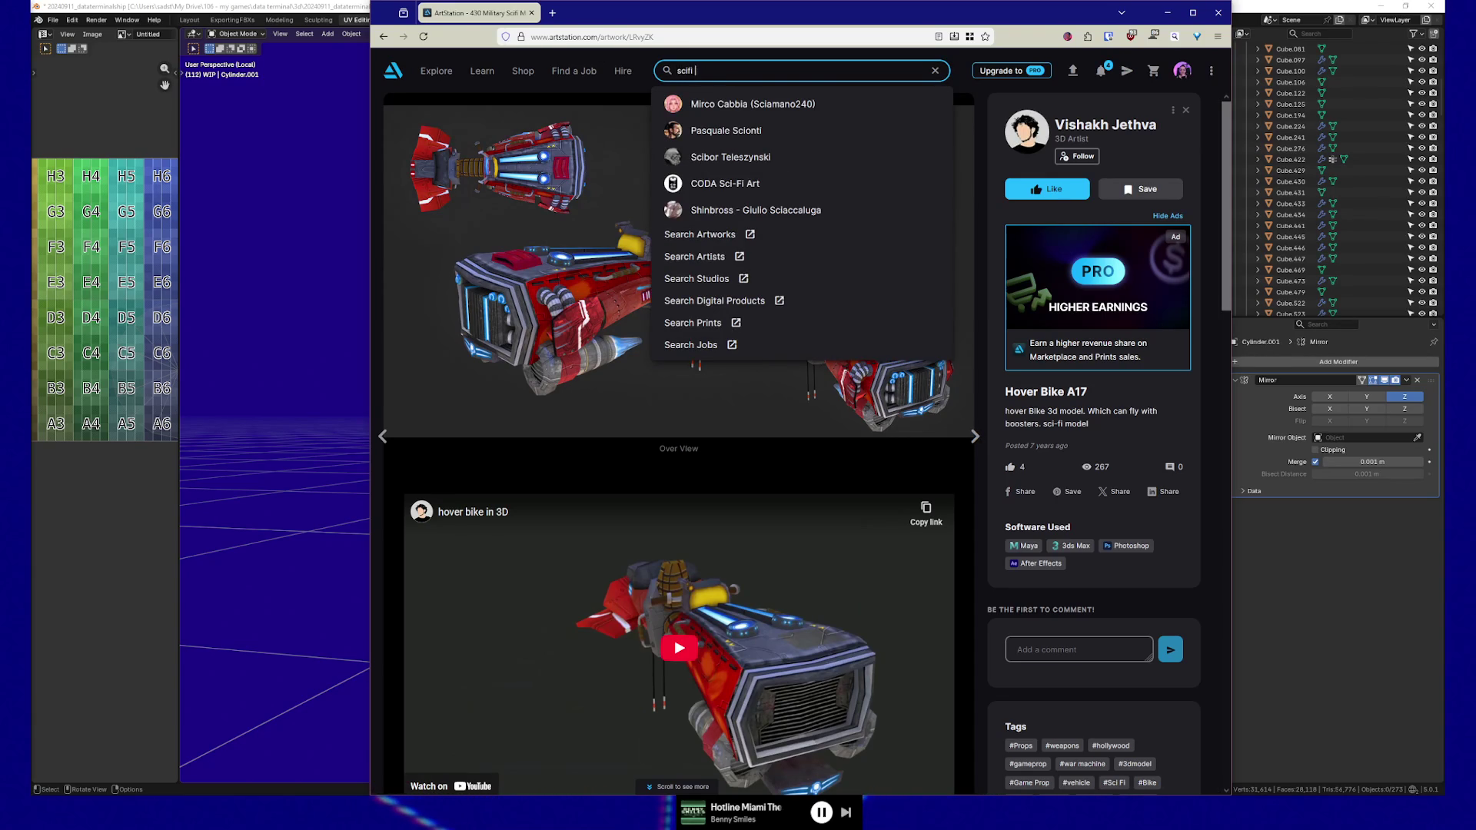
{"action": "type", "text": "otorbike"}
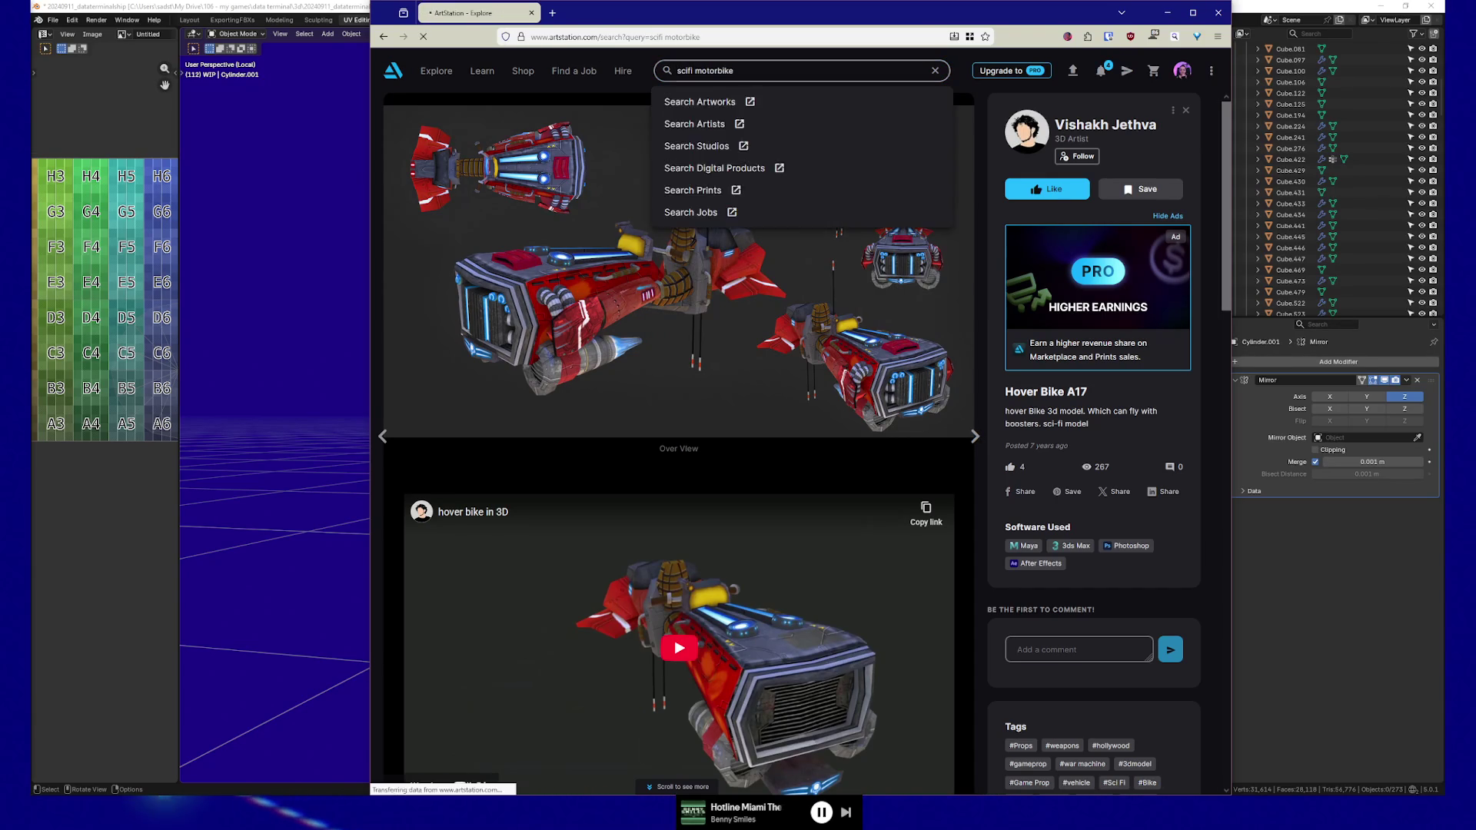
{"action": "left_click", "coordinate": [653, 104]}
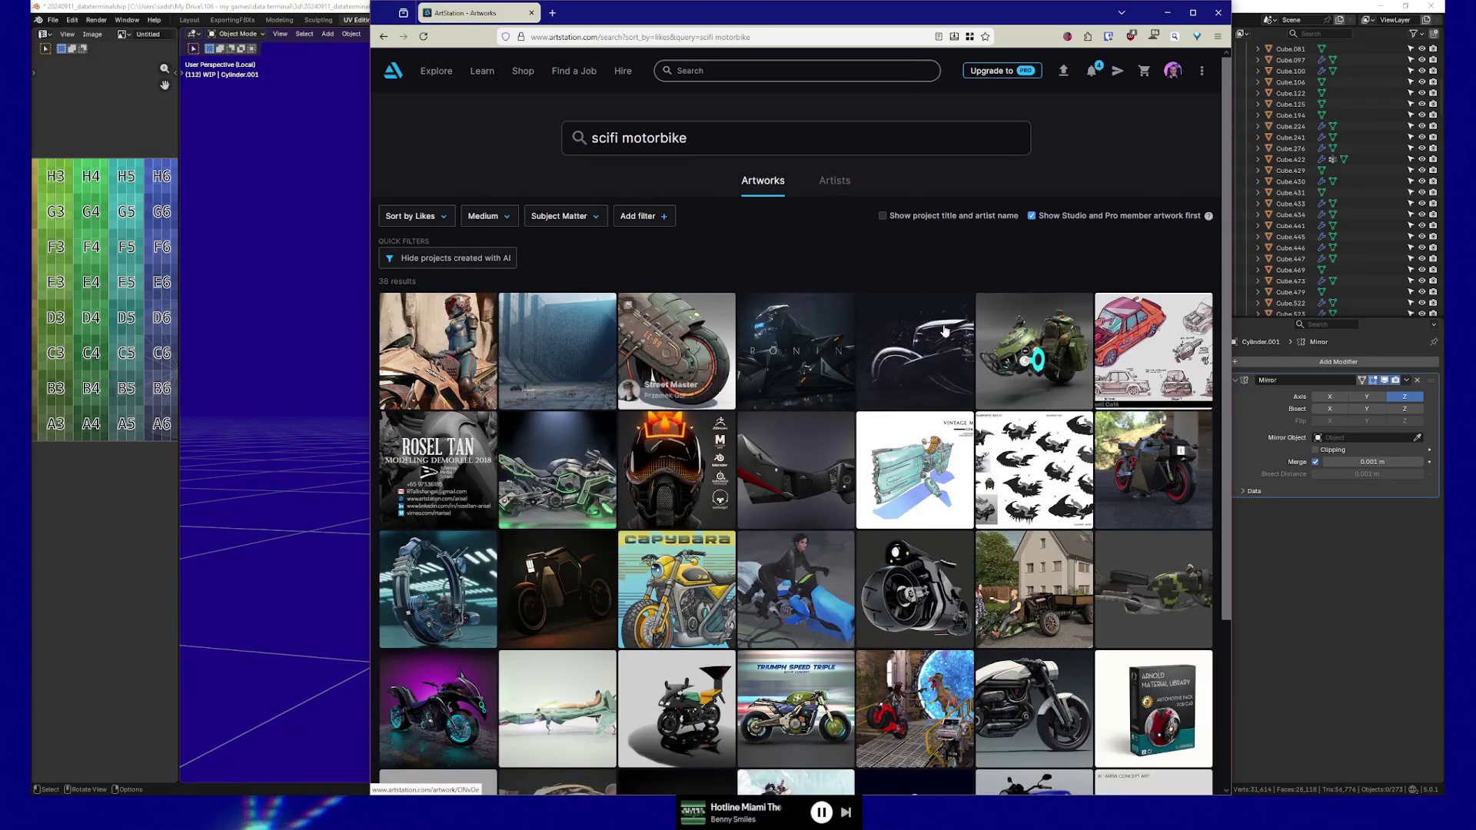
{"action": "scroll", "coordinate": [945, 329], "scroll_direction": "down", "scroll_amount": 3}
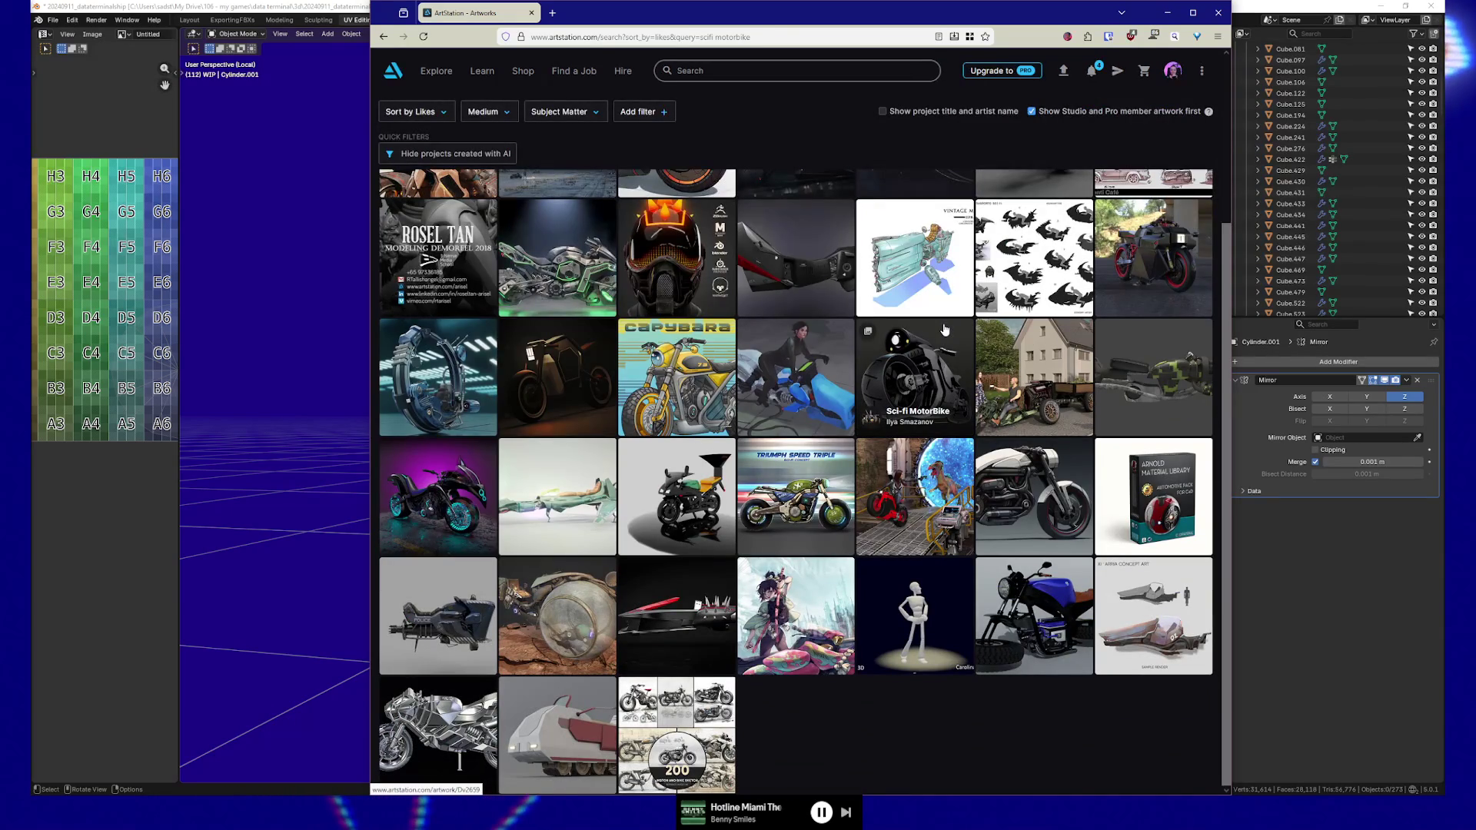
{"action": "scroll", "coordinate": [935, 335], "scroll_direction": "up", "scroll_amount": 3}
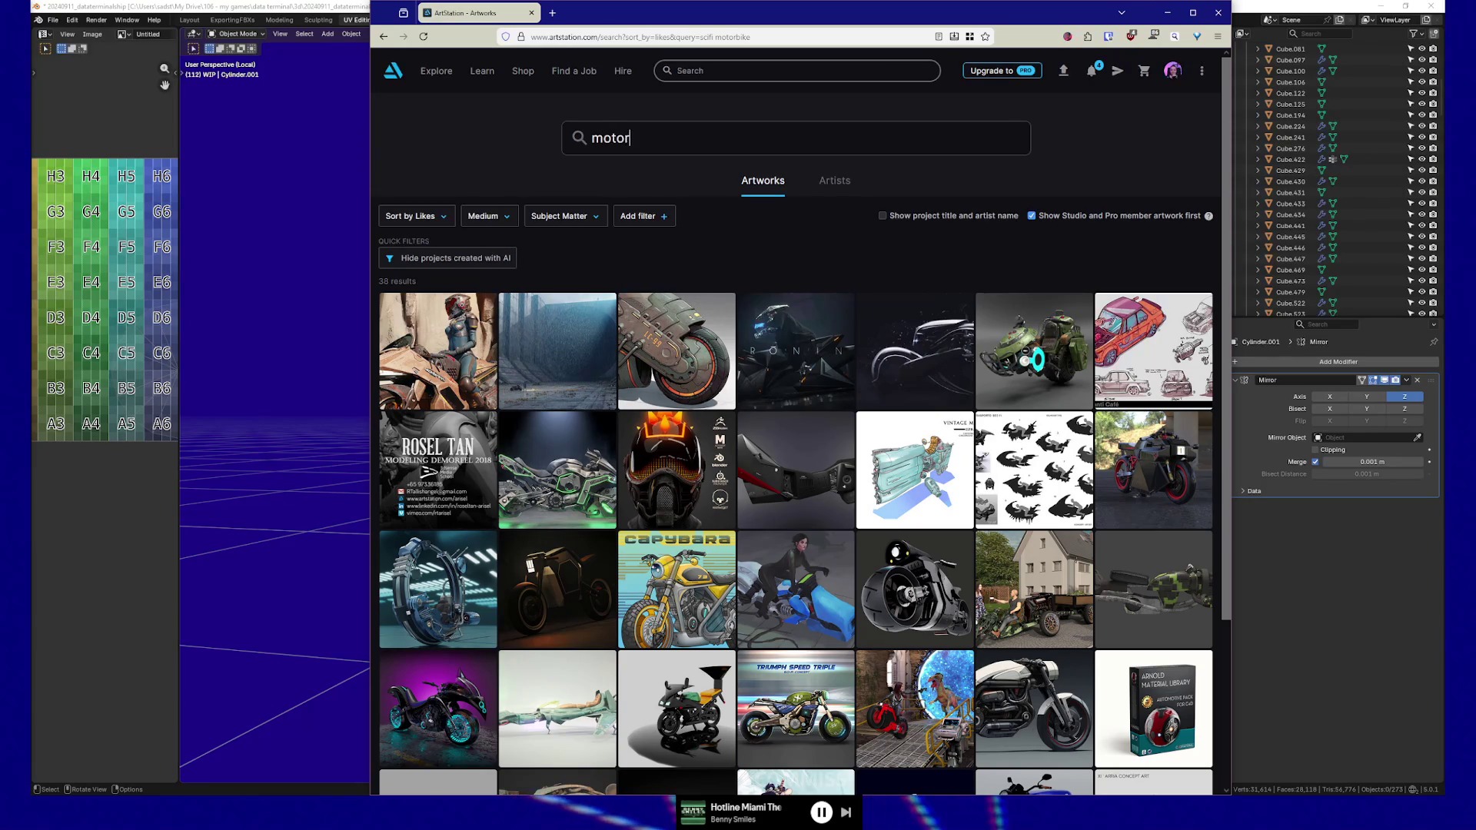
Change the search query to 'motorcycle'
{"action": "type", "text": "c"}
{"action": "key", "text": "BackSpace"}
{"action": "key", "text": "BackSpace"}
{"action": "key", "text": "BackSpace"}
{"action": "type", "text": "ycle"}
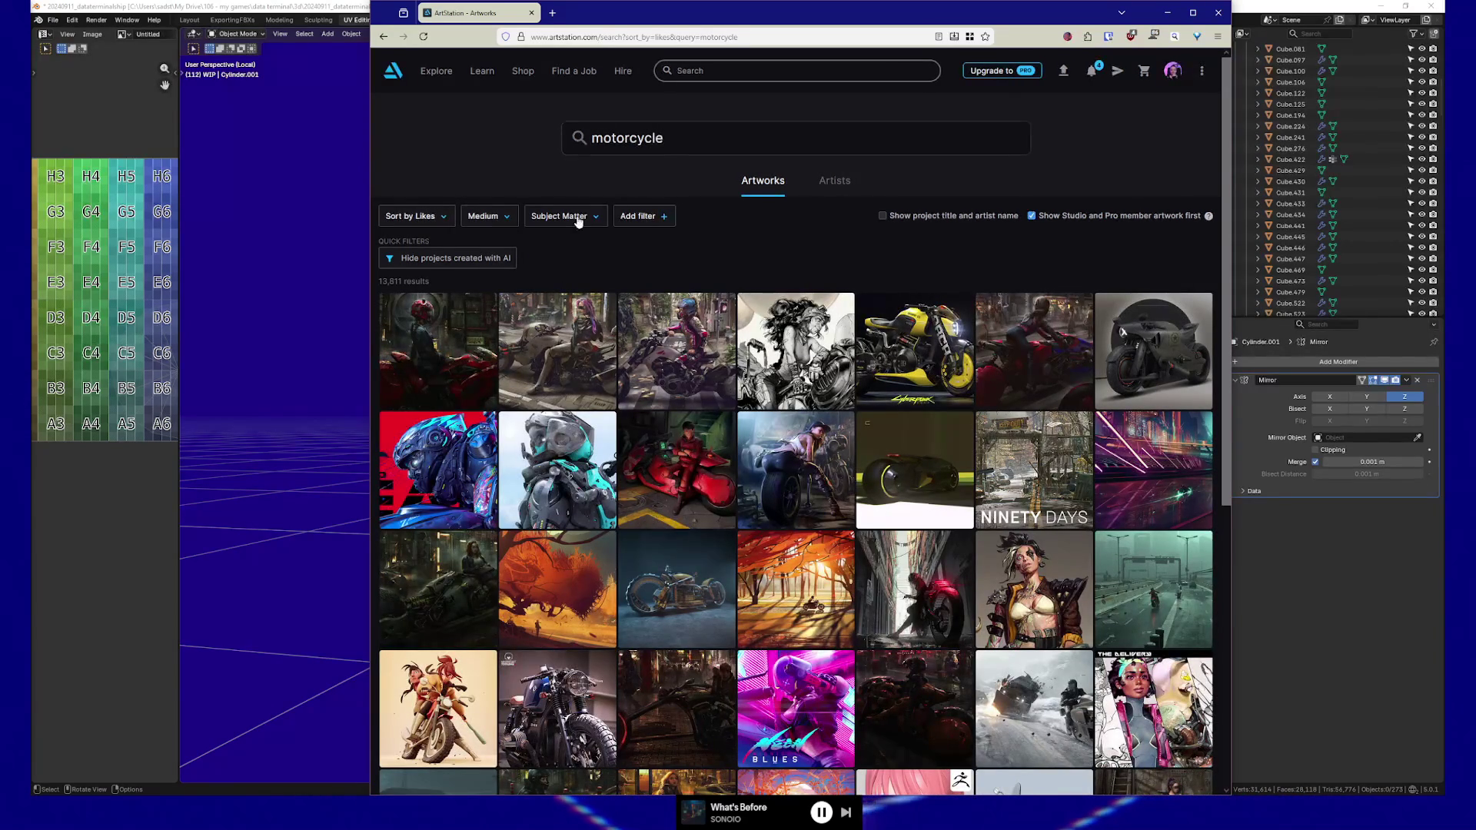
Filter the motorcycle results to Automotive and Concept Art subject matter
{"action": "left_click", "coordinate": [578, 219]}
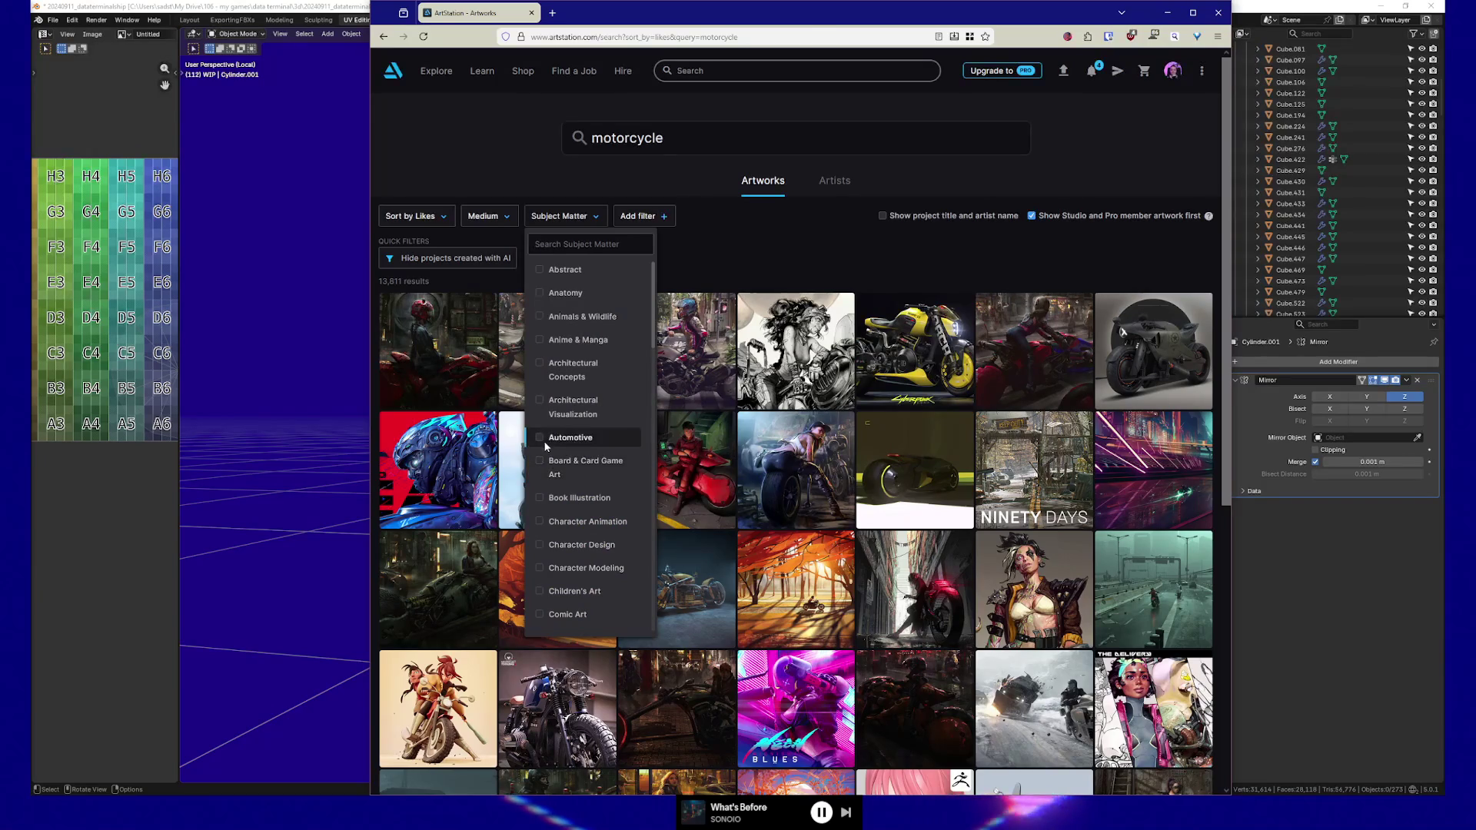
{"action": "left_click", "coordinate": [539, 438]}
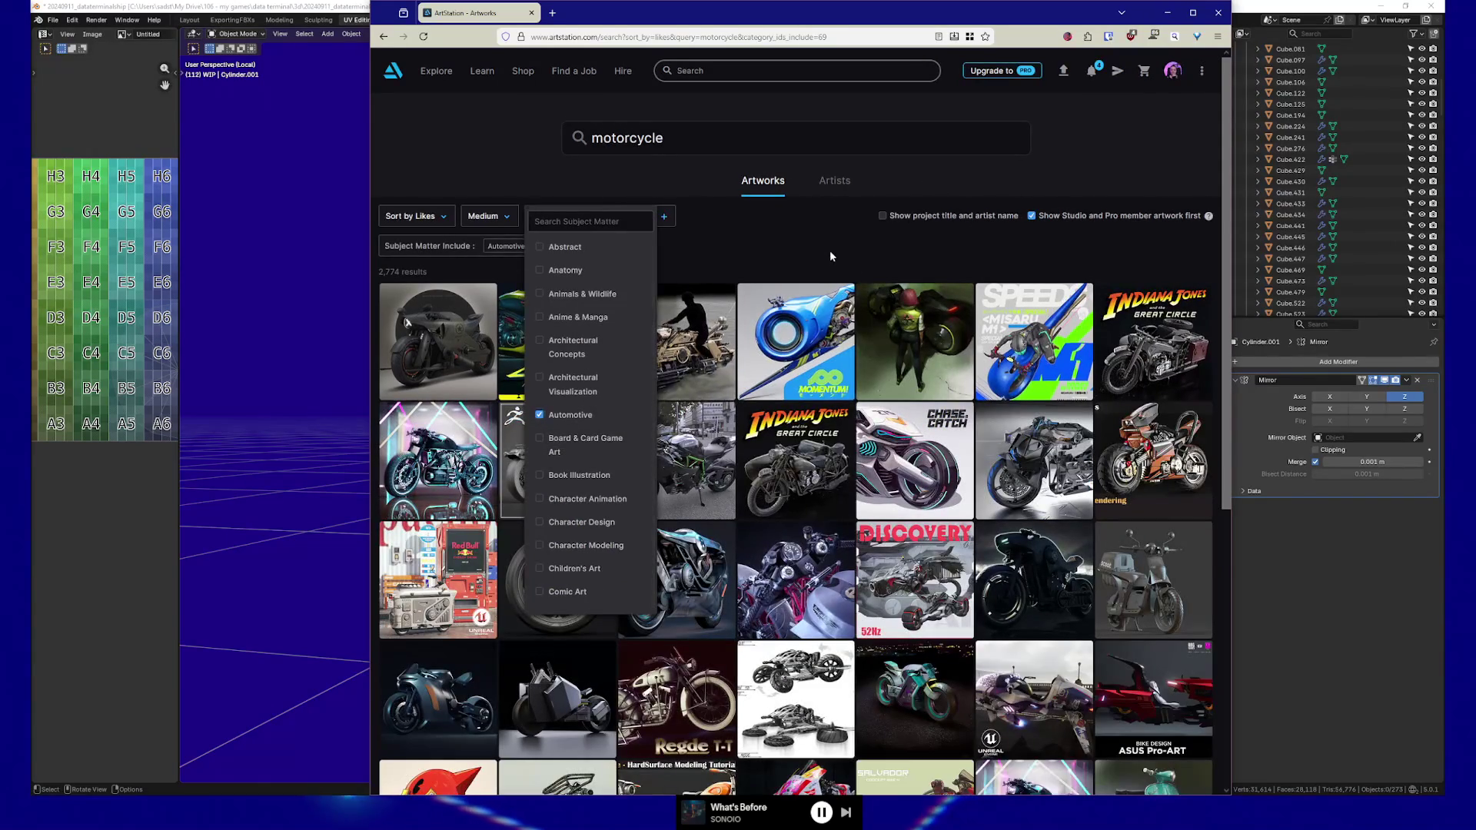
{"action": "left_click", "coordinate": [594, 218]}
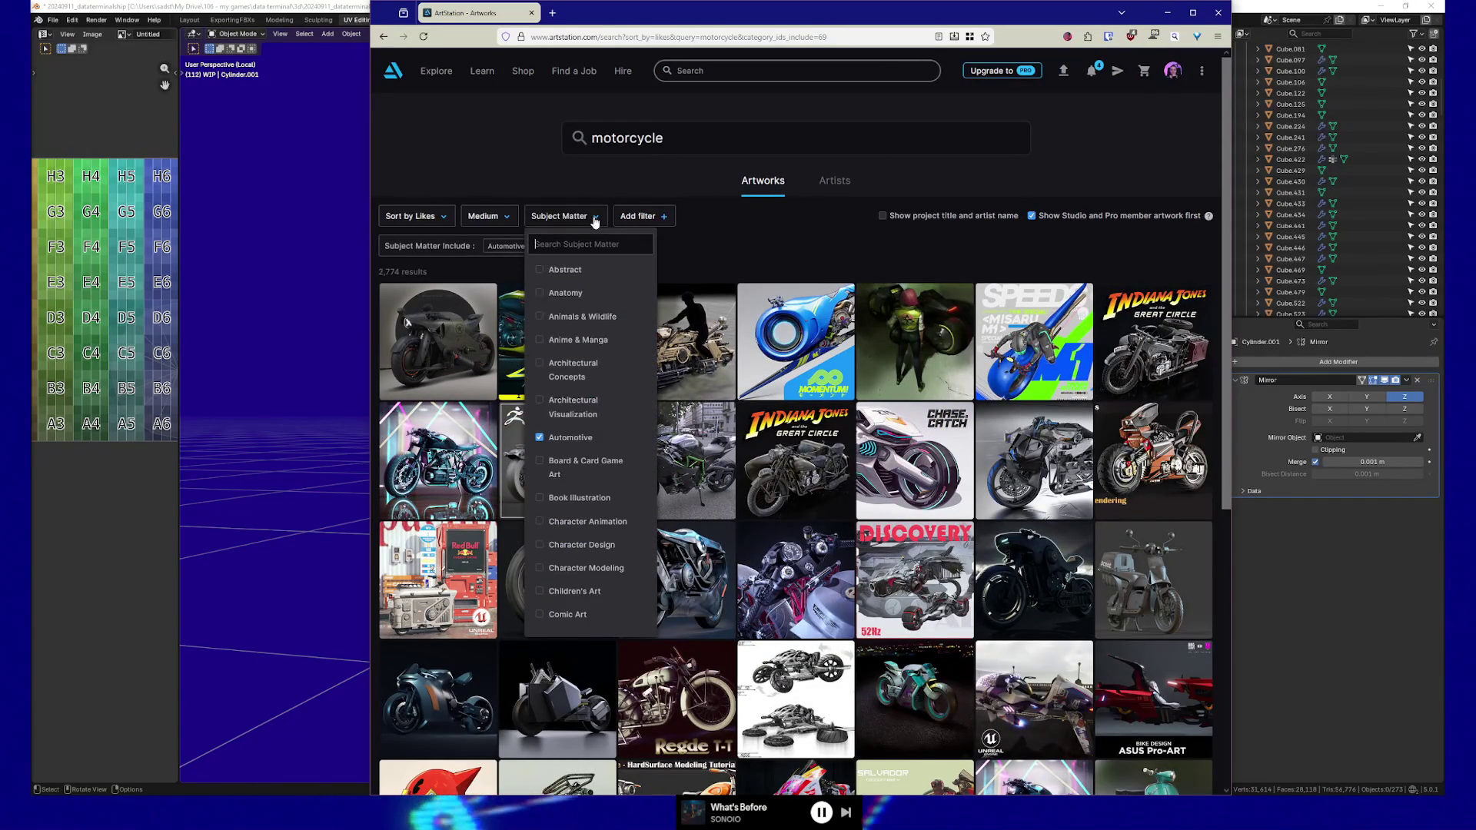
{"action": "scroll", "coordinate": [606, 539], "scroll_direction": "down", "scroll_amount": 1}
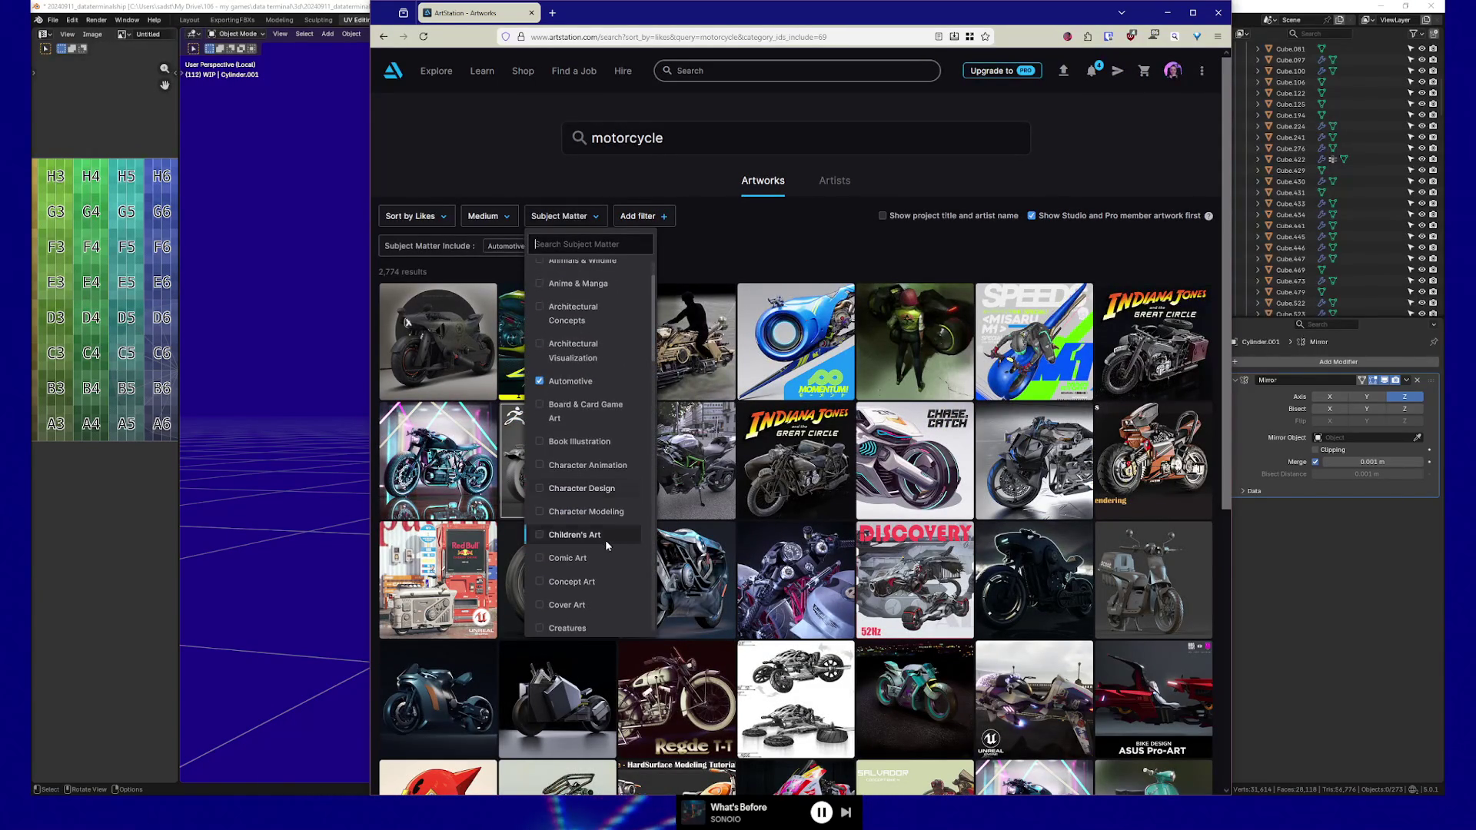
{"action": "left_click", "coordinate": [570, 582]}
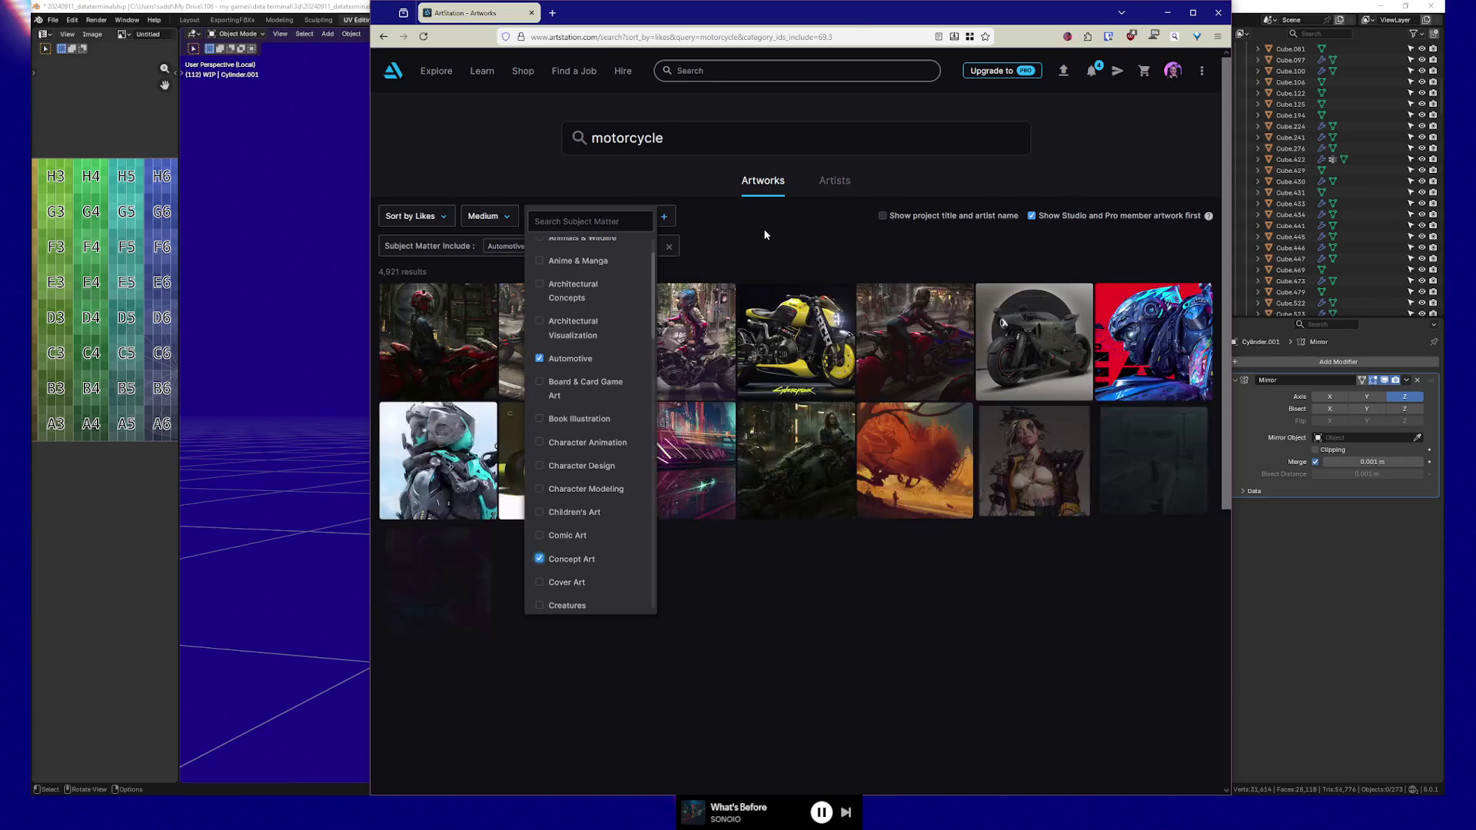
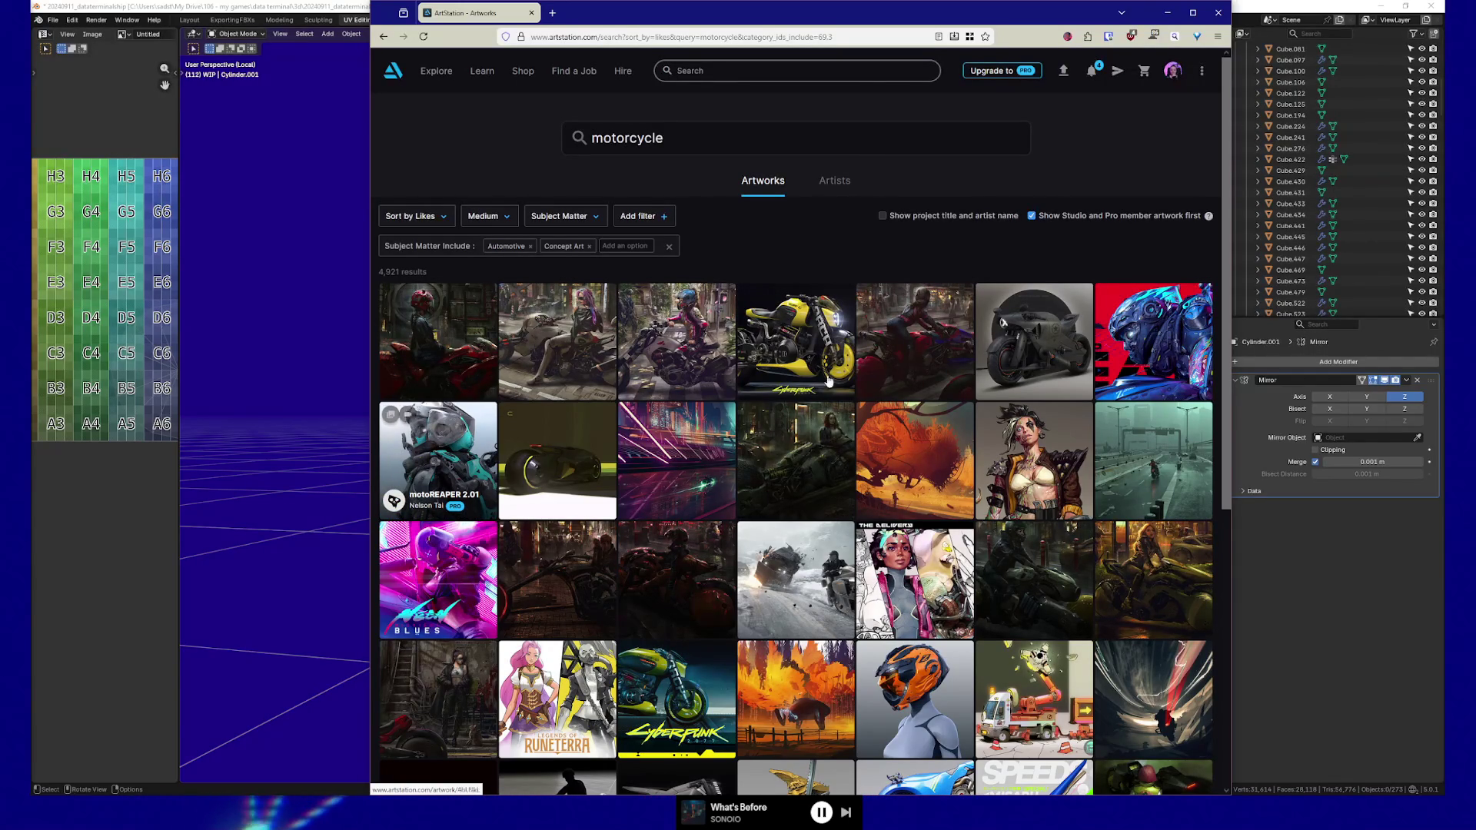
Scroll the motorcycle search results and open the orange 'Motorcycle - Full Process' artwork
{"action": "scroll", "coordinate": [914, 405], "scroll_direction": "down", "scroll_amount": 1}
{"action": "scroll", "coordinate": [914, 405], "scroll_direction": "down", "scroll_amount": 3}
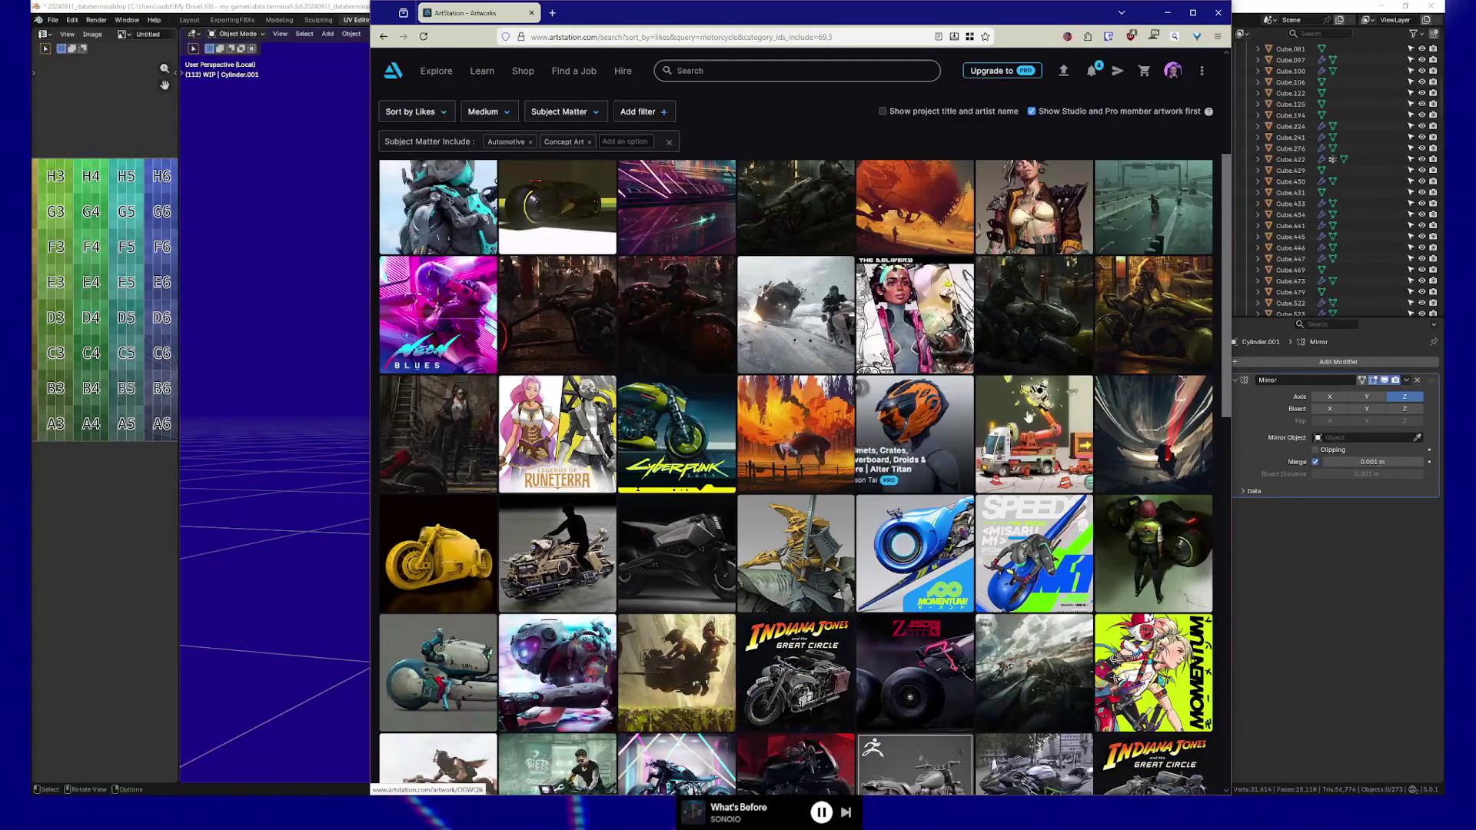
{"action": "scroll", "coordinate": [569, 431], "scroll_direction": "down", "scroll_amount": 1}
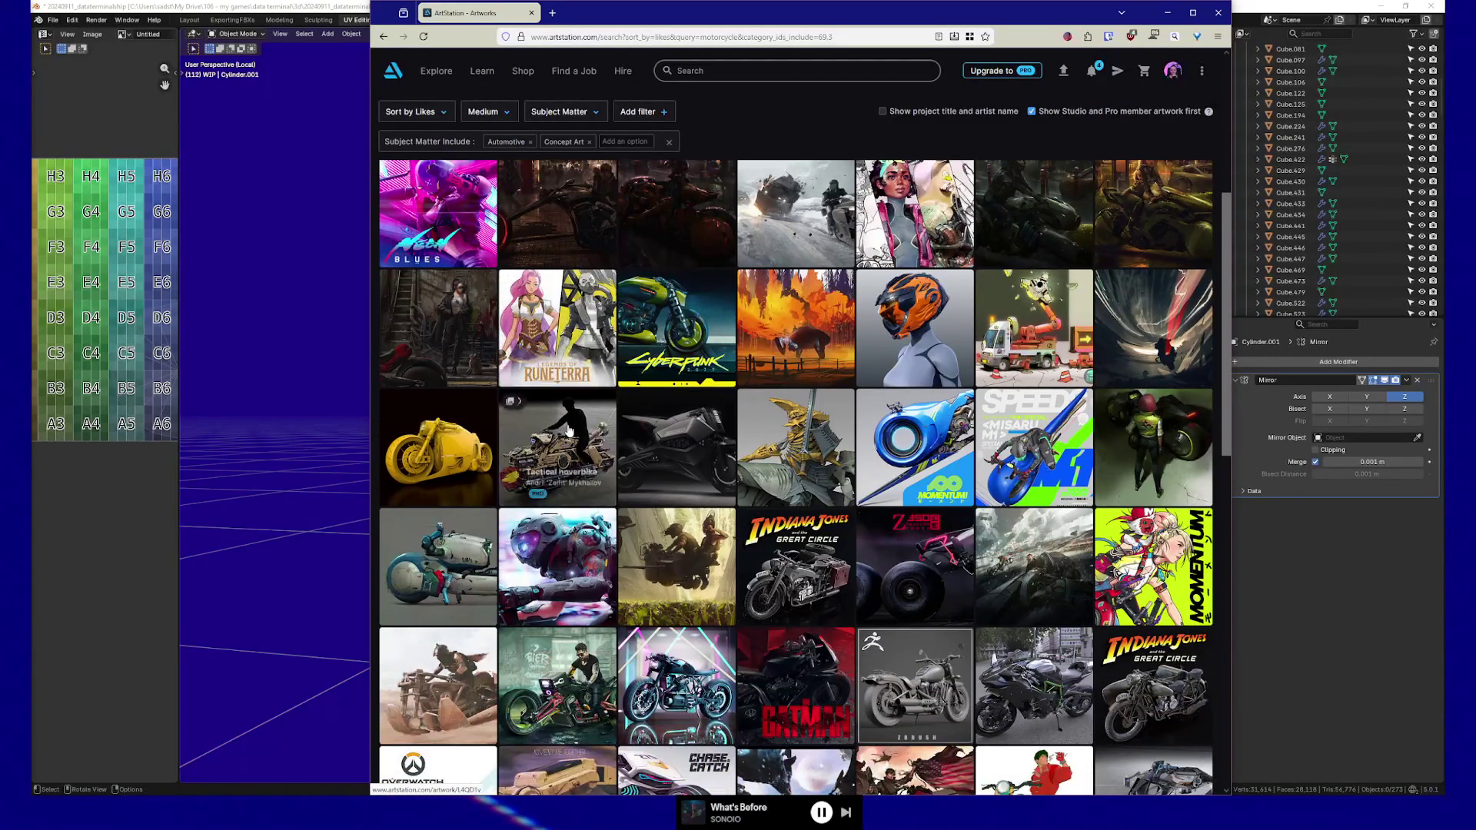
{"action": "scroll", "coordinate": [568, 431], "scroll_direction": "down", "scroll_amount": 1}
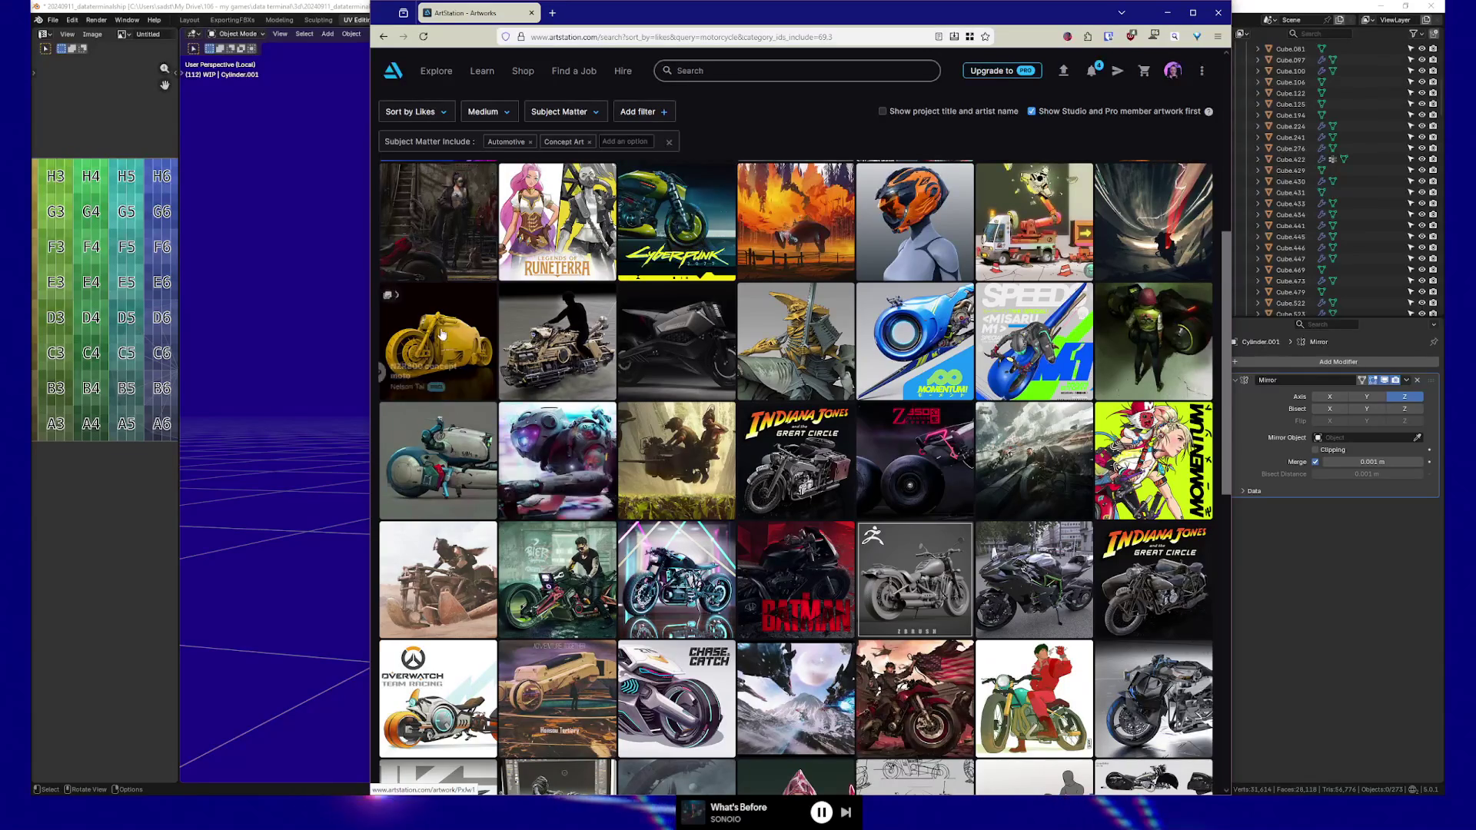
{"action": "scroll", "coordinate": [600, 467], "scroll_direction": "down", "scroll_amount": 2}
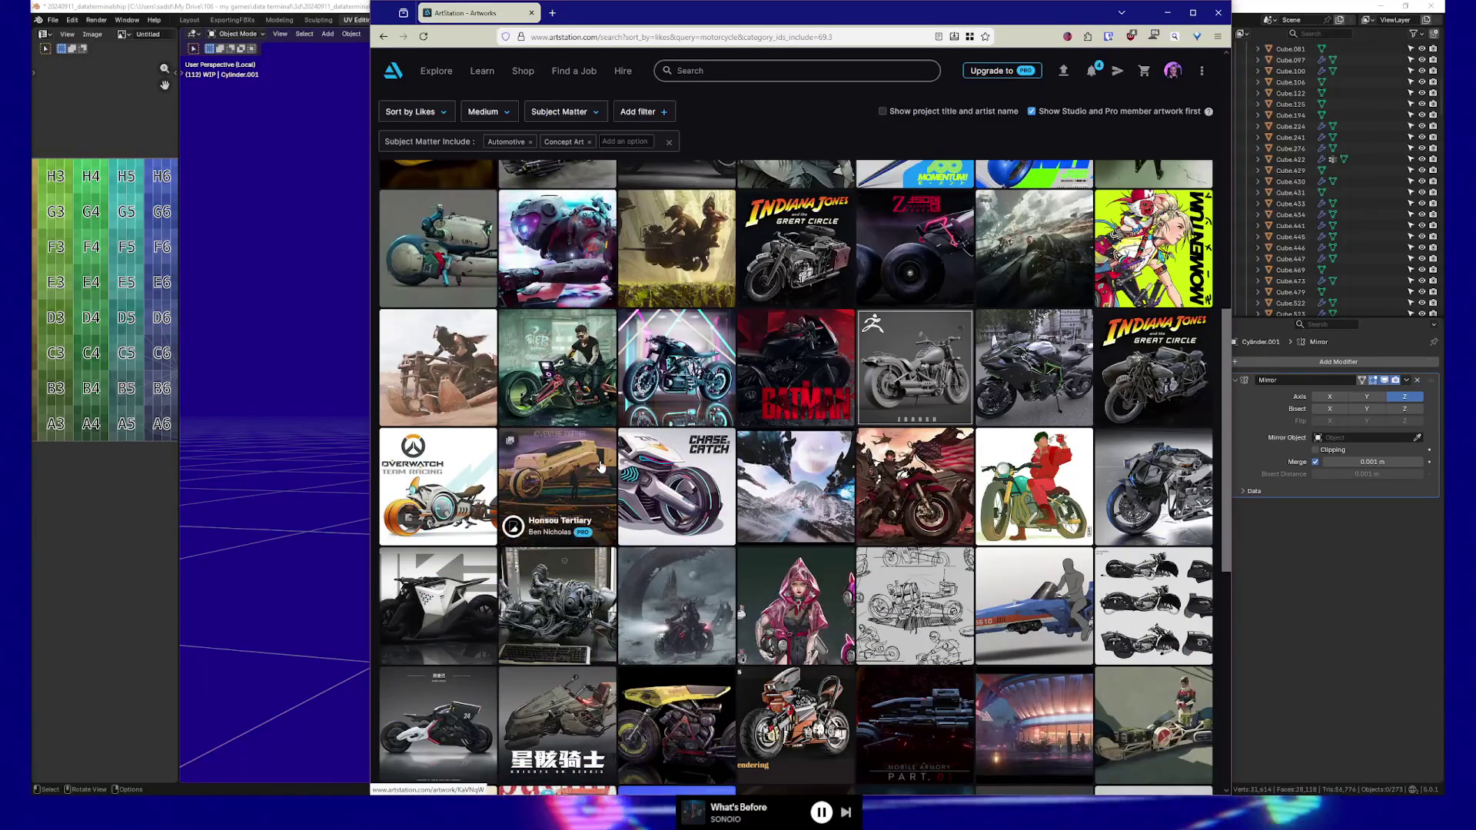
{"action": "scroll", "coordinate": [600, 467], "scroll_direction": "down", "scroll_amount": 1}
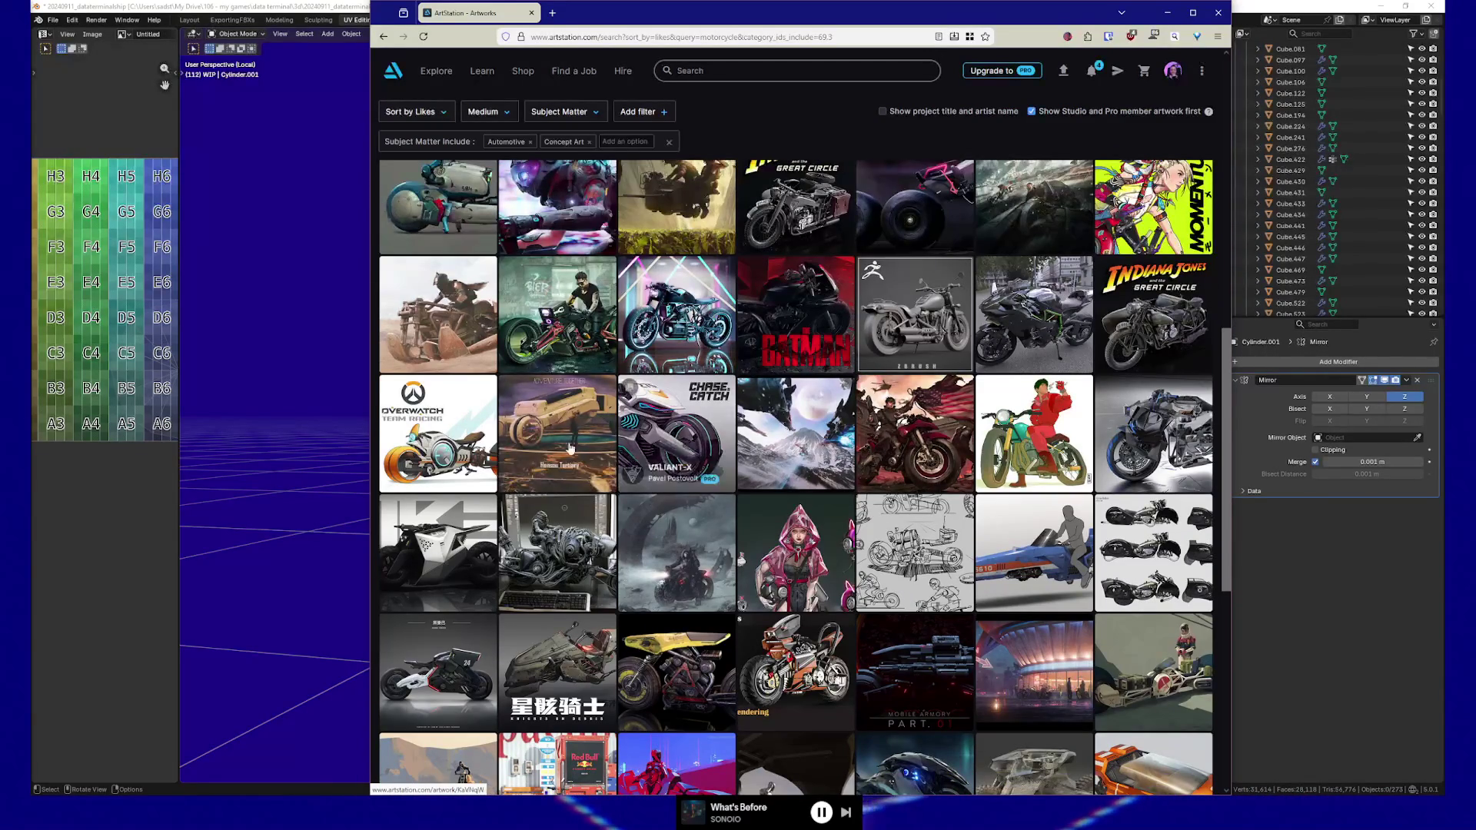
{"action": "scroll", "coordinate": [430, 465], "scroll_direction": "down", "scroll_amount": 2}
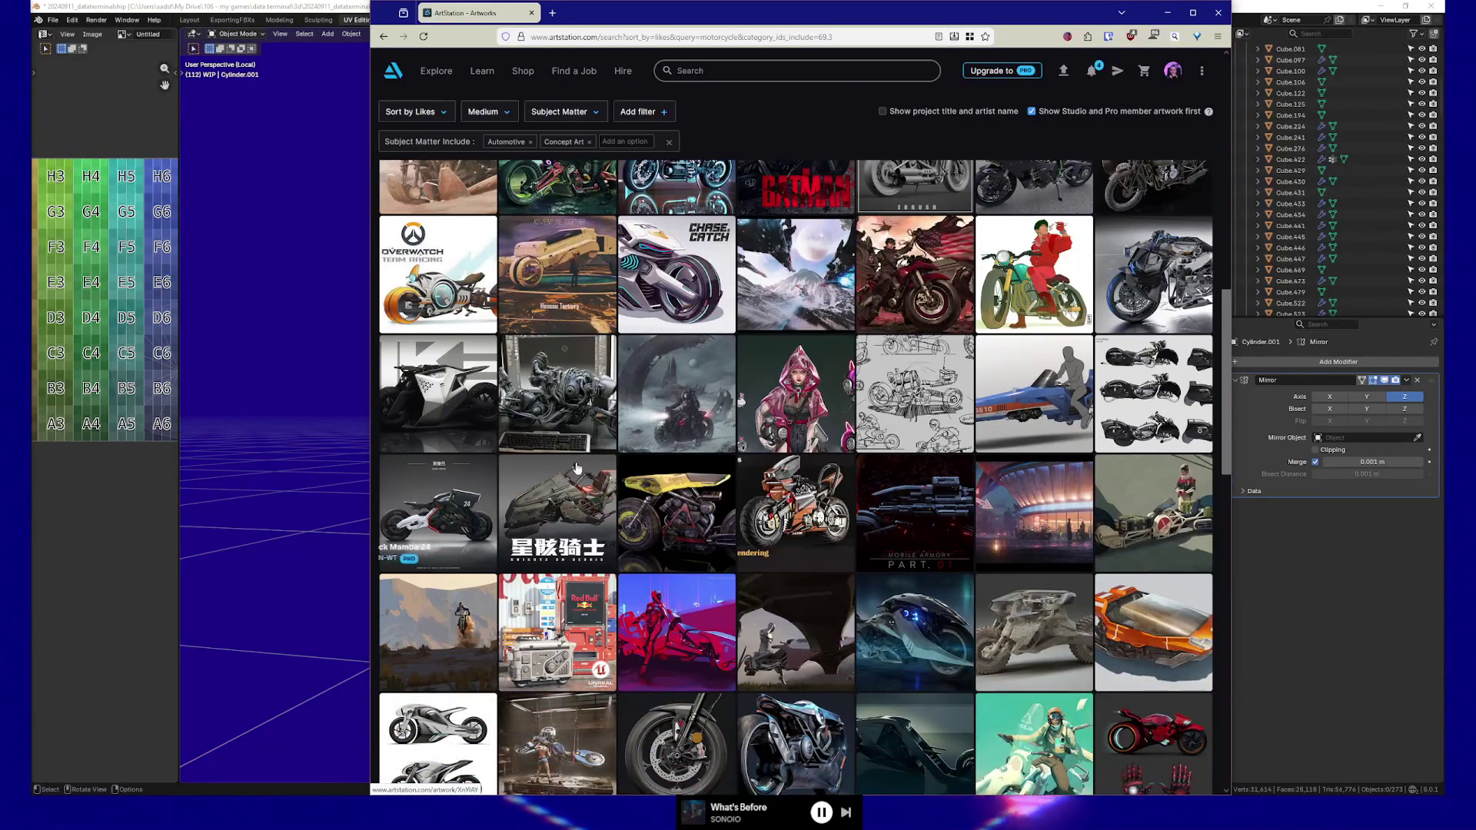
{"action": "left_click", "coordinate": [794, 501]}
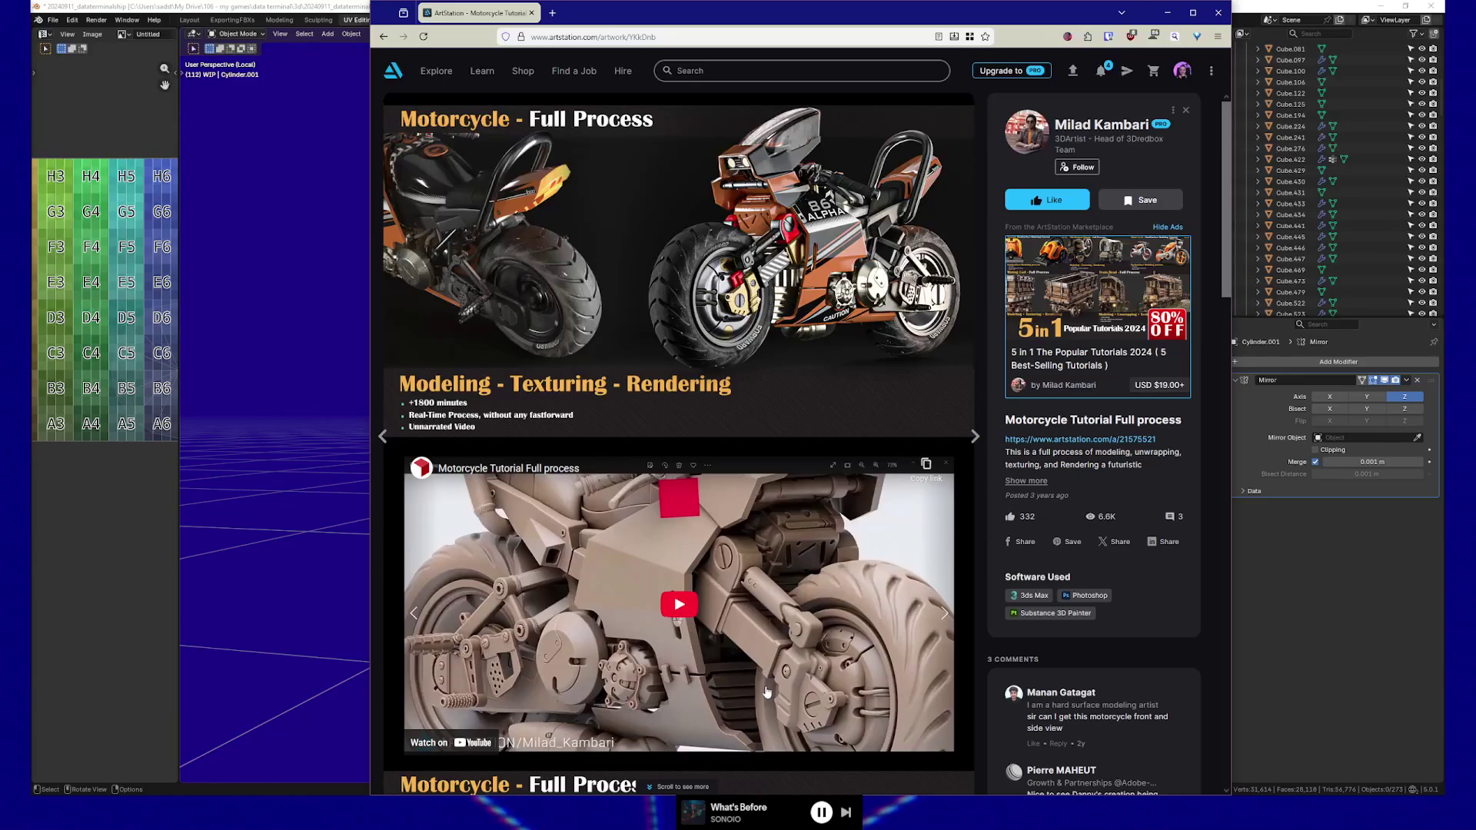
Scroll through the motorcycle process images, then return to Blender and orbit around the hinge
{"action": "scroll", "coordinate": [767, 692], "scroll_direction": "down", "scroll_amount": 5}
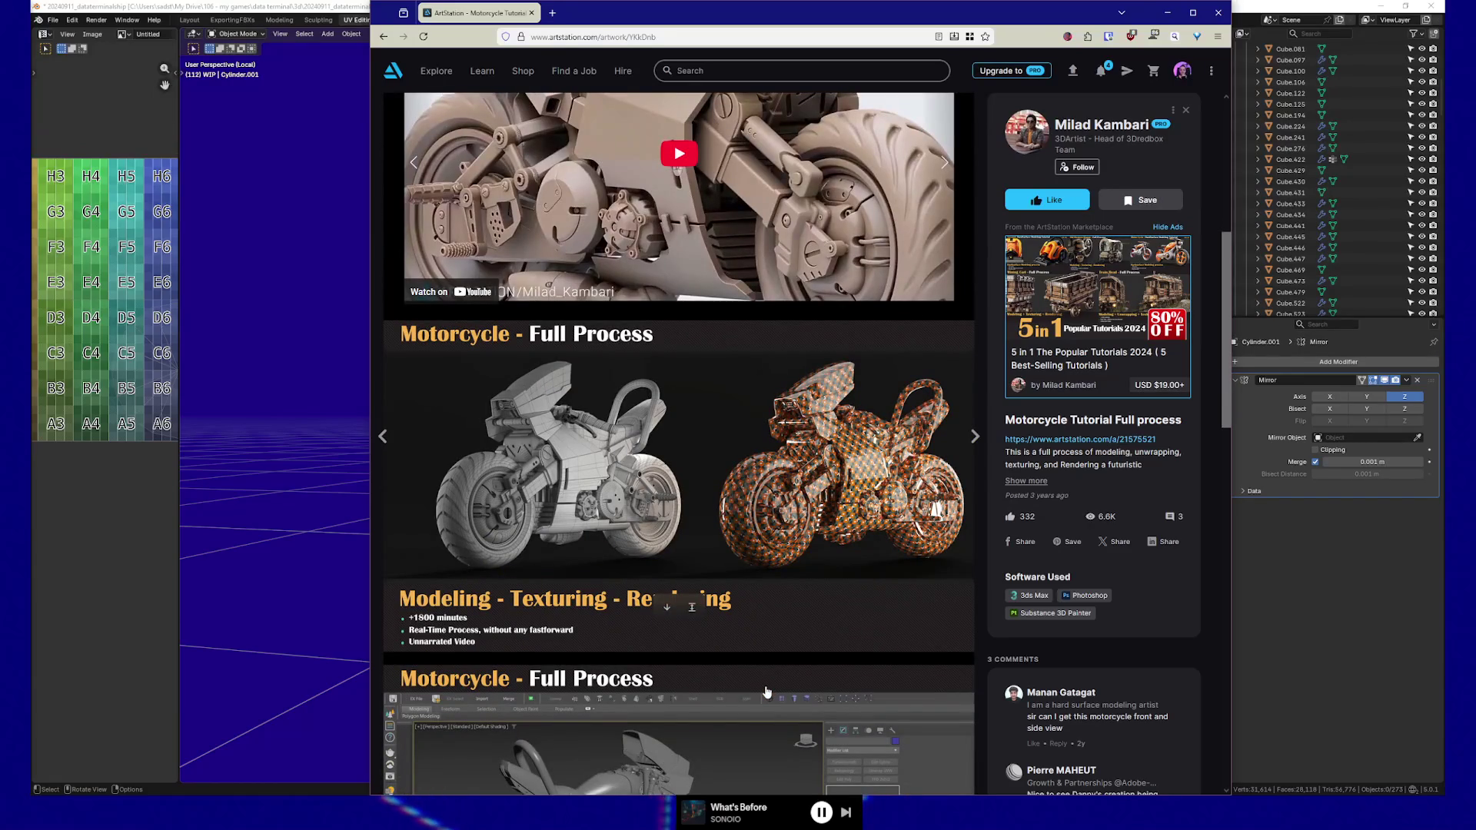
{"action": "scroll", "coordinate": [766, 692], "scroll_direction": "down", "scroll_amount": 10}
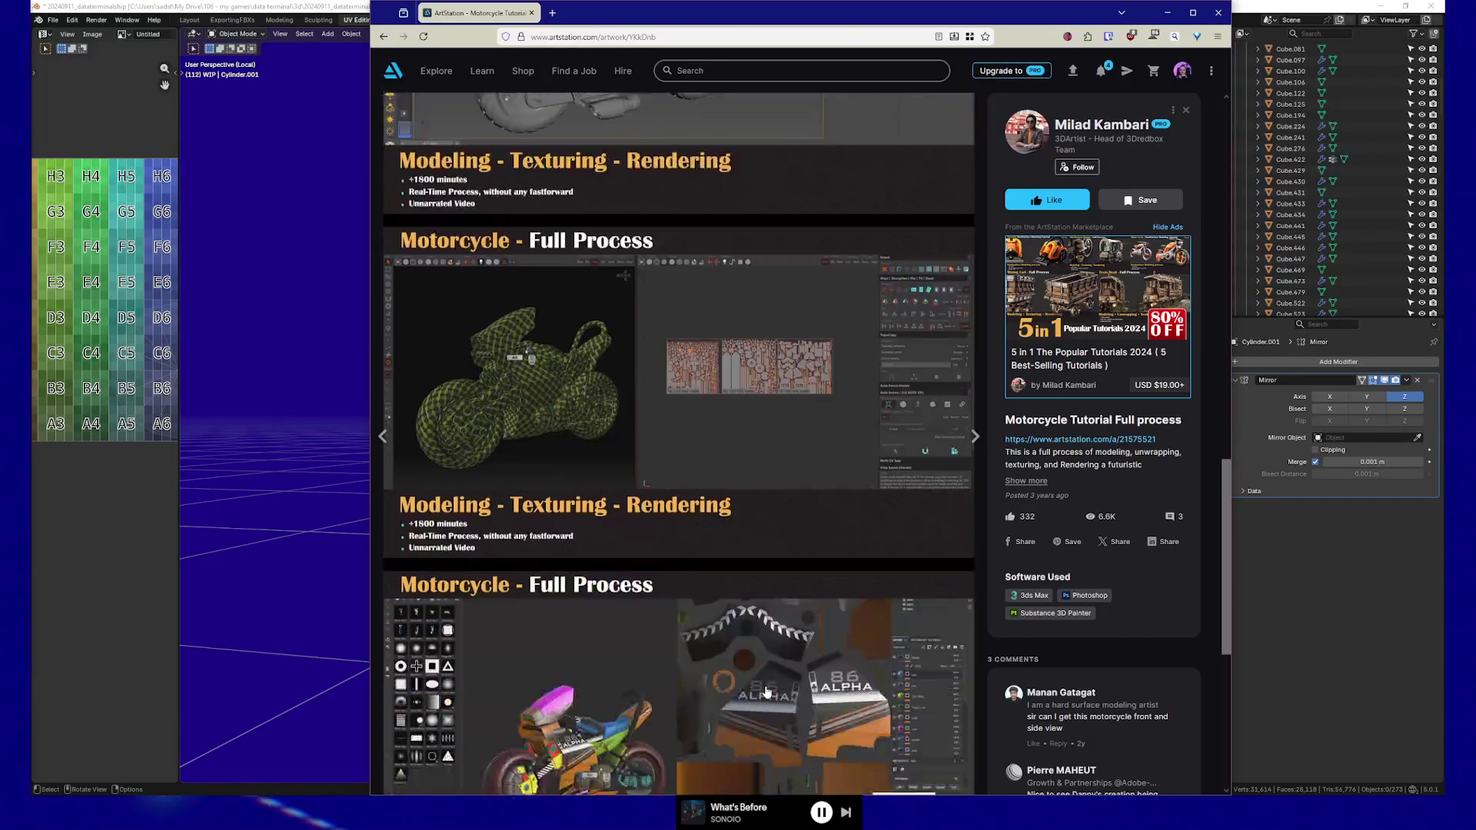
{"action": "scroll", "coordinate": [767, 691], "scroll_direction": "down", "scroll_amount": 5}
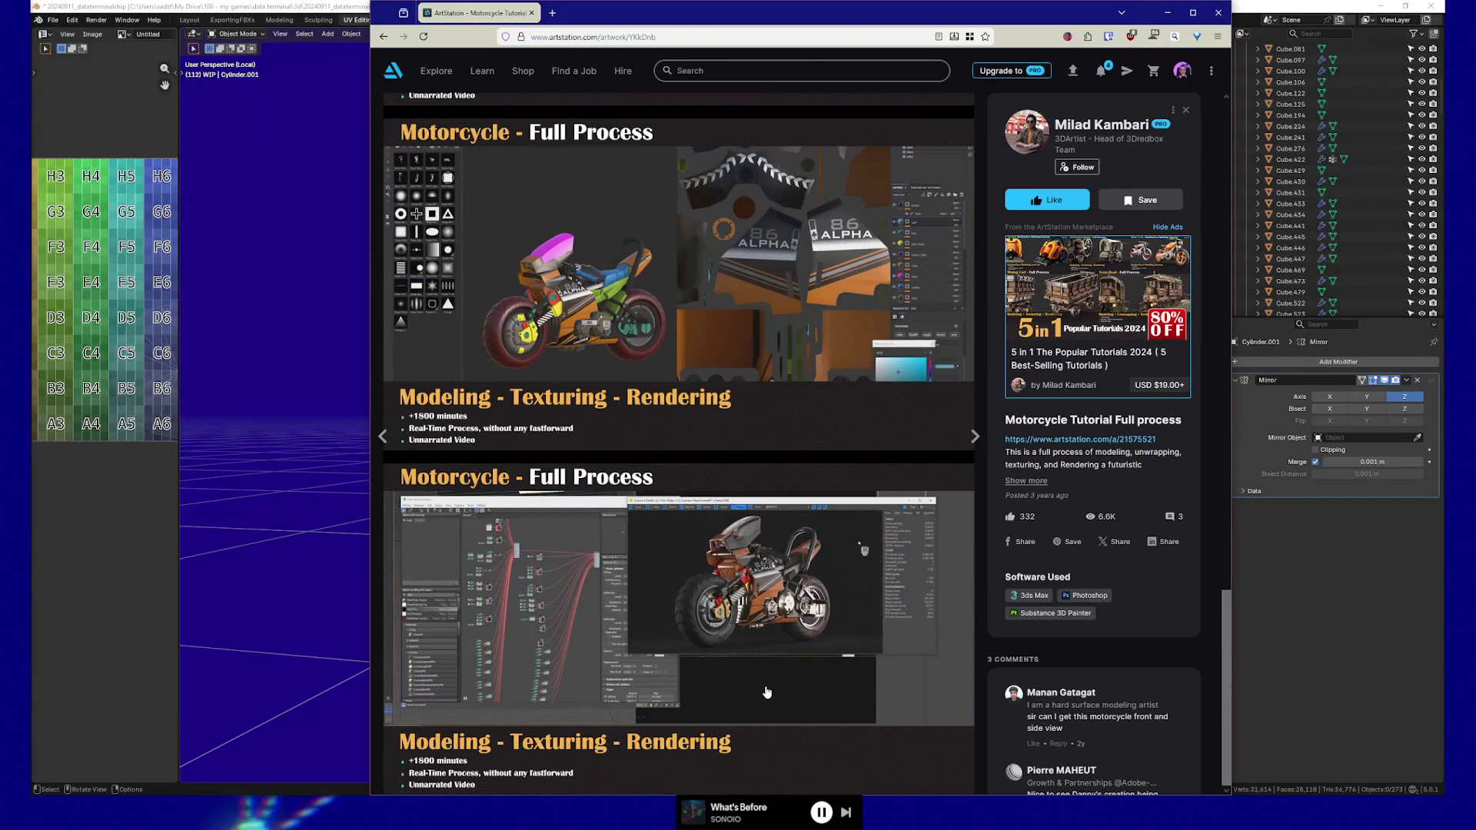
{"action": "scroll", "coordinate": [767, 692], "scroll_direction": "down", "scroll_amount": 6}
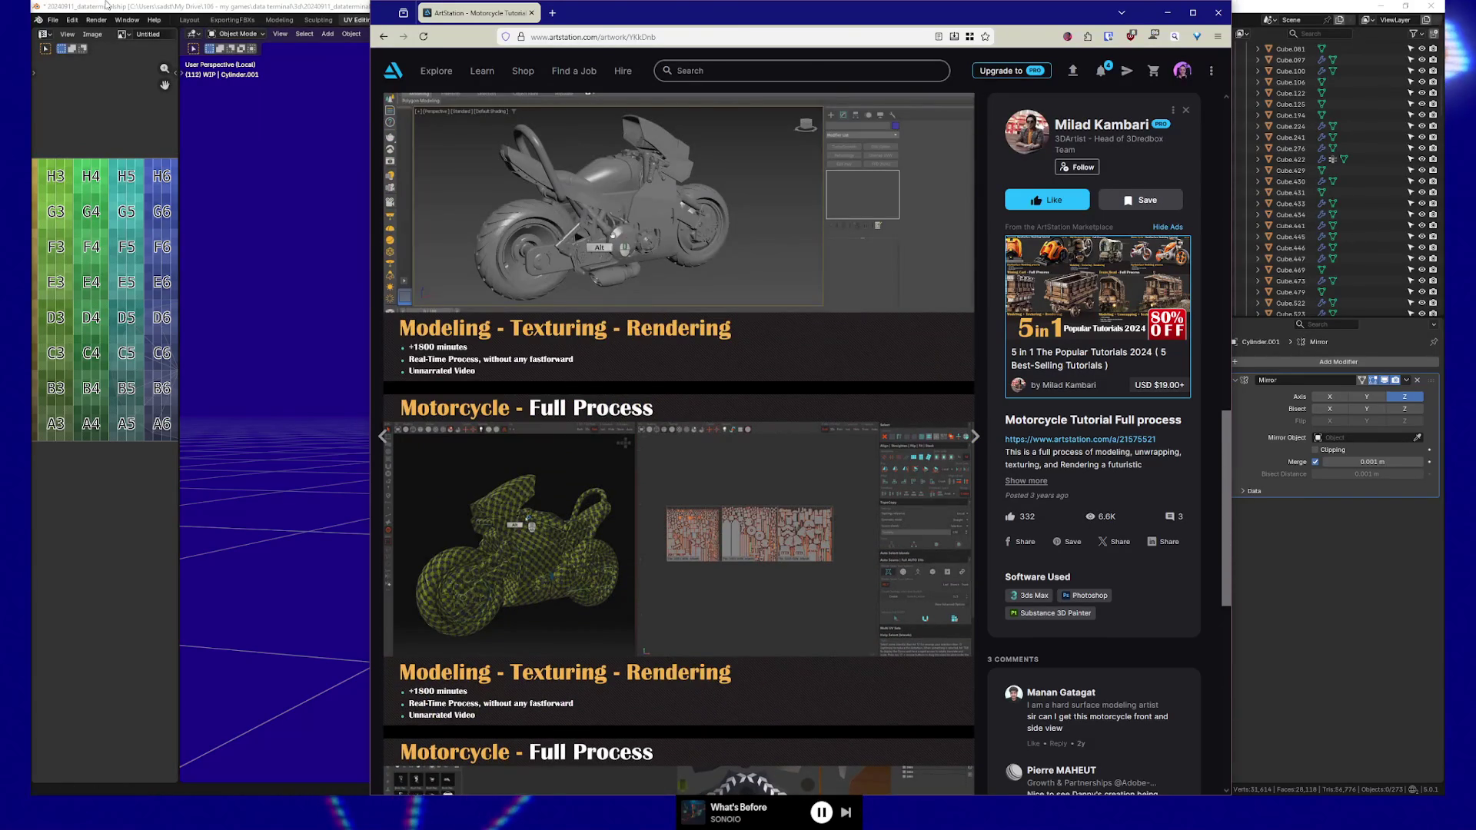
{"action": "left_click", "coordinate": [165, 8]}
{"action": "mouse_move", "coordinate": [650, 315]}
{"action": "middle_mouse_down"}
{"action": "mouse_move", "coordinate": [667, 321]}
{"action": "mouse_move", "coordinate": [659, 368]}
{"action": "mouse_move", "coordinate": [649, 336]}
{"action": "mouse_move", "coordinate": [724, 319]}
{"action": "mouse_move", "coordinate": [712, 320]}
{"action": "mouse_move", "coordinate": [778, 320]}
{"action": "mouse_move", "coordinate": [788, 343]}
{"action": "middle_mouse_up"}
Exit Local View to show the whole door scene and add a new cube beside the hinge gear
{"action": "key", "text": "KP_Divide"}
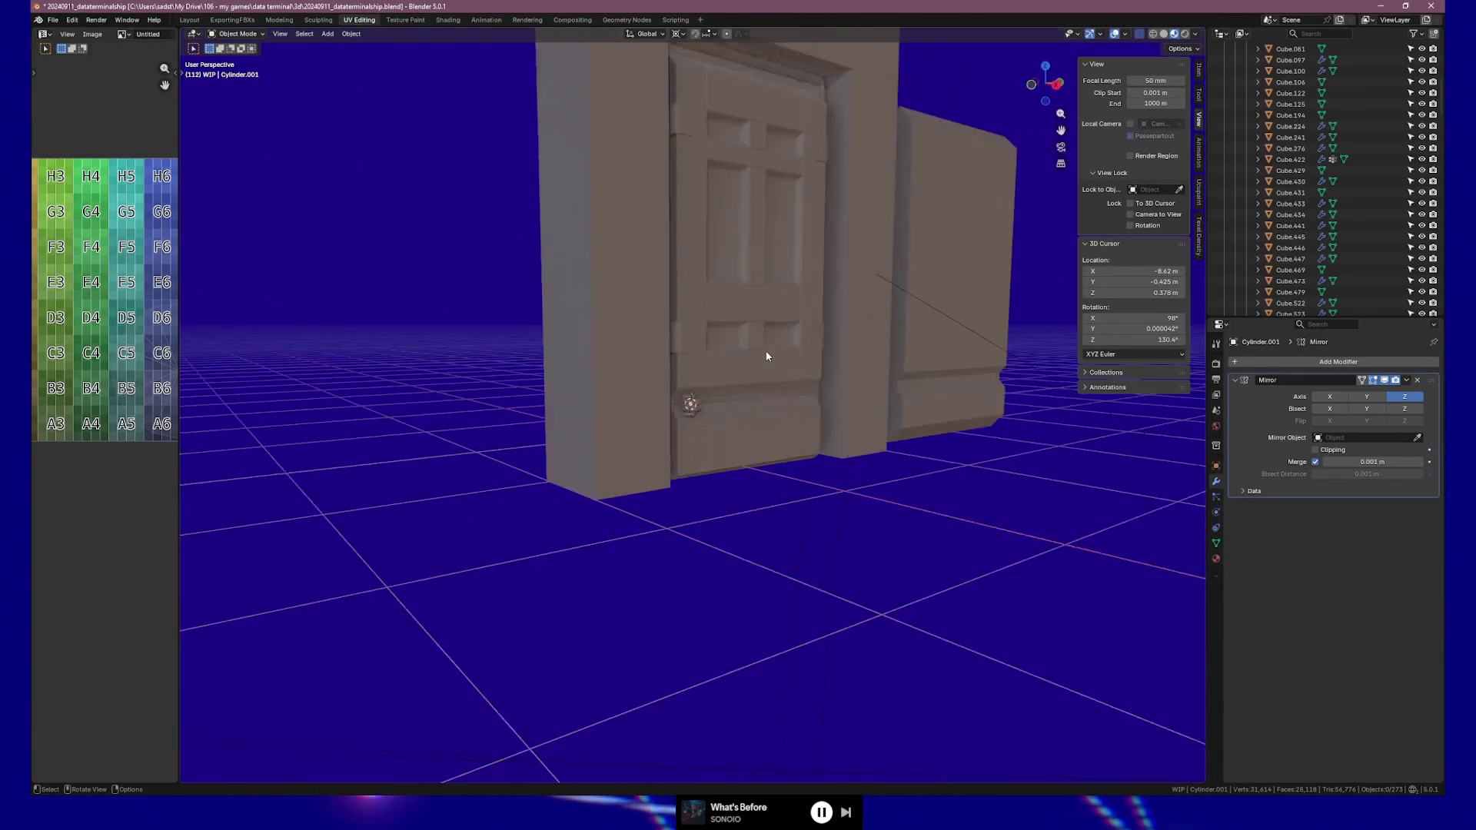
{"action": "mouse_move", "coordinate": [869, 296]}
{"action": "middle_mouse_down"}
{"action": "mouse_move", "coordinate": [887, 265]}
{"action": "mouse_move", "coordinate": [755, 254]}
{"action": "mouse_move", "coordinate": [800, 268]}
{"action": "mouse_move", "coordinate": [850, 315]}
{"action": "mouse_move", "coordinate": [607, 384]}
{"action": "mouse_move", "coordinate": [838, 382]}
{"action": "mouse_move", "coordinate": [721, 378]}
{"action": "mouse_move", "coordinate": [744, 392]}
{"action": "mouse_move", "coordinate": [730, 393]}
{"action": "middle_mouse_up"}
{"action": "left_click", "coordinate": [608, 385]}
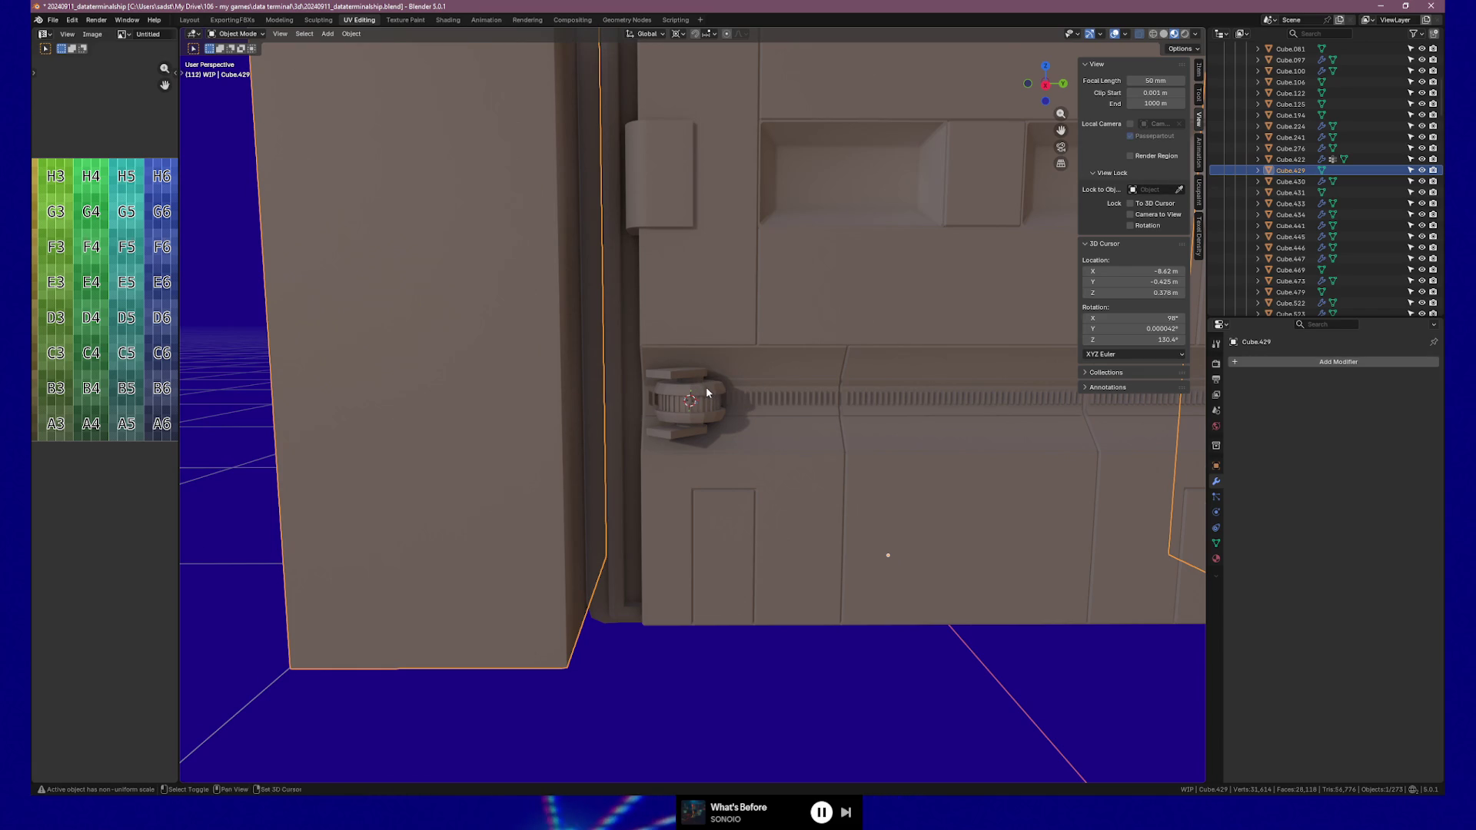
{"action": "key", "text": "shift+a"}
{"action": "left_click", "coordinate": [785, 398]}
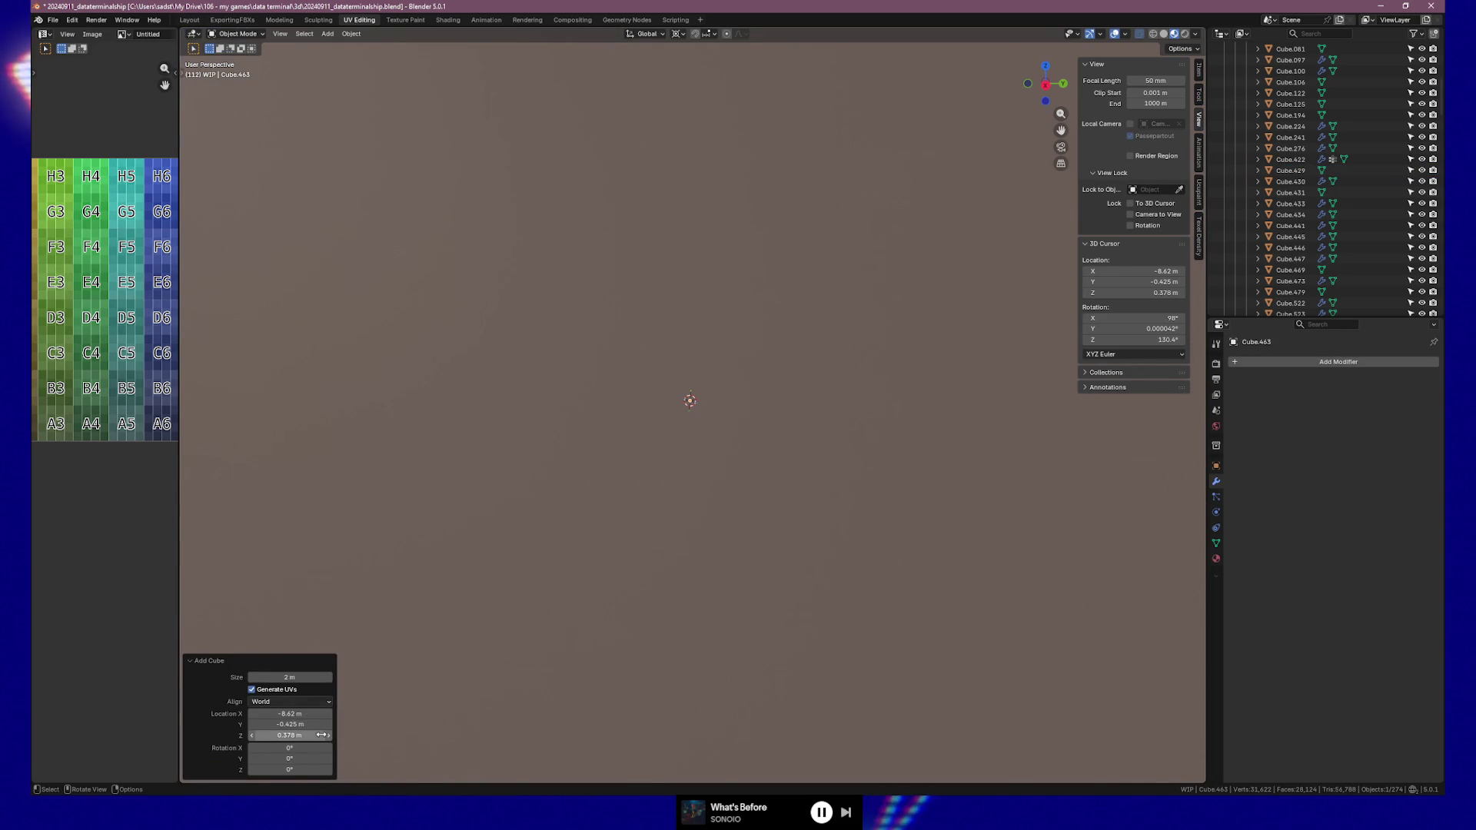
Set the new cube's size to 0.25 m and move it along Y beside the hinge
{"action": "left_click_drag", "start_coordinate": [289, 677], "coordinate": [289, 677]}
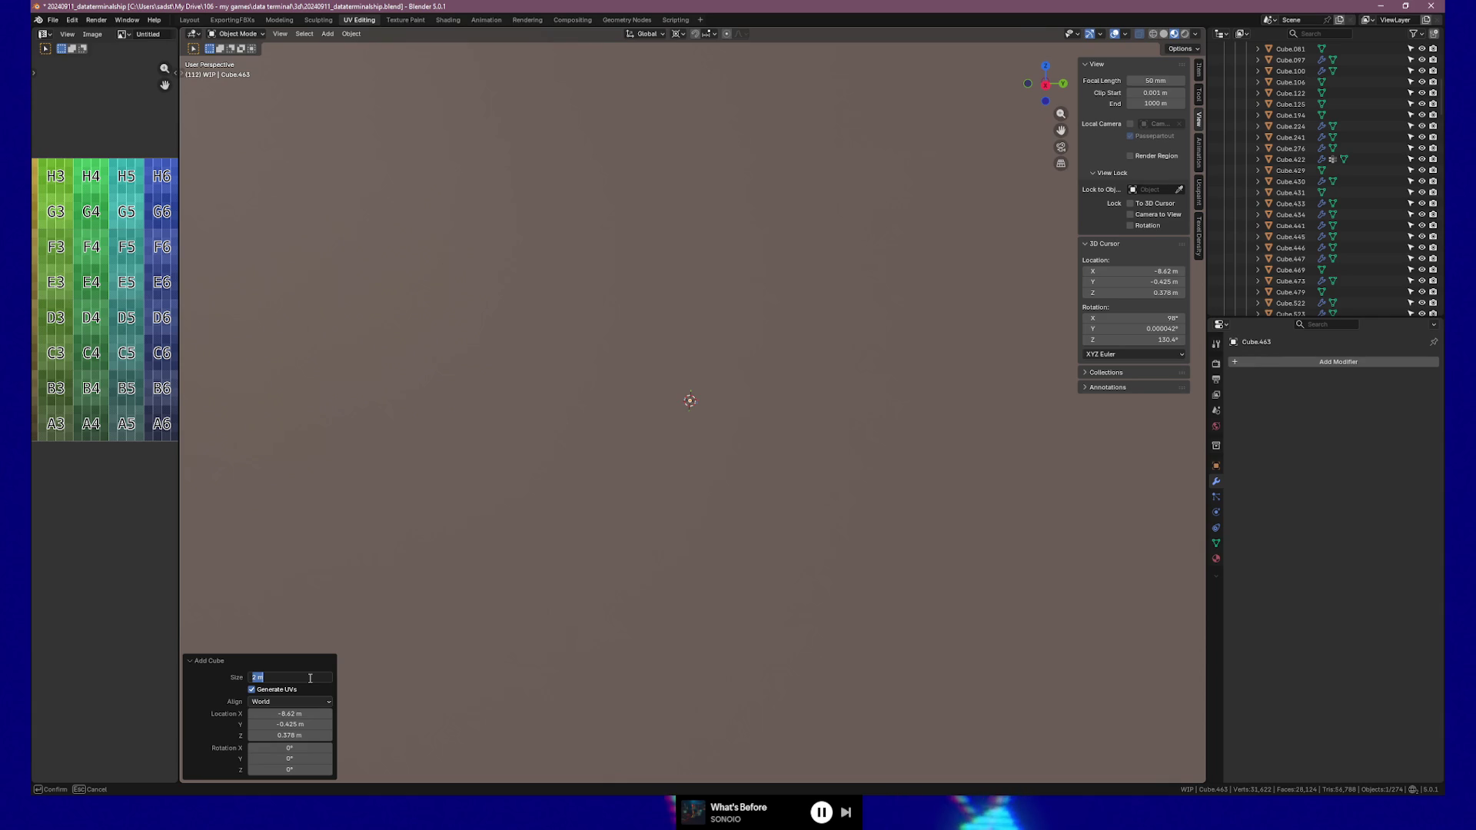
{"action": "type", "text": "0.25"}
{"action": "key", "text": "Return"}
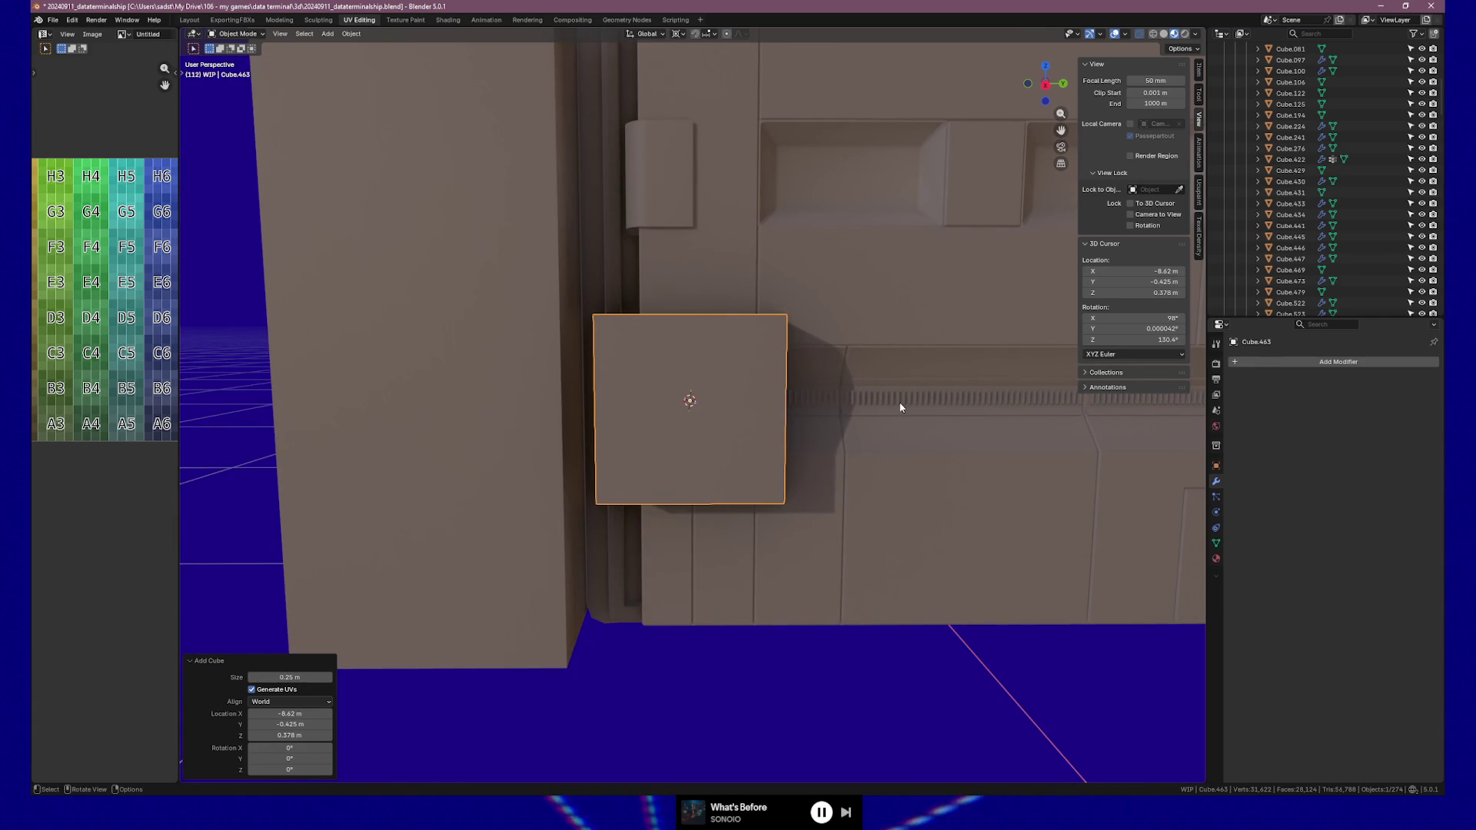
{"action": "key", "text": "g"}
{"action": "key", "text": "y"}
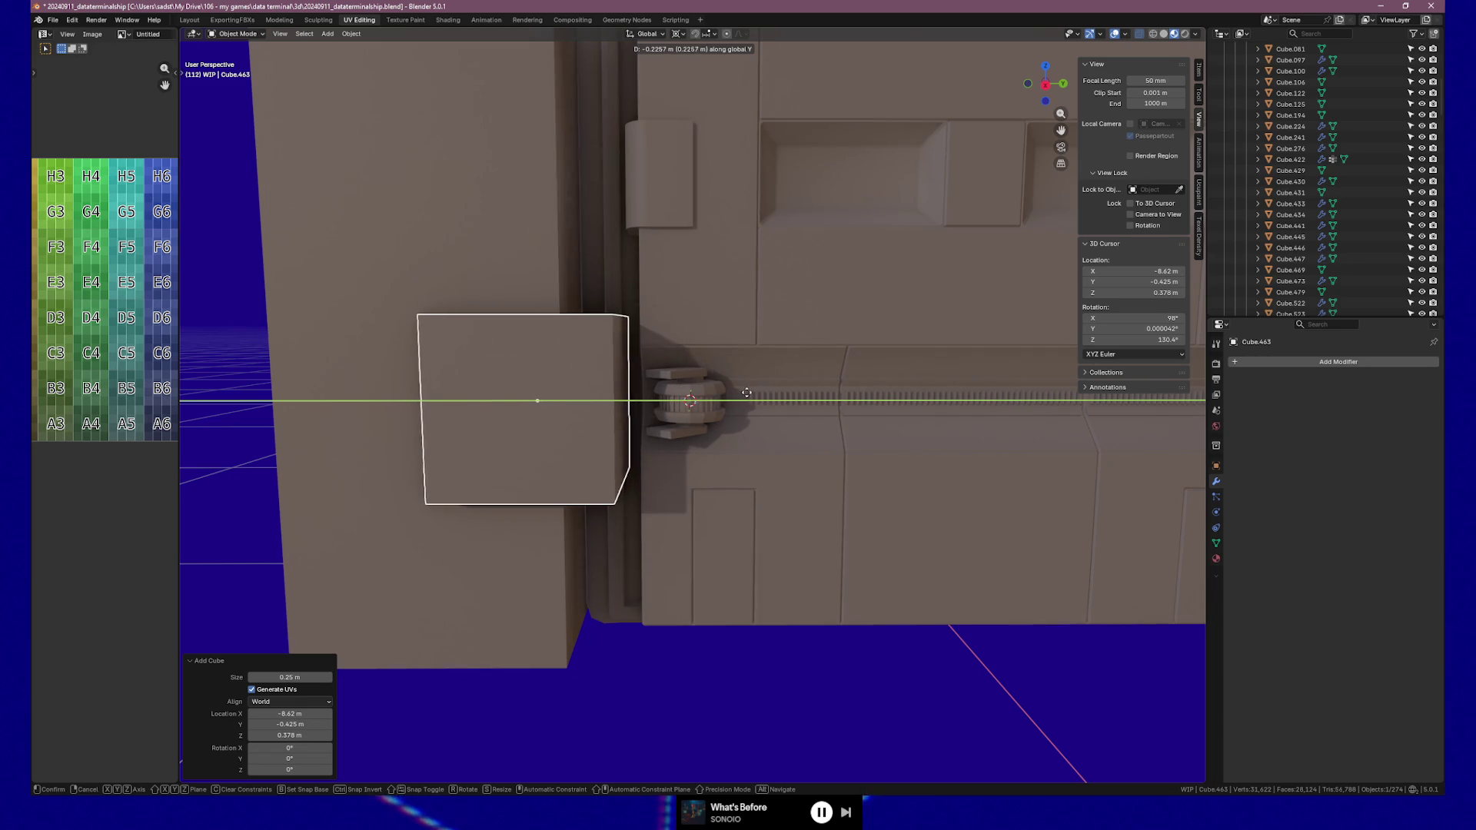
{"action": "left_click", "coordinate": [746, 394]}
Scale the block to 0.444 along X and 0.698 along Z
{"action": "middle_click_drag", "start_coordinate": [744, 394], "coordinate": [673, 419]}
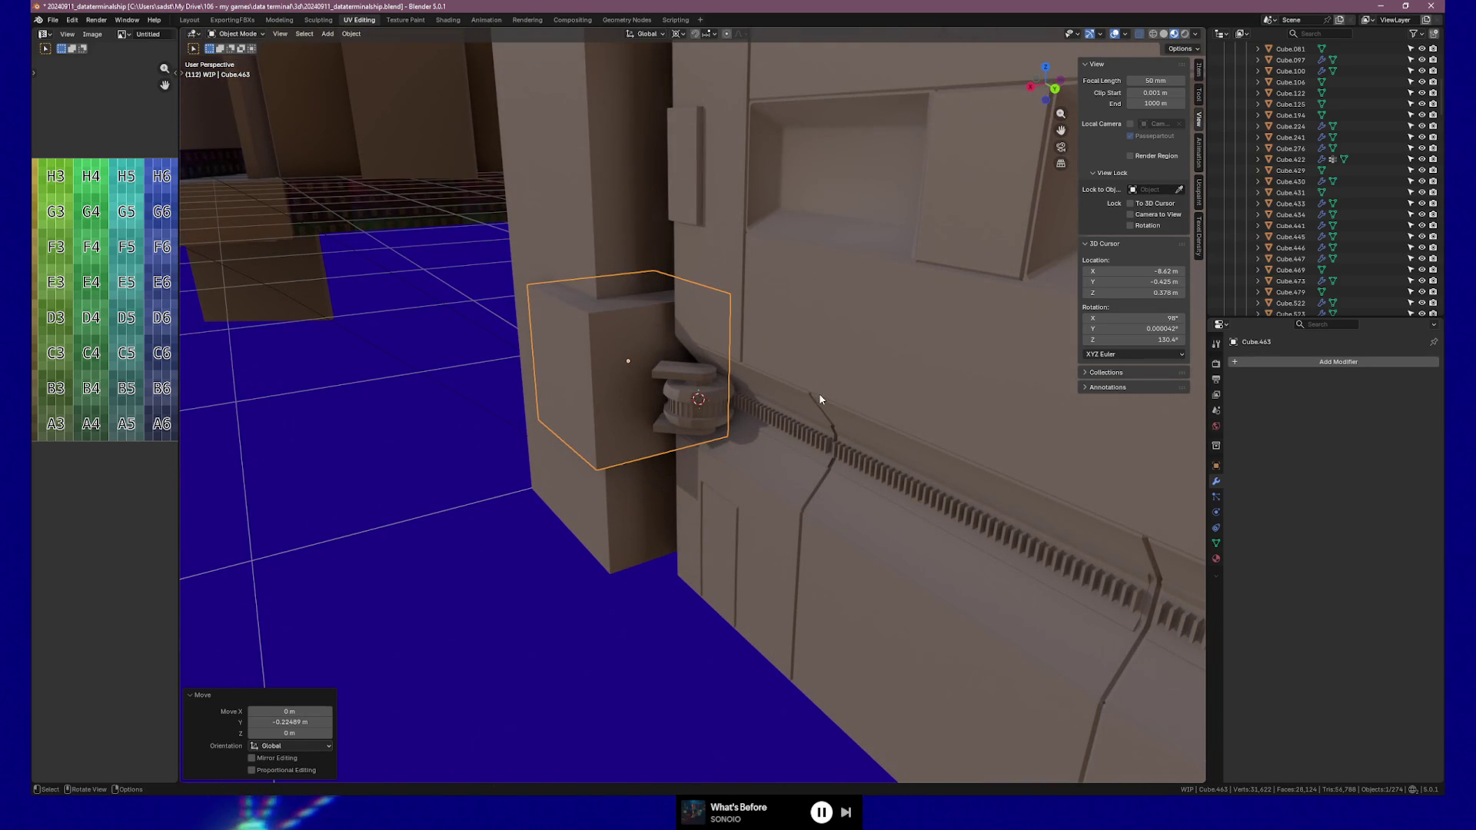
{"action": "key", "text": "s"}
{"action": "key", "text": "x"}
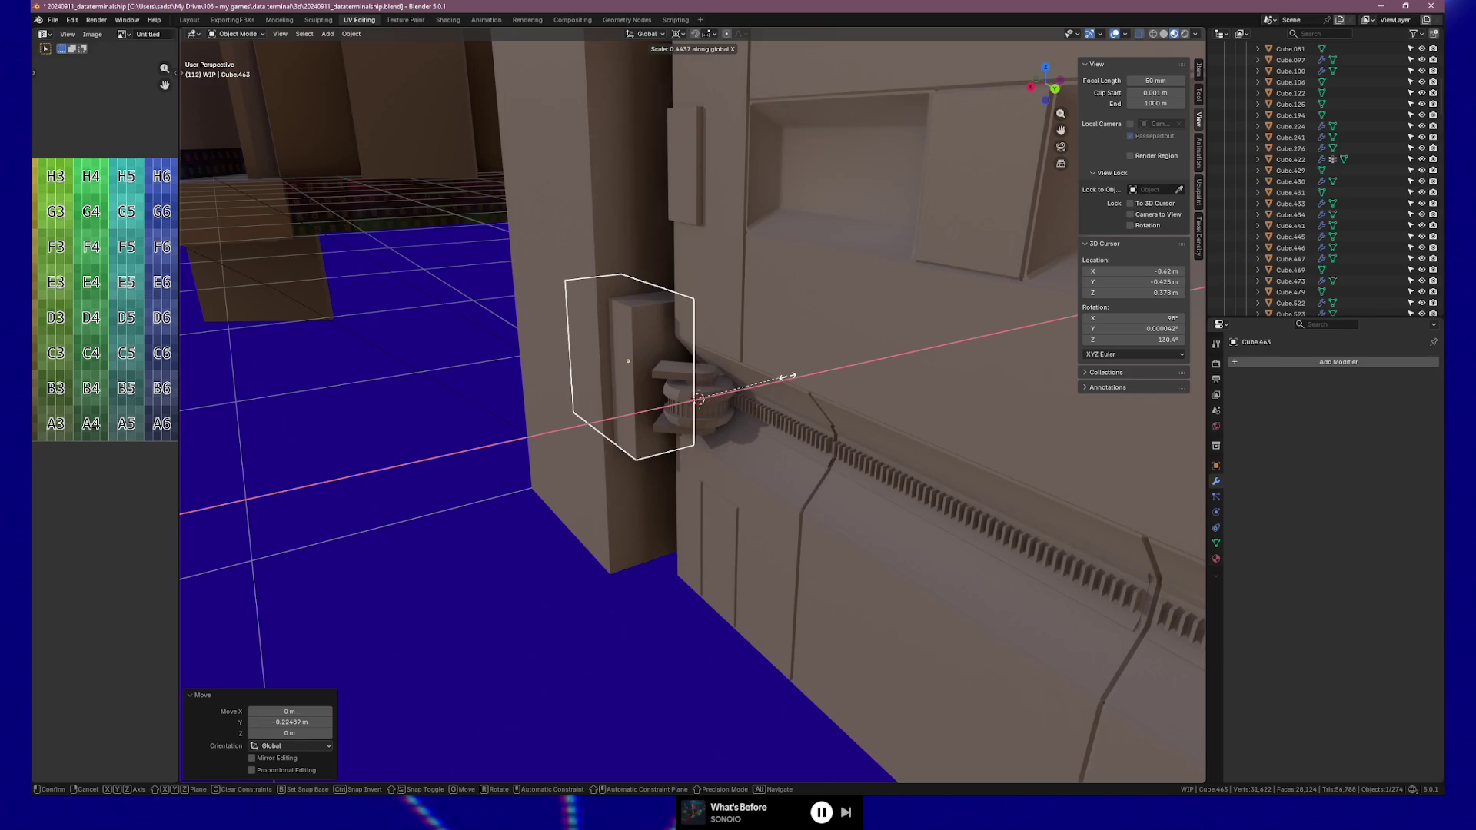
{"action": "left_click", "coordinate": [788, 376]}
{"action": "mouse_move", "coordinate": [787, 382]}
{"action": "middle_mouse_down"}
{"action": "mouse_move", "coordinate": [883, 372]}
{"action": "mouse_move", "coordinate": [873, 346]}
{"action": "mouse_move", "coordinate": [791, 353]}
{"action": "mouse_move", "coordinate": [830, 346]}
{"action": "mouse_move", "coordinate": [861, 369]}
{"action": "mouse_move", "coordinate": [778, 430]}
{"action": "middle_mouse_up"}
{"action": "key", "text": "s"}
{"action": "key", "text": "z"}
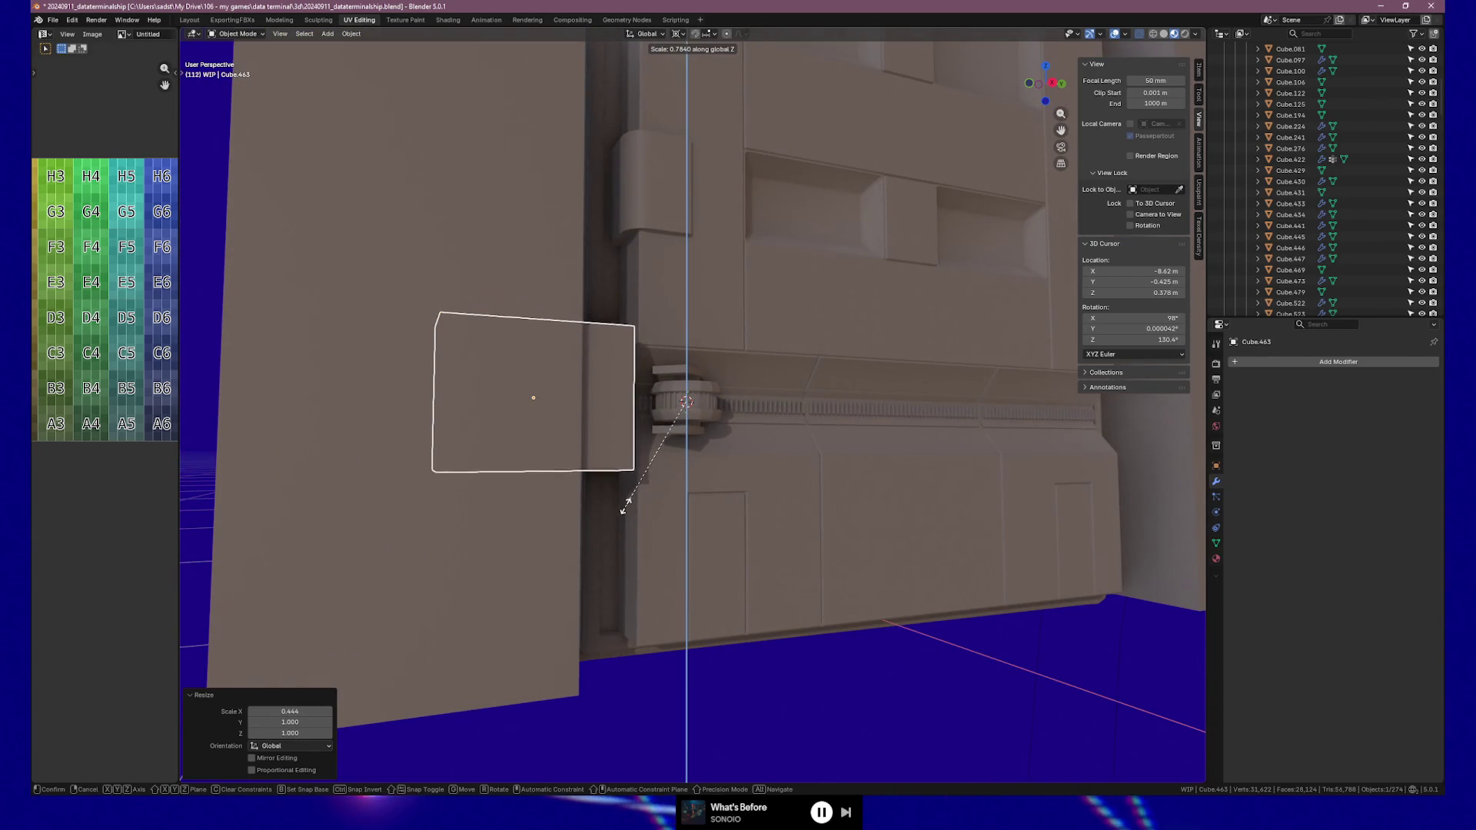
{"action": "left_click", "coordinate": [616, 484]}
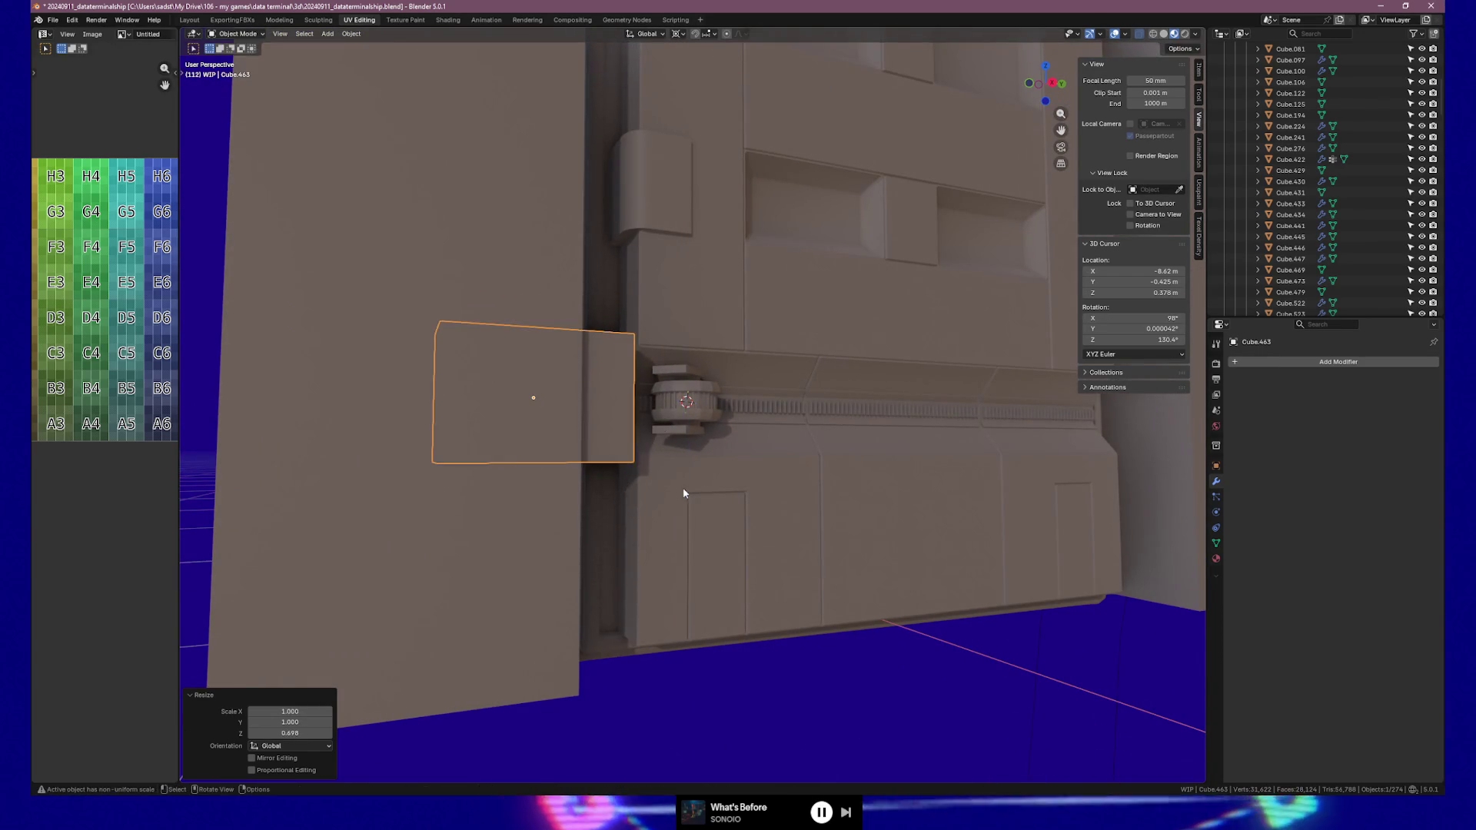
{"action": "middle_click_drag", "start_coordinate": [681, 489], "coordinate": [649, 484]}
Bevel the block's top and bottom edges with 8 segments
{"action": "key", "text": "Tab"}
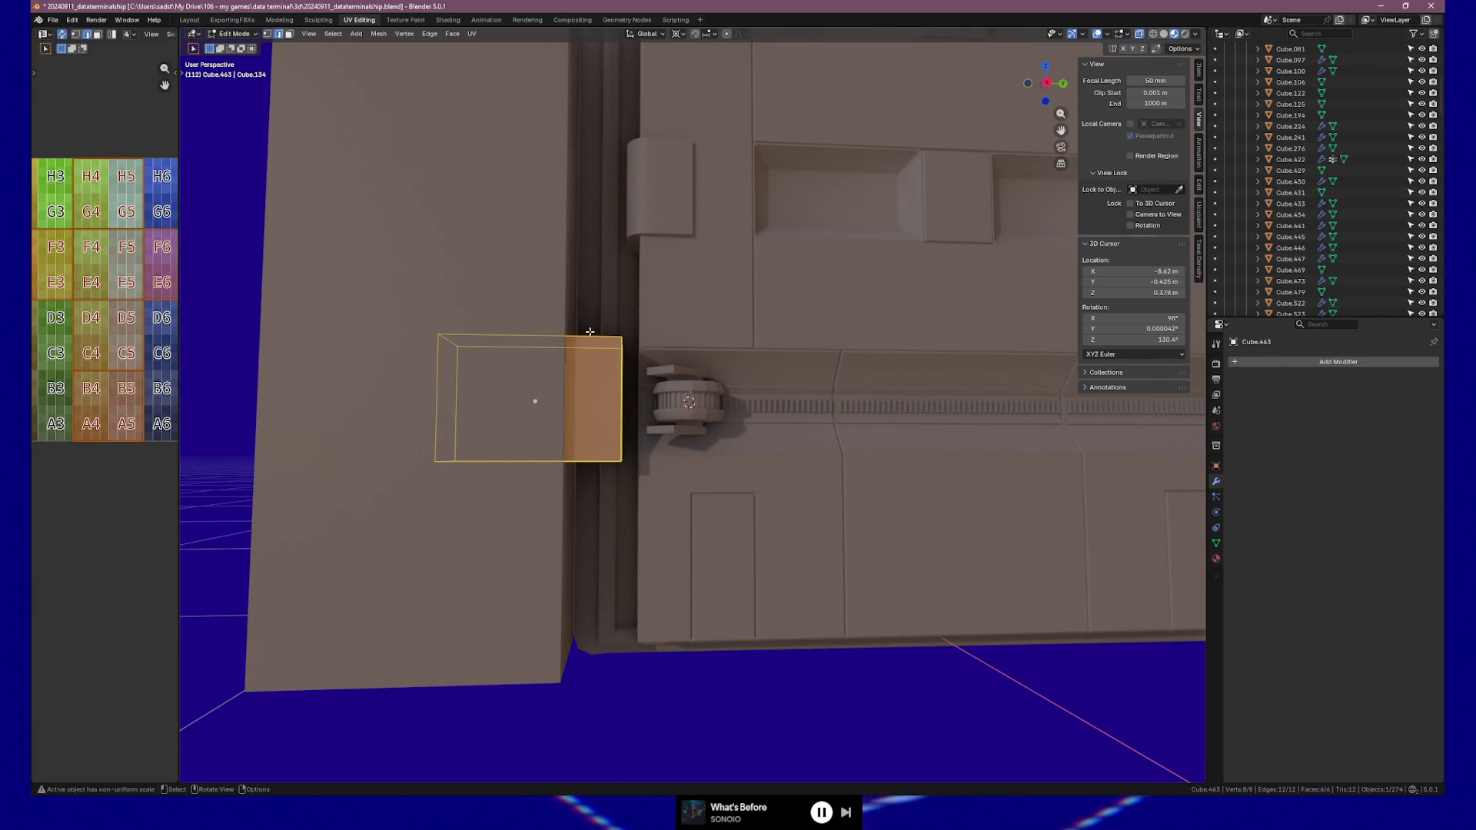
{"action": "left_click", "coordinate": [590, 331]}
{"action": "left_click", "coordinate": [590, 461], "text": "shift"}
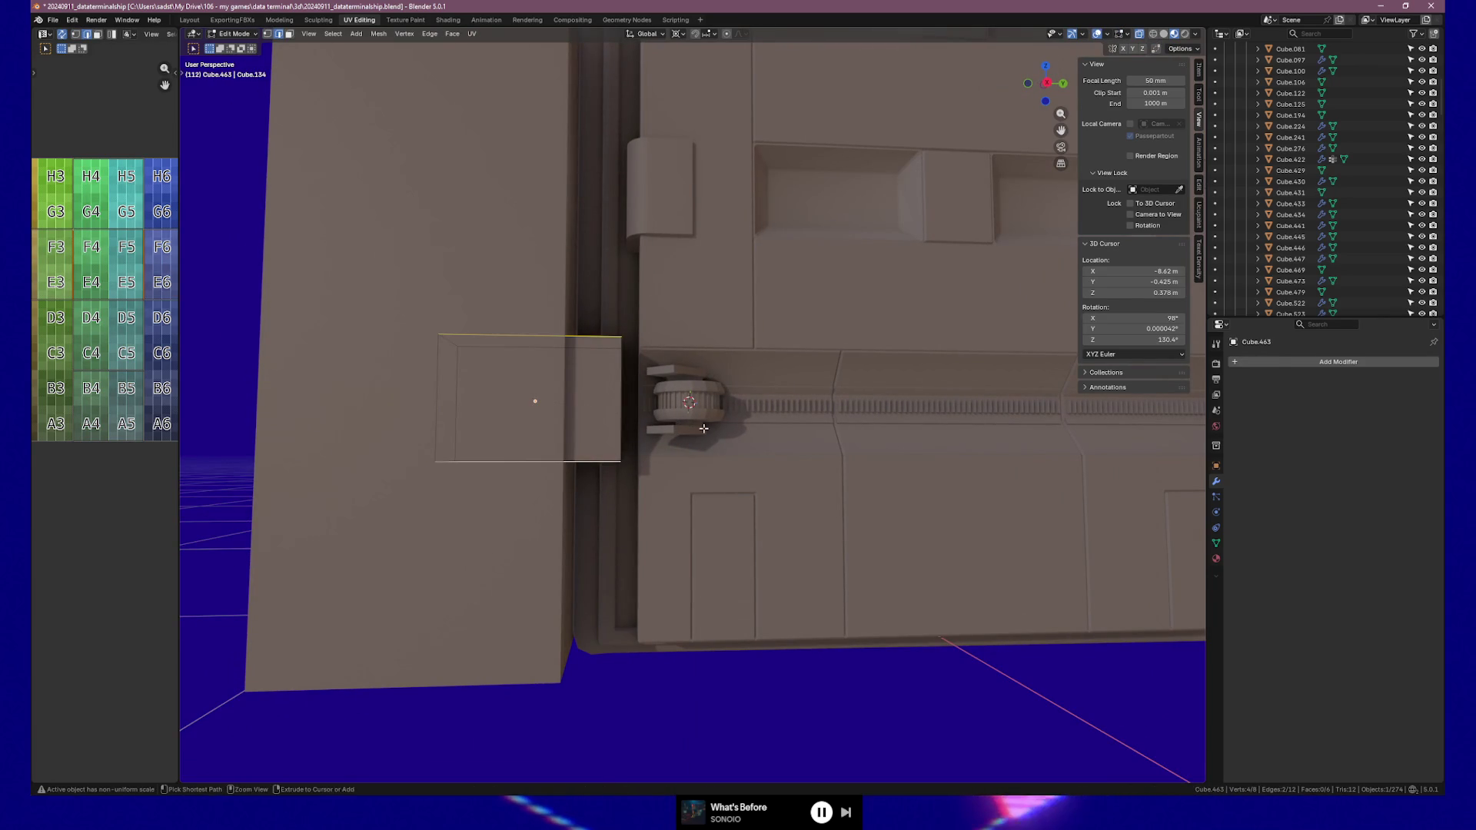
{"action": "key", "text": "ctrl+b"}
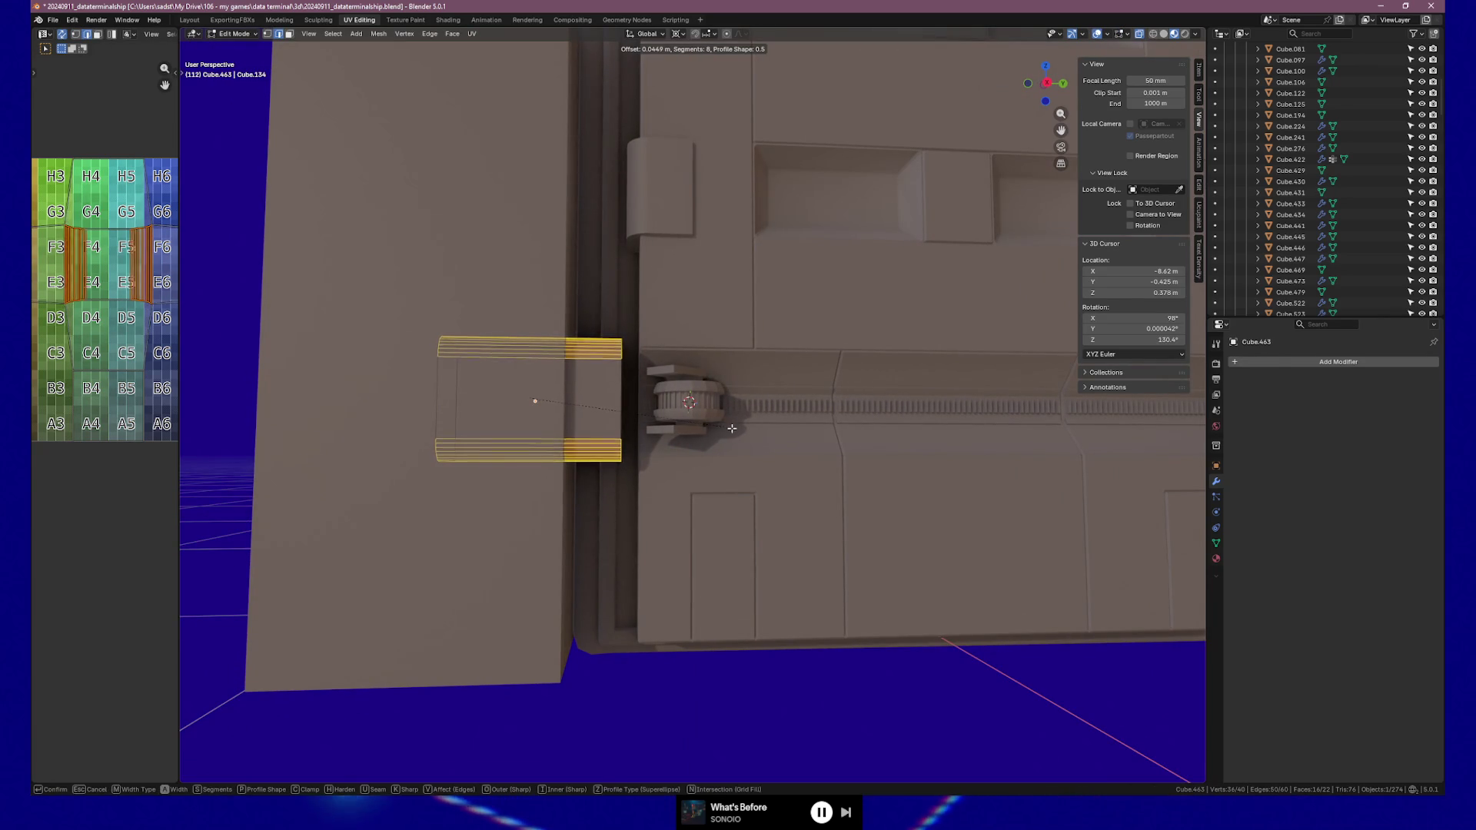
{"action": "left_click", "coordinate": [731, 428]}
{"action": "mouse_move", "coordinate": [729, 429]}
{"action": "middle_mouse_down"}
{"action": "mouse_move", "coordinate": [771, 431]}
{"action": "mouse_move", "coordinate": [702, 444]}
{"action": "middle_mouse_up"}
{"action": "key", "text": "Tab"}
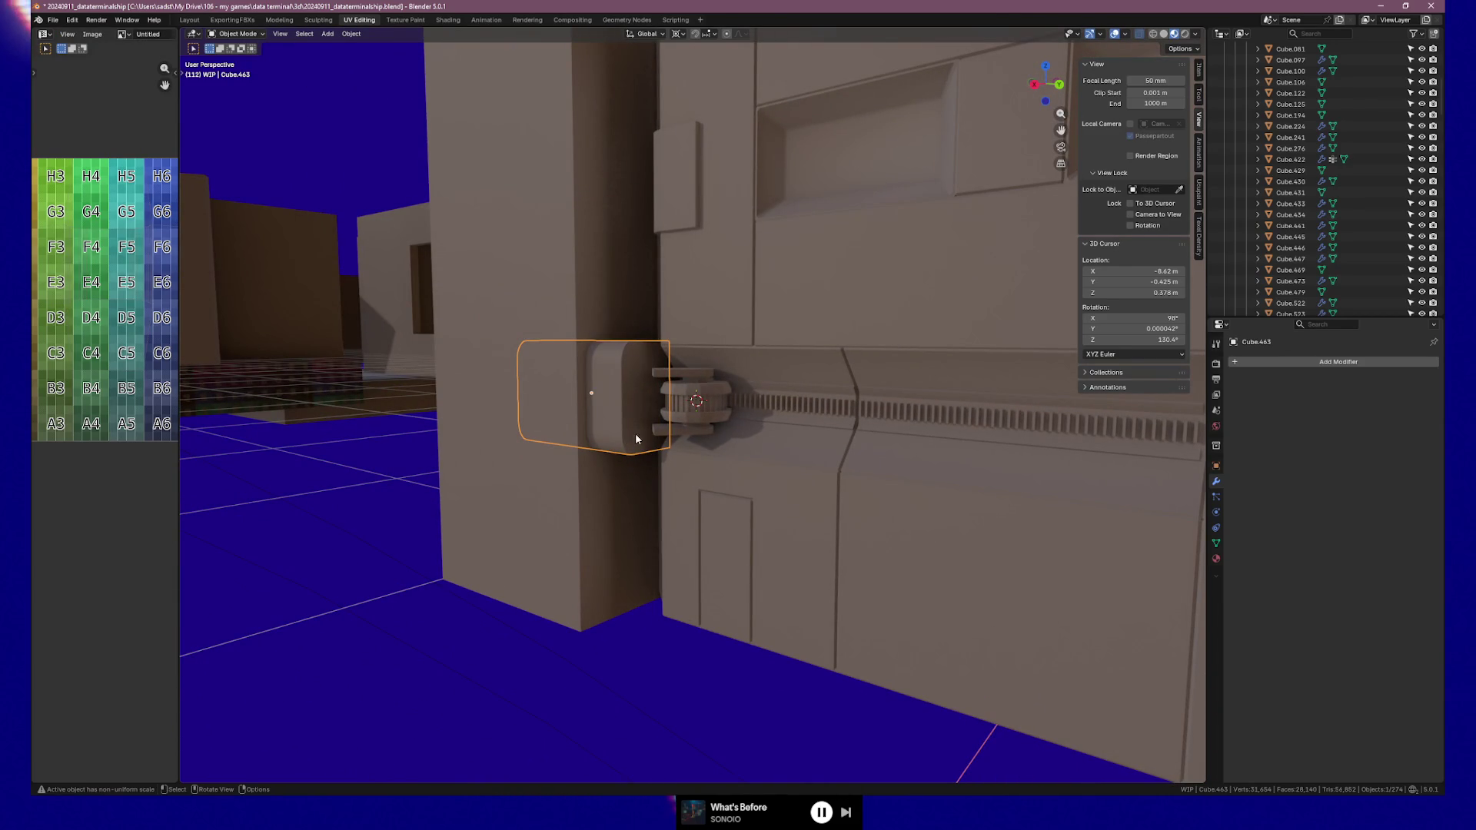
Duplicate the housing block, scale the copy to 0.792 and place it along X in front
{"action": "key", "text": "shift+d"}
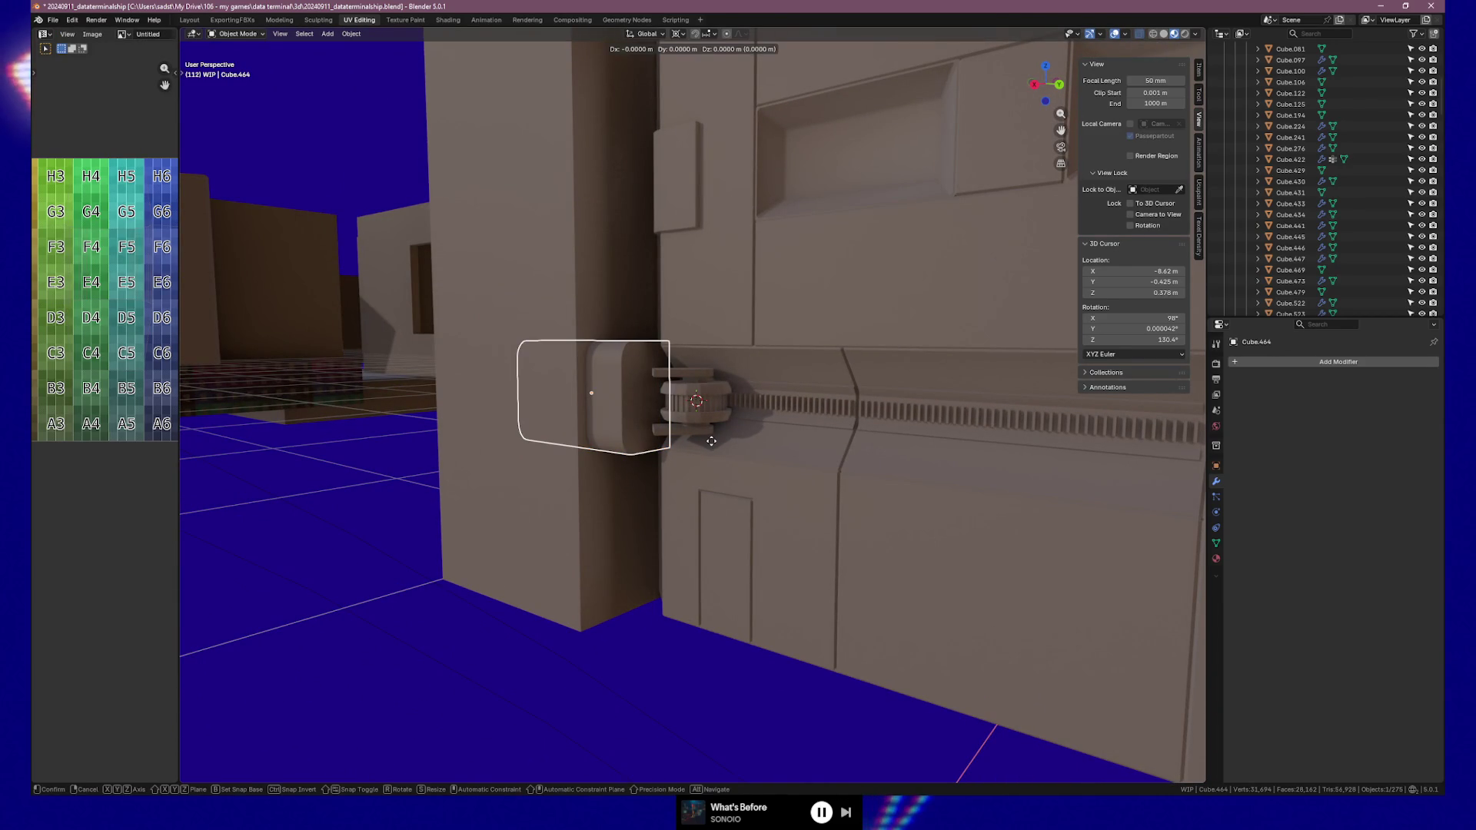
{"action": "key", "text": "x"}
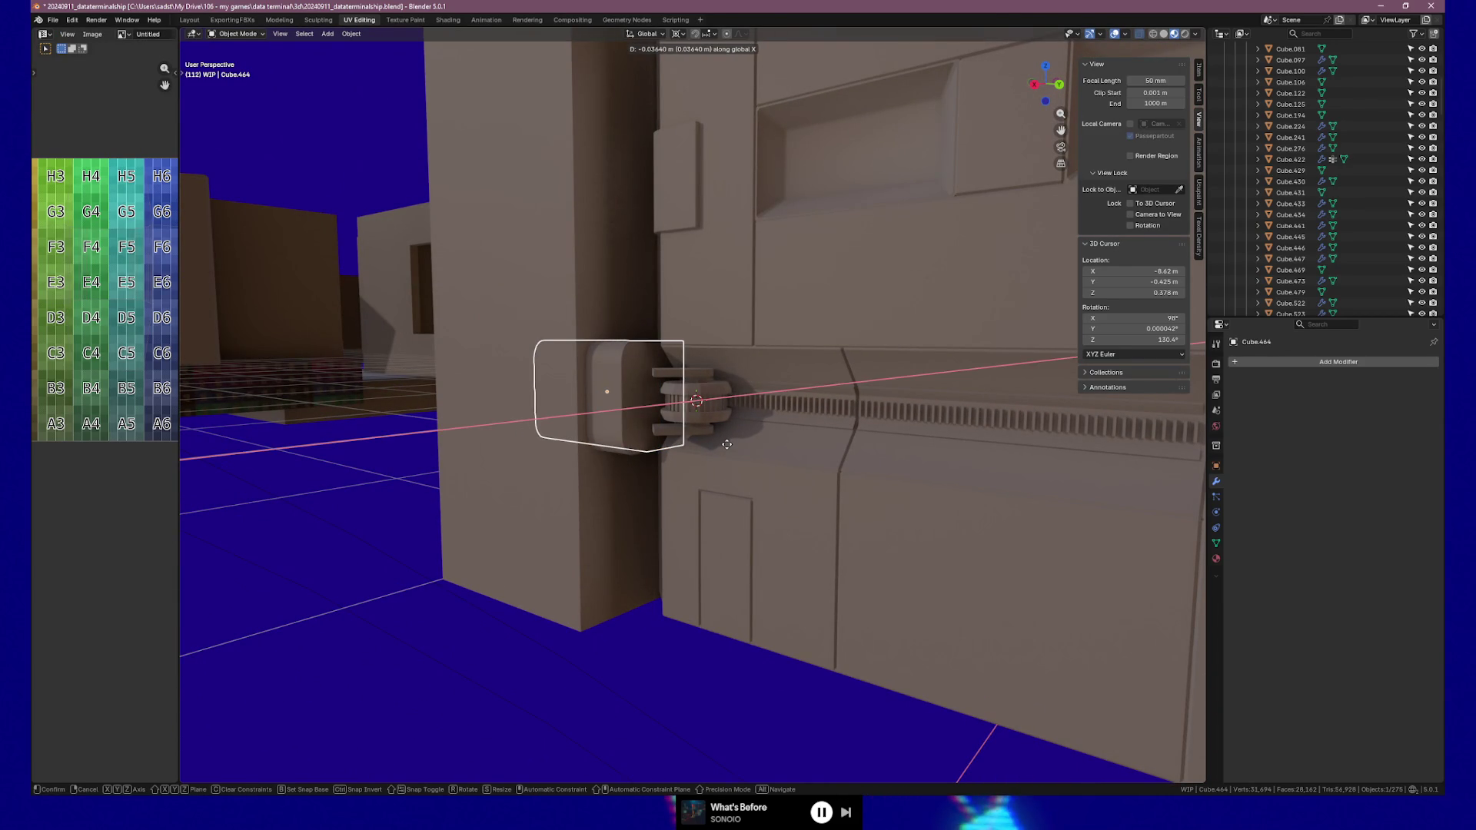
{"action": "left_click", "coordinate": [727, 444]}
{"action": "key", "text": "s"}
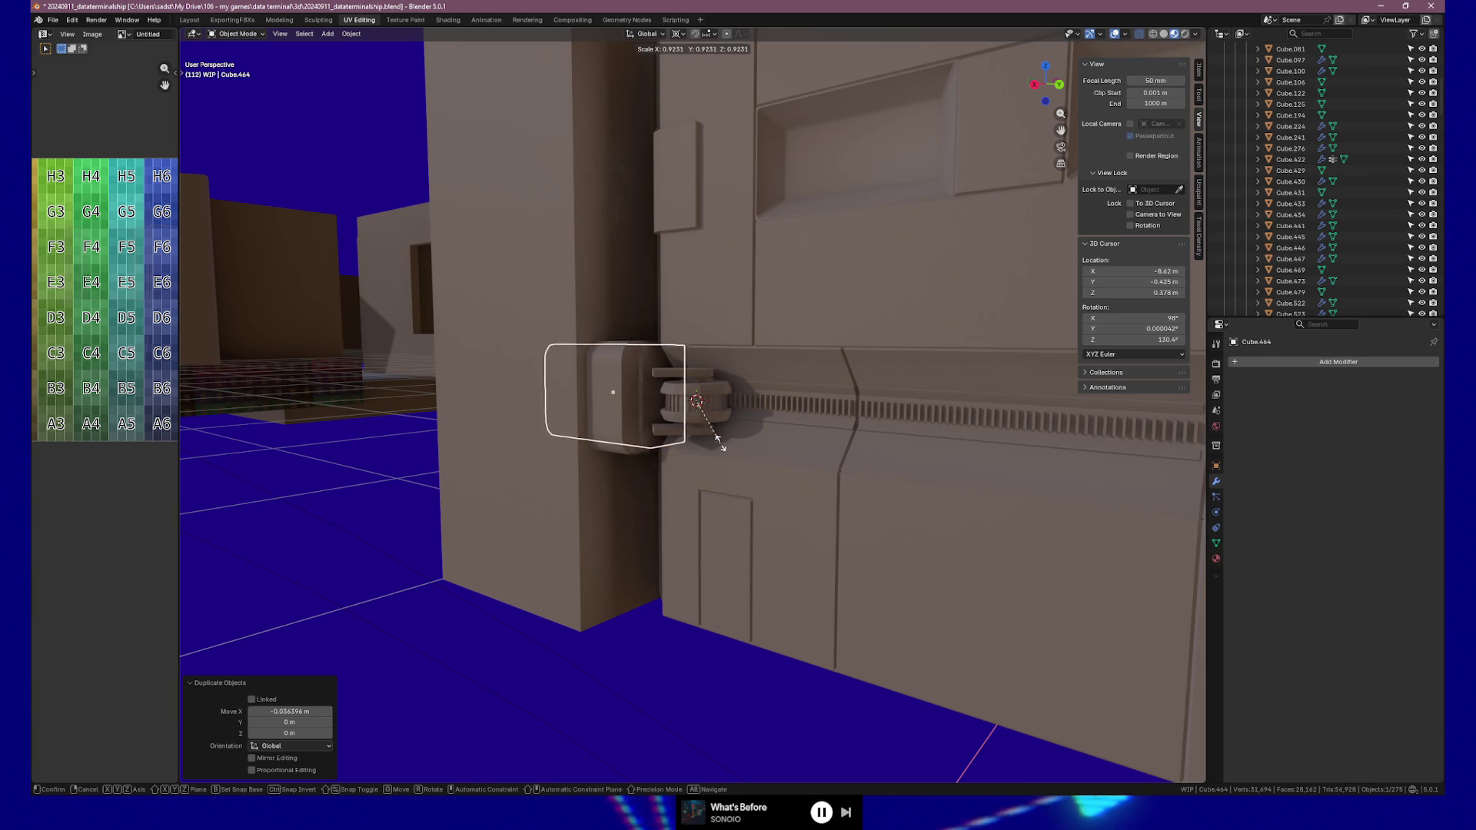
{"action": "left_click", "coordinate": [712, 440]}
{"action": "mouse_move", "coordinate": [712, 440]}
{"action": "middle_mouse_down"}
{"action": "mouse_move", "coordinate": [768, 442]}
{"action": "mouse_move", "coordinate": [676, 445]}
{"action": "mouse_move", "coordinate": [658, 463]}
{"action": "mouse_move", "coordinate": [742, 419]}
{"action": "middle_mouse_up"}
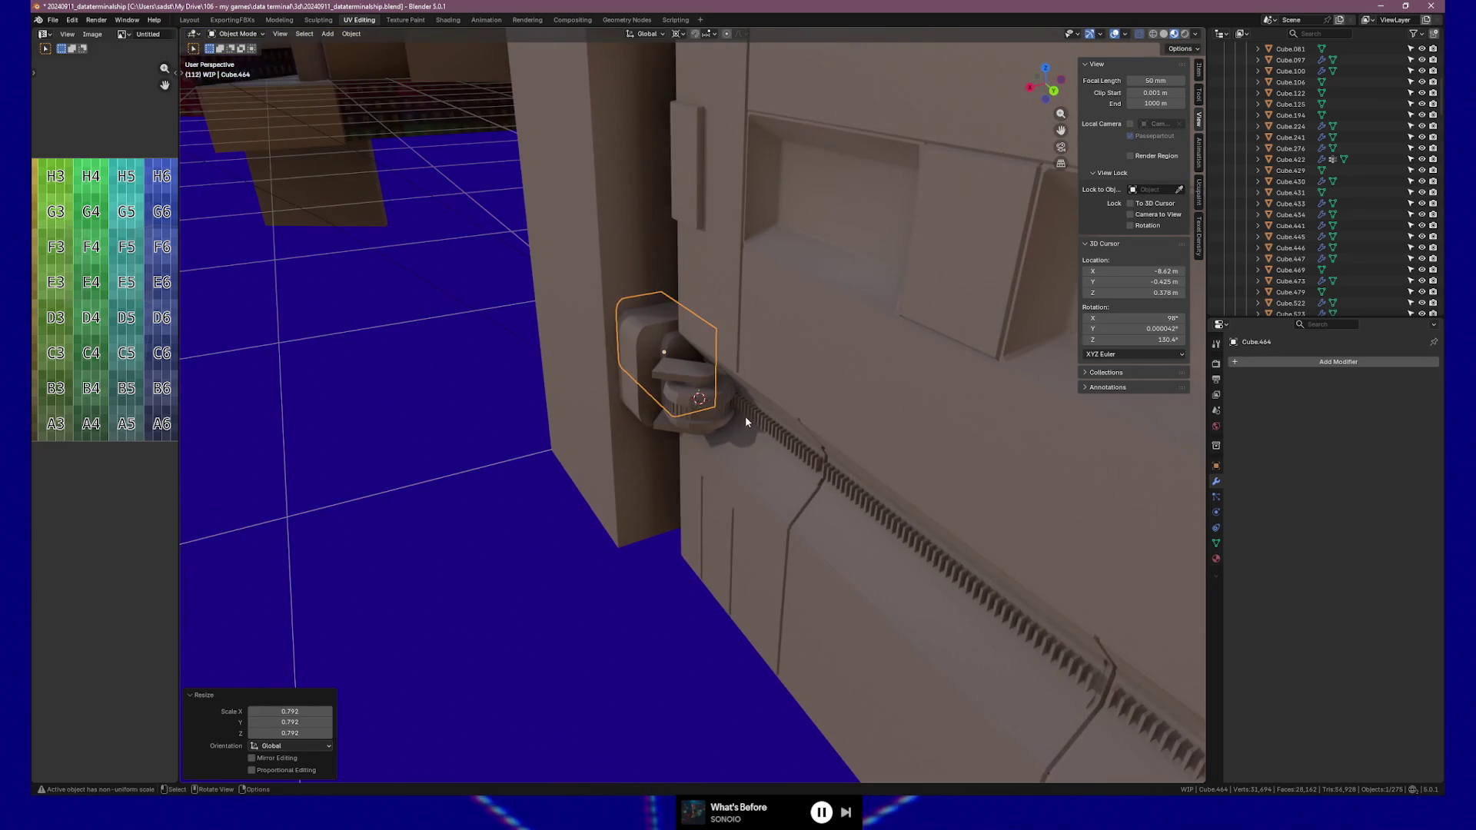
{"action": "key", "text": "g"}
{"action": "key", "text": "x"}
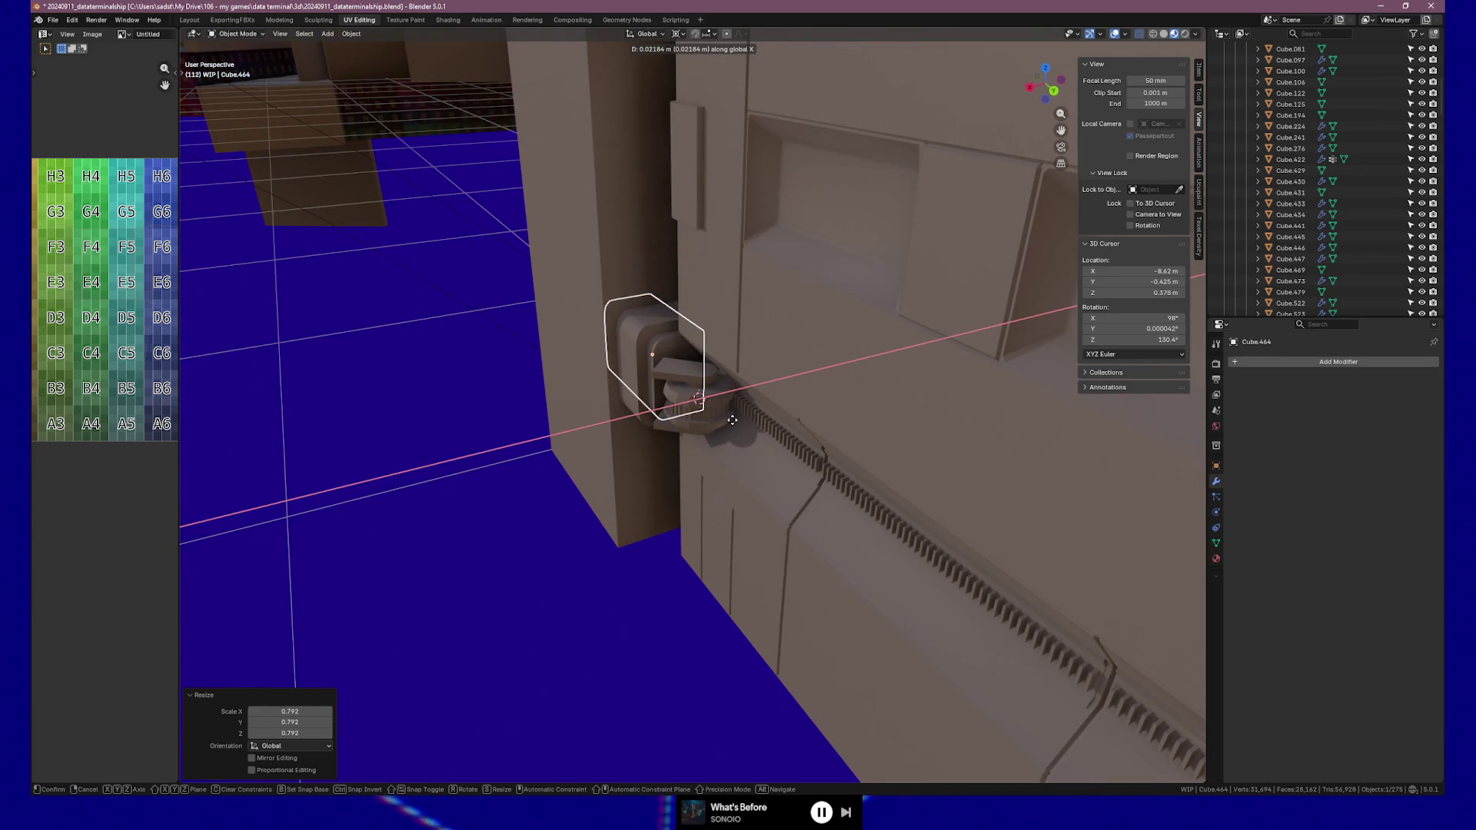
{"action": "left_click", "coordinate": [731, 420]}
{"action": "mouse_move", "coordinate": [731, 418]}
{"action": "middle_mouse_down"}
{"action": "mouse_move", "coordinate": [807, 412]}
{"action": "mouse_move", "coordinate": [824, 405]}
{"action": "mouse_move", "coordinate": [821, 385]}
{"action": "mouse_move", "coordinate": [735, 421]}
{"action": "mouse_move", "coordinate": [761, 428]}
{"action": "mouse_move", "coordinate": [807, 418]}
{"action": "mouse_move", "coordinate": [637, 398]}
{"action": "middle_mouse_up"}
Shift both housing blocks 0.042 m along X against the hinge gear
{"action": "left_click", "coordinate": [606, 406], "text": "shift"}
{"action": "key", "text": "g"}
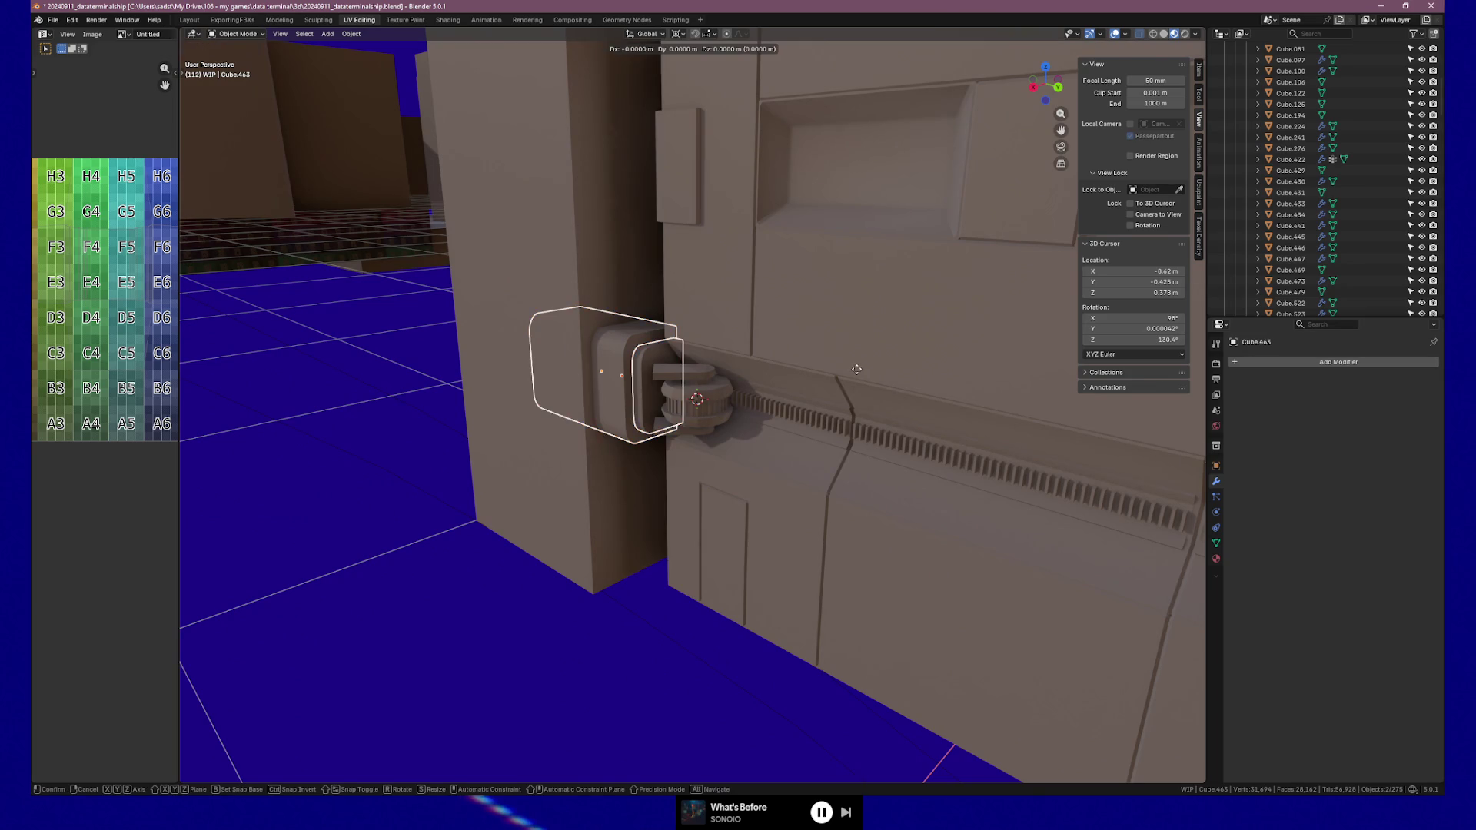
{"action": "key", "text": "y"}
{"action": "key", "text": "x"}
{"action": "left_click", "coordinate": [836, 376]}
{"action": "mouse_move", "coordinate": [721, 404]}
{"action": "middle_mouse_down"}
{"action": "mouse_move", "coordinate": [800, 394]}
{"action": "mouse_move", "coordinate": [778, 383]}
{"action": "mouse_move", "coordinate": [823, 405]}
{"action": "mouse_move", "coordinate": [698, 409]}
{"action": "mouse_move", "coordinate": [840, 418]}
{"action": "mouse_move", "coordinate": [702, 414]}
{"action": "mouse_move", "coordinate": [723, 421]}
{"action": "mouse_move", "coordinate": [717, 435]}
{"action": "mouse_move", "coordinate": [662, 481]}
{"action": "mouse_move", "coordinate": [723, 486]}
{"action": "mouse_move", "coordinate": [671, 377]}
{"action": "mouse_move", "coordinate": [704, 403]}
{"action": "middle_mouse_up"}
Select the hinge arm Cylinder.001 and switch to a top view
{"action": "scroll", "coordinate": [779, 390], "scroll_direction": "down", "scroll_amount": 6}
{"action": "scroll", "coordinate": [730, 419], "scroll_direction": "up", "scroll_amount": 4}
{"action": "scroll", "coordinate": [698, 411], "scroll_direction": "up", "scroll_amount": 3}
{"action": "left_click", "coordinate": [633, 496]}
{"action": "left_click", "coordinate": [713, 399]}
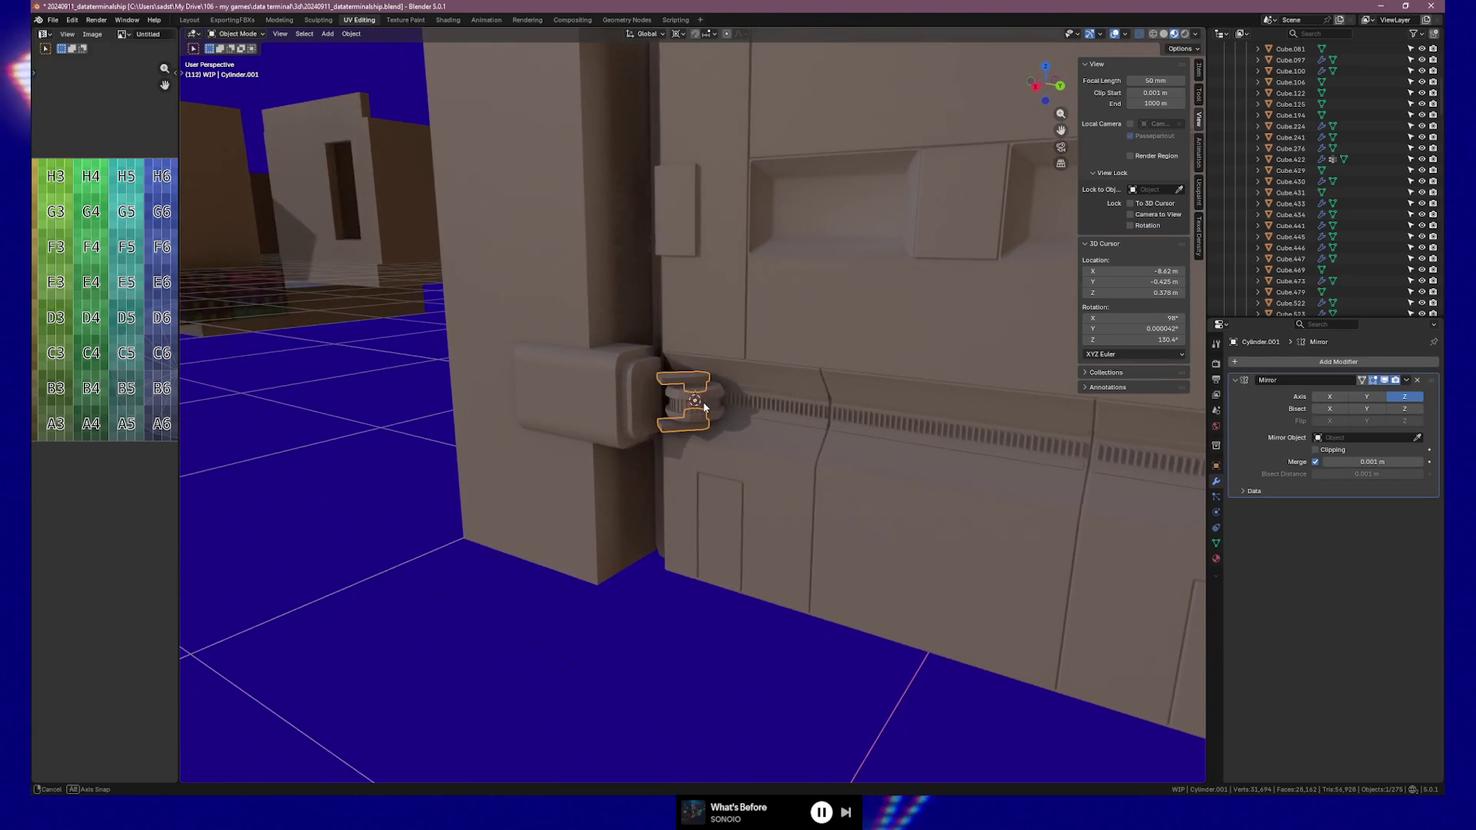
{"action": "key", "text": "KP_7"}
{"action": "scroll", "coordinate": [745, 418], "scroll_direction": "up", "scroll_amount": 5}
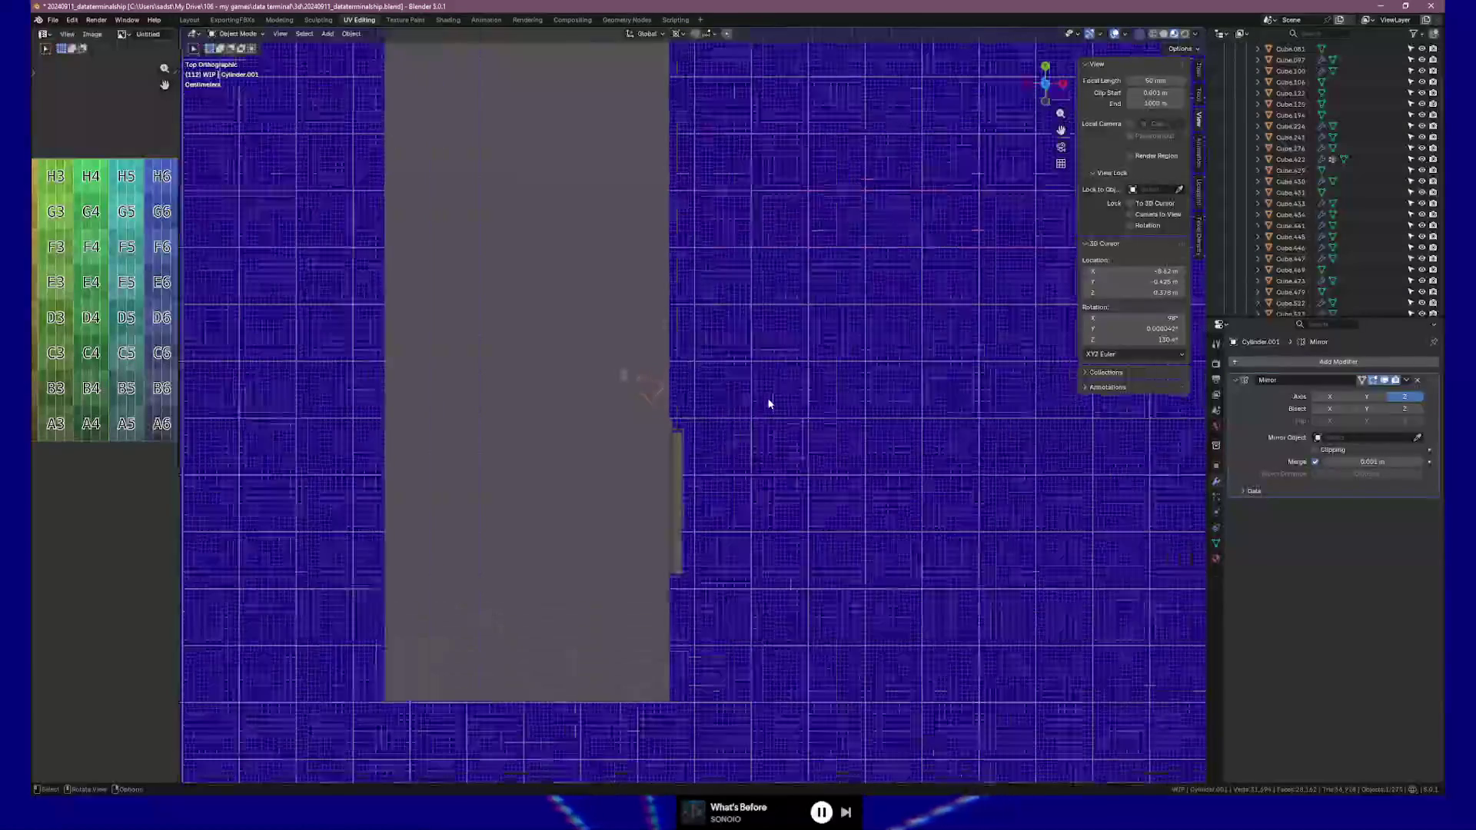
Switch to wireframe with X-ray and zoom in to frame the hinge arm outline
{"action": "key", "text": "Tab"}
{"action": "key", "text": "Tab"}
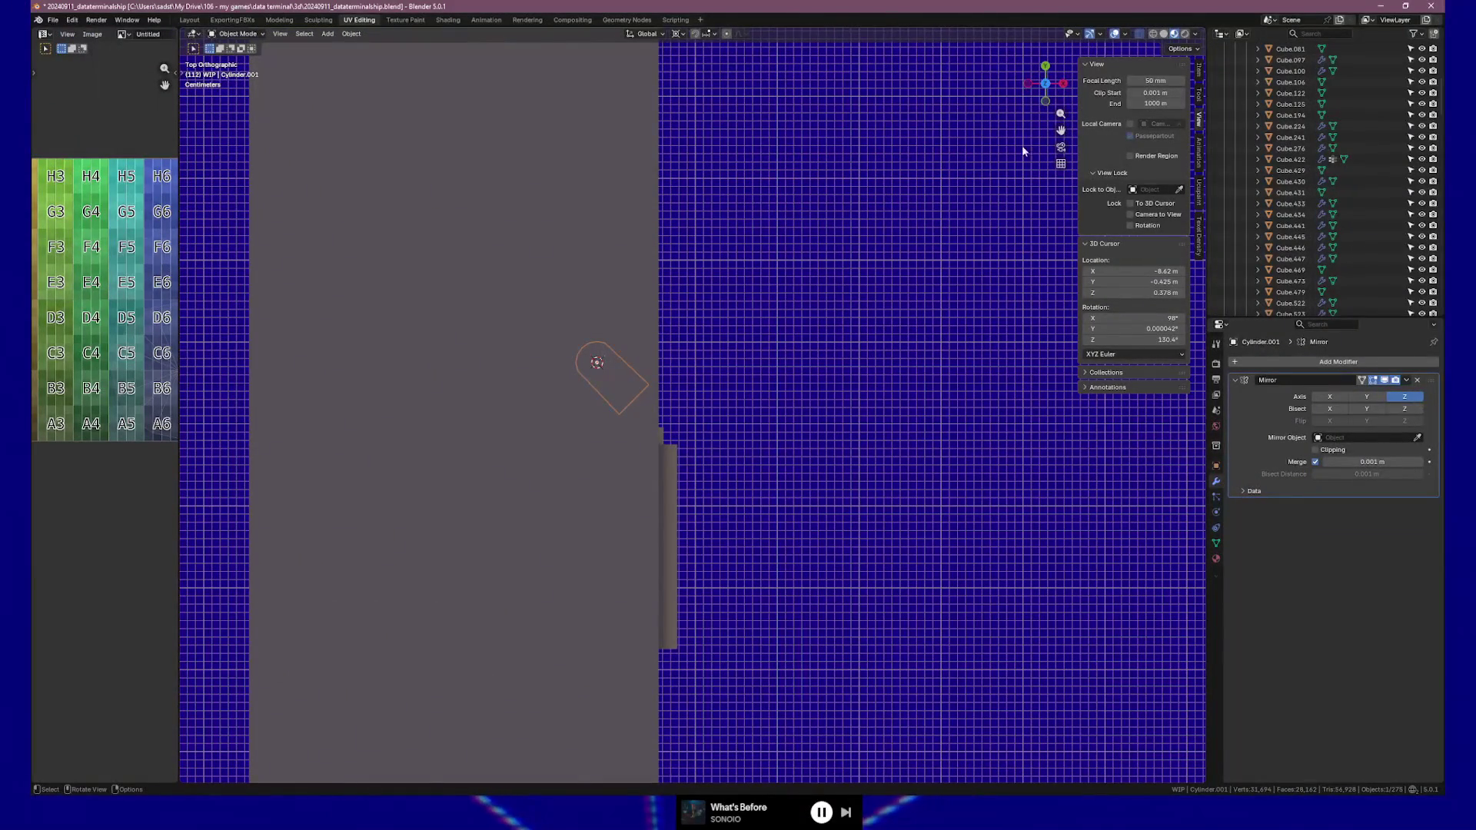
{"action": "left_click", "coordinate": [1153, 37]}
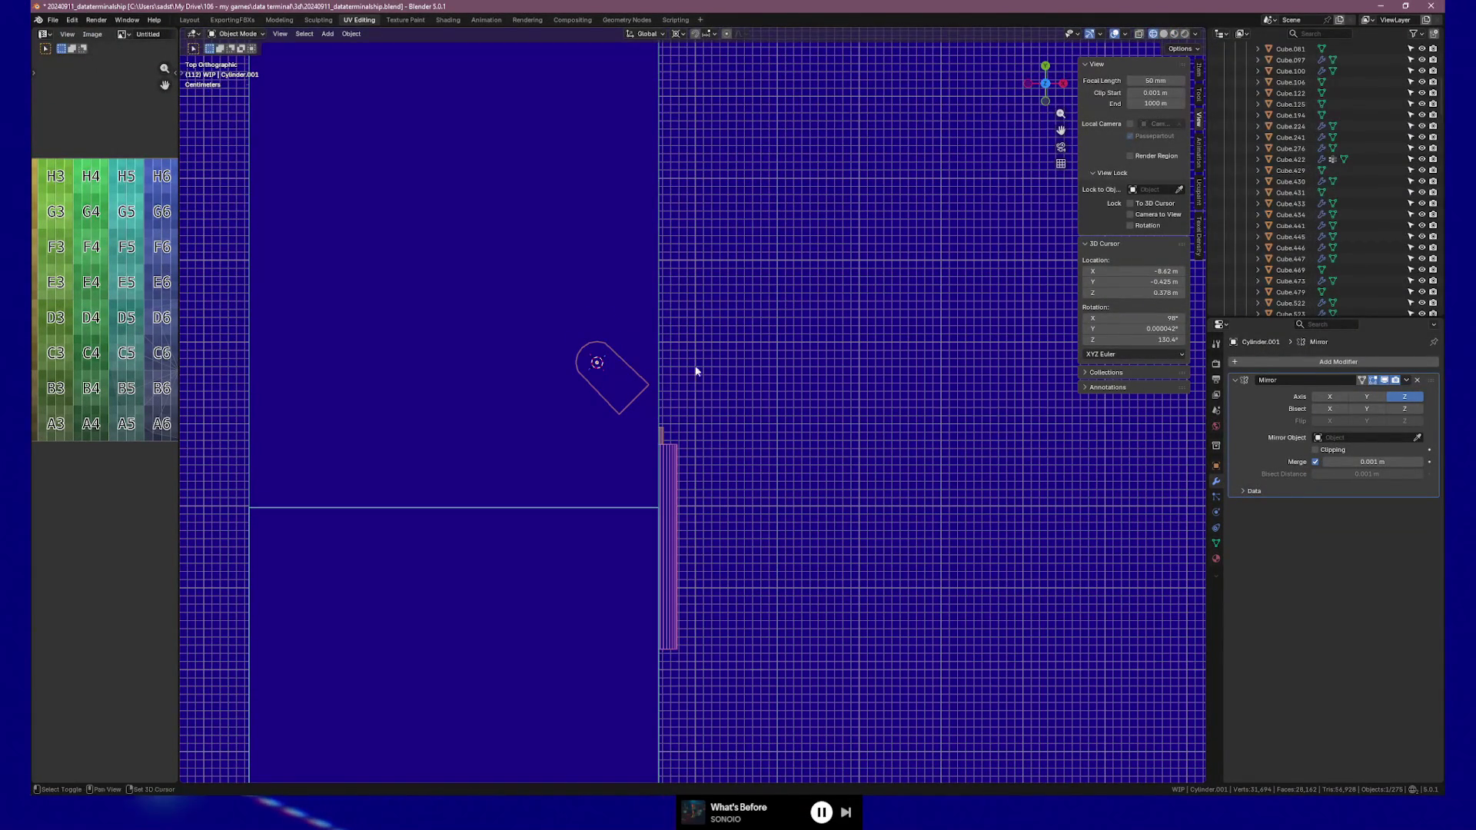
{"action": "middle_click_drag", "start_coordinate": [695, 390], "coordinate": [718, 231], "text": "shift"}
{"action": "scroll", "coordinate": [695, 300], "scroll_direction": "up", "scroll_amount": 3}
{"action": "scroll", "coordinate": [615, 285], "scroll_direction": "up", "scroll_amount": 4, "text": "shift"}
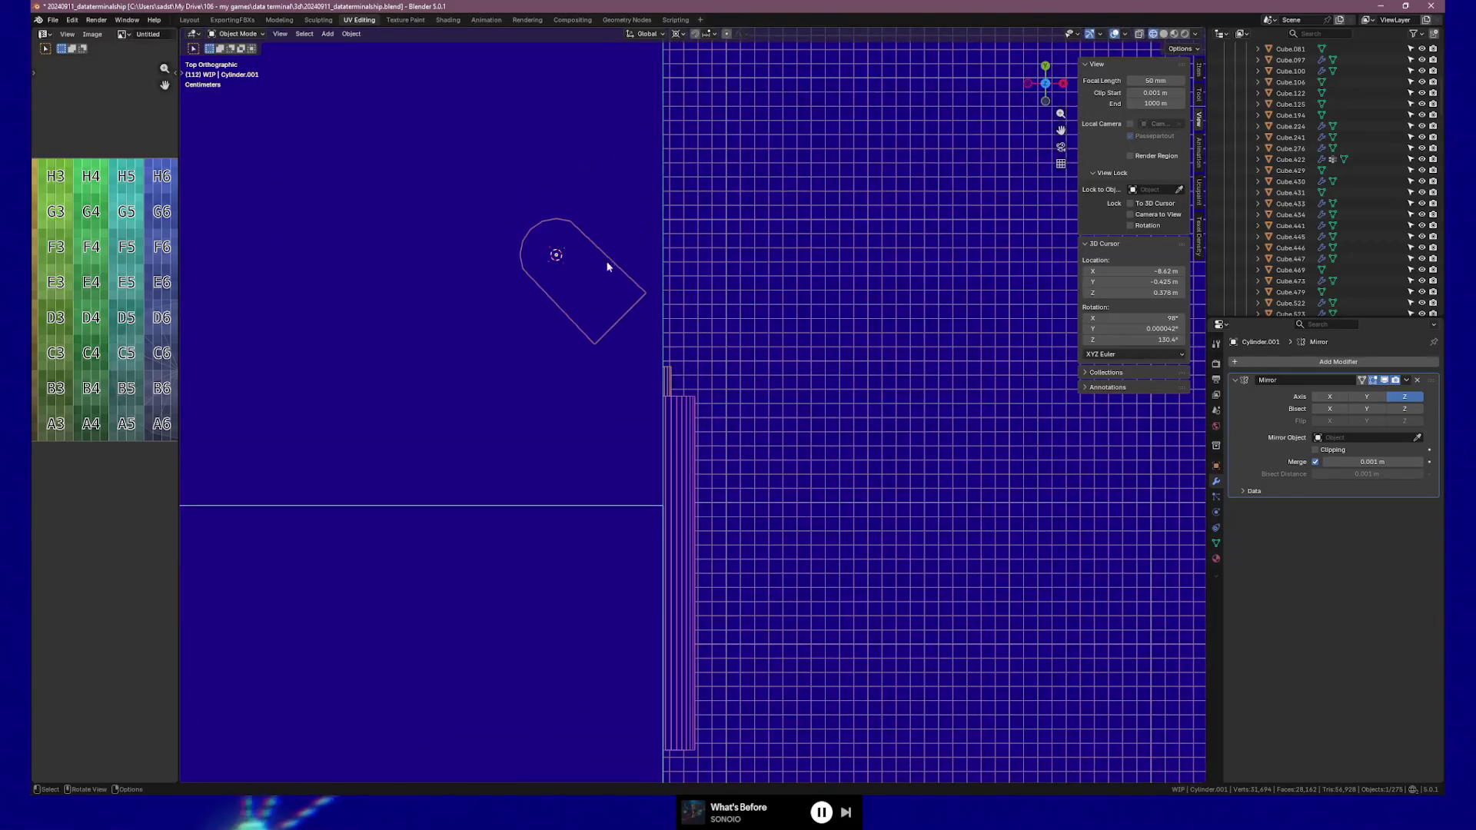
{"action": "left_click", "coordinate": [1139, 34]}
{"action": "scroll", "coordinate": [816, 279], "scroll_direction": "down", "scroll_amount": 2, "text": "shift"}
{"action": "middle_click_drag", "start_coordinate": [815, 280], "coordinate": [820, 281], "text": "shift"}
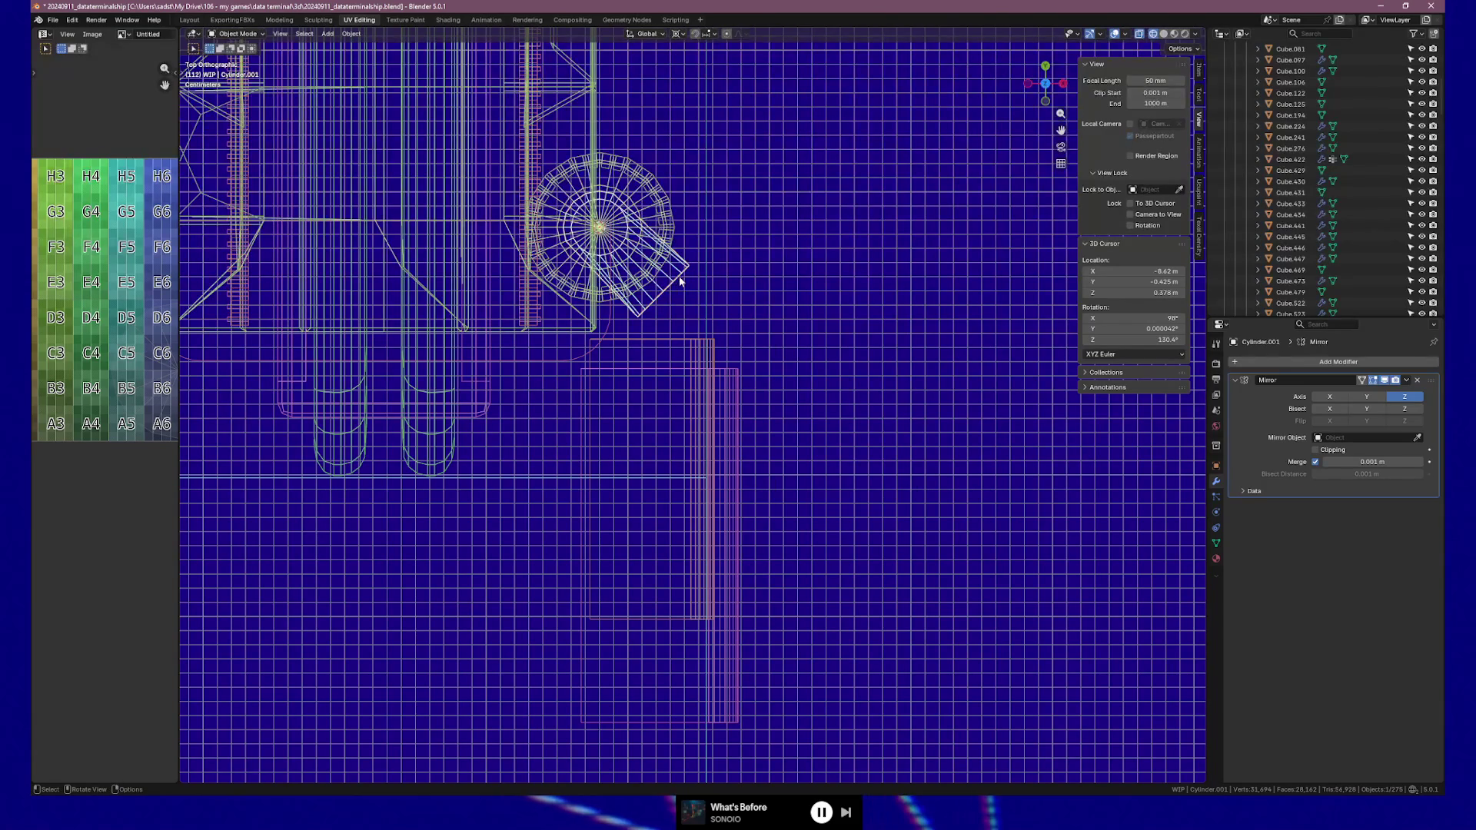
{"action": "key", "text": "Tab"}
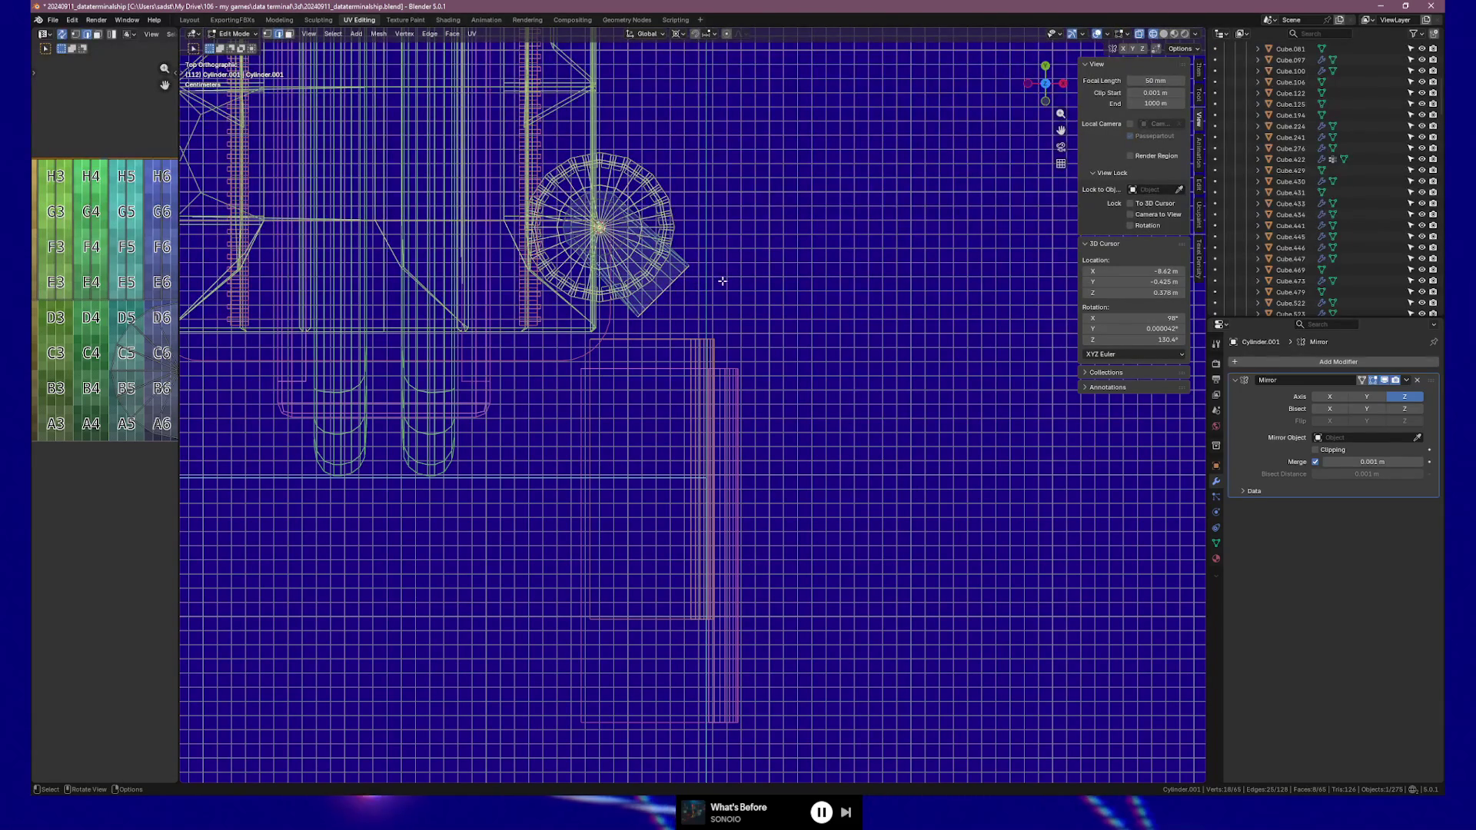
{"action": "key", "text": "Tab"}
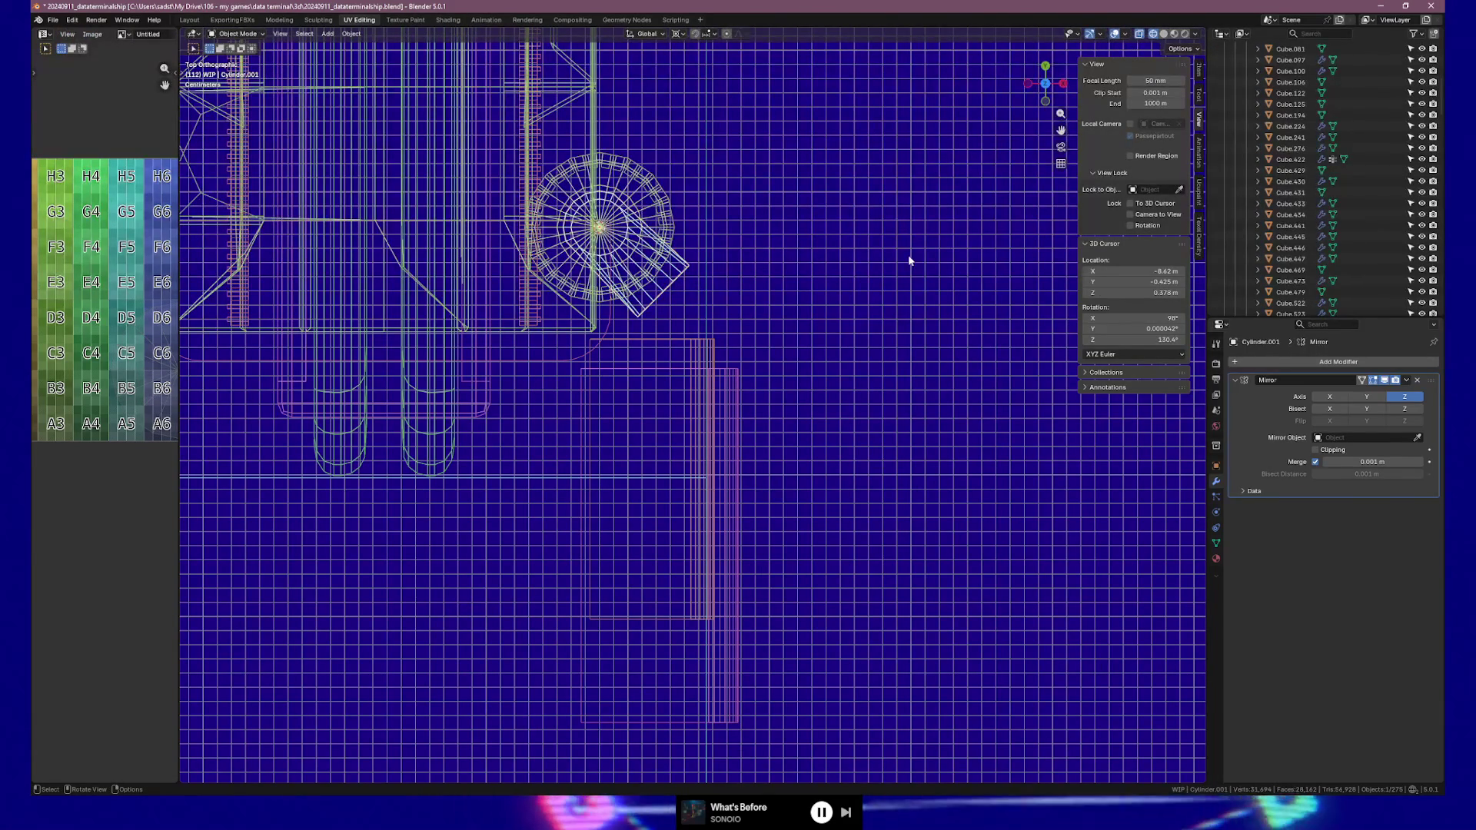
Rotate the hinge arm slightly and return to solid shading
{"action": "key", "text": "r"}
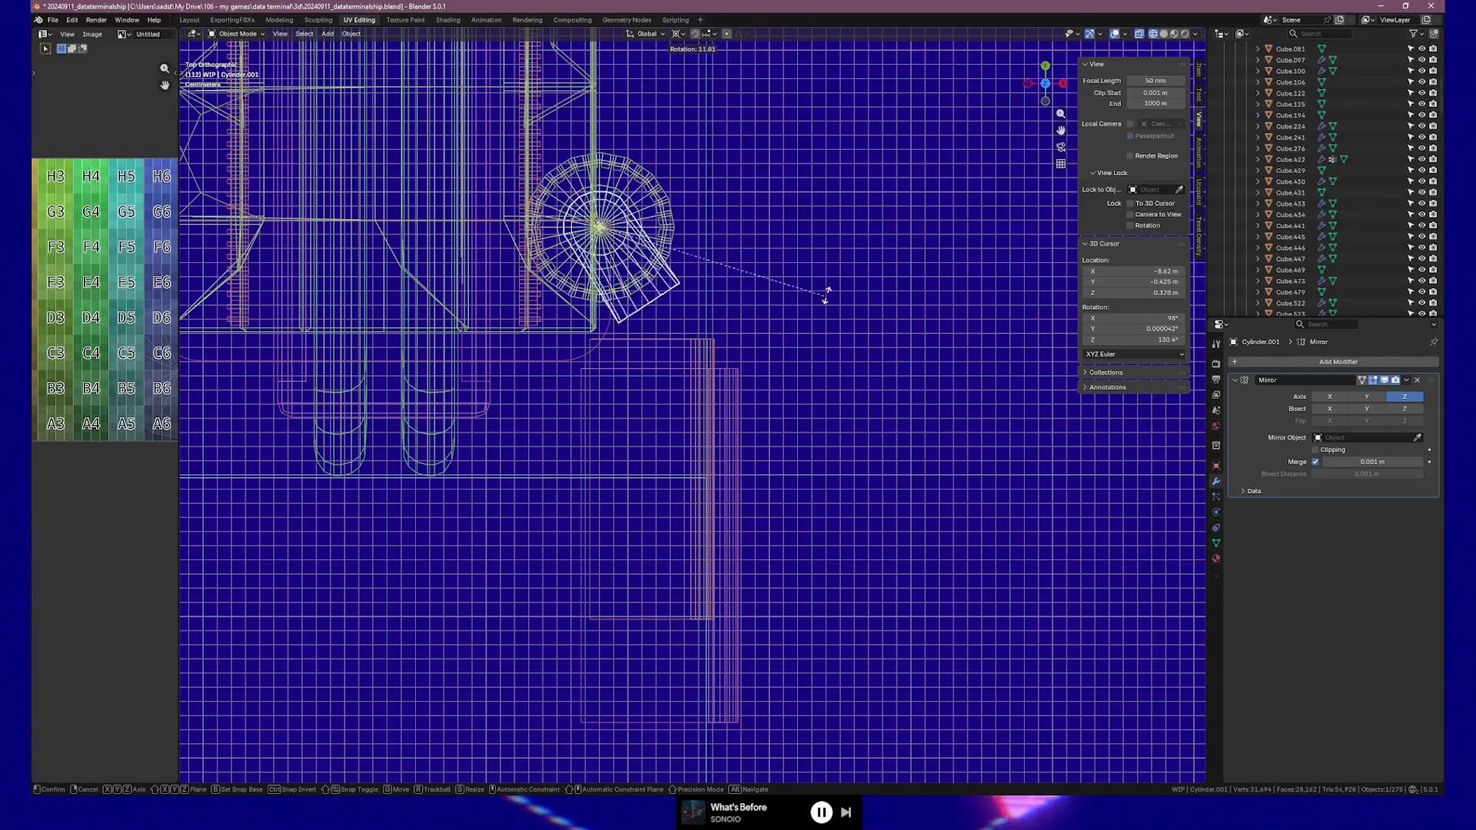
{"action": "left_click", "coordinate": [780, 287]}
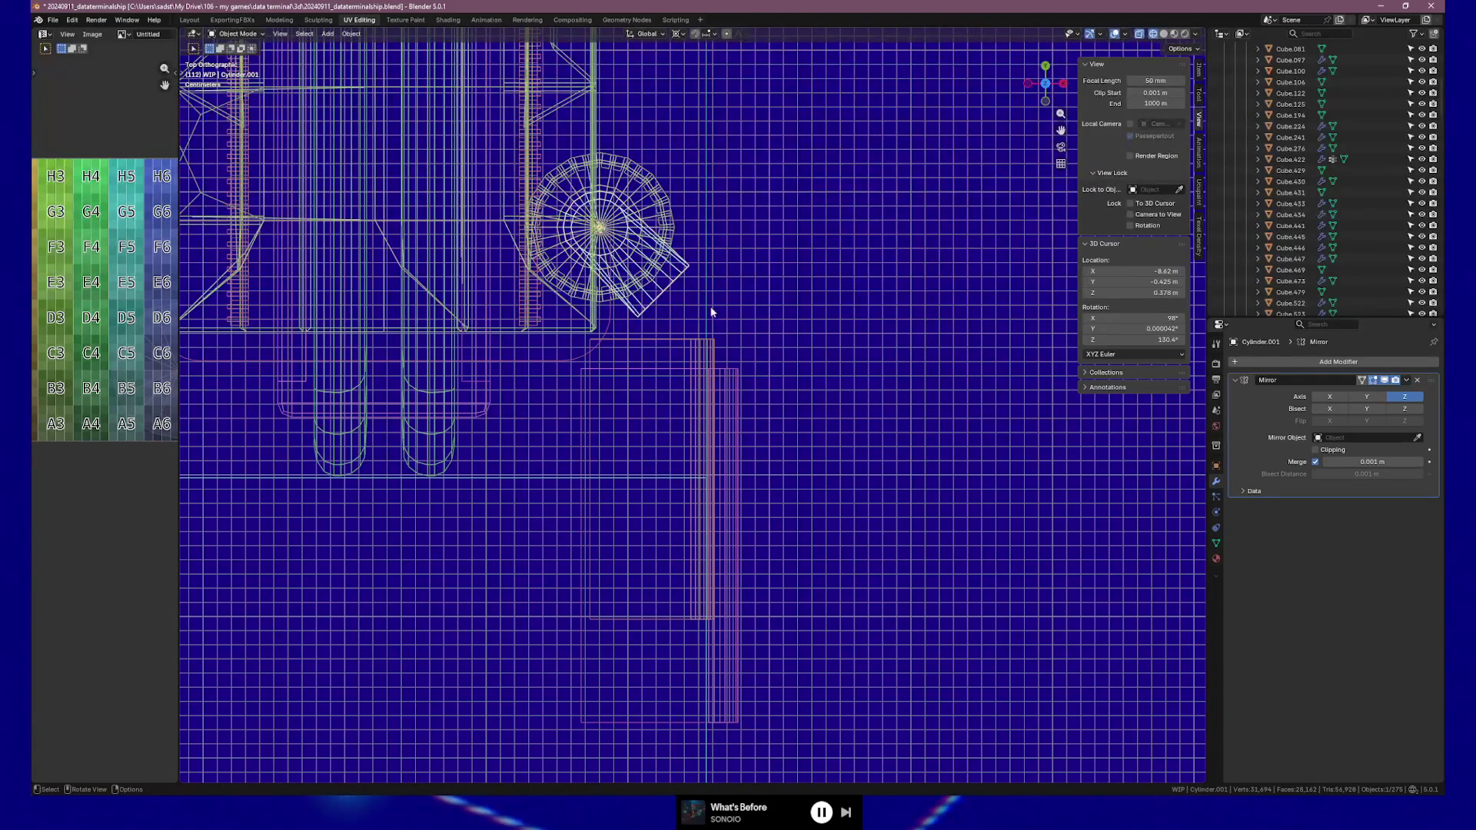
{"action": "key", "text": "g"}
{"action": "key", "text": "y"}
{"action": "key", "text": "y"}
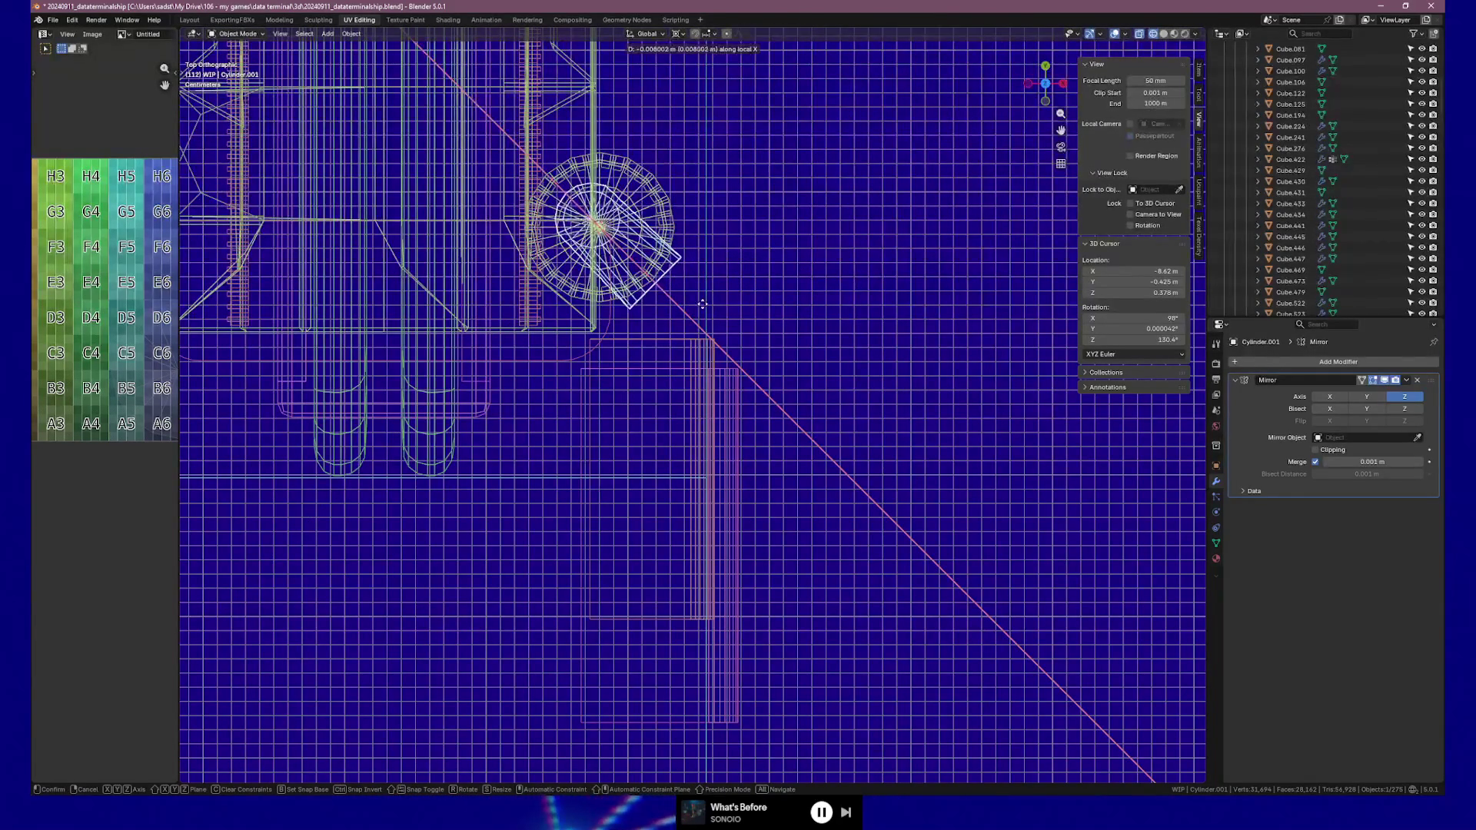
{"action": "key", "text": "Escape"}
{"action": "mouse_move", "coordinate": [686, 302]}
{"action": "middle_mouse_down"}
{"action": "mouse_move", "coordinate": [694, 281]}
{"action": "mouse_move", "coordinate": [541, 205]}
{"action": "mouse_move", "coordinate": [556, 188]}
{"action": "mouse_move", "coordinate": [533, 197]}
{"action": "middle_mouse_up"}
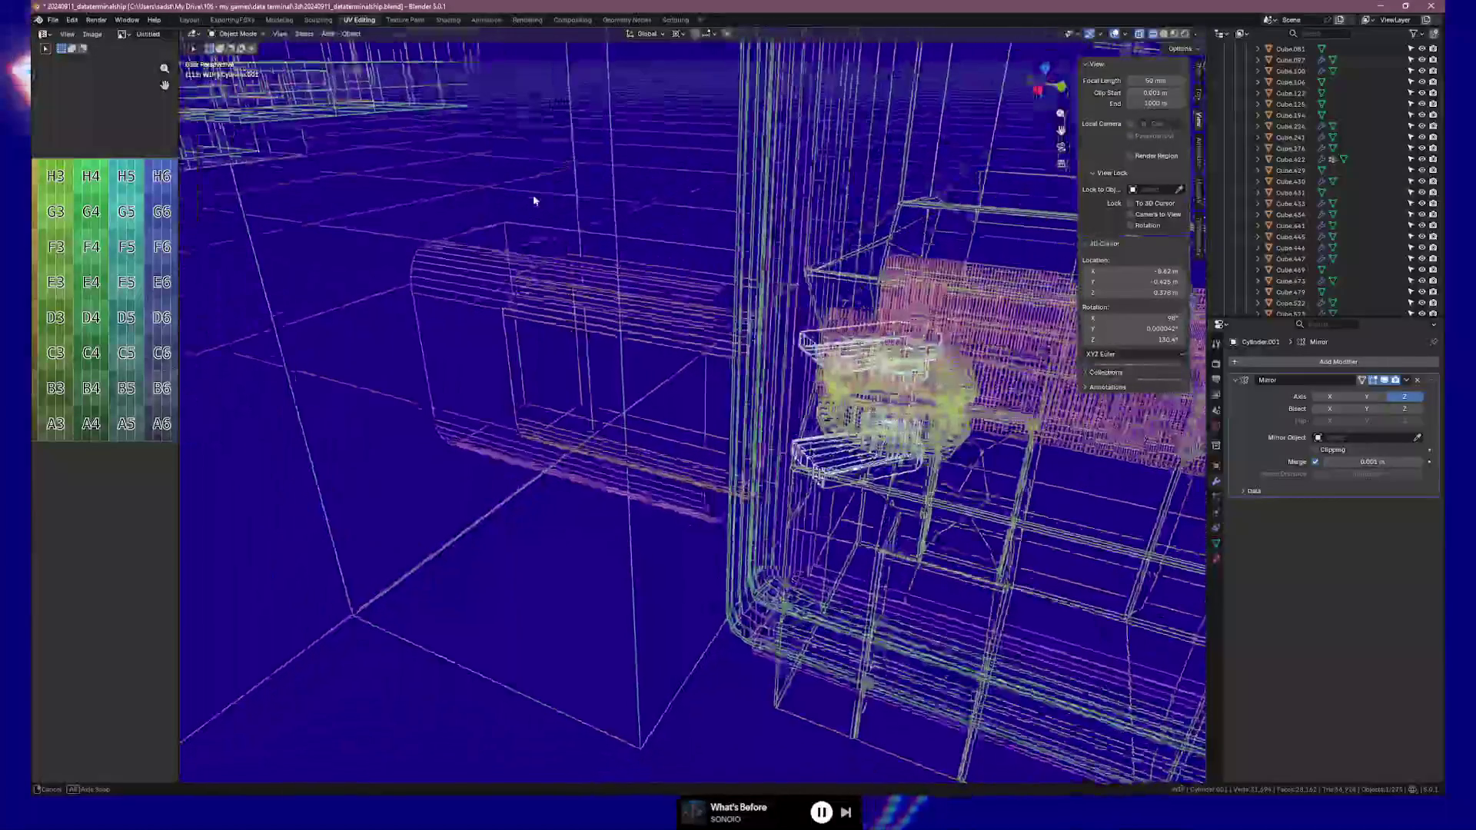
{"action": "left_click", "coordinate": [1180, 34]}
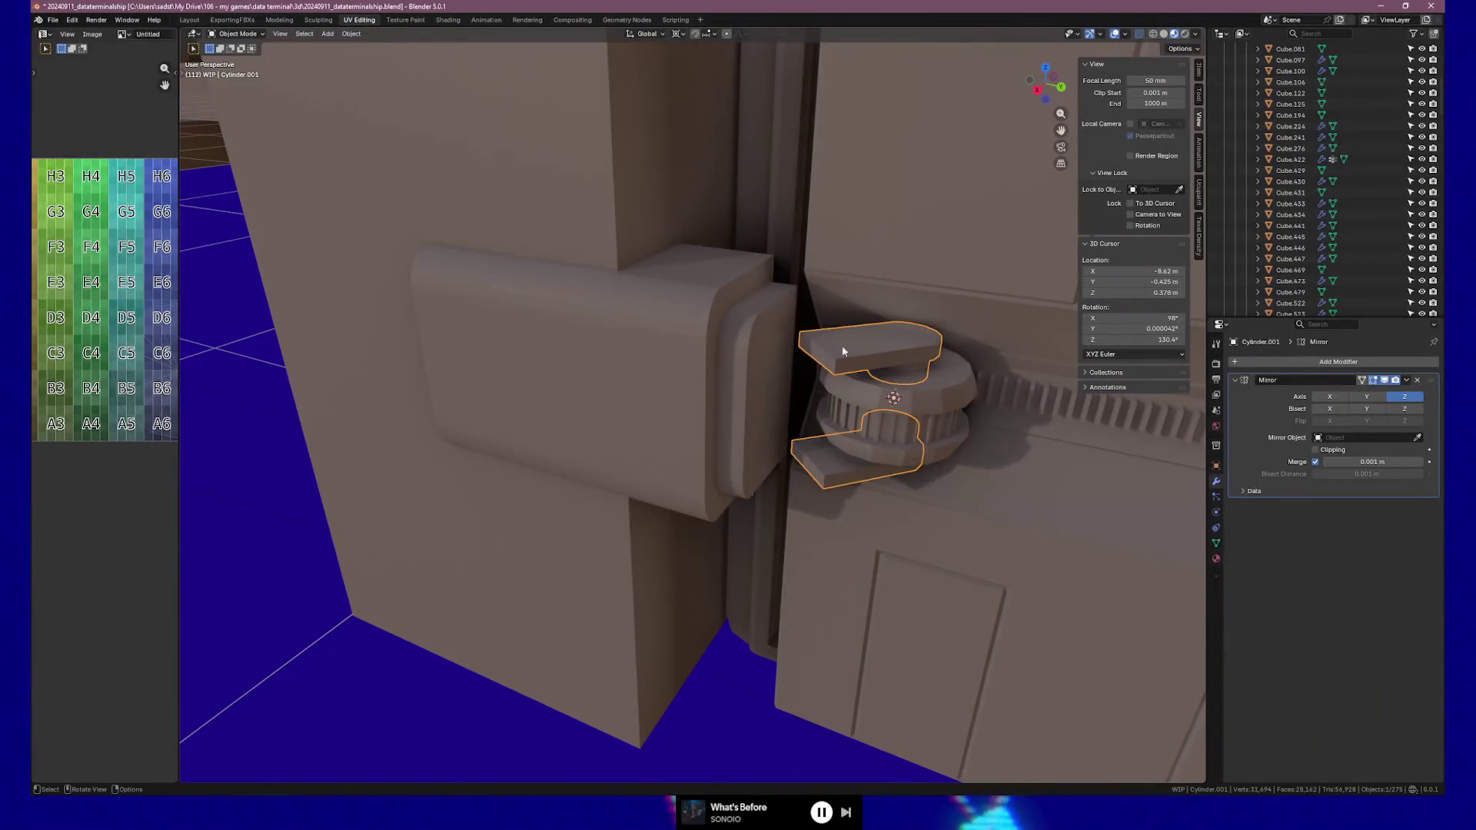
In Edit Mode, slide the arm's end faces along local X
{"action": "key", "text": "Tab"}
{"action": "key", "text": "g"}
{"action": "key", "text": "x"}
{"action": "key", "text": "x"}
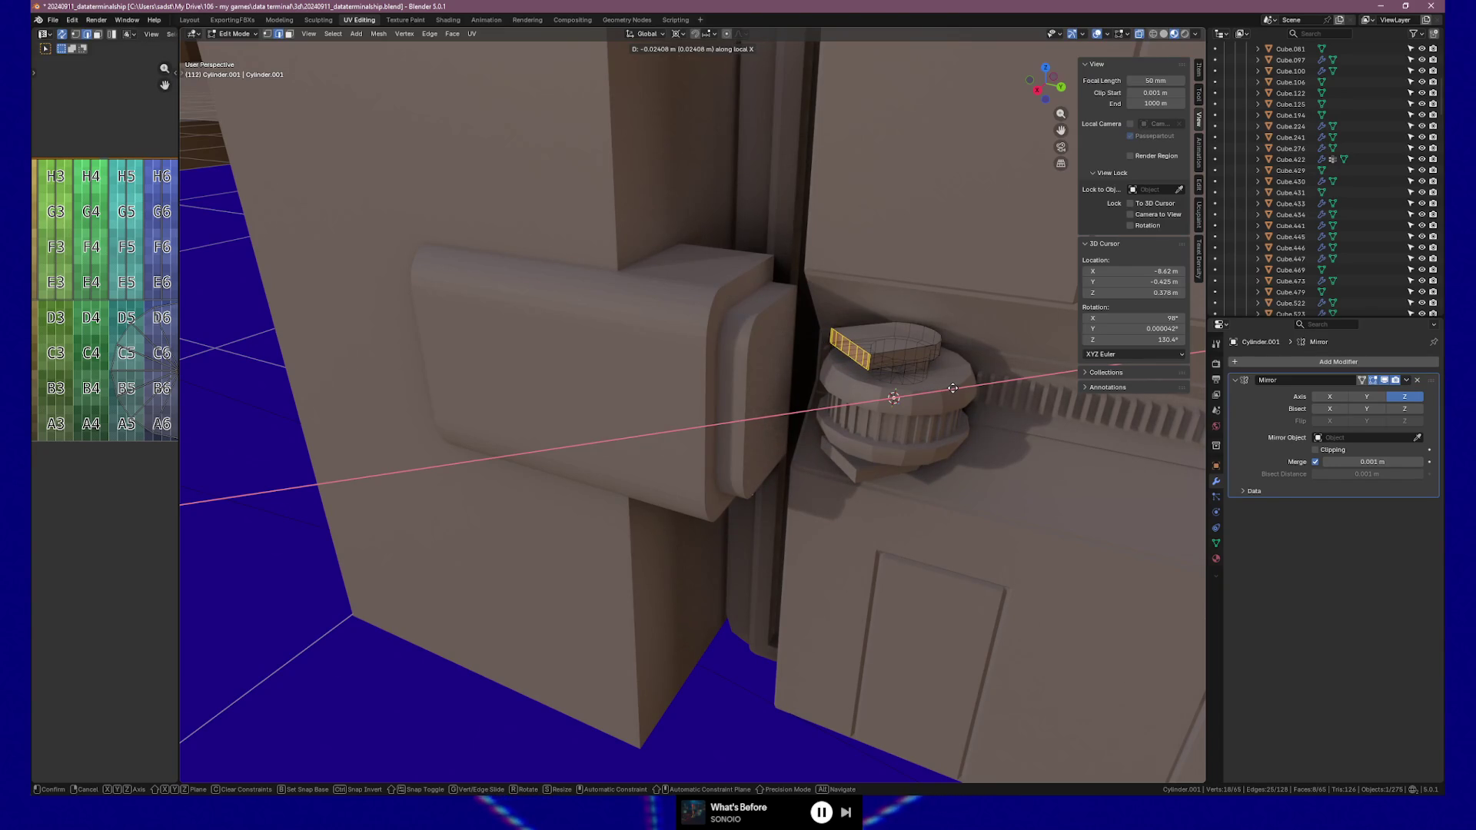
{"action": "left_click", "coordinate": [952, 388]}
{"action": "mouse_move", "coordinate": [953, 389]}
{"action": "middle_mouse_down"}
{"action": "mouse_move", "coordinate": [989, 375]}
{"action": "mouse_move", "coordinate": [976, 356]}
{"action": "middle_mouse_up"}
{"action": "key", "text": "shift+z"}
{"action": "key", "text": "KP_7"}
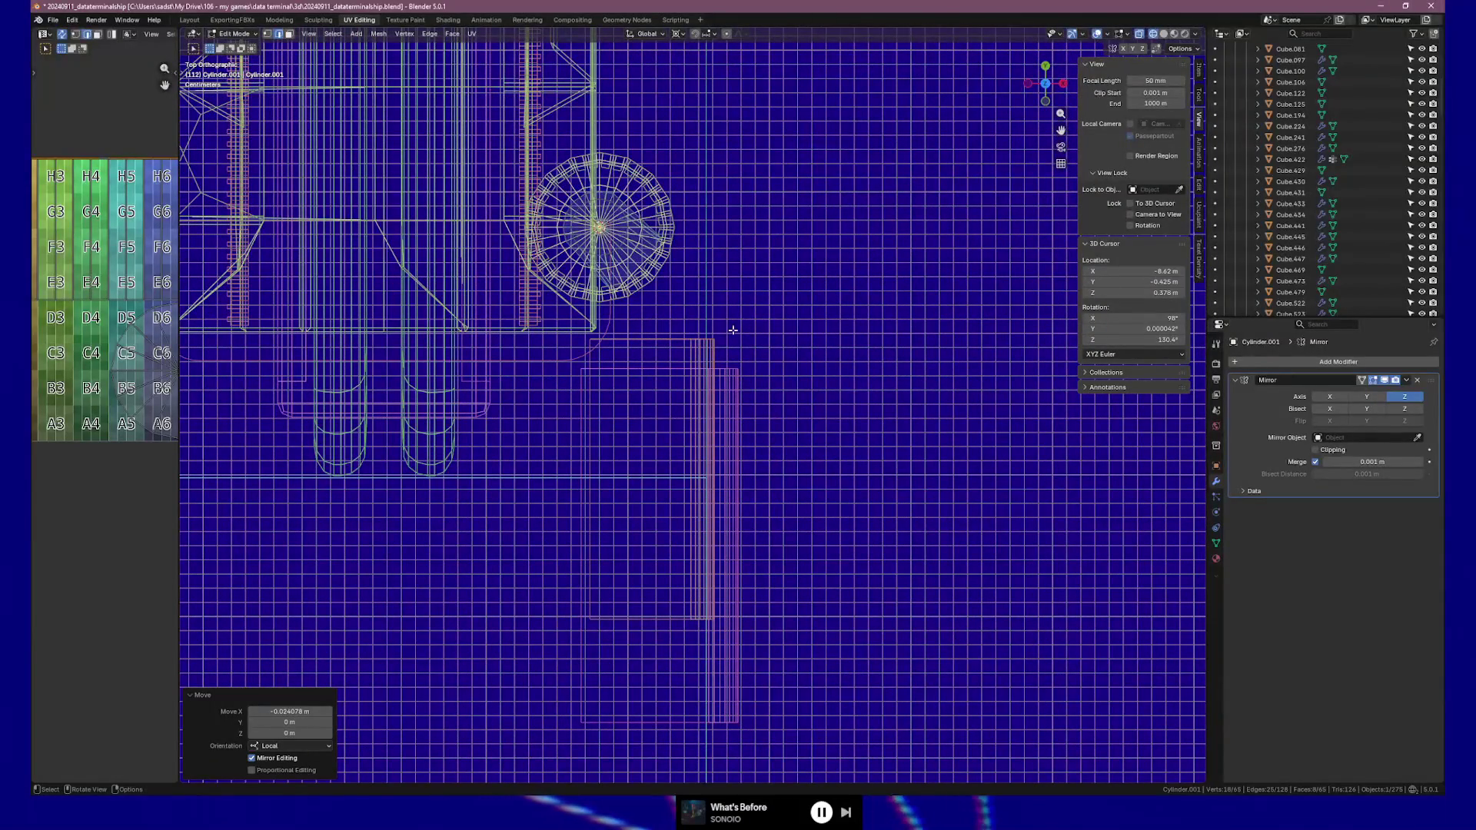
Extrude the arm's end faces and angle the new section 44.6° toward the housing block
{"action": "key", "text": "e"}
{"action": "left_click", "coordinate": [755, 374]}
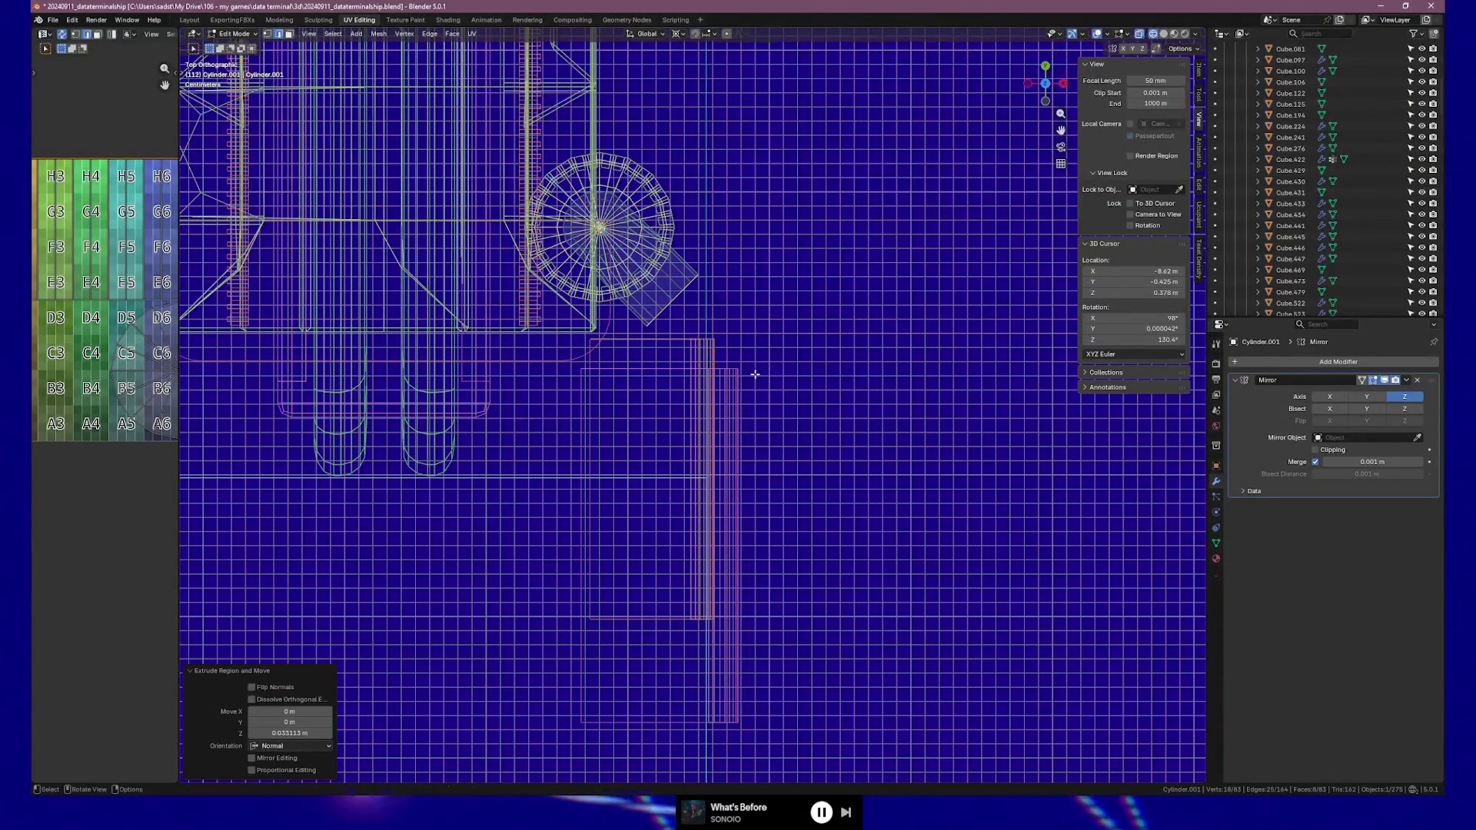
{"action": "key", "text": "g"}
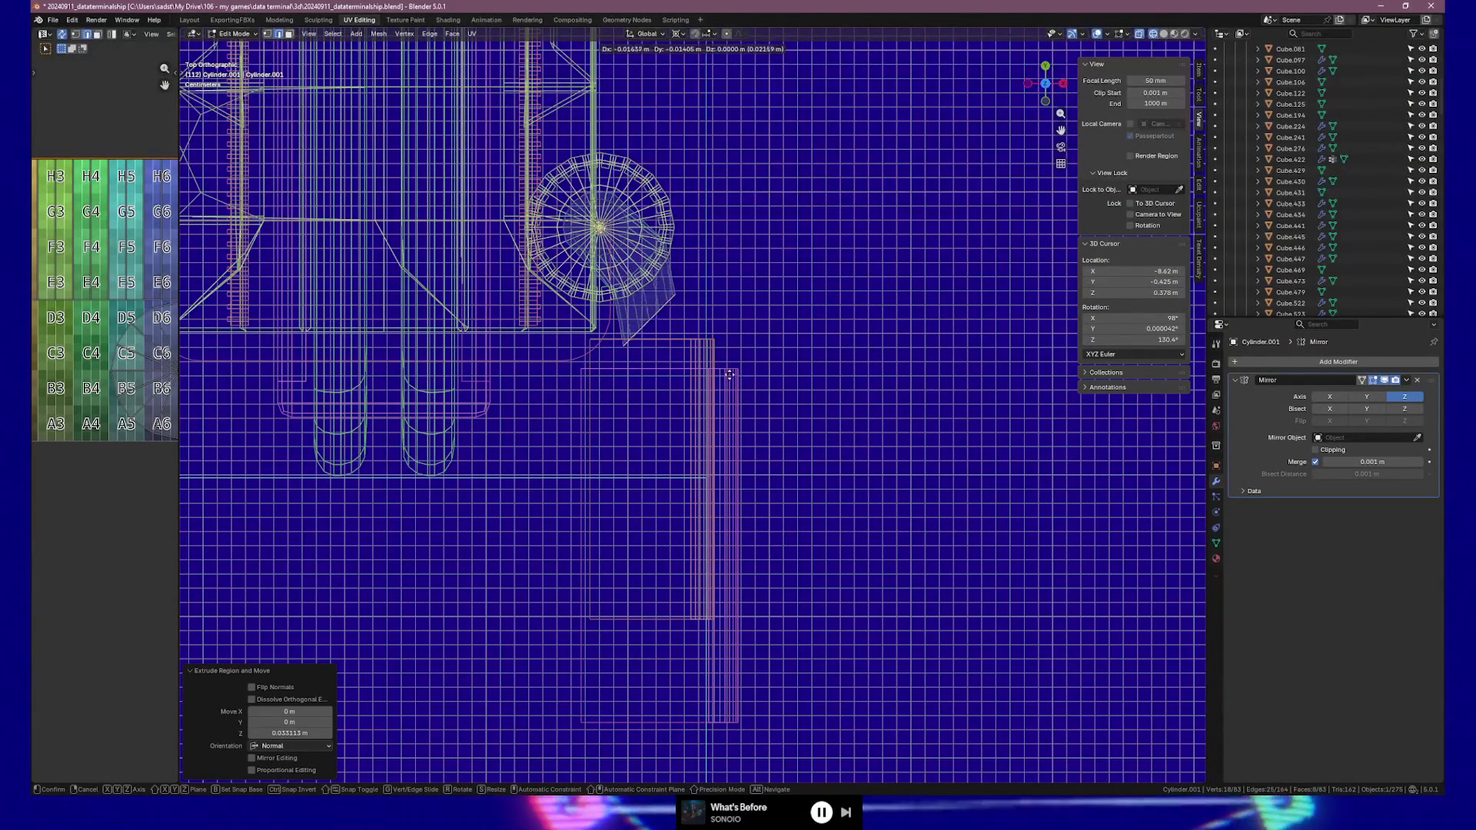
{"action": "left_click", "coordinate": [727, 368]}
{"action": "key", "text": "r"}
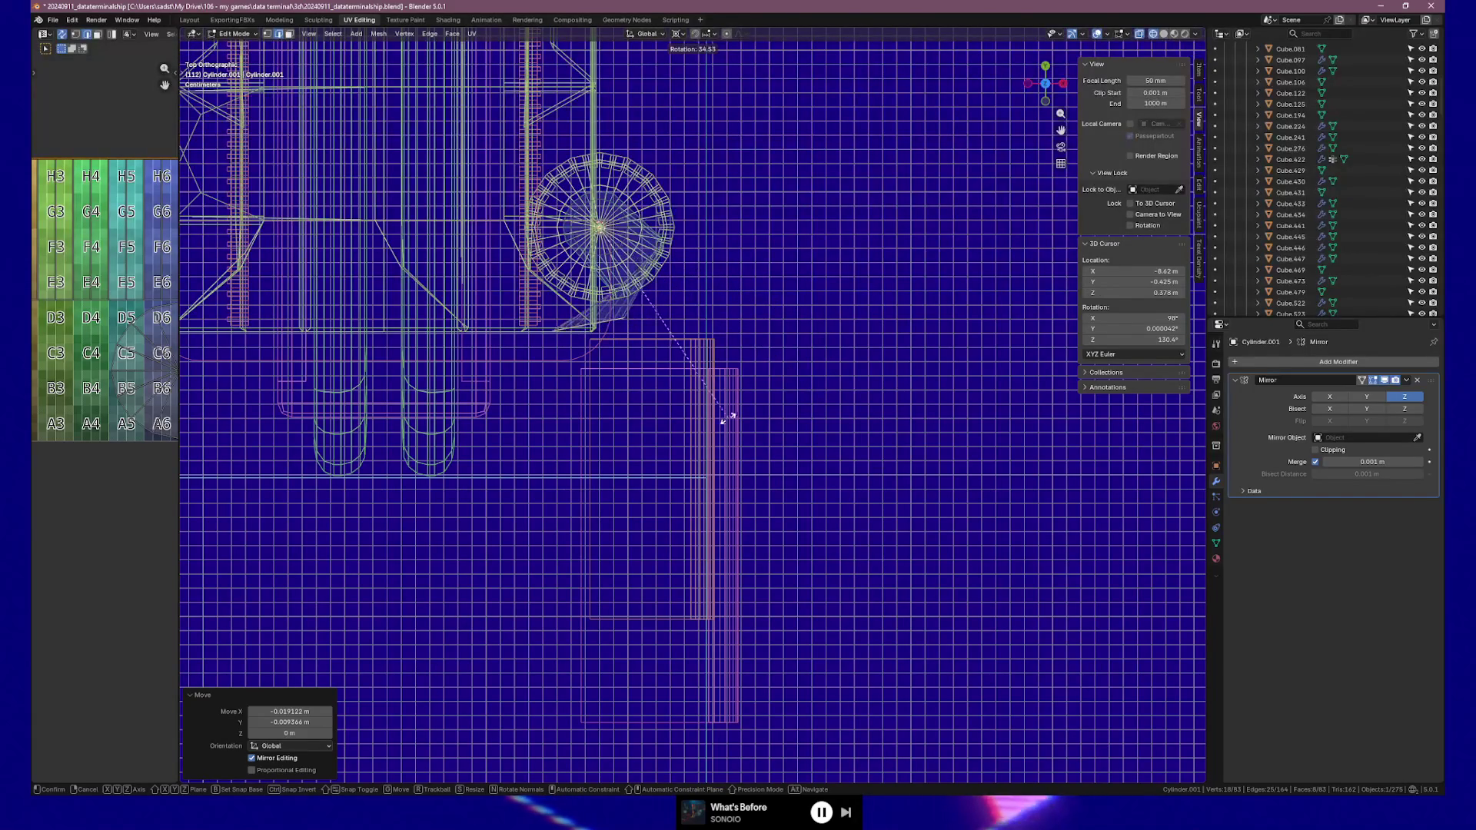
{"action": "left_click", "coordinate": [680, 413]}
{"action": "key", "text": "g"}
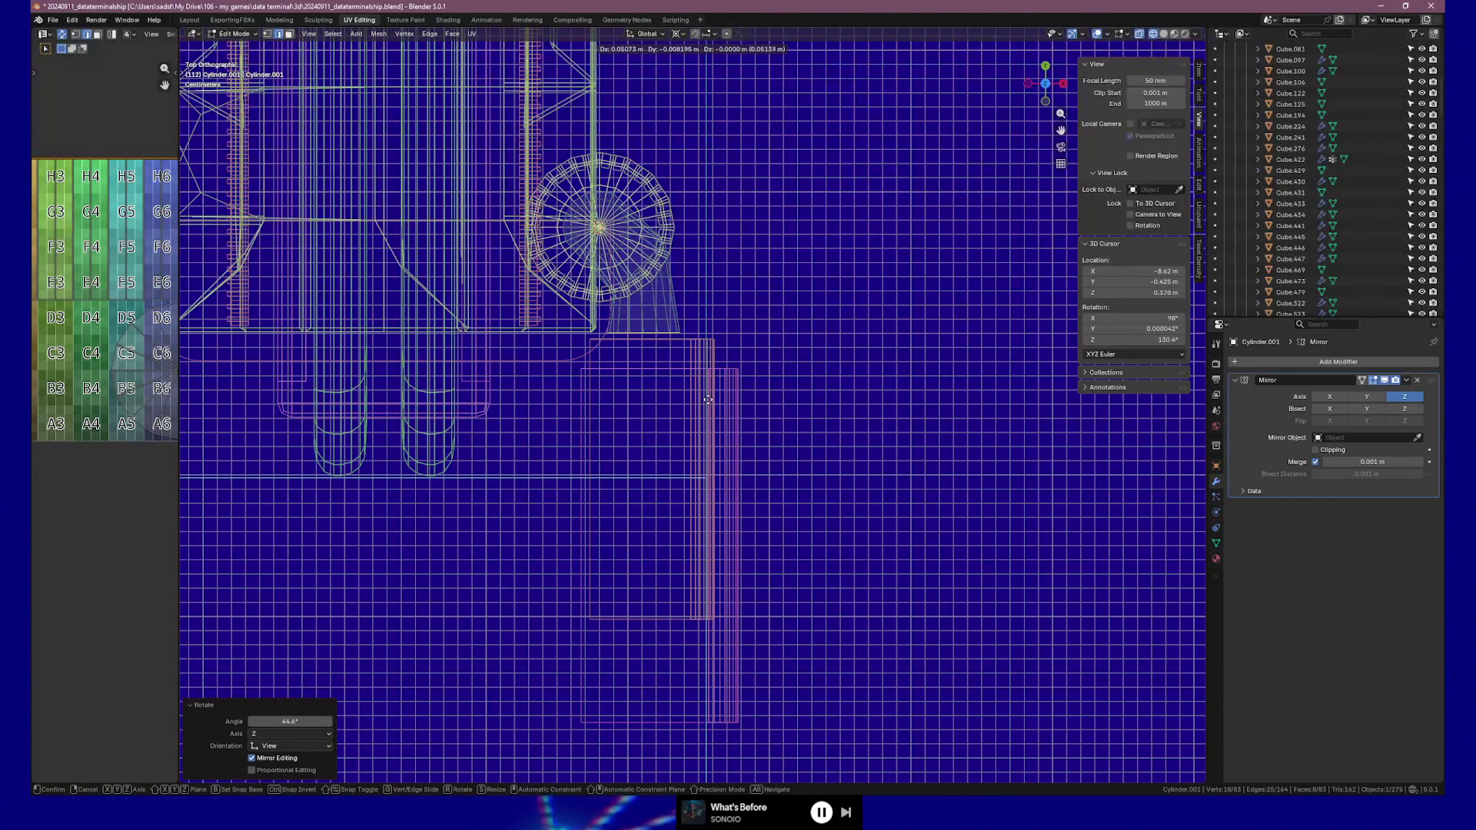
{"action": "left_click", "coordinate": [707, 410]}
{"action": "key", "text": "Tab"}
{"action": "mouse_move", "coordinate": [707, 410]}
{"action": "middle_mouse_down"}
{"action": "mouse_move", "coordinate": [833, 366]}
{"action": "mouse_move", "coordinate": [699, 248]}
{"action": "middle_mouse_up"}
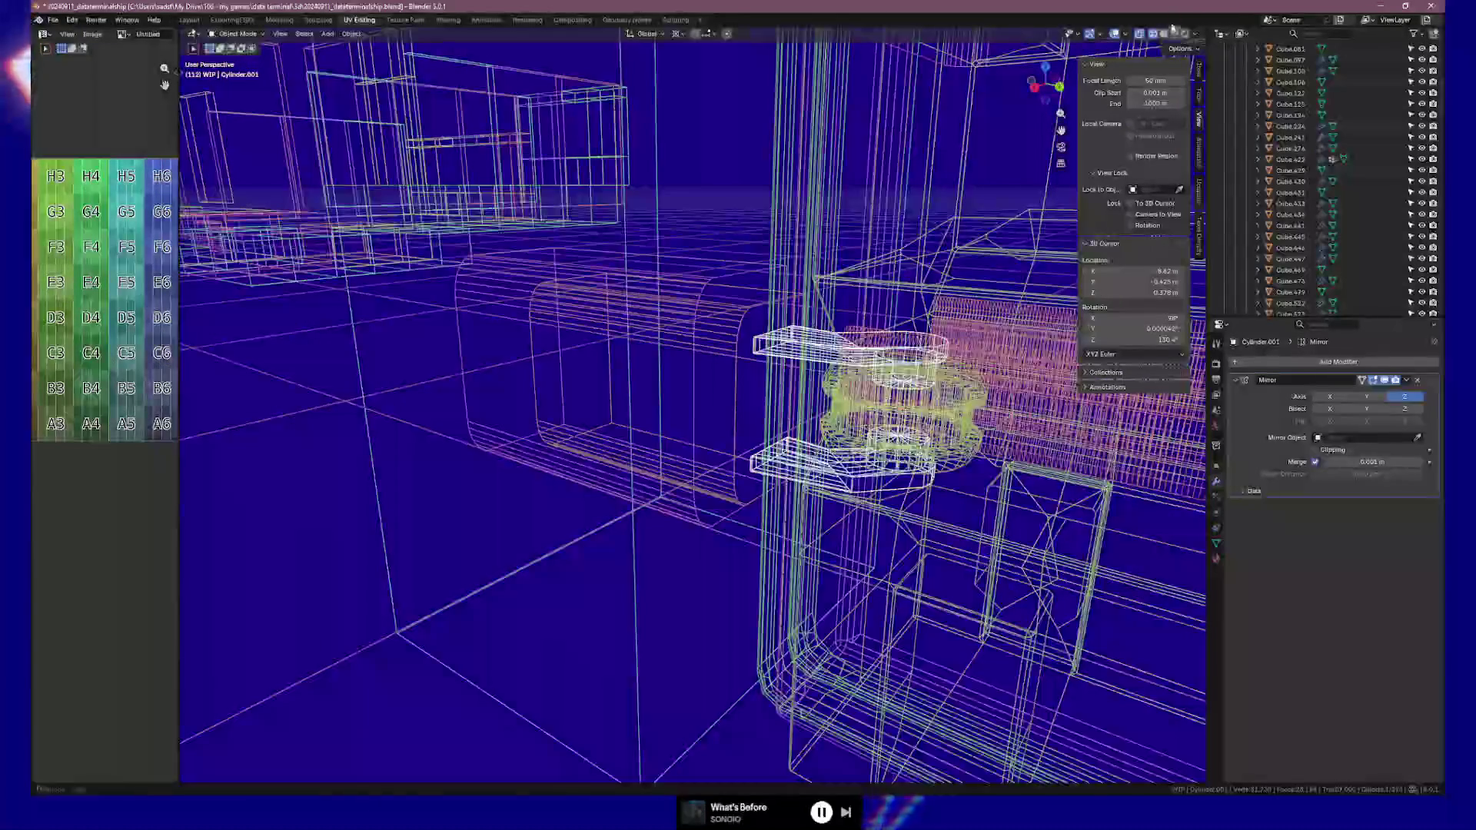
{"action": "left_click", "coordinate": [1181, 37]}
Orbit and zoom around the finished hinge to review it on the door
{"action": "mouse_move", "coordinate": [953, 258]}
{"action": "middle_mouse_down"}
{"action": "mouse_move", "coordinate": [910, 266]}
{"action": "mouse_move", "coordinate": [936, 258]}
{"action": "mouse_move", "coordinate": [725, 625]}
{"action": "middle_mouse_up"}
{"action": "left_click", "coordinate": [820, 612]}
{"action": "mouse_move", "coordinate": [820, 613]}
{"action": "middle_mouse_down"}
{"action": "mouse_move", "coordinate": [905, 615]}
{"action": "mouse_move", "coordinate": [577, 672]}
{"action": "mouse_move", "coordinate": [805, 631]}
{"action": "mouse_move", "coordinate": [751, 626]}
{"action": "middle_mouse_up"}
{"action": "left_click", "coordinate": [576, 672]}
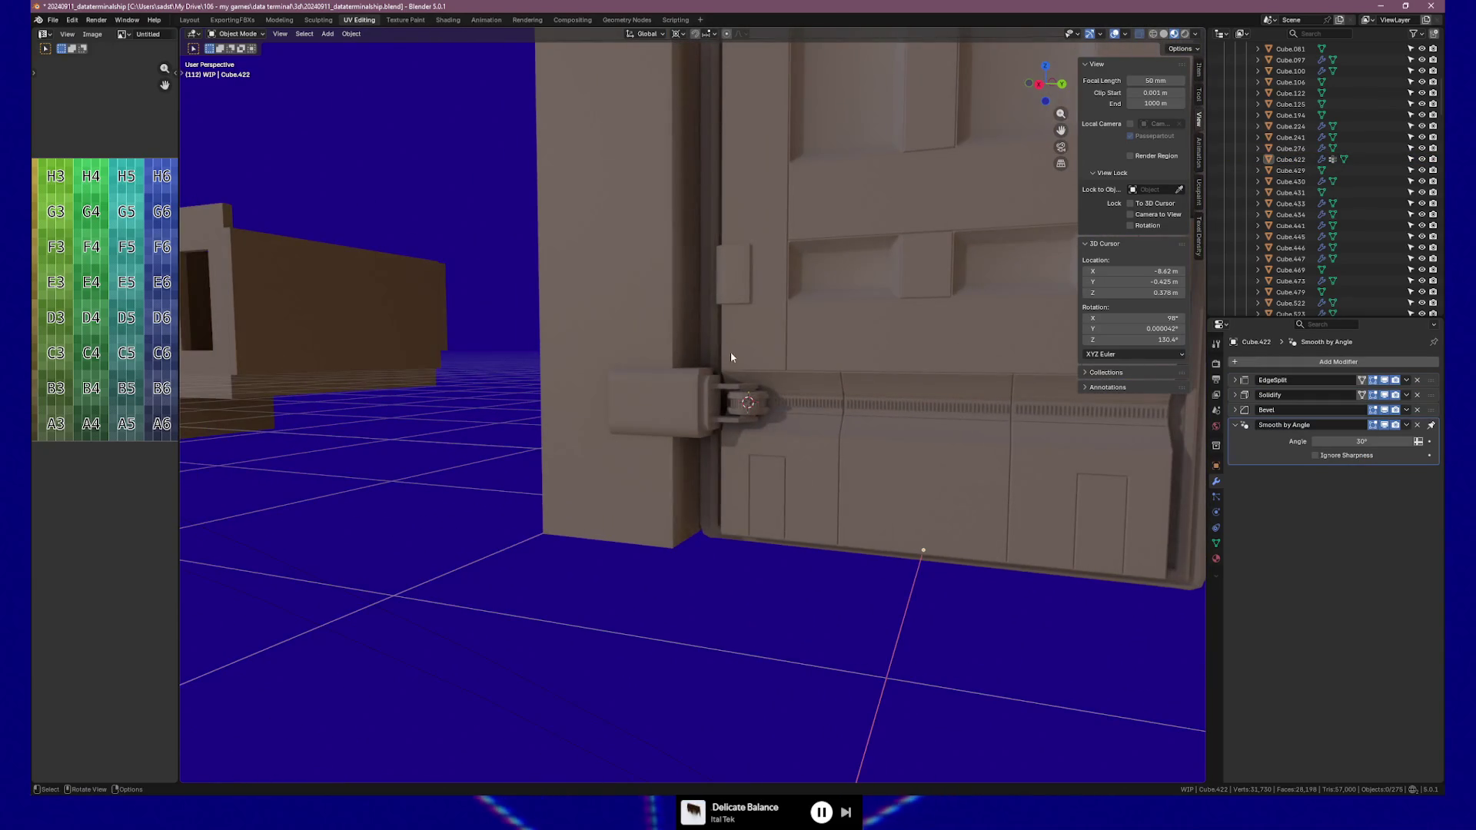
{"action": "scroll", "coordinate": [738, 435], "scroll_direction": "up", "scroll_amount": 3}
{"action": "scroll", "coordinate": [738, 440], "scroll_direction": "up", "scroll_amount": 1}
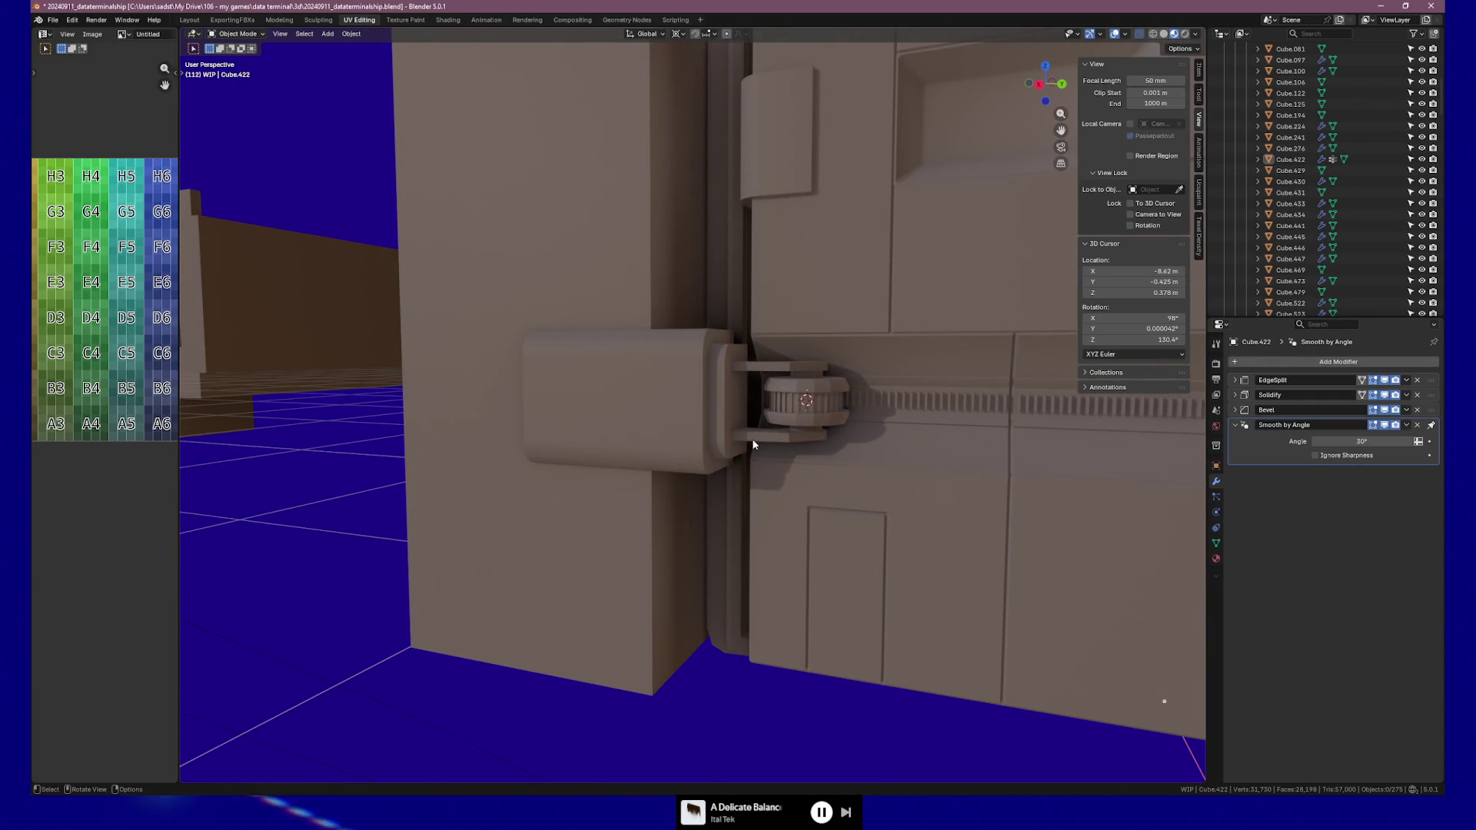
{"action": "mouse_move", "coordinate": [745, 443]}
{"action": "middle_mouse_down"}
{"action": "mouse_move", "coordinate": [867, 471]}
{"action": "mouse_move", "coordinate": [826, 476]}
{"action": "middle_mouse_up"}
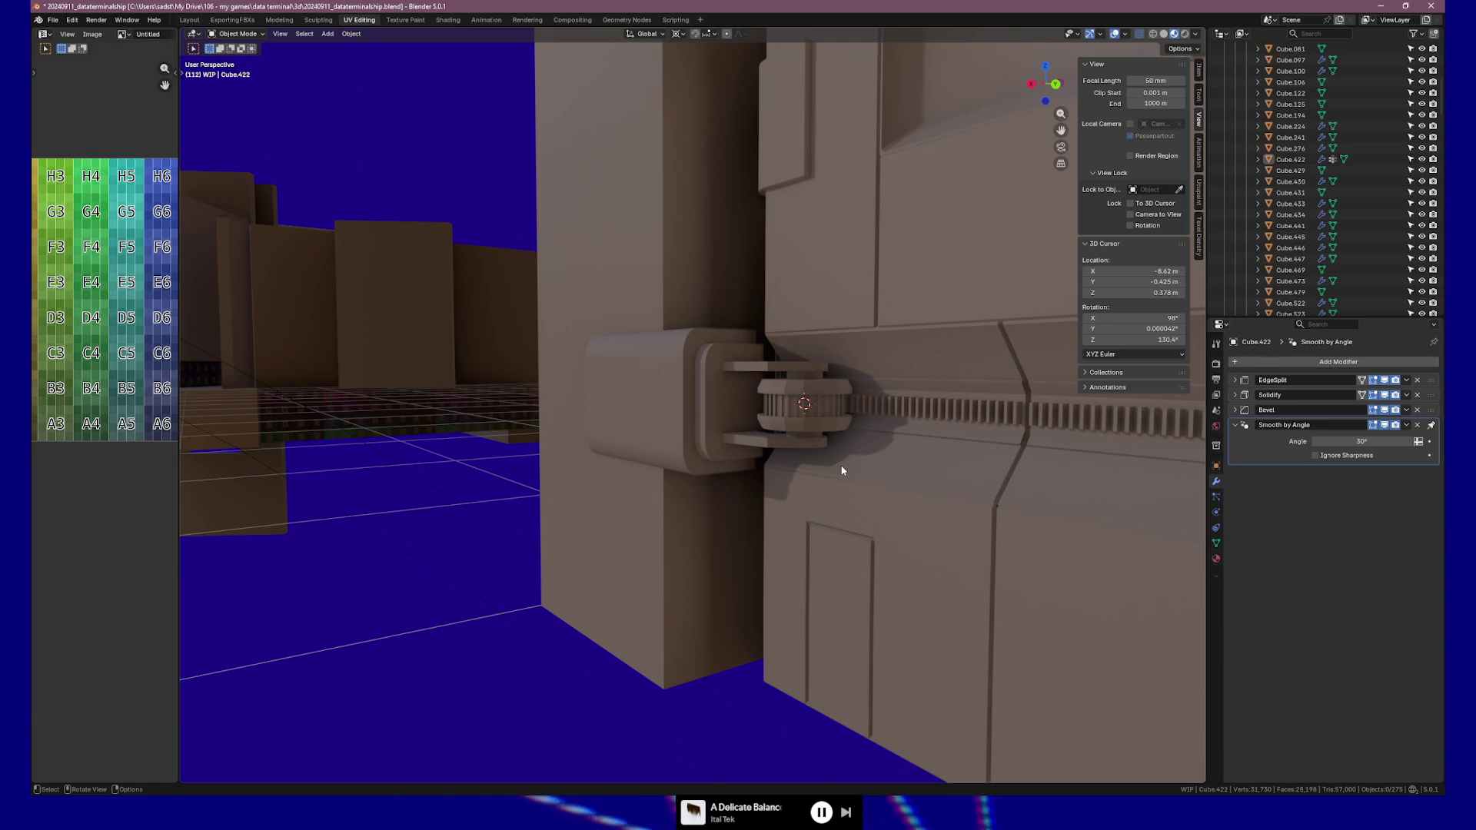
{"action": "mouse_move", "coordinate": [842, 470]}
{"action": "middle_mouse_down"}
{"action": "mouse_move", "coordinate": [962, 435]}
{"action": "mouse_move", "coordinate": [1086, 436]}
{"action": "mouse_move", "coordinate": [805, 482]}
{"action": "mouse_move", "coordinate": [790, 470]}
{"action": "middle_mouse_up"}
{"action": "mouse_move", "coordinate": [461, 462]}
{"action": "middle_mouse_down", "text": "ctrl"}
{"action": "mouse_move", "coordinate": [590, 477]}
{"action": "mouse_move", "coordinate": [607, 513]}
{"action": "mouse_move", "coordinate": [663, 507]}
{"action": "middle_mouse_up", "text": "ctrl"}
{"action": "mouse_move", "coordinate": [813, 444]}
{"action": "middle_mouse_down"}
{"action": "mouse_move", "coordinate": [793, 441]}
{"action": "mouse_move", "coordinate": [781, 464]}
{"action": "mouse_move", "coordinate": [845, 450]}
{"action": "mouse_move", "coordinate": [746, 462]}
{"action": "middle_mouse_up"}
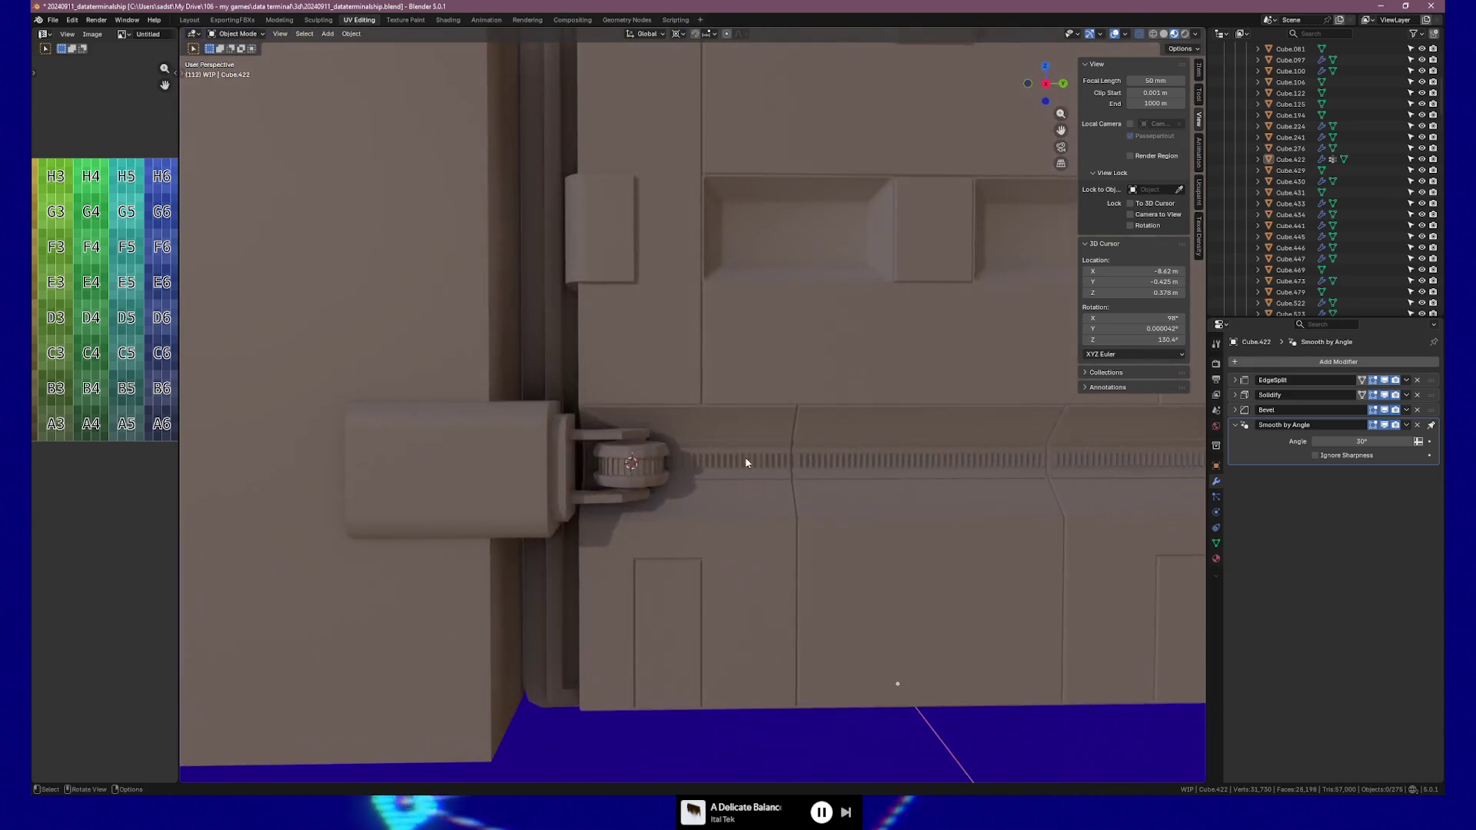
Frame the hinge knuckle cylinder in view, then orbit out to see the whole door
{"action": "left_click", "coordinate": [613, 477]}
{"action": "key", "text": "grave"}
{"action": "left_click", "coordinate": [700, 522]}
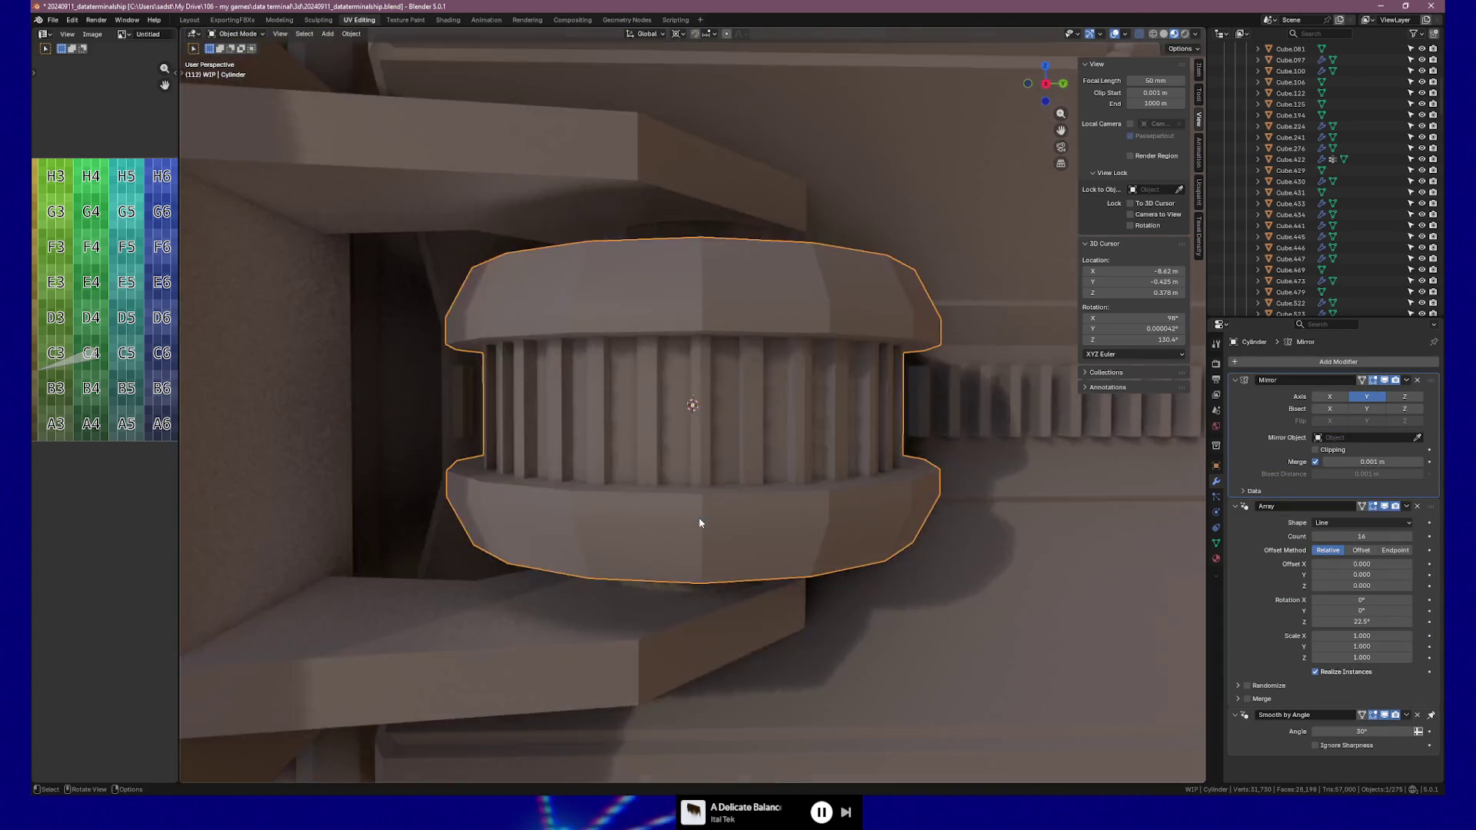
{"action": "scroll", "coordinate": [702, 517], "scroll_direction": "down", "scroll_amount": 6}
{"action": "mouse_move", "coordinate": [939, 488]}
{"action": "middle_mouse_down"}
{"action": "mouse_move", "coordinate": [858, 479]}
{"action": "mouse_move", "coordinate": [948, 485]}
{"action": "mouse_move", "coordinate": [774, 517]}
{"action": "mouse_move", "coordinate": [842, 497]}
{"action": "mouse_move", "coordinate": [889, 422]}
{"action": "mouse_move", "coordinate": [865, 546]}
{"action": "middle_mouse_up"}
Orbit to a frontal door view and select the door with its small handle block
{"action": "middle_click_drag", "start_coordinate": [580, 579], "coordinate": [915, 587]}
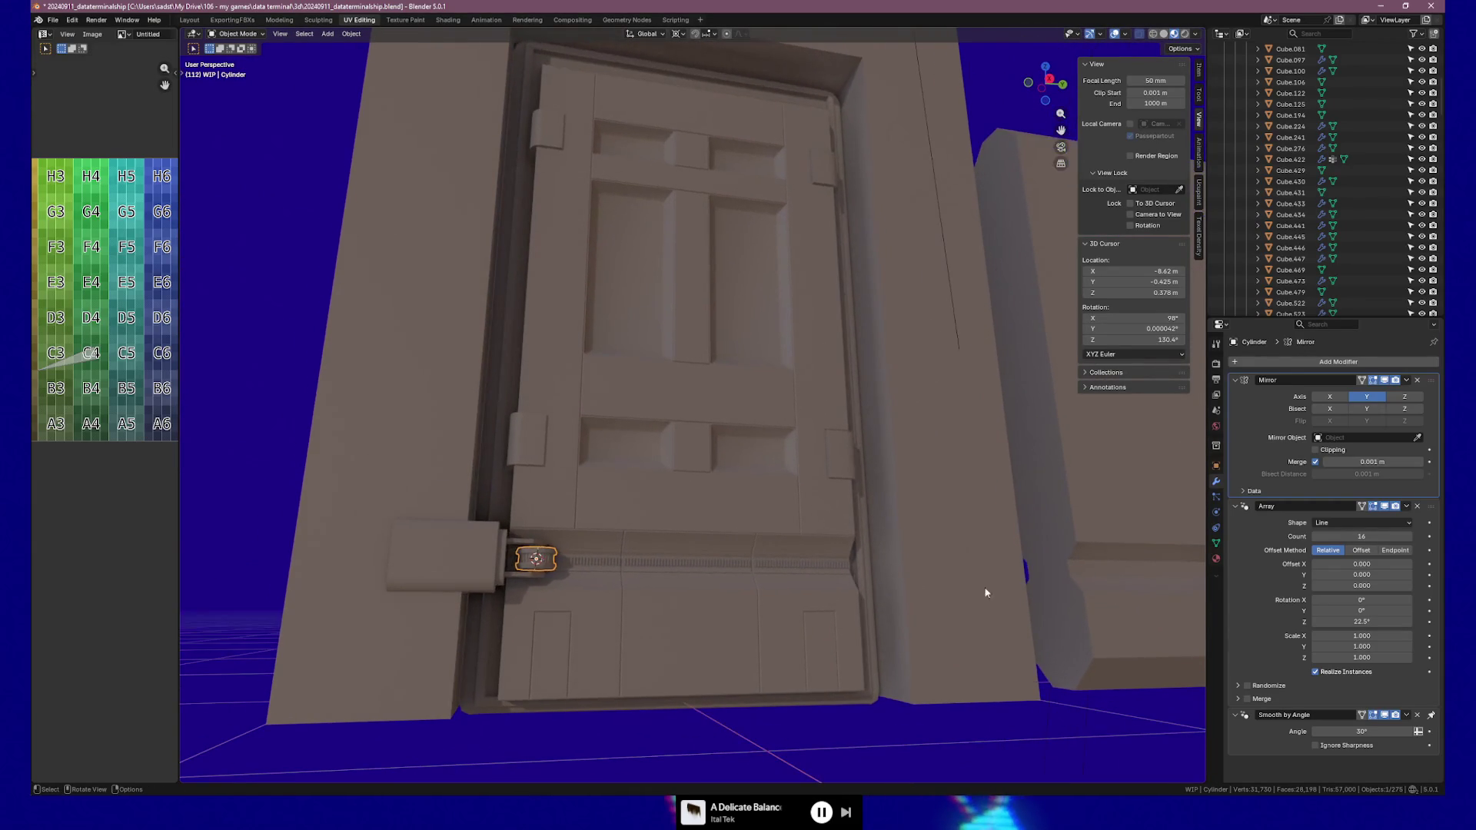
{"action": "left_click", "coordinate": [1028, 590]}
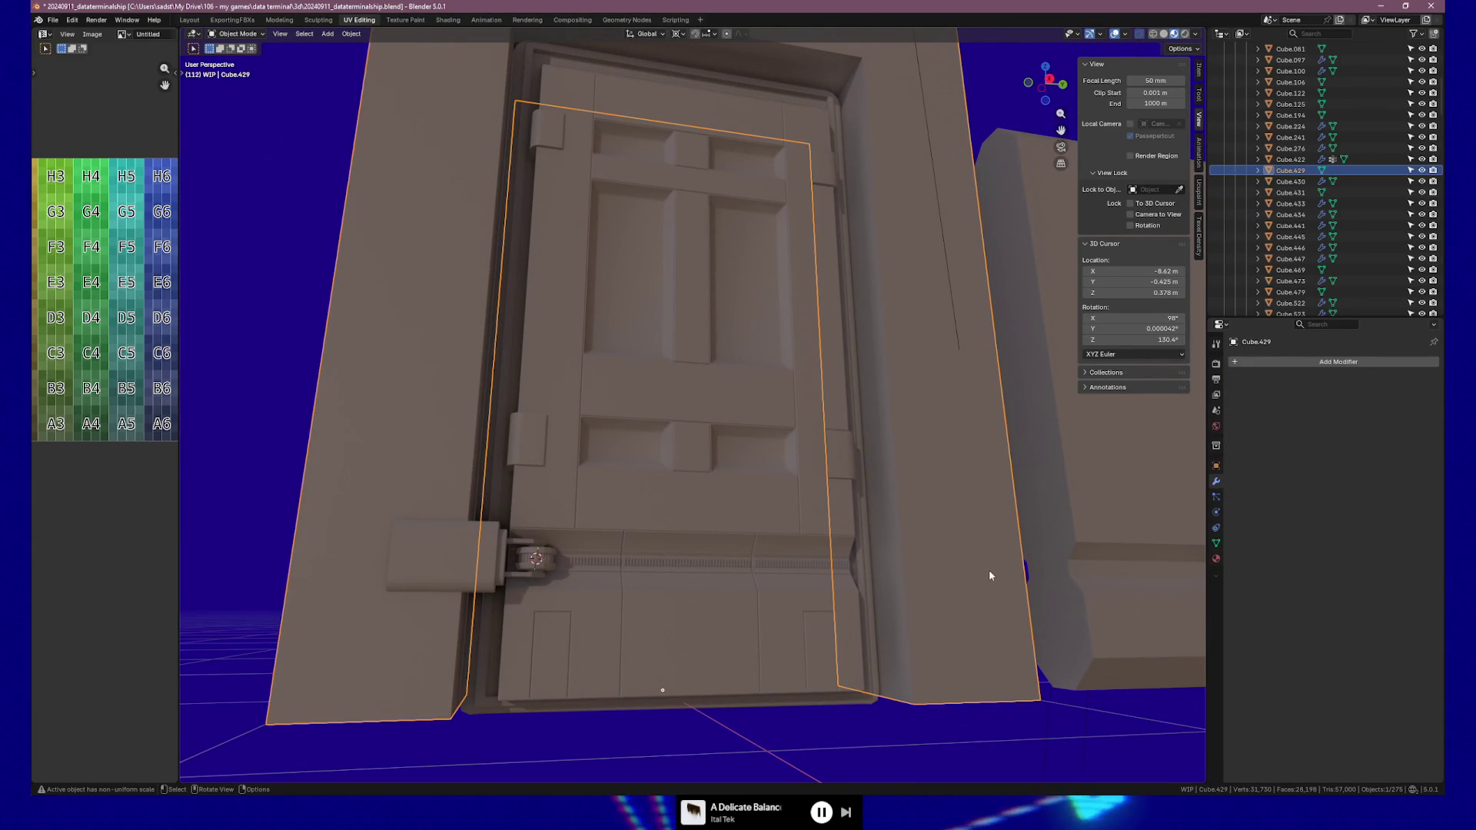
{"action": "mouse_move", "coordinate": [951, 573]}
{"action": "middle_mouse_down"}
{"action": "mouse_move", "coordinate": [850, 593]}
{"action": "mouse_move", "coordinate": [961, 587]}
{"action": "mouse_move", "coordinate": [907, 569]}
{"action": "middle_mouse_up"}
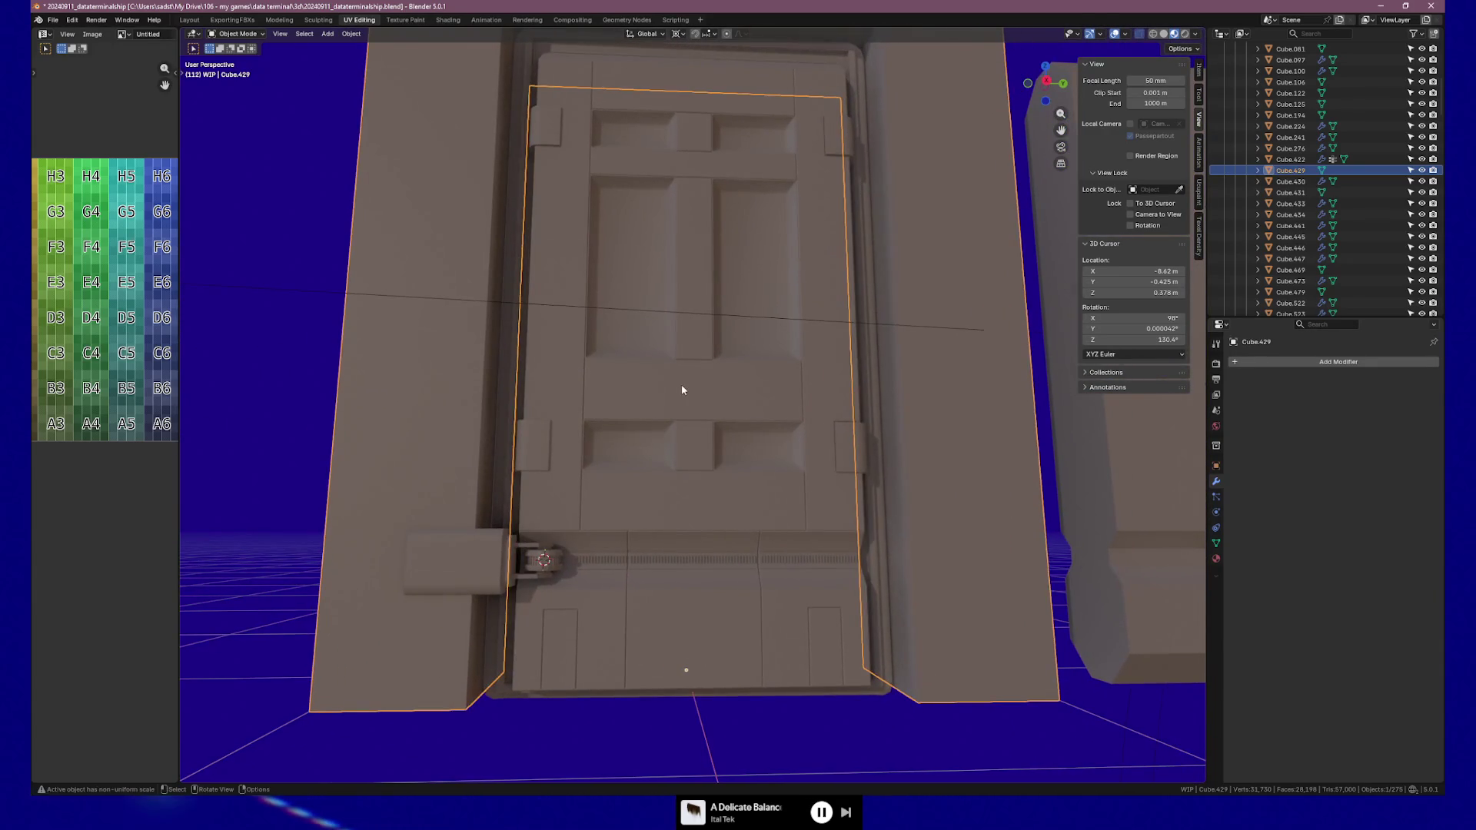
{"action": "left_click", "coordinate": [668, 415]}
{"action": "scroll", "coordinate": [652, 452], "scroll_direction": "down", "scroll_amount": 2}
{"action": "left_click", "coordinate": [580, 442], "text": "shift"}
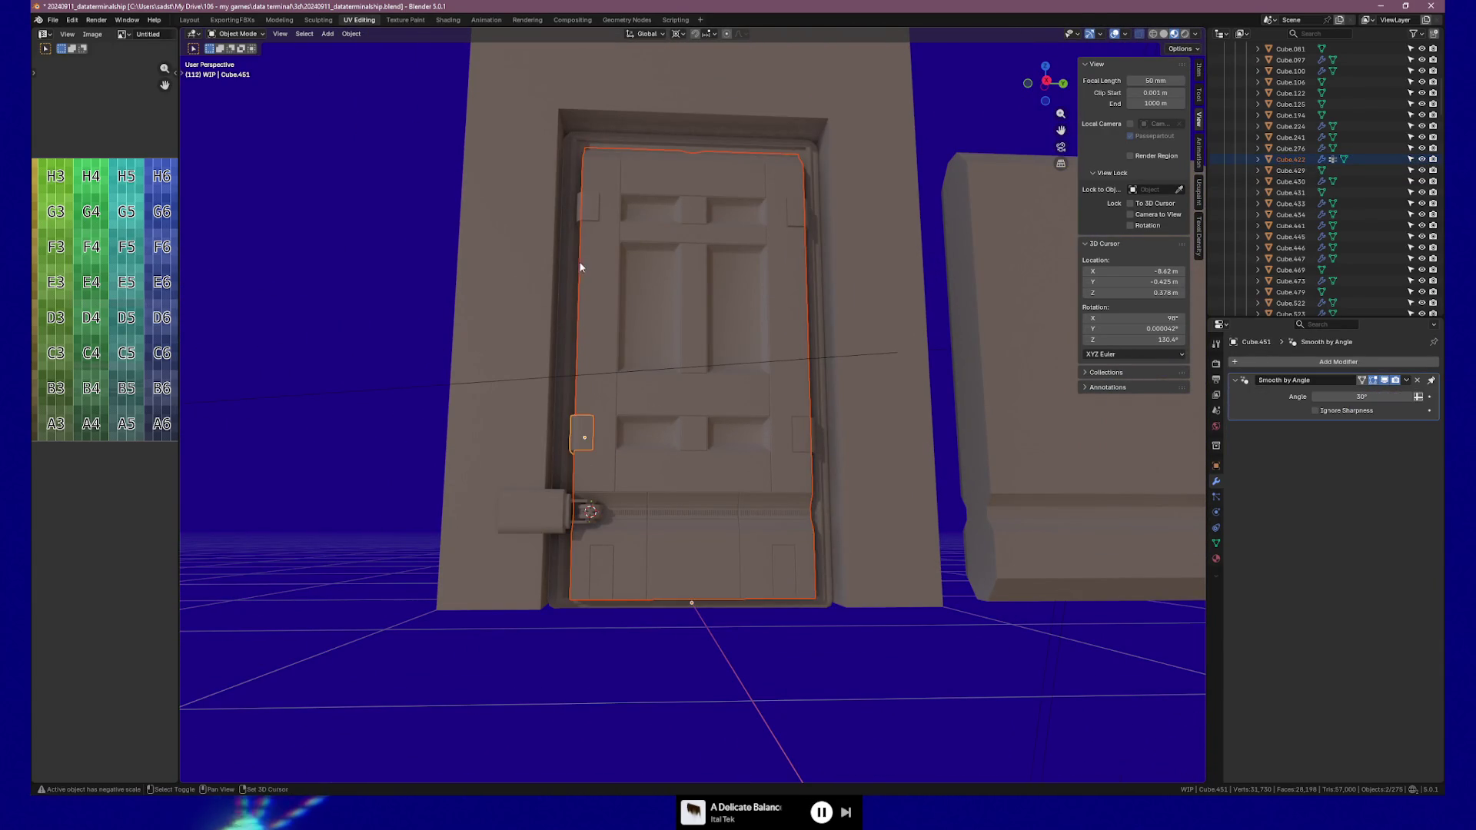
Add the right-side blocks and door frame to the selection and move them along Y
{"action": "left_click", "coordinate": [796, 224], "text": "shift"}
{"action": "left_click", "coordinate": [810, 435], "text": "shift"}
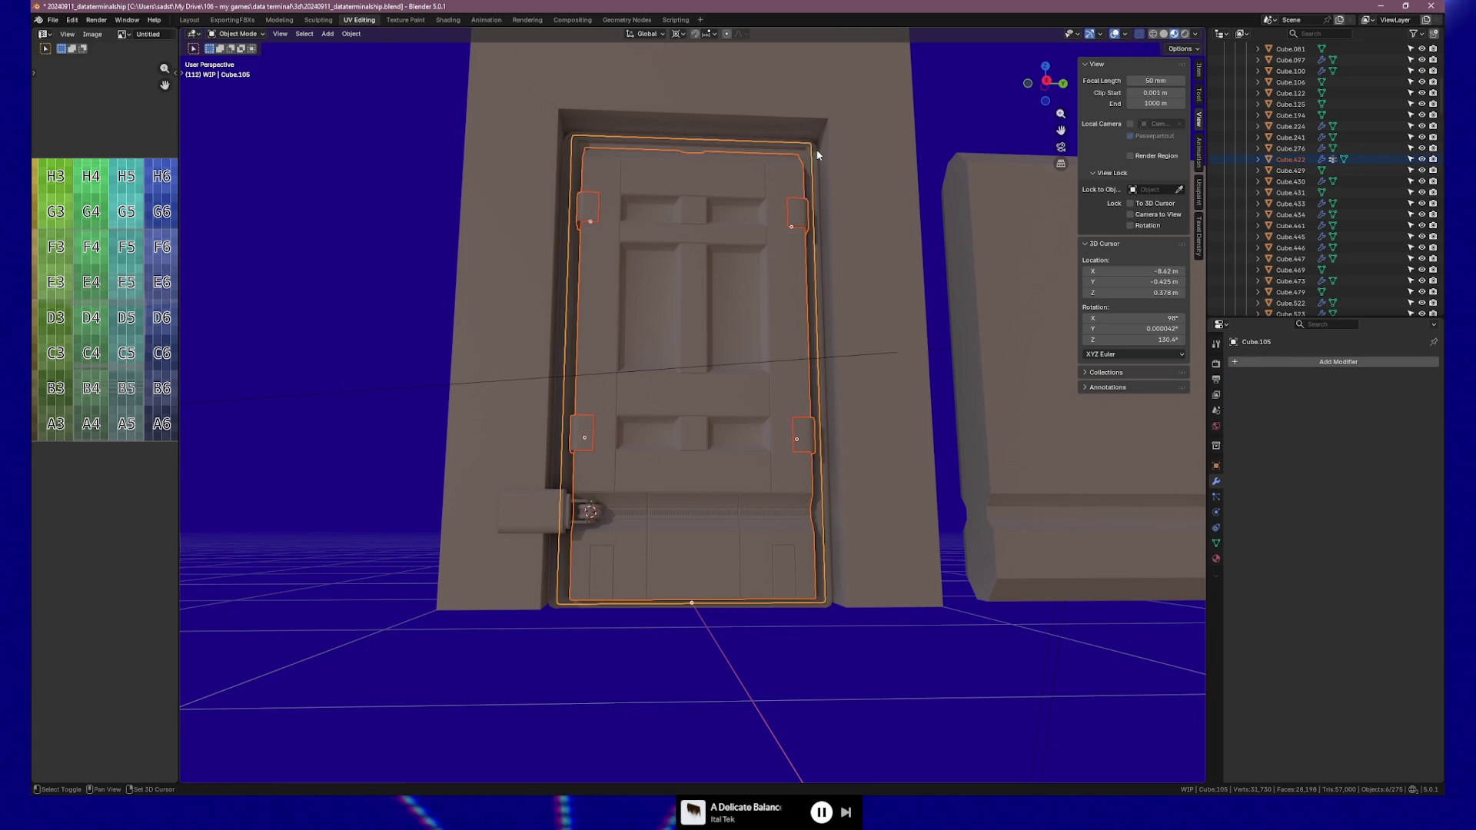
{"action": "left_click", "coordinate": [818, 152], "text": "shift"}
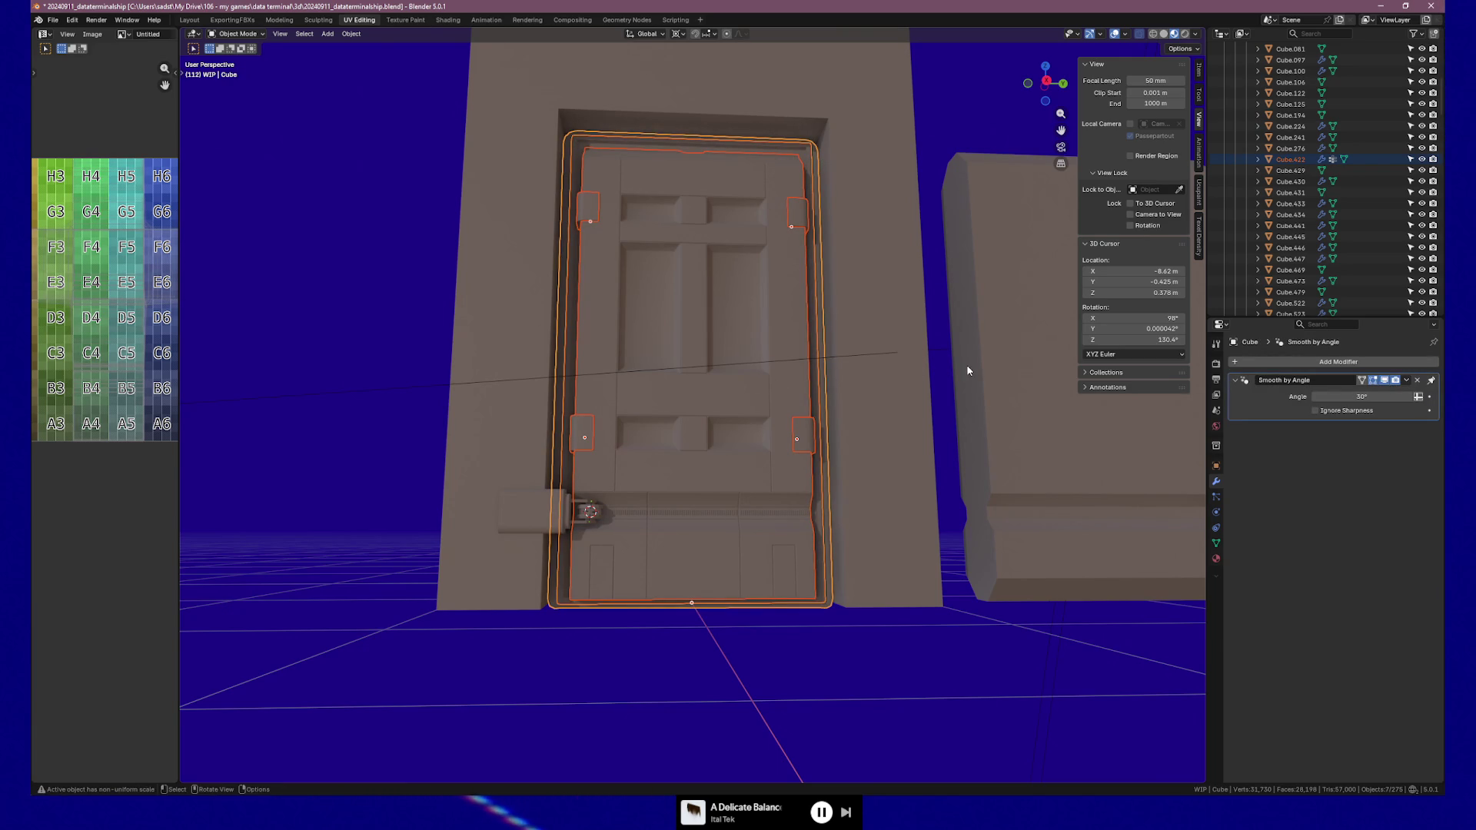
{"action": "key", "text": "g"}
{"action": "key", "text": "y"}
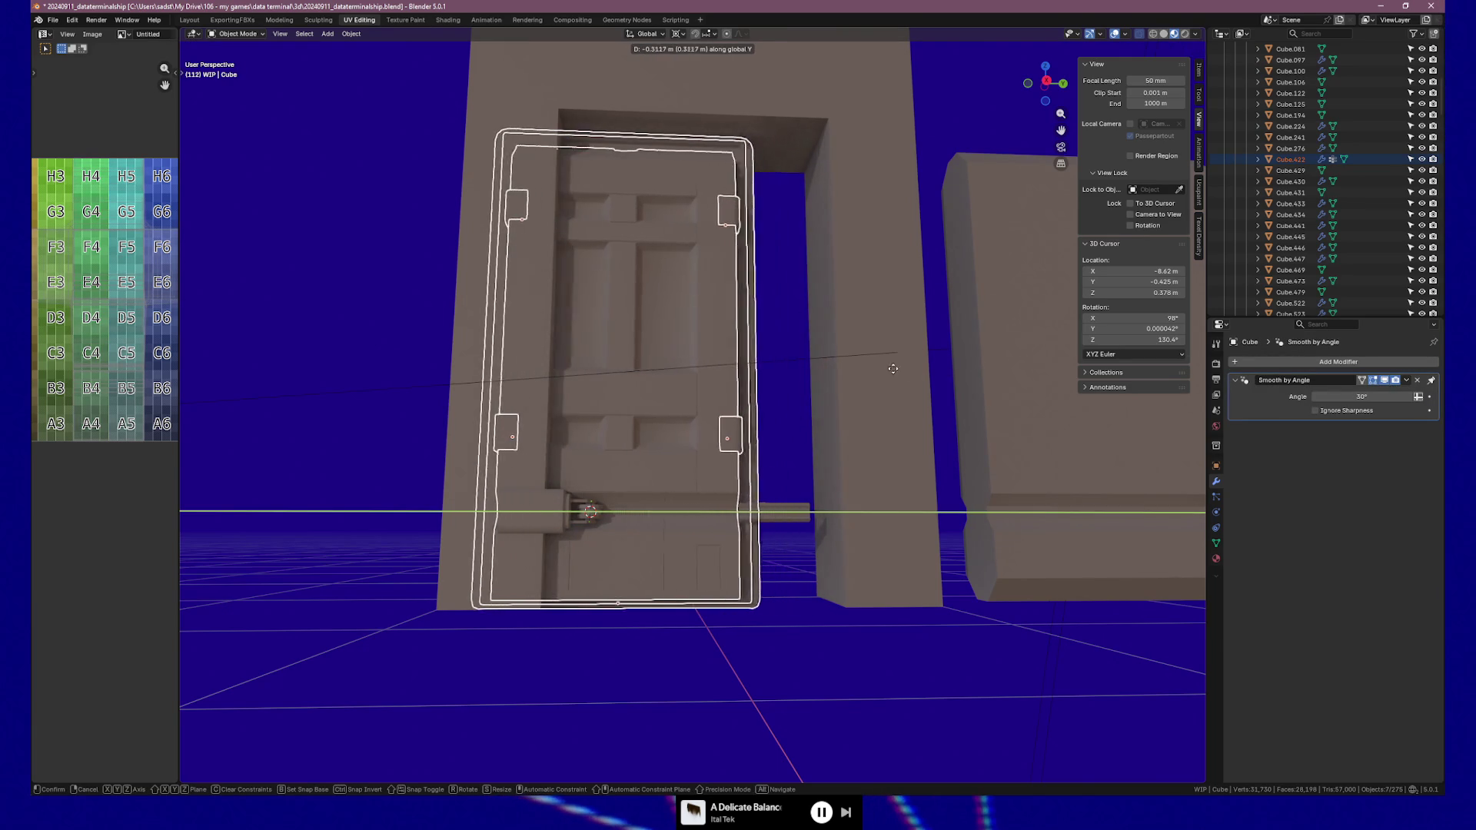
{"action": "left_click", "coordinate": [771, 378]}
{"action": "mouse_move", "coordinate": [771, 382]}
{"action": "middle_mouse_down"}
{"action": "mouse_move", "coordinate": [716, 390]}
{"action": "mouse_move", "coordinate": [744, 418]}
{"action": "mouse_move", "coordinate": [625, 492]}
{"action": "mouse_move", "coordinate": [798, 421]}
{"action": "mouse_move", "coordinate": [881, 420]}
{"action": "mouse_move", "coordinate": [804, 431]}
{"action": "mouse_move", "coordinate": [830, 435]}
{"action": "middle_mouse_up"}
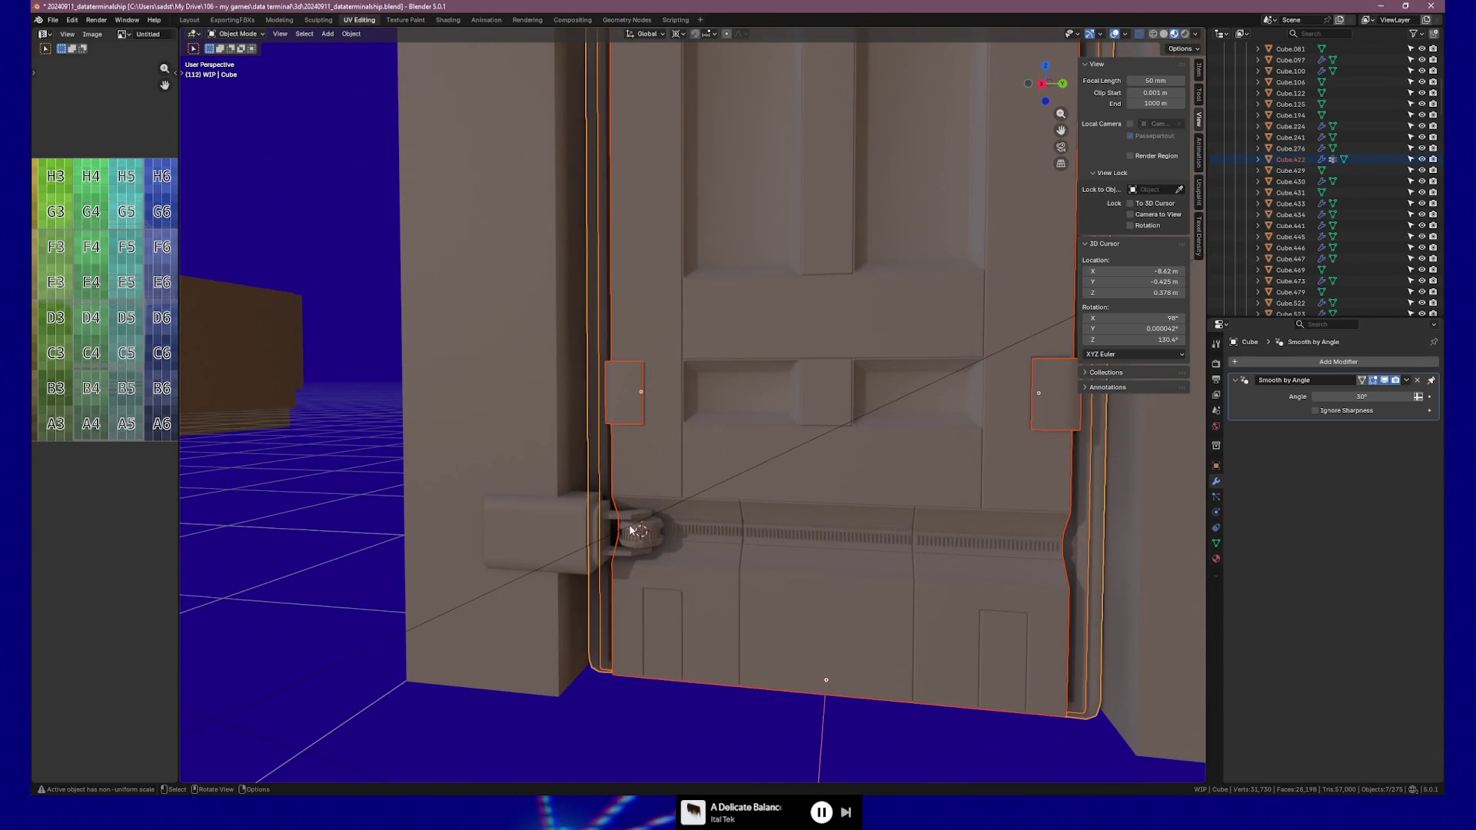
Select the three hinge rail segments and move them about −0.89 m along Y
{"action": "scroll", "coordinate": [702, 511], "scroll_direction": "down", "scroll_amount": 3}
{"action": "mouse_move", "coordinate": [702, 514]}
{"action": "middle_mouse_down"}
{"action": "mouse_move", "coordinate": [712, 500]}
{"action": "mouse_move", "coordinate": [805, 503]}
{"action": "mouse_move", "coordinate": [761, 505]}
{"action": "middle_mouse_up"}
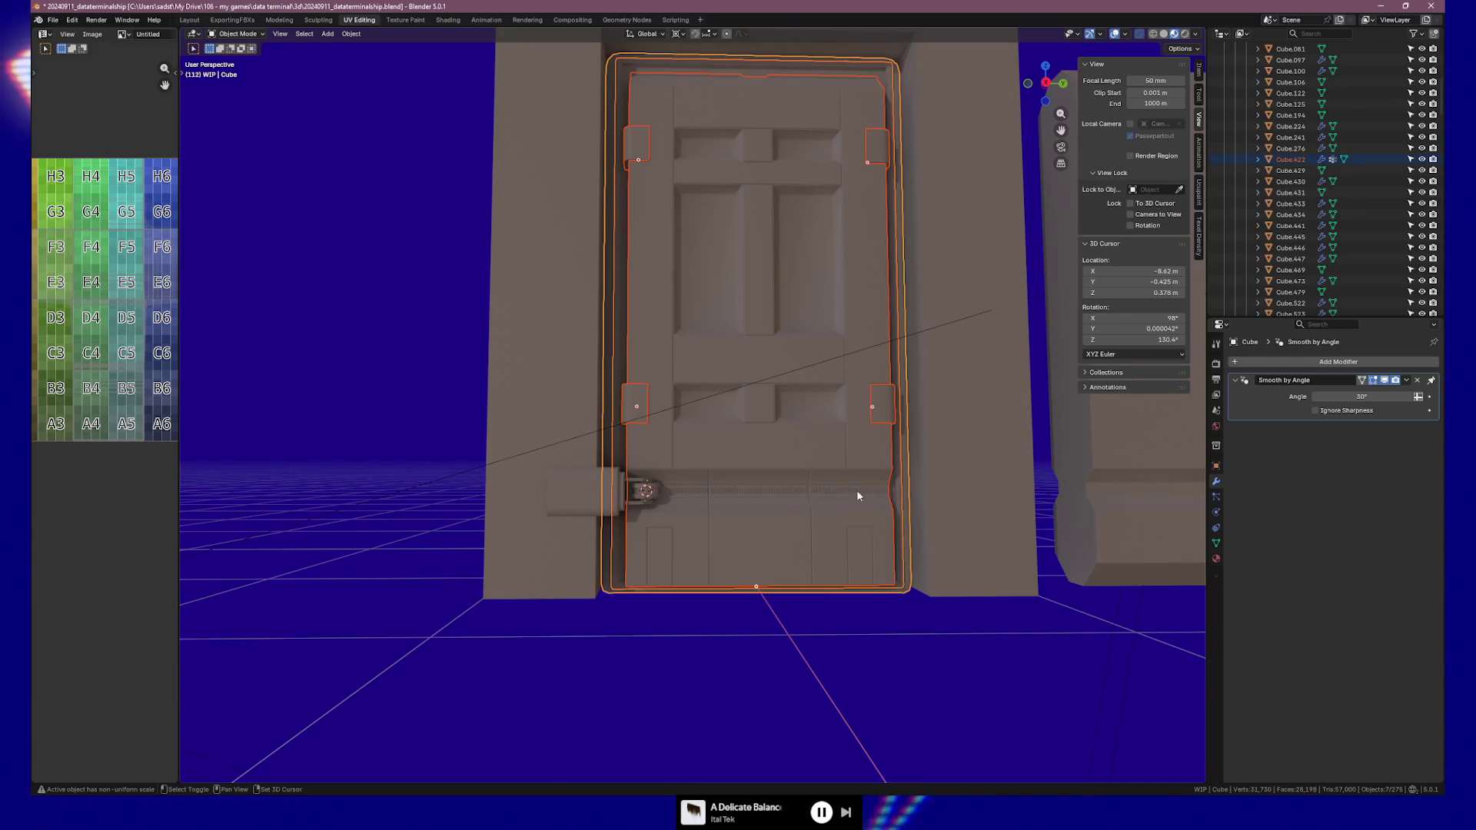
{"action": "left_click", "coordinate": [856, 490]}
{"action": "left_click", "coordinate": [761, 494], "text": "shift"}
{"action": "left_click", "coordinate": [684, 494], "text": "shift"}
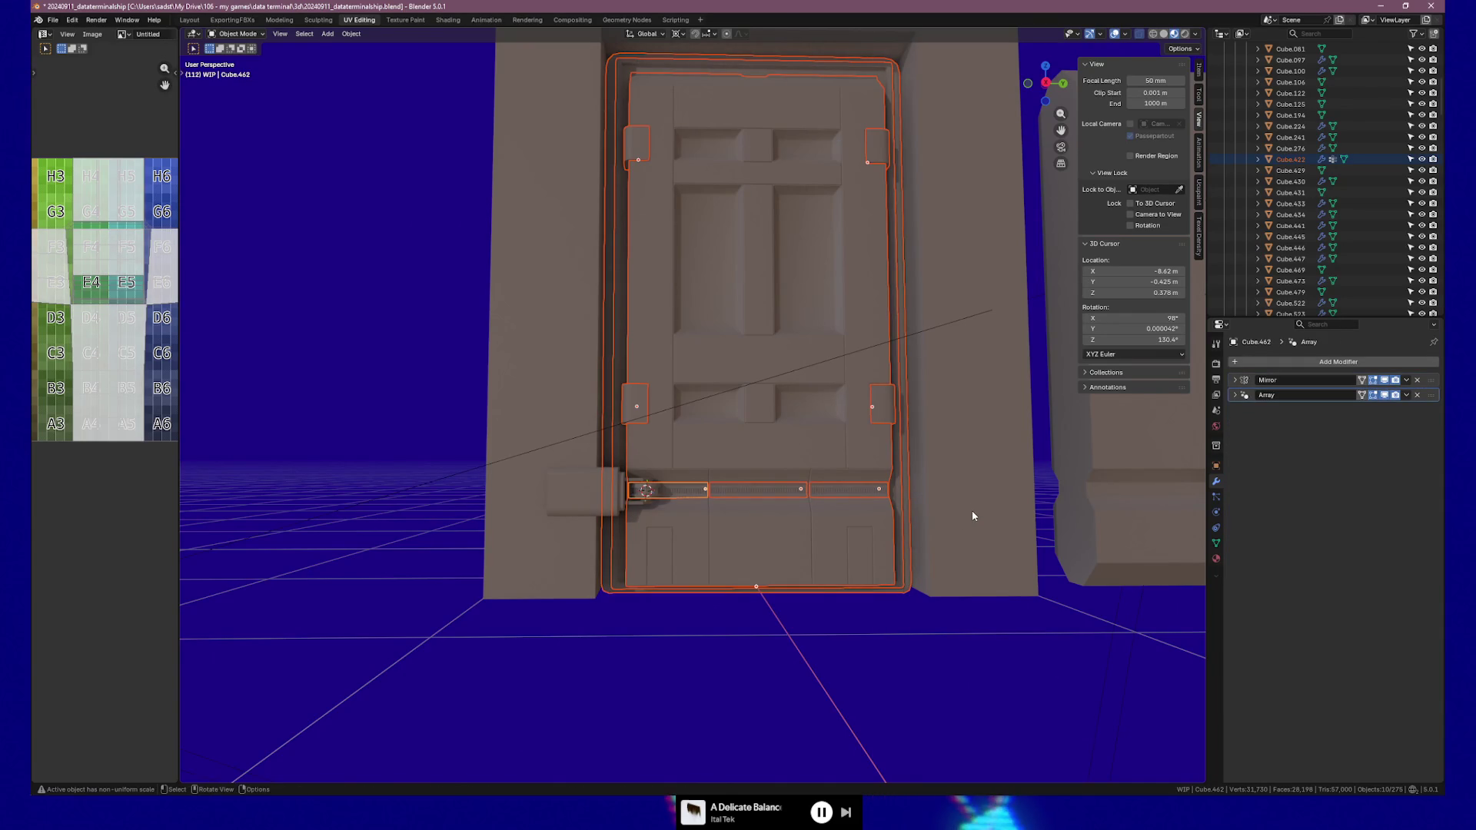
{"action": "key", "text": "g"}
{"action": "key", "text": "y"}
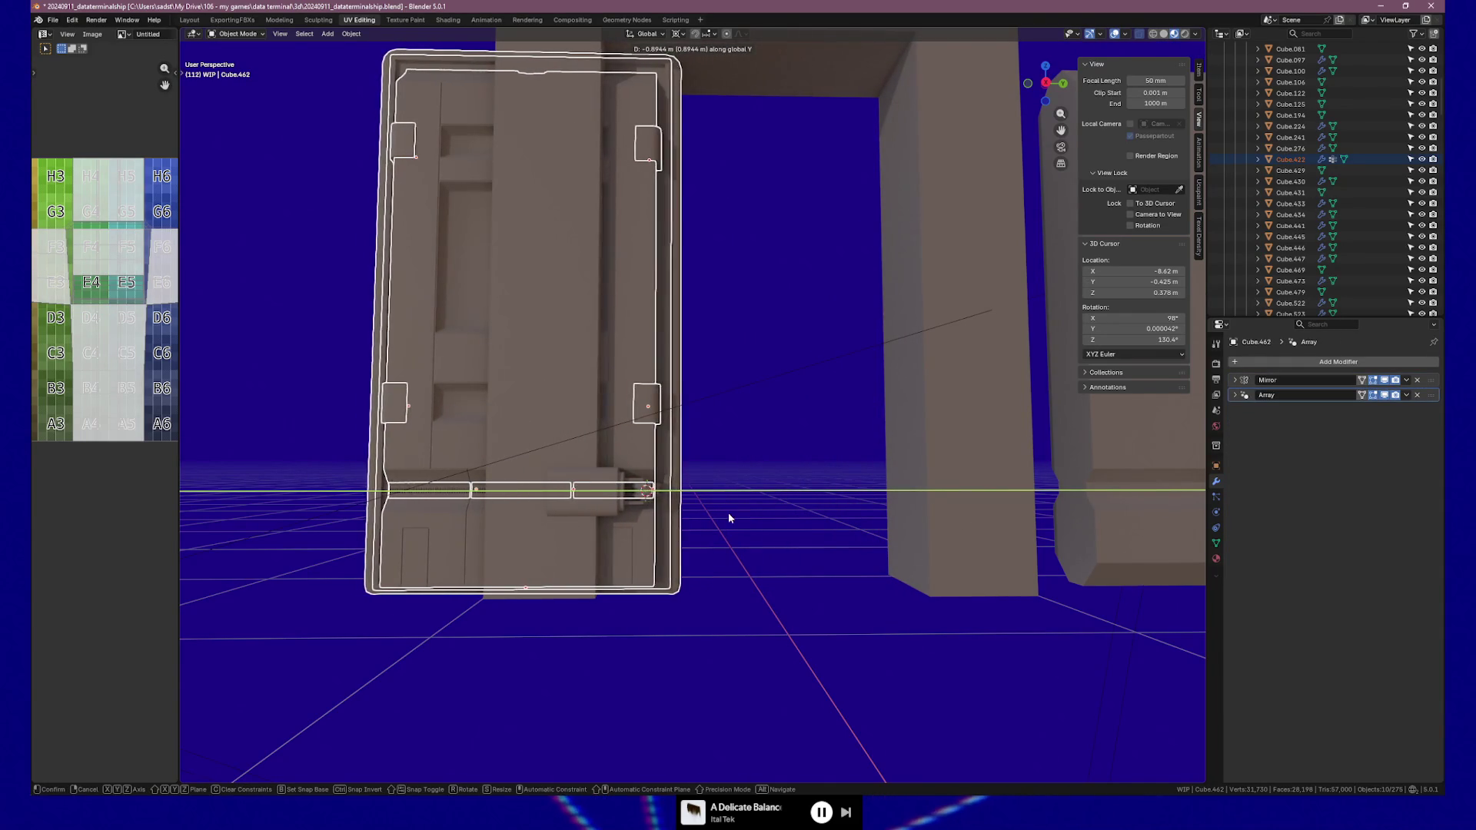
{"action": "left_click", "coordinate": [728, 513]}
{"action": "mouse_move", "coordinate": [750, 507]}
{"action": "middle_mouse_down"}
{"action": "mouse_move", "coordinate": [799, 450]}
{"action": "mouse_move", "coordinate": [731, 484]}
{"action": "mouse_move", "coordinate": [815, 472]}
{"action": "middle_mouse_up"}
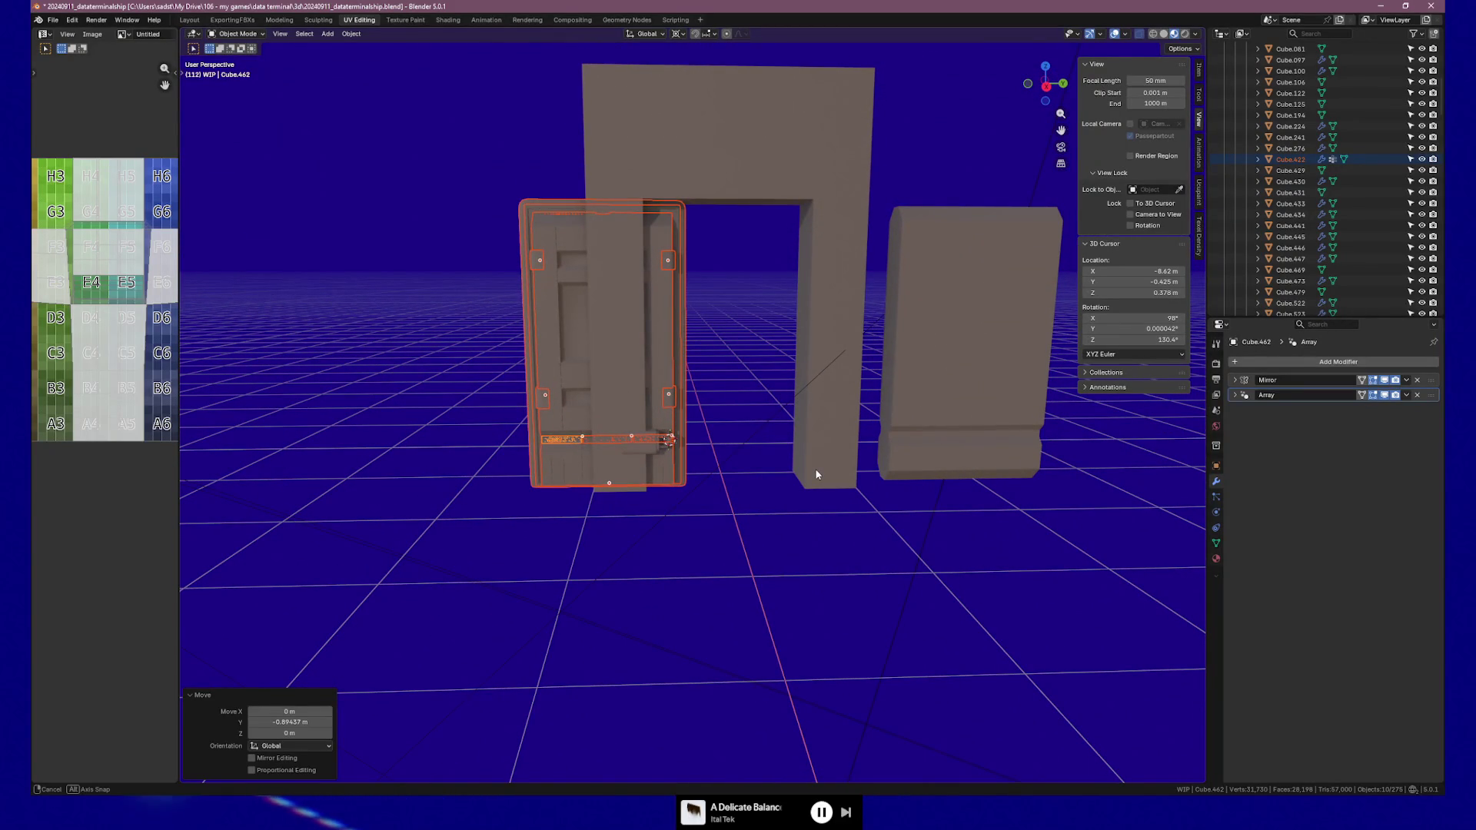
{"action": "mouse_move", "coordinate": [816, 474]}
{"action": "middle_mouse_down"}
{"action": "mouse_move", "coordinate": [712, 484]}
{"action": "mouse_move", "coordinate": [703, 444]}
{"action": "mouse_move", "coordinate": [748, 406]}
{"action": "mouse_move", "coordinate": [777, 409]}
{"action": "mouse_move", "coordinate": [611, 389]}
{"action": "mouse_move", "coordinate": [653, 414]}
{"action": "mouse_move", "coordinate": [718, 412]}
{"action": "mouse_move", "coordinate": [644, 390]}
{"action": "mouse_move", "coordinate": [992, 537]}
{"action": "middle_mouse_up"}
{"action": "scroll", "coordinate": [667, 481], "scroll_direction": "up", "scroll_amount": 5}
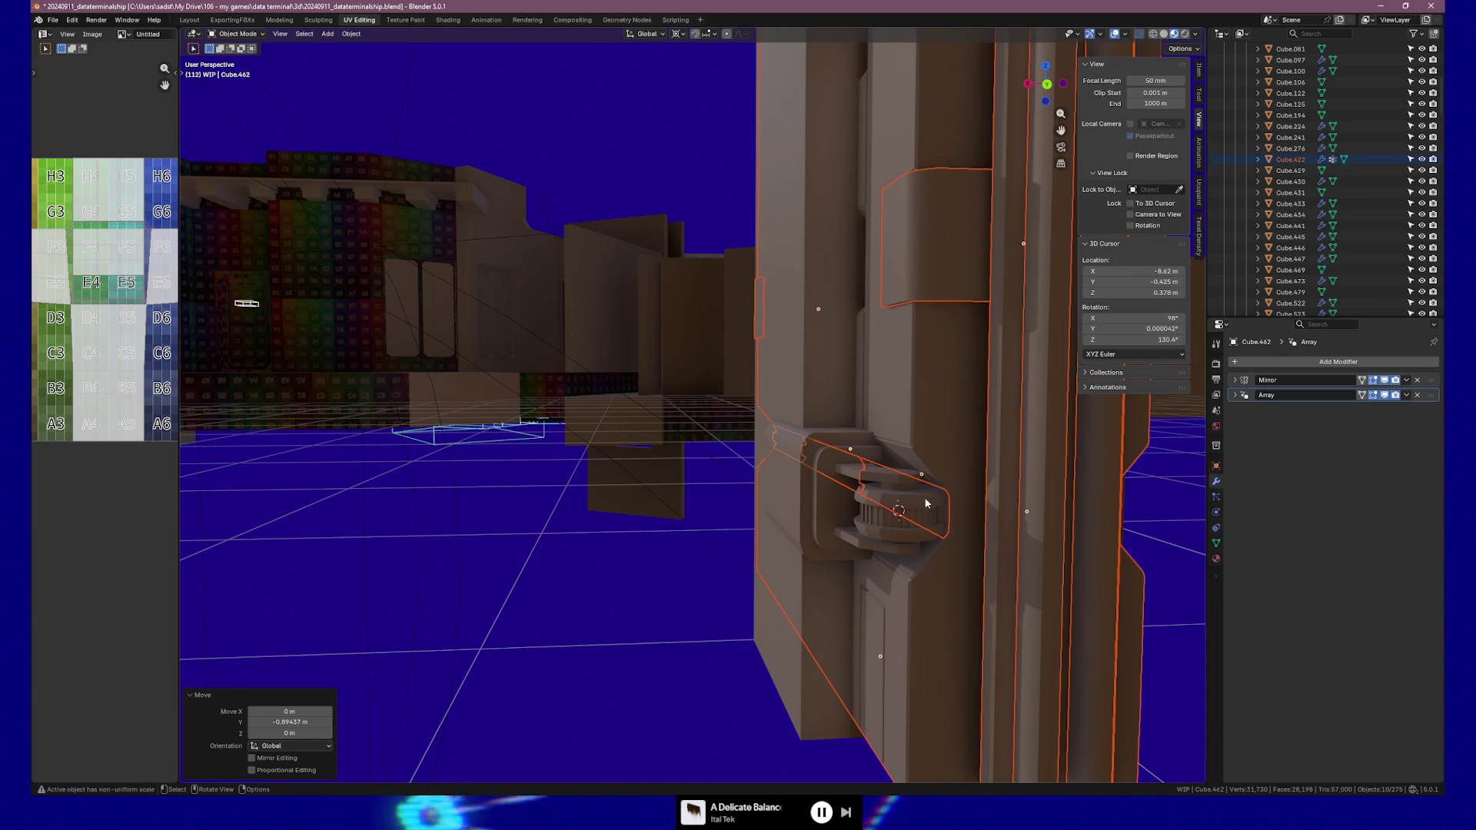
Nudge the door and hinge rail about -0.12 m along Y into the frame
{"action": "key", "text": "g"}
{"action": "key", "text": "y"}
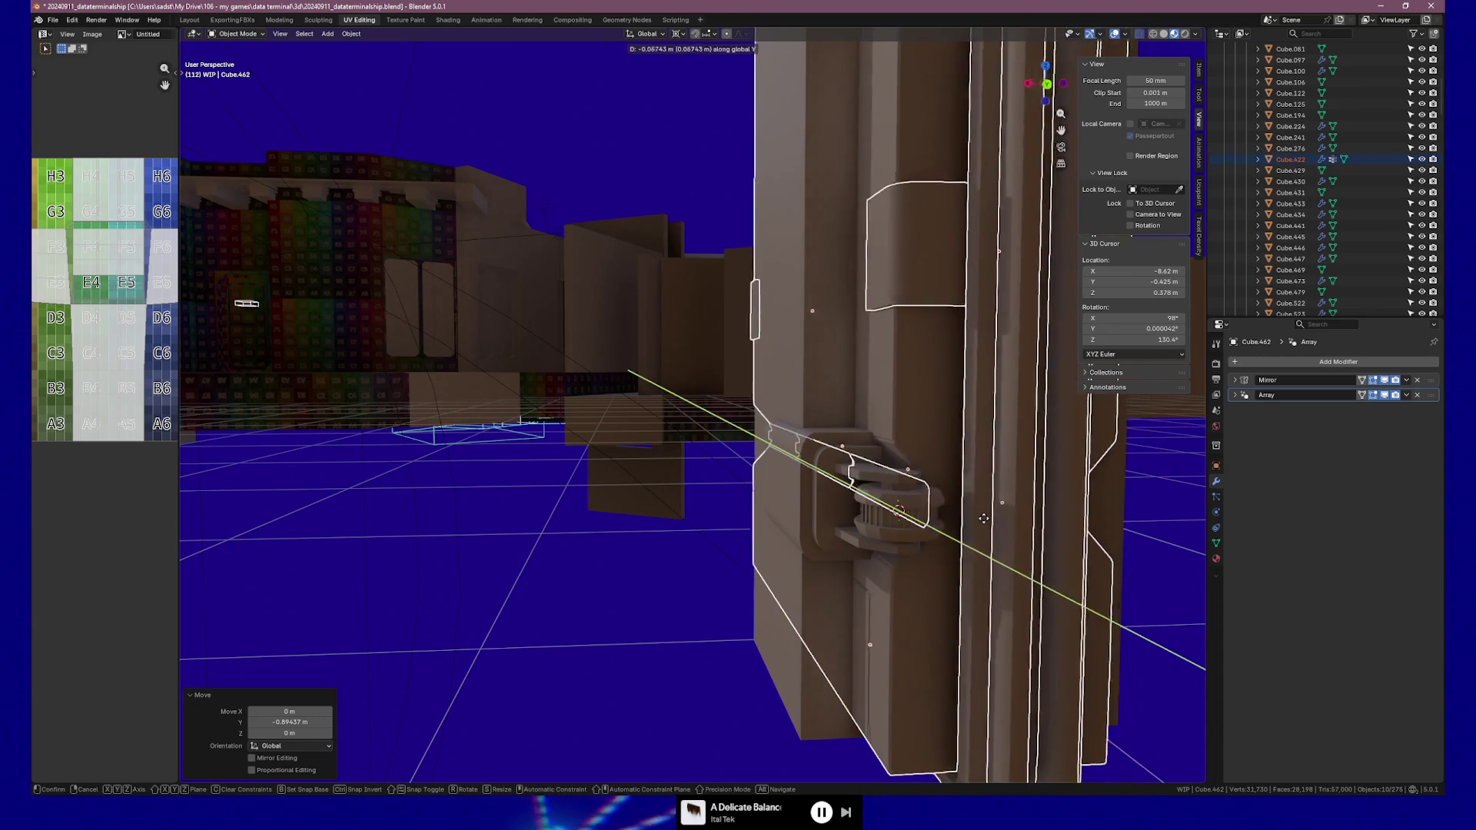
{"action": "left_click", "coordinate": [983, 511]}
{"action": "mouse_move", "coordinate": [982, 512]}
{"action": "middle_mouse_down"}
{"action": "mouse_move", "coordinate": [922, 524]}
{"action": "mouse_move", "coordinate": [894, 573]}
{"action": "mouse_move", "coordinate": [986, 564]}
{"action": "middle_mouse_up"}
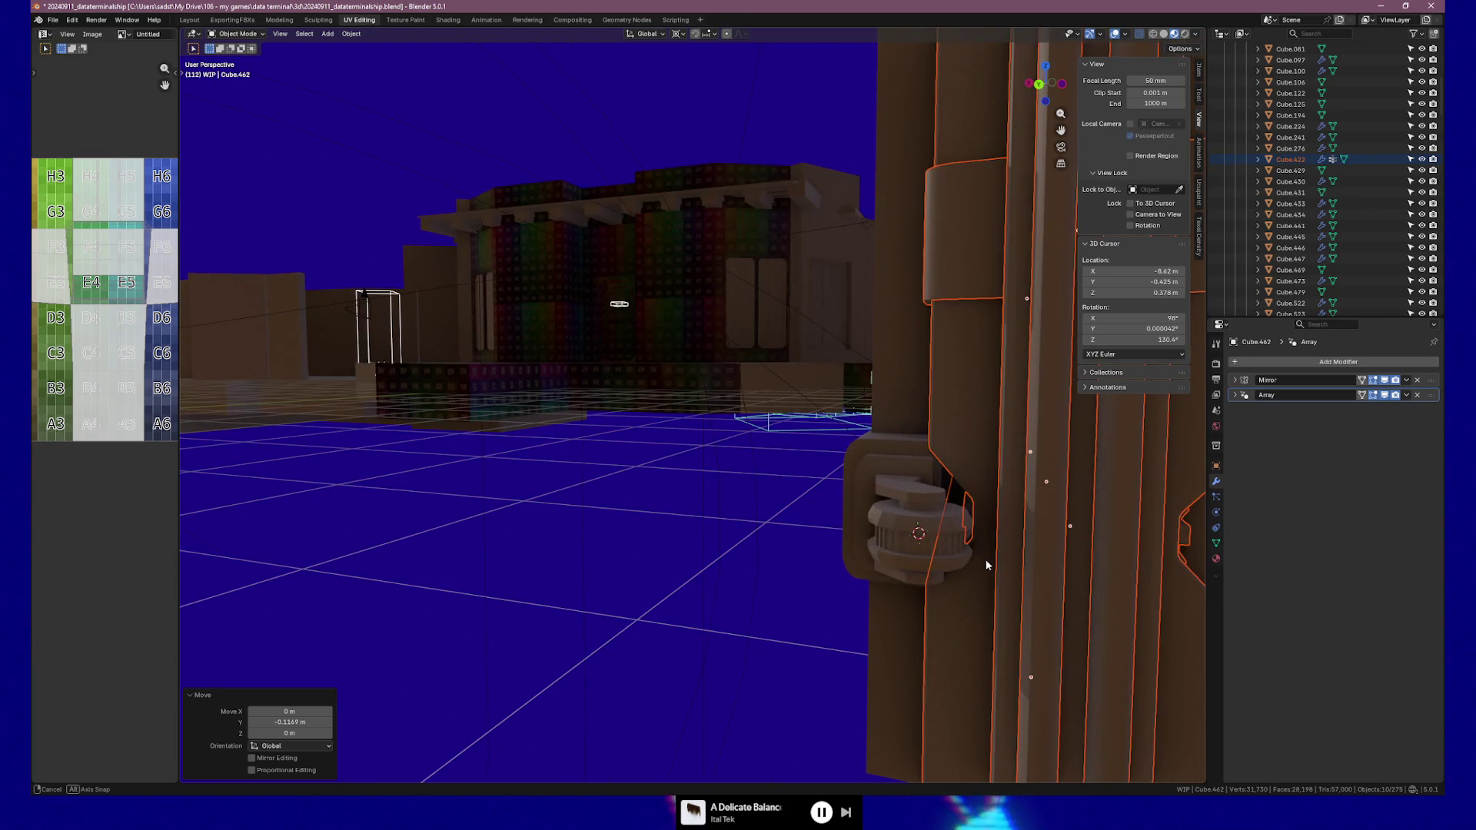
{"action": "mouse_move", "coordinate": [953, 514]}
{"action": "middle_mouse_down"}
{"action": "mouse_move", "coordinate": [1110, 517]}
{"action": "mouse_move", "coordinate": [1061, 573]}
{"action": "mouse_move", "coordinate": [841, 571]}
{"action": "mouse_move", "coordinate": [894, 563]}
{"action": "middle_mouse_up"}
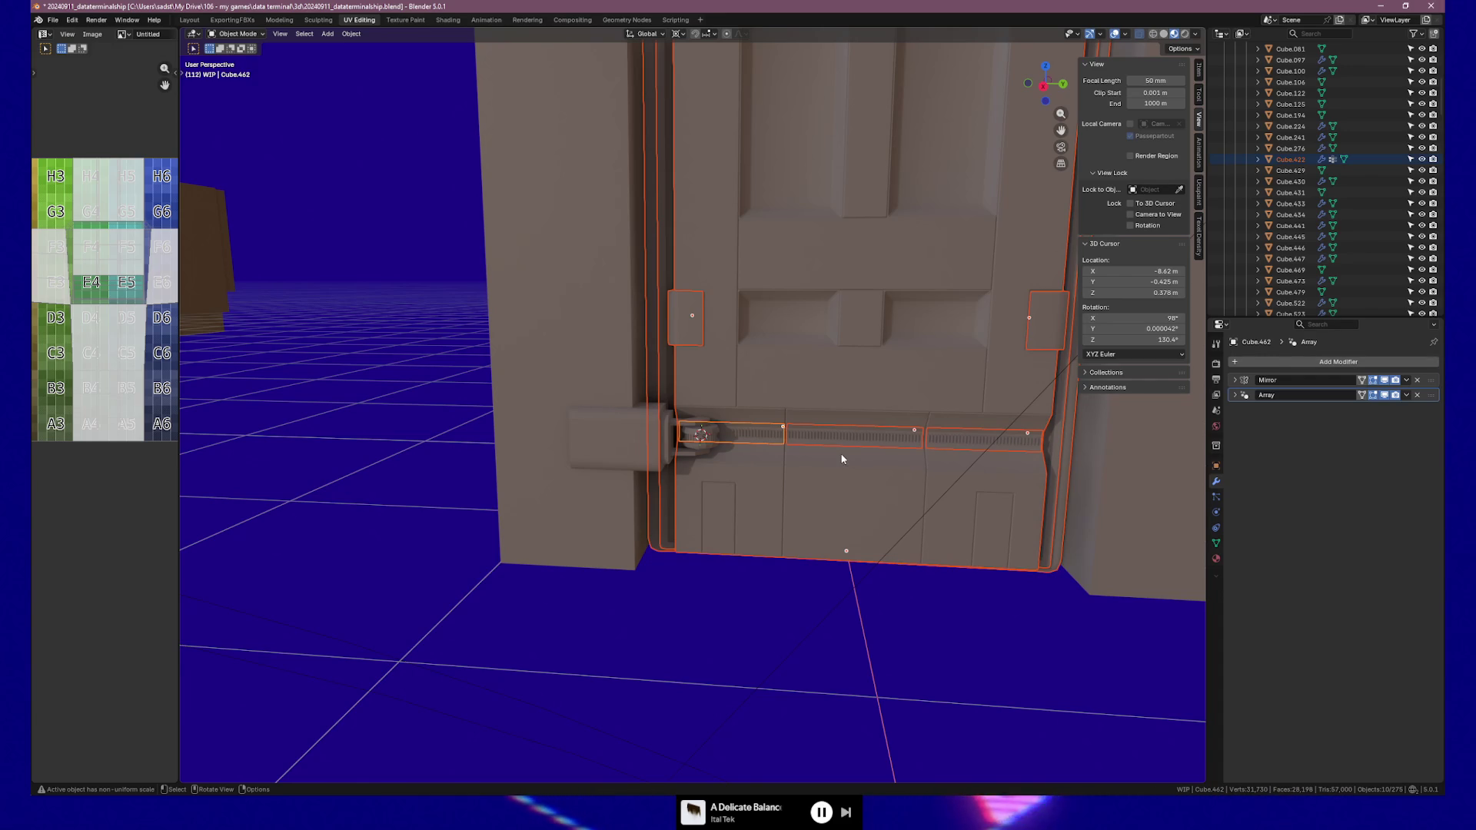
{"action": "mouse_move", "coordinate": [736, 482]}
{"action": "middle_mouse_down"}
{"action": "mouse_move", "coordinate": [748, 468]}
{"action": "mouse_move", "coordinate": [655, 457]}
{"action": "mouse_move", "coordinate": [656, 485]}
{"action": "mouse_move", "coordinate": [838, 478]}
{"action": "mouse_move", "coordinate": [733, 496]}
{"action": "middle_mouse_up"}
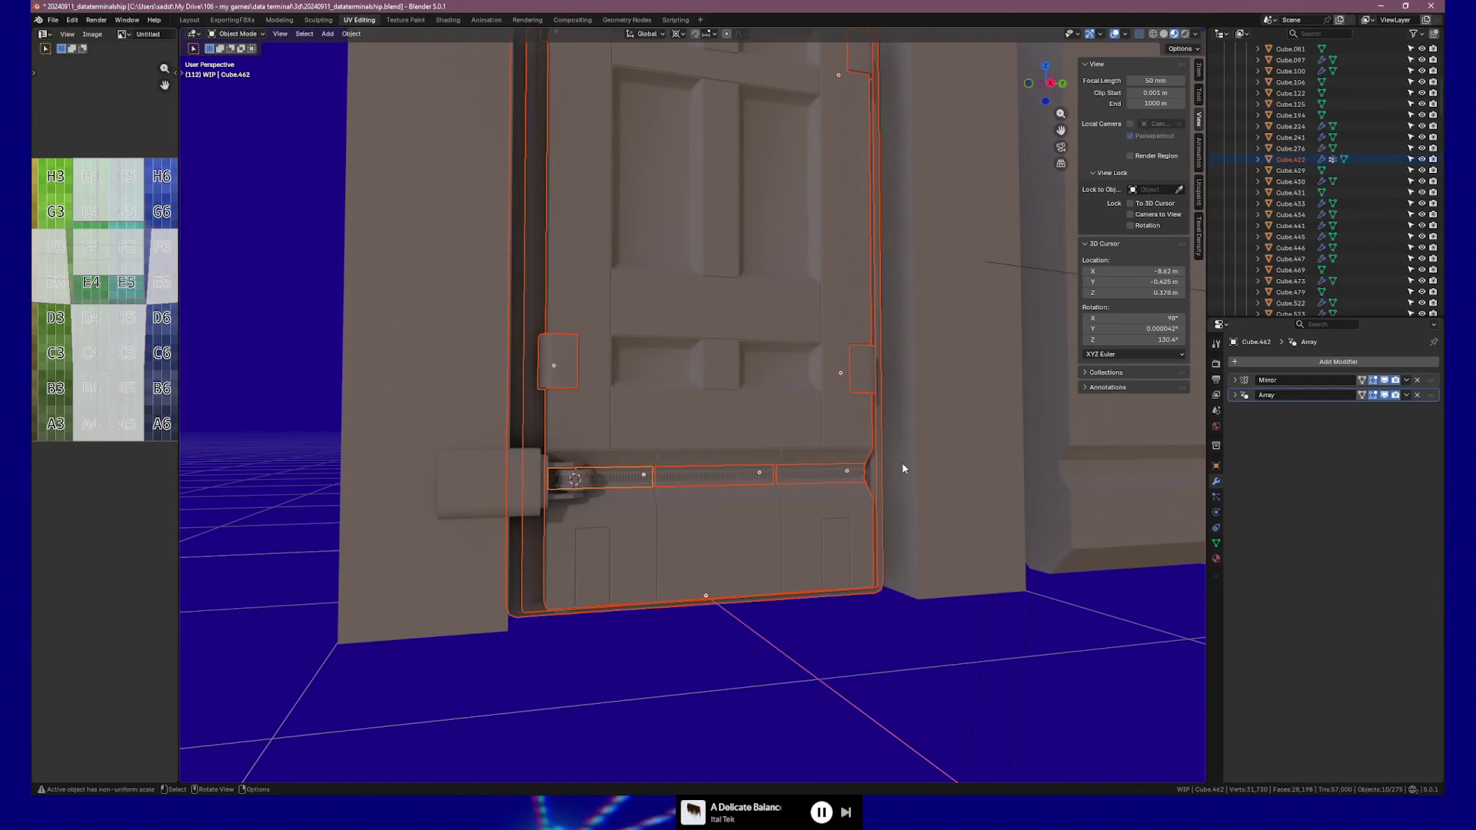
Deselect everything and orbit to a near-frontal view of the door and hinge
{"action": "left_click", "coordinate": [1077, 615]}
{"action": "scroll", "coordinate": [1072, 600], "scroll_direction": "down", "scroll_amount": 3}
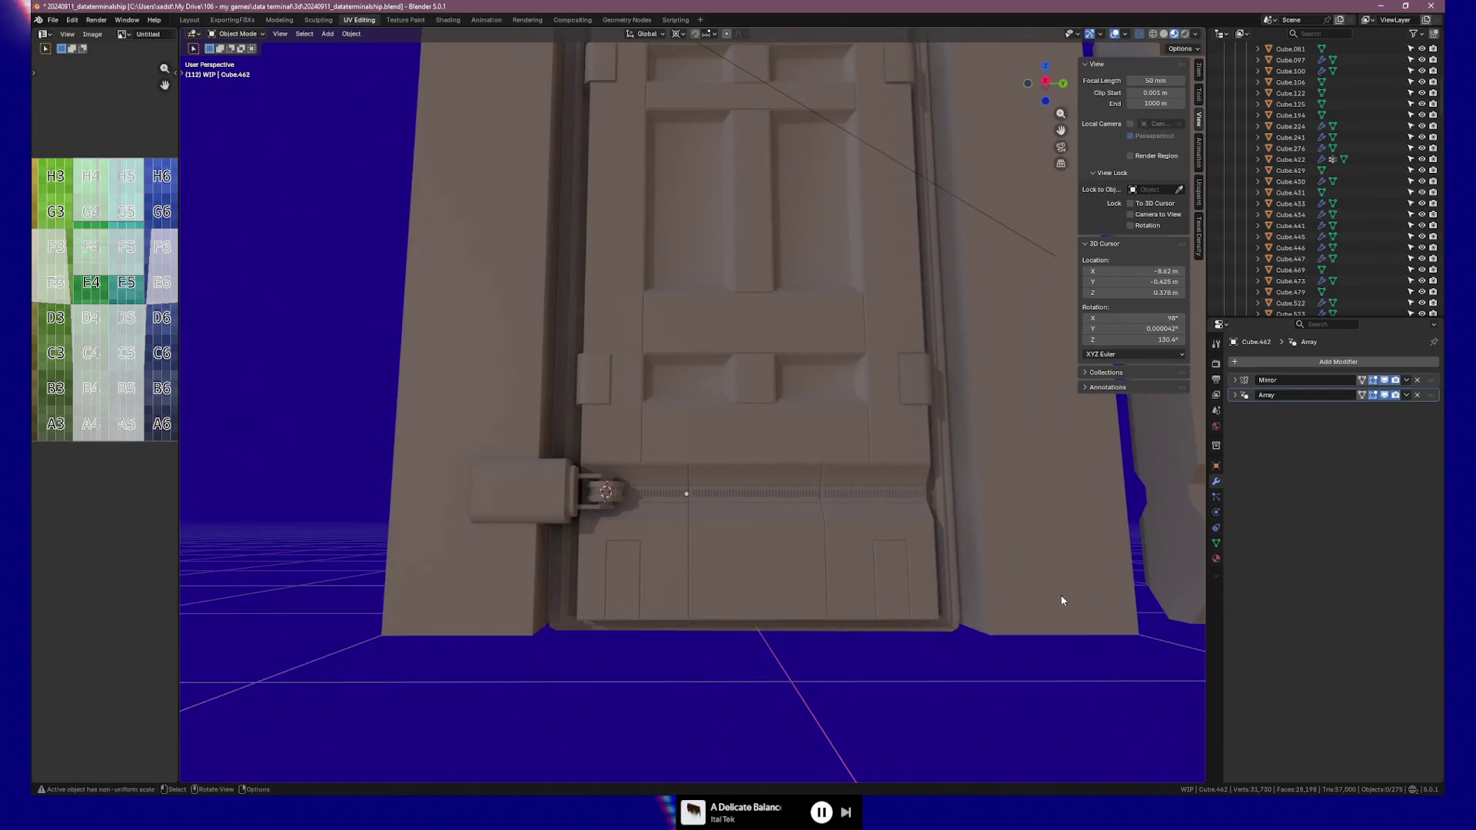
{"action": "middle_click_drag", "start_coordinate": [1075, 578], "coordinate": [975, 662], "text": "shift"}
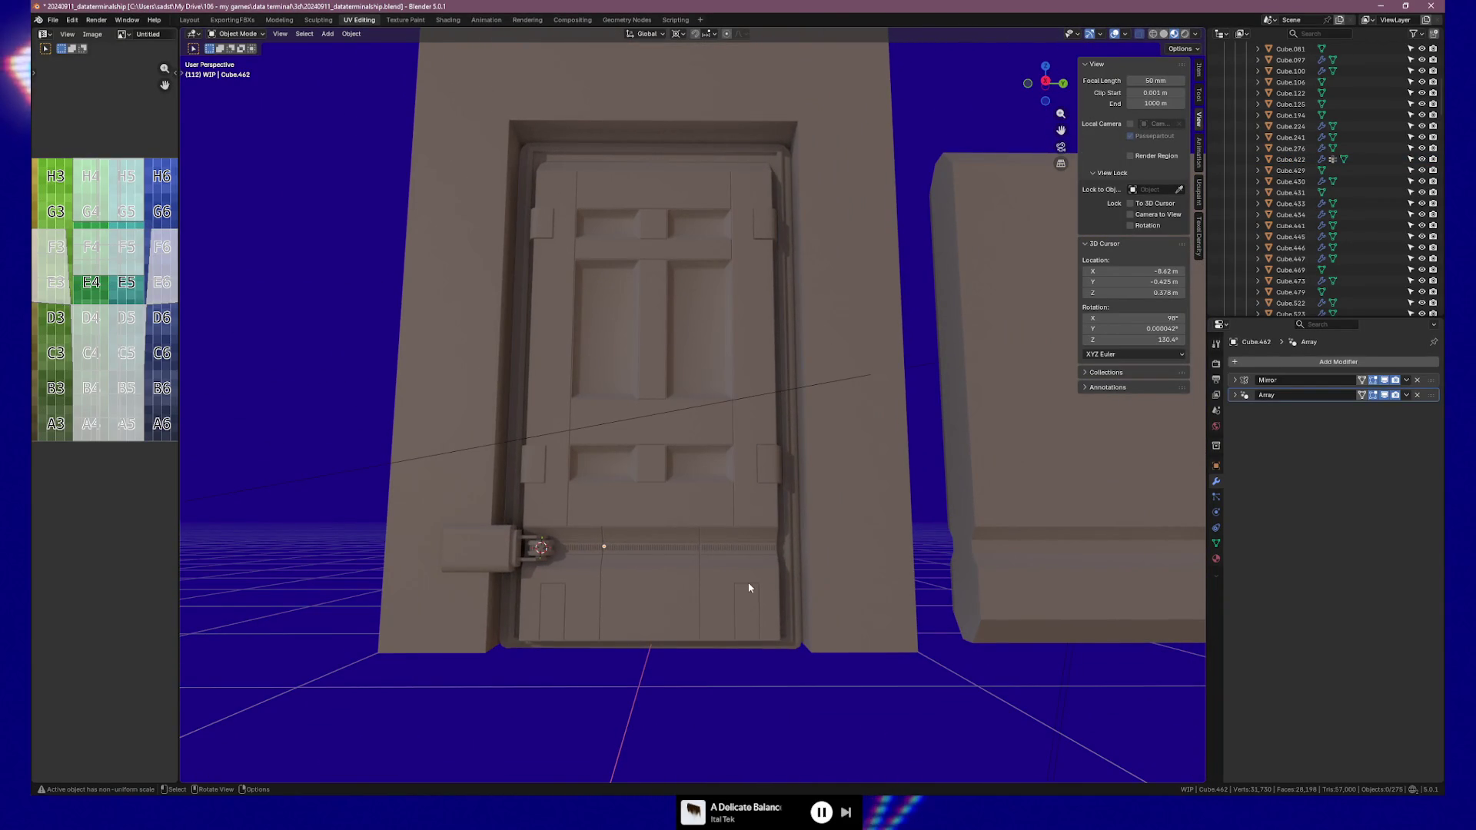
{"action": "middle_click_drag", "start_coordinate": [780, 592], "coordinate": [774, 598]}
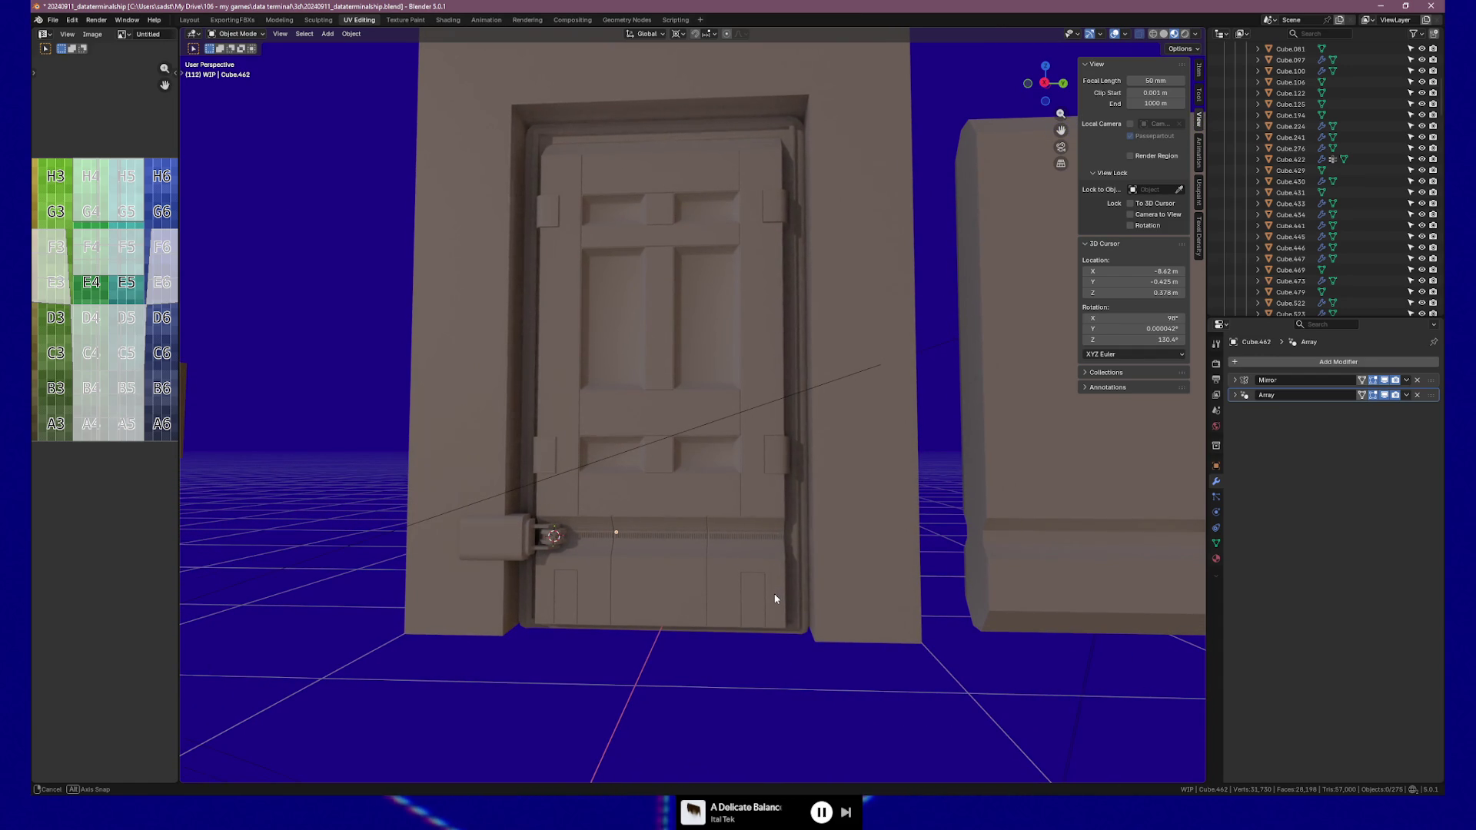
{"action": "middle_click_drag", "start_coordinate": [775, 598], "coordinate": [775, 598]}
{"action": "scroll", "coordinate": [518, 582], "scroll_direction": "up", "scroll_amount": 10}
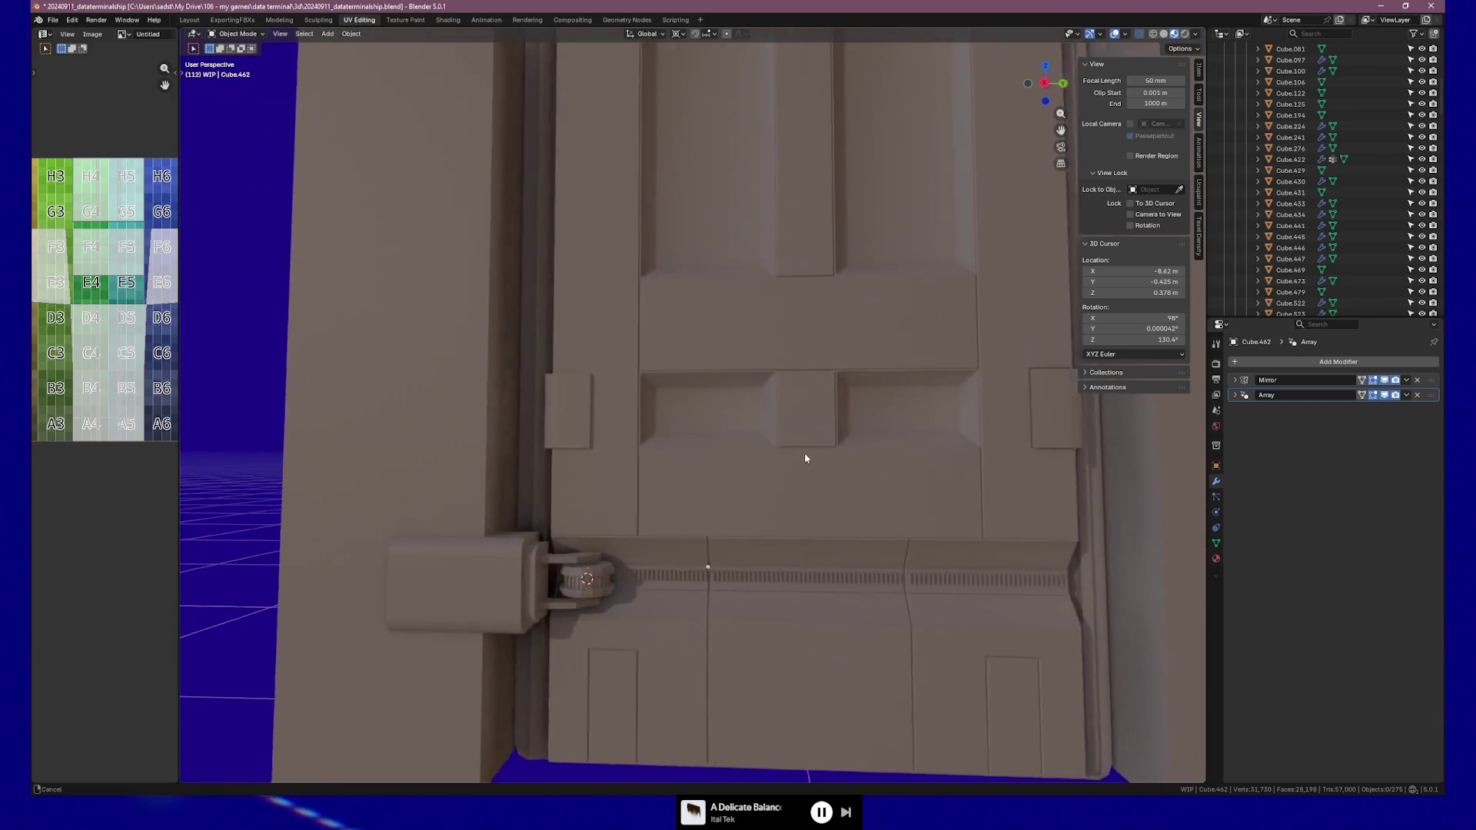
{"action": "left_click", "coordinate": [564, 571], "text": "shift"}
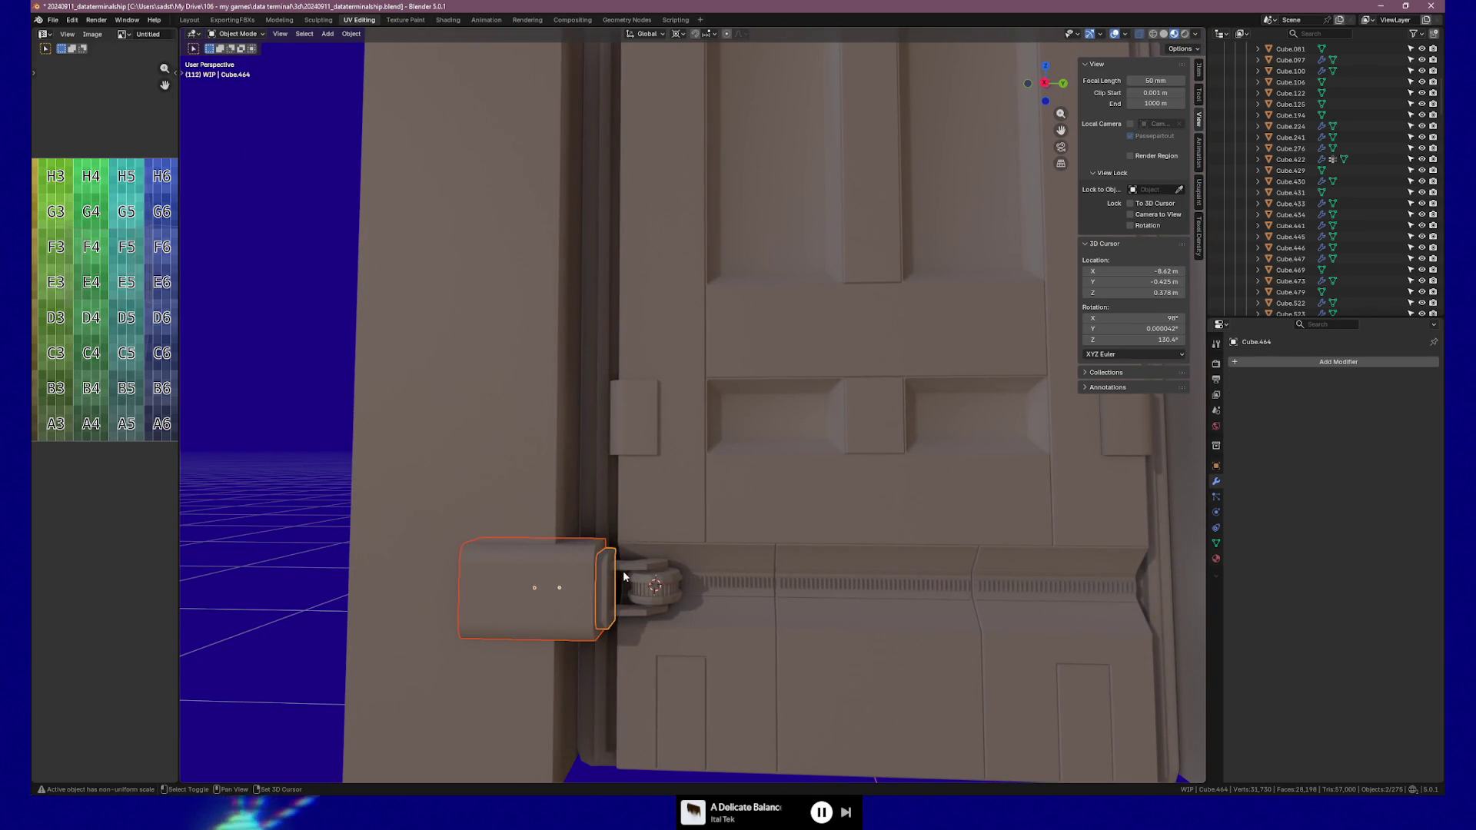
{"action": "left_click", "coordinate": [573, 592]}
{"action": "key", "text": "ctrl+z"}
{"action": "key", "text": "g"}
{"action": "key", "text": "y"}
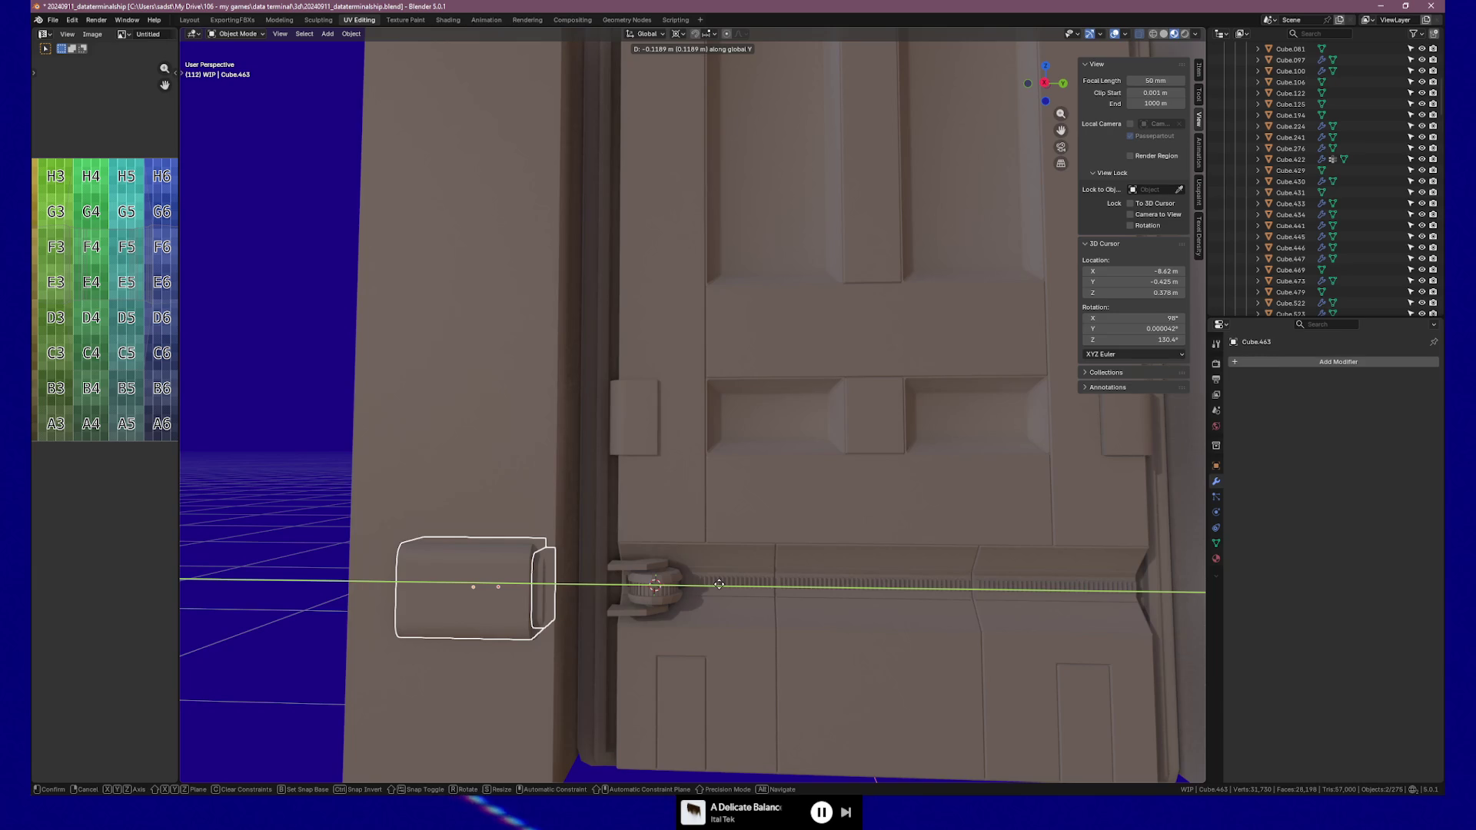
{"action": "left_click", "coordinate": [719, 584]}
{"action": "left_click", "coordinate": [654, 586]}
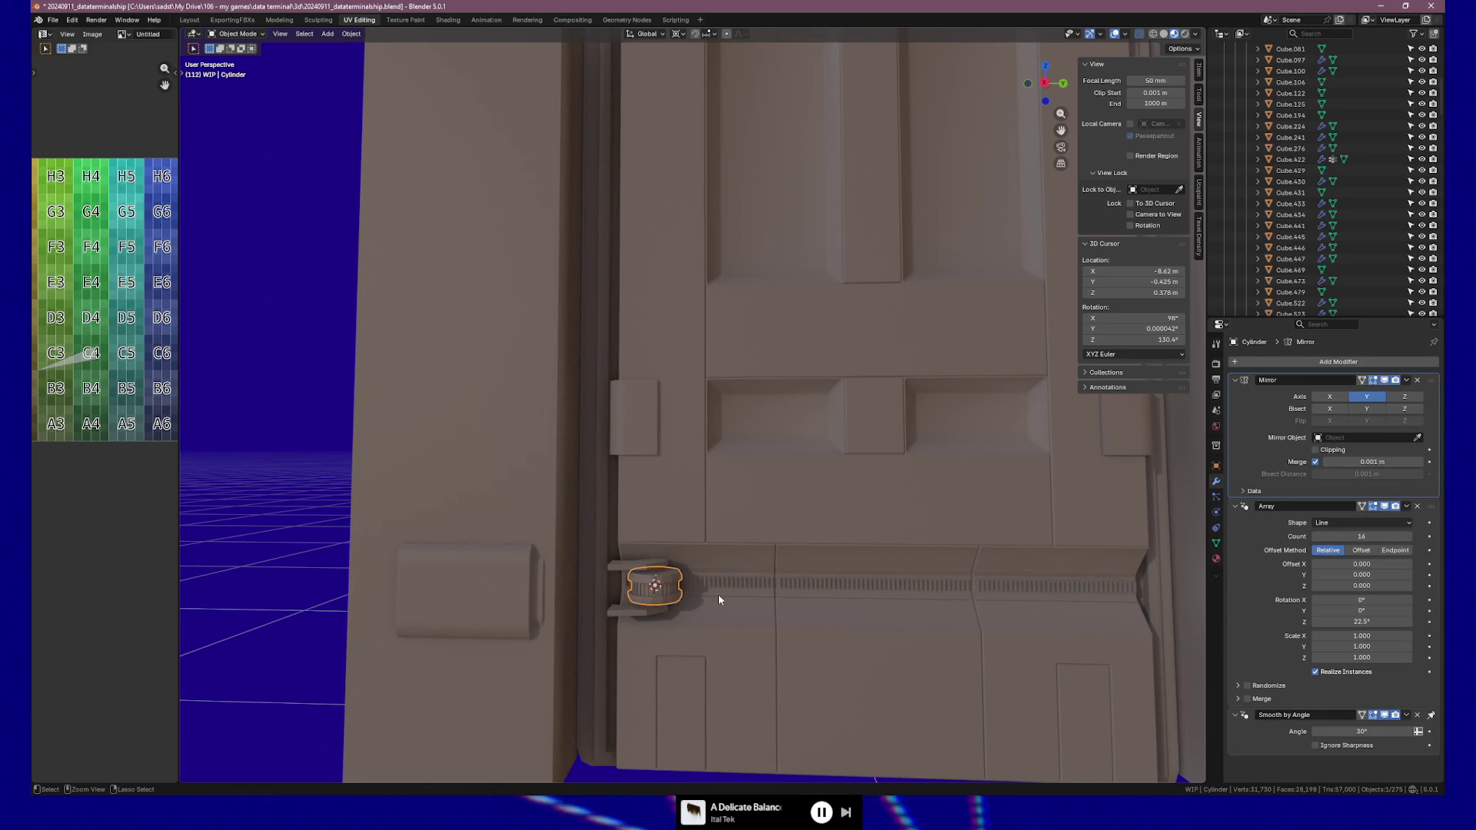
{"action": "key", "text": "shift+d"}
{"action": "key", "text": "y"}
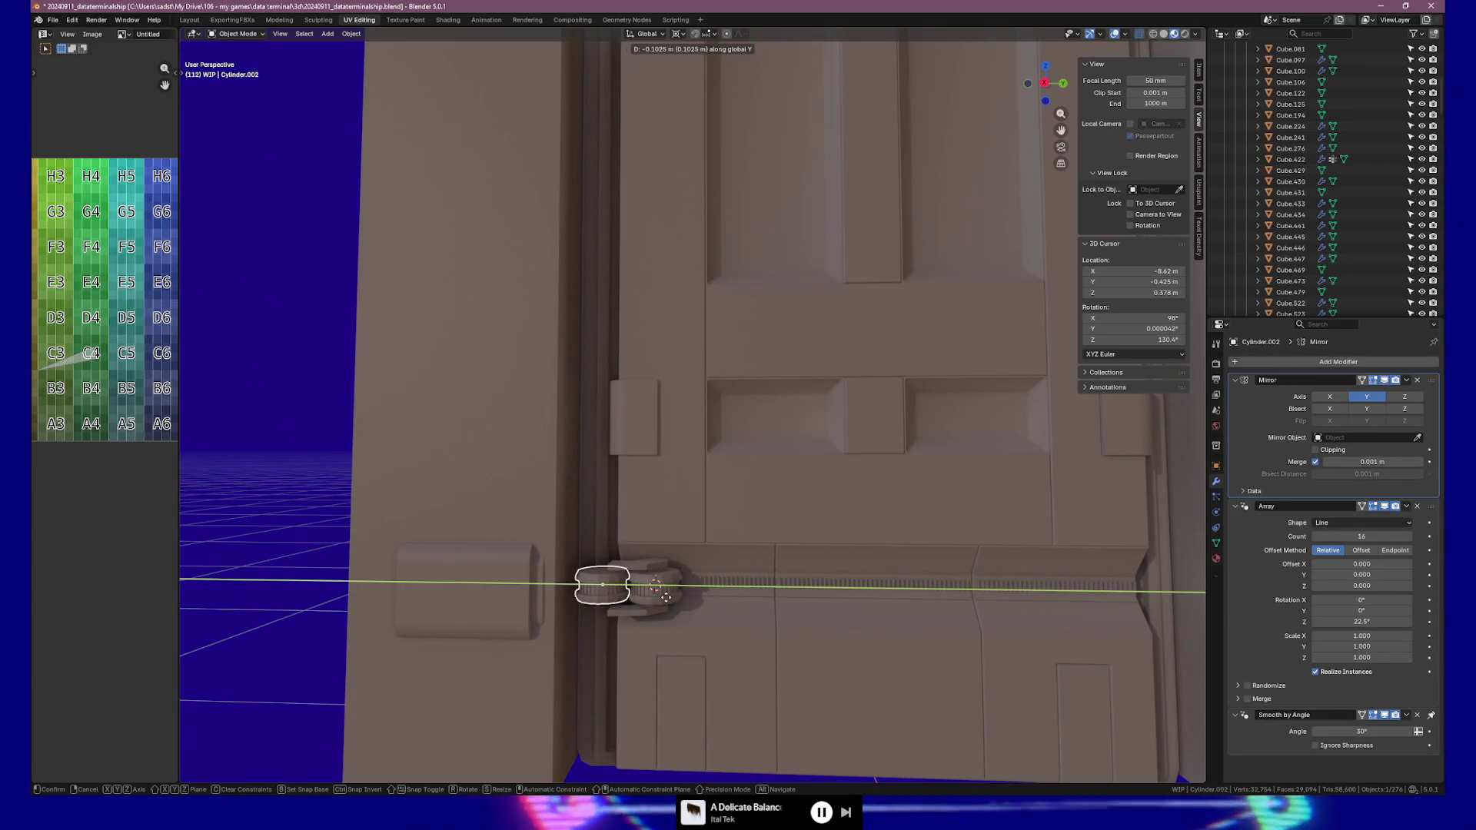
{"action": "left_click", "coordinate": [708, 599]}
{"action": "key", "text": "shift+d"}
{"action": "key", "text": "y"}
{"action": "key", "text": "y"}
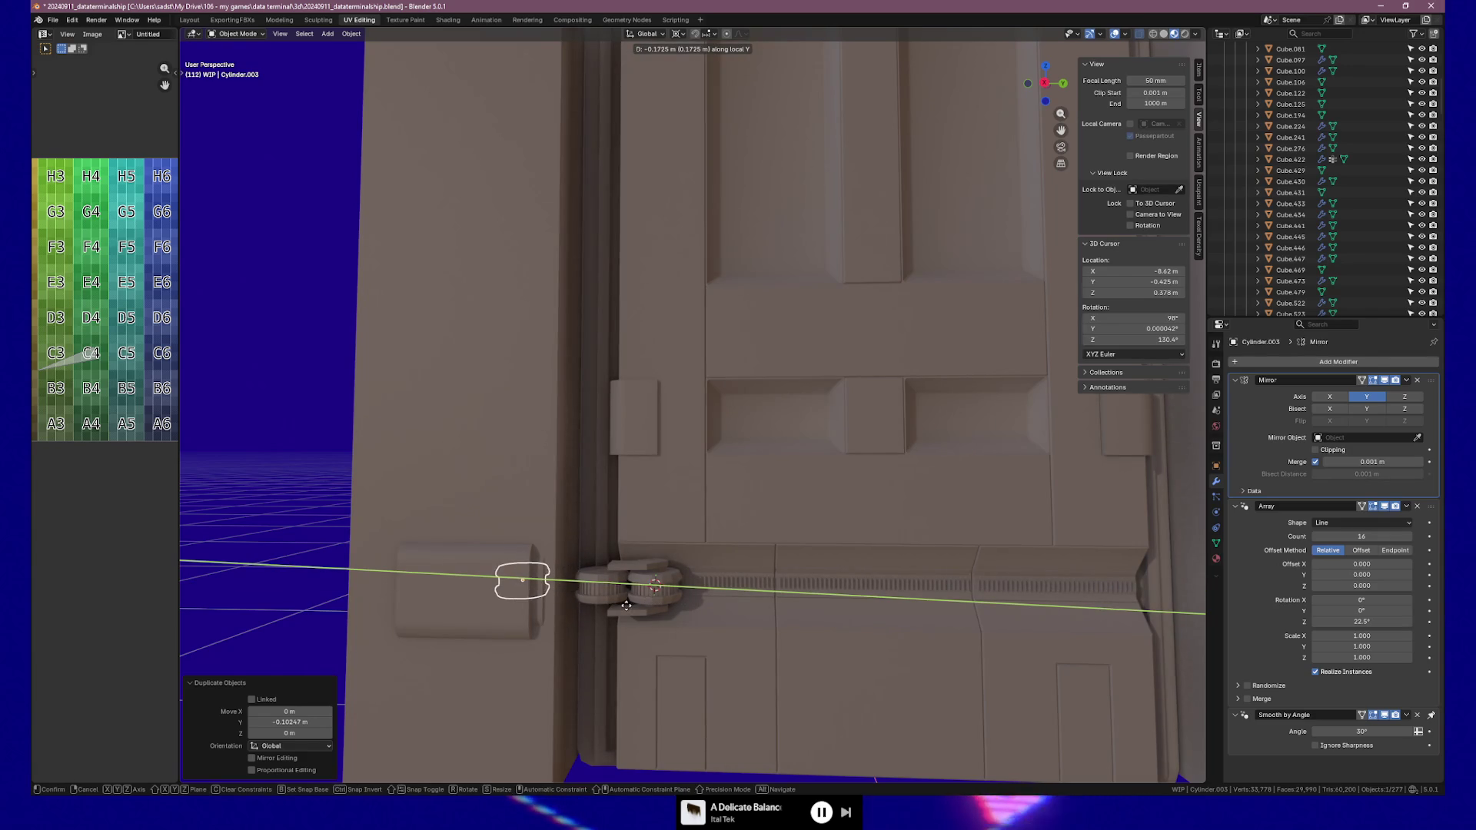
{"action": "left_click", "coordinate": [631, 607]}
{"action": "key", "text": "ctrl+z"}
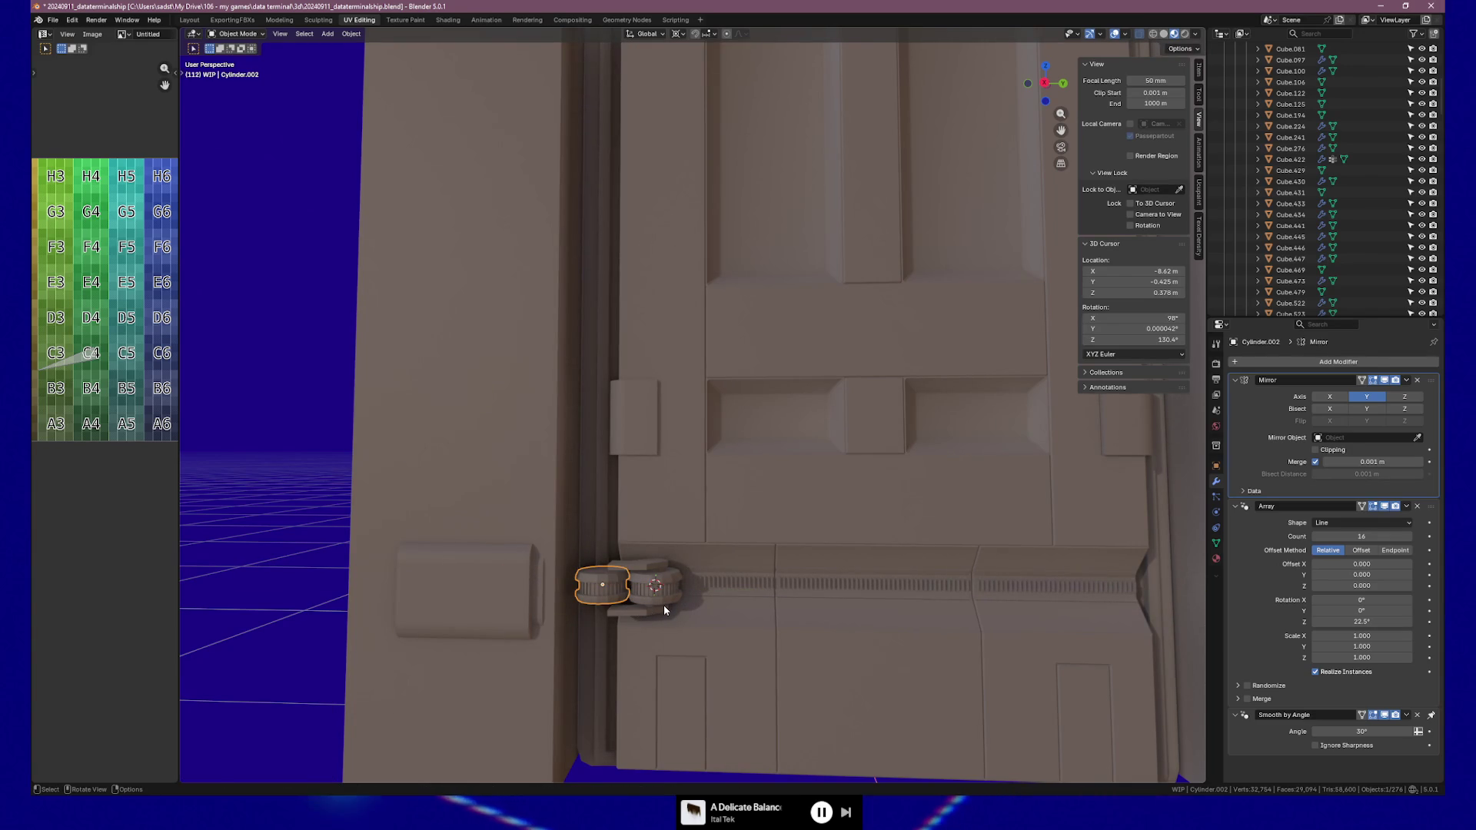
{"action": "key", "text": "g"}
{"action": "key", "text": "y"}
{"action": "key", "text": "Escape"}
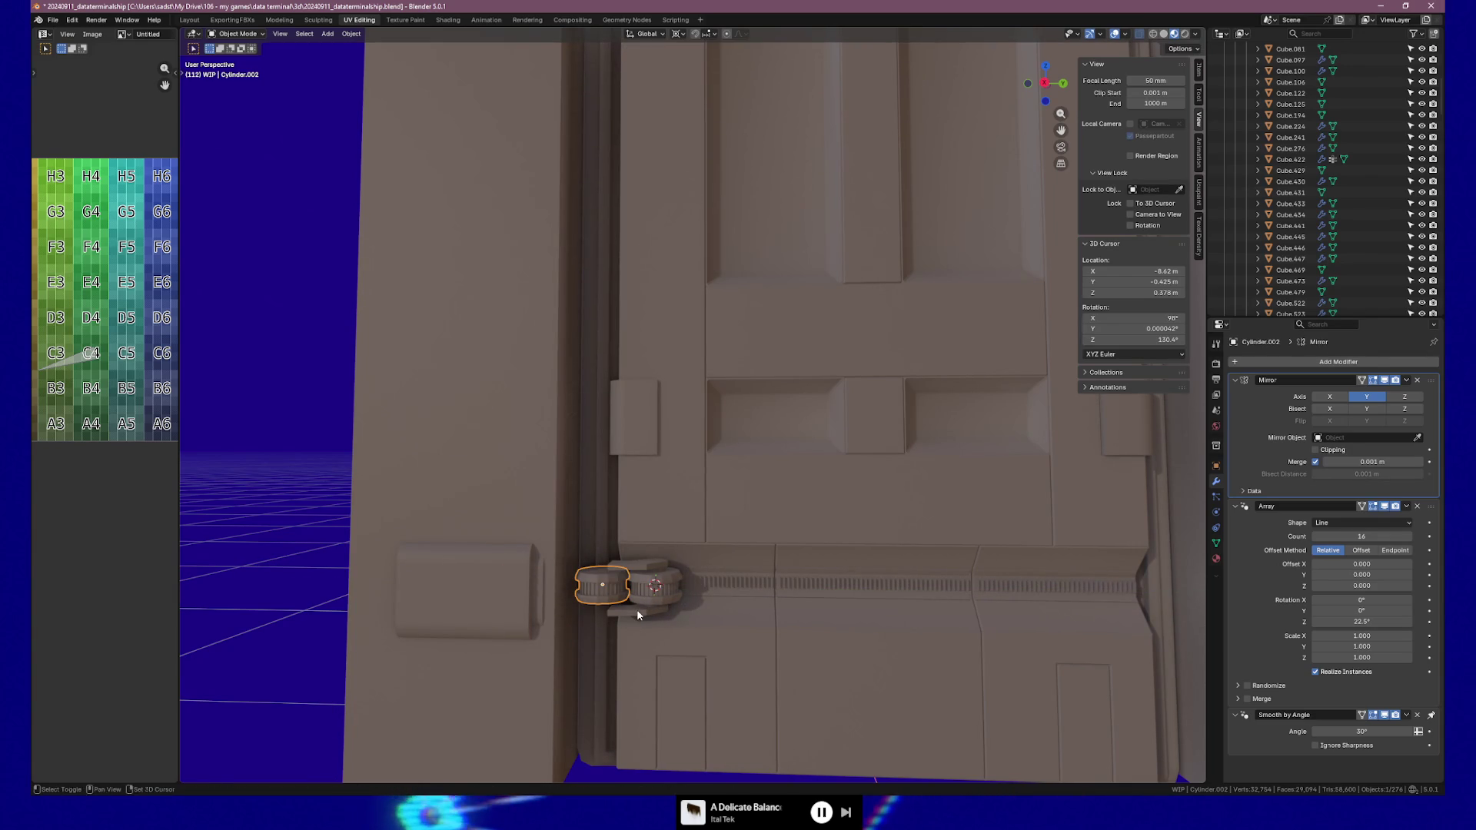
{"action": "key", "text": "shift+d"}
{"action": "key", "text": "y"}
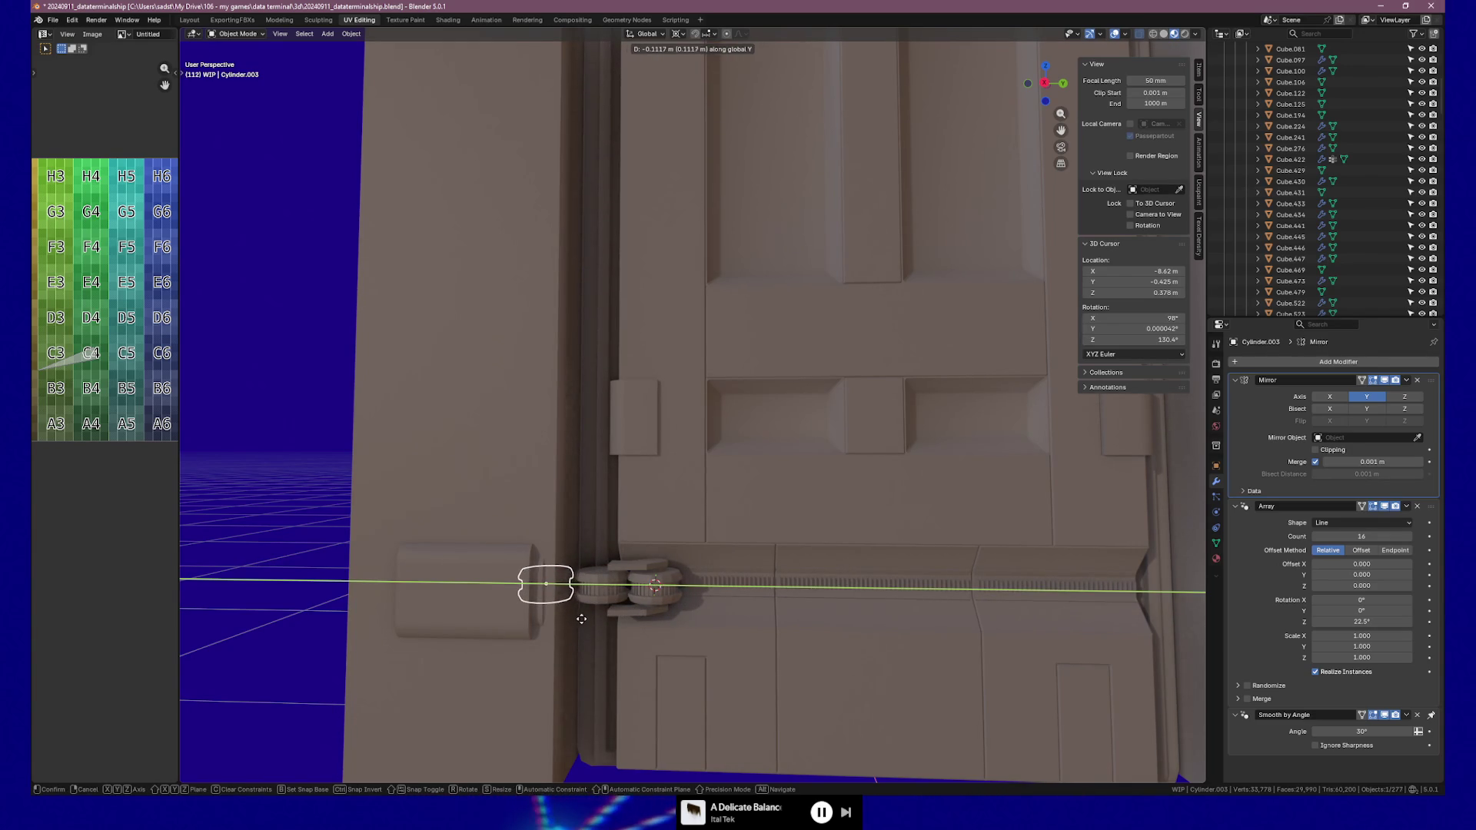
{"action": "left_click", "coordinate": [582, 624]}
{"action": "middle_click_drag", "start_coordinate": [582, 625], "coordinate": [652, 583]}
{"action": "left_click", "coordinate": [646, 560]}
{"action": "key", "text": "Tab"}
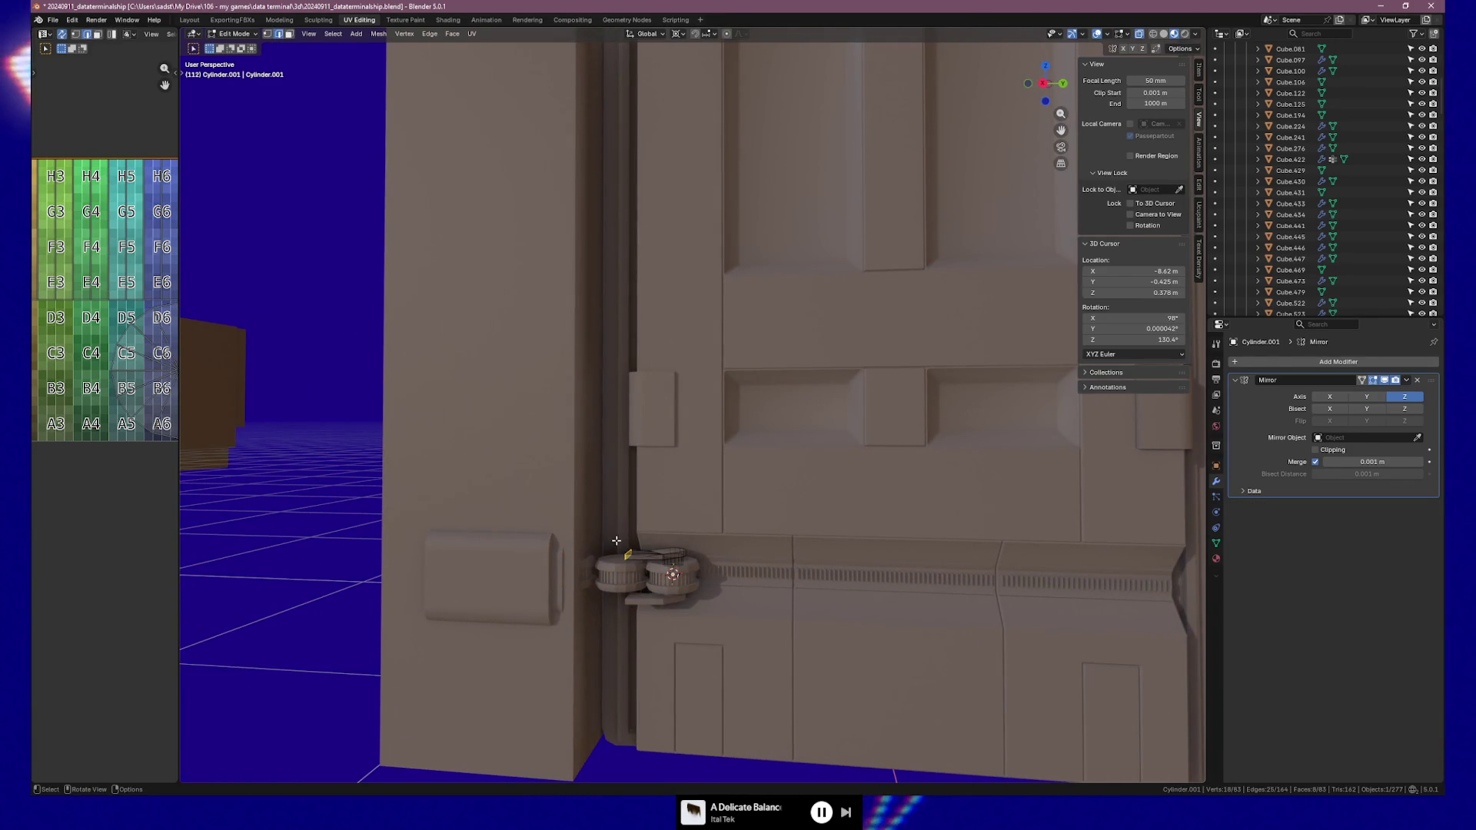
{"action": "key", "text": "g"}
{"action": "key", "text": "y"}
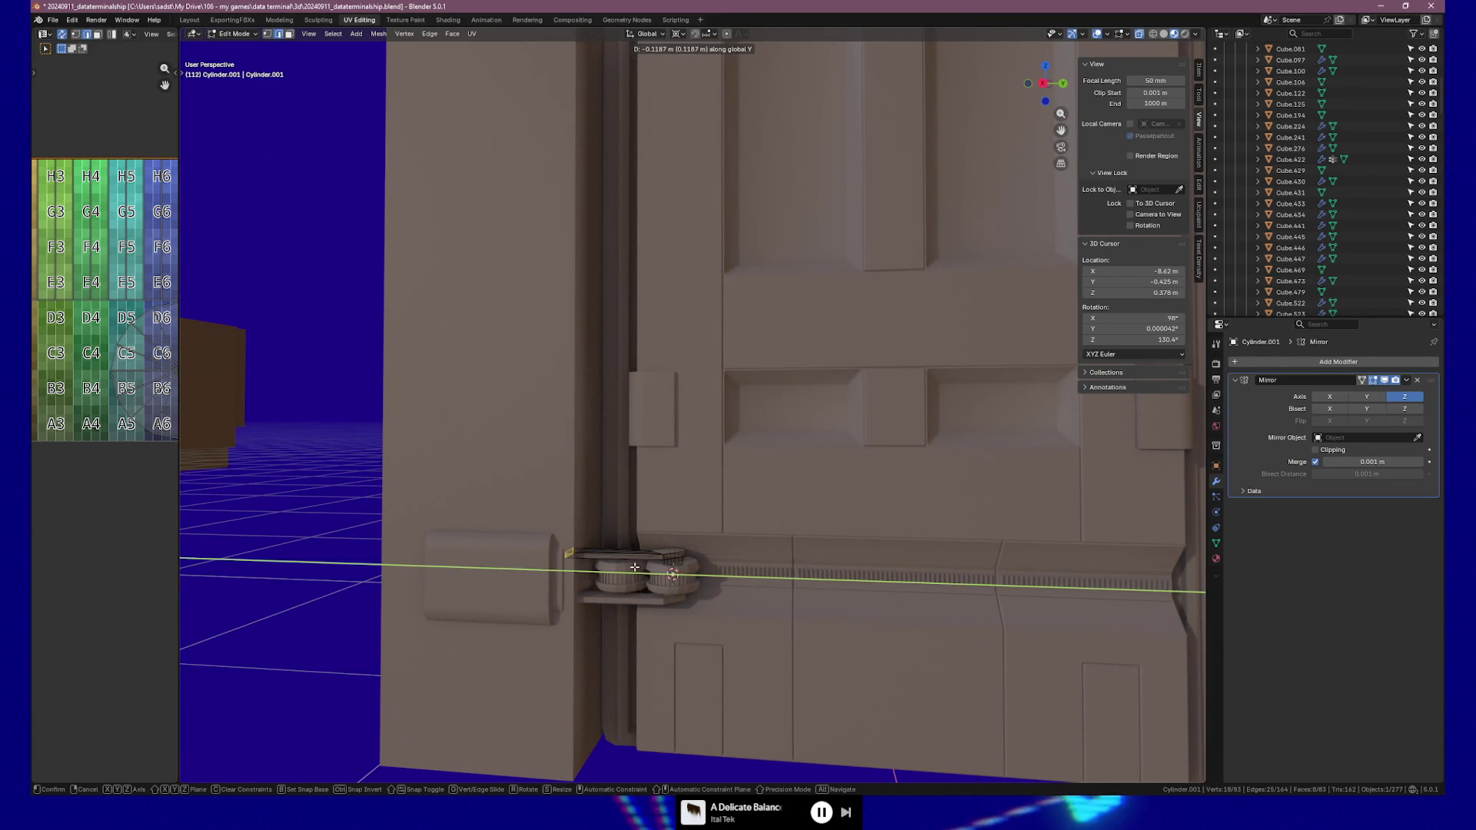
{"action": "left_click", "coordinate": [634, 566]}
{"action": "key", "text": "Tab"}
{"action": "middle_click_drag", "start_coordinate": [751, 587], "coordinate": [783, 577]}
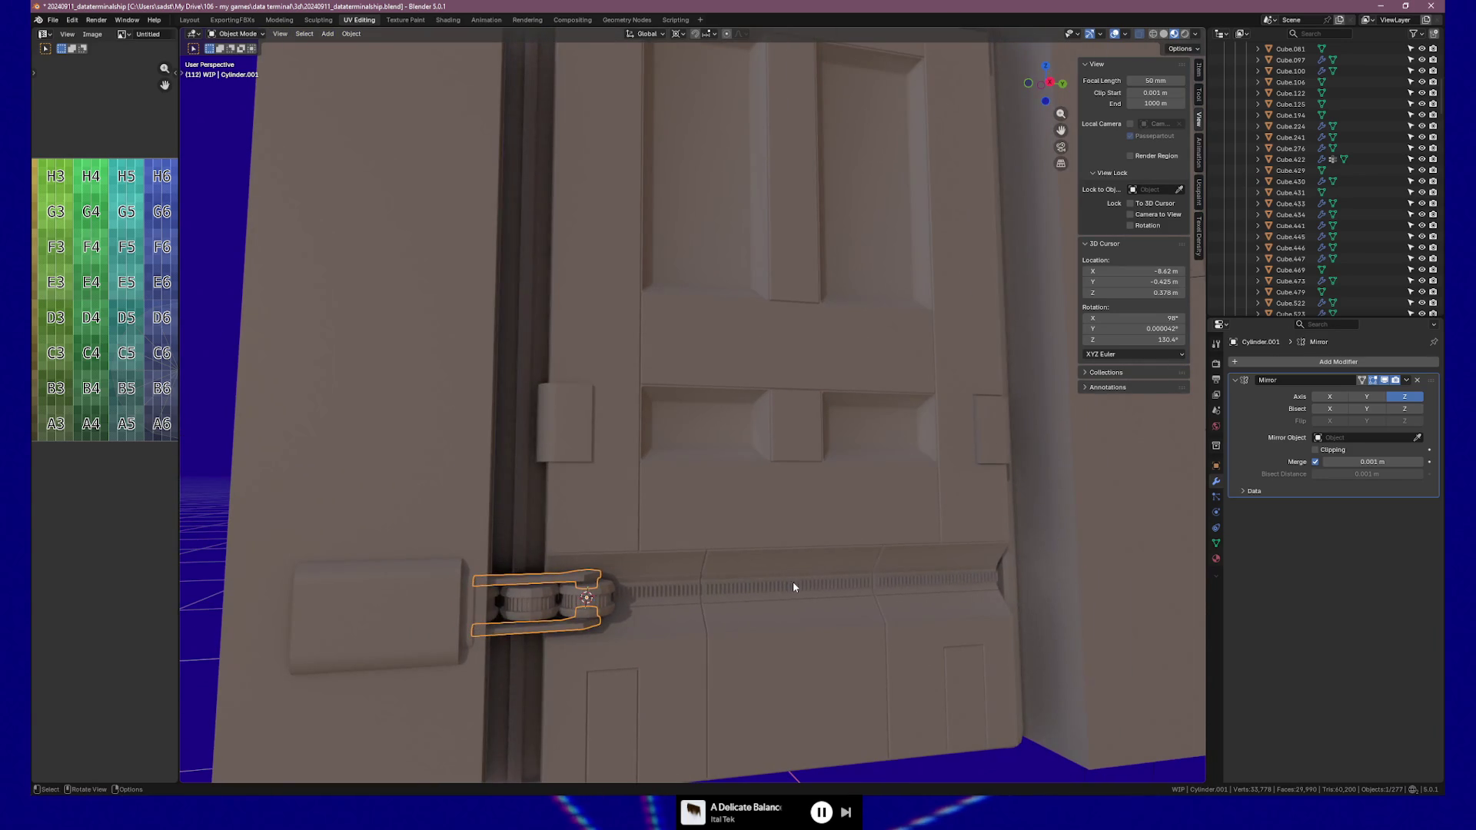
{"action": "key", "text": "Tab"}
{"action": "key", "text": "Tab"}
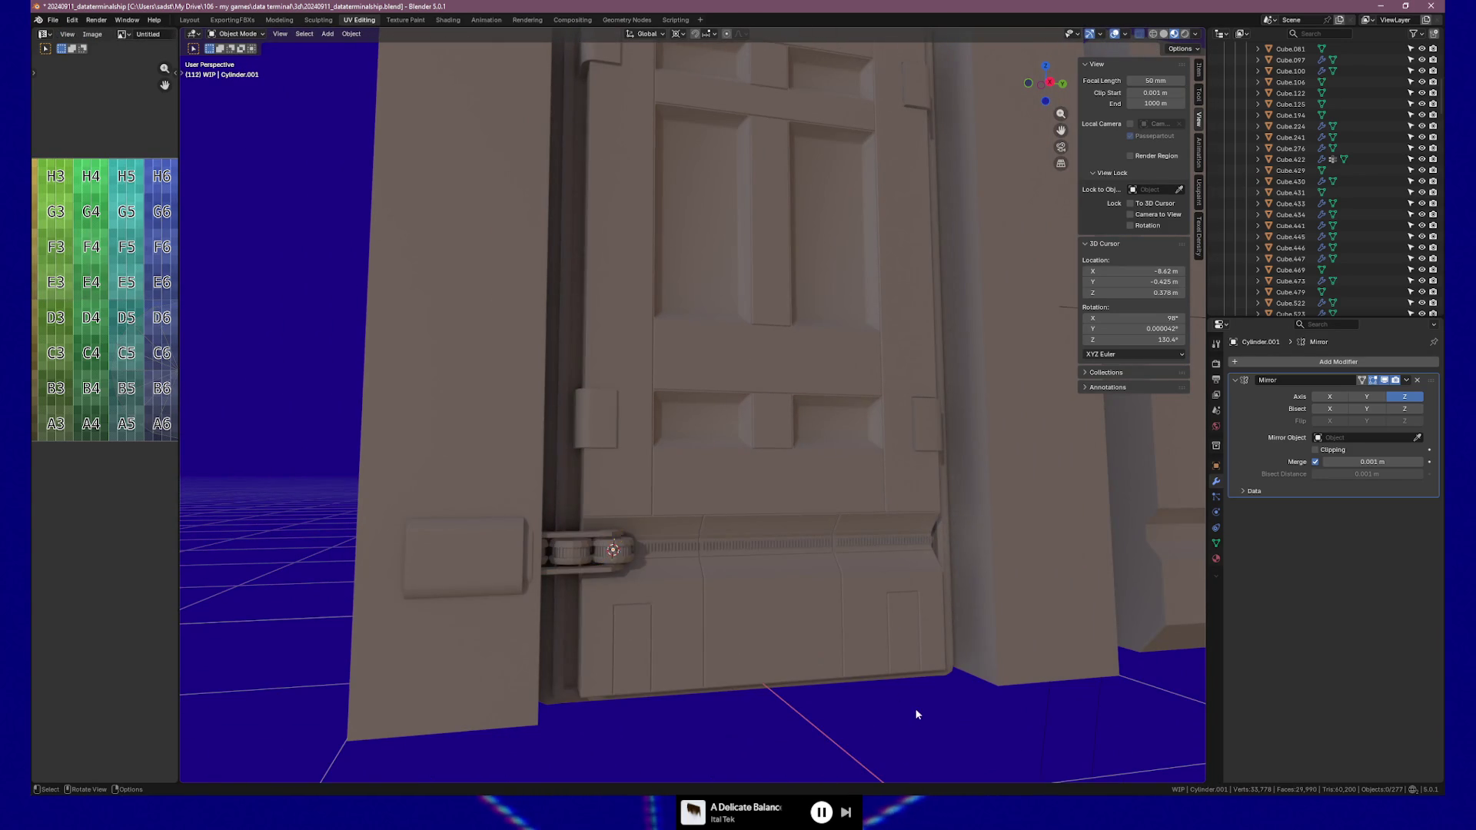
{"action": "mouse_move", "coordinate": [1044, 650]}
{"action": "middle_mouse_down"}
{"action": "mouse_move", "coordinate": [992, 646]}
{"action": "mouse_move", "coordinate": [1028, 649]}
{"action": "middle_mouse_up"}
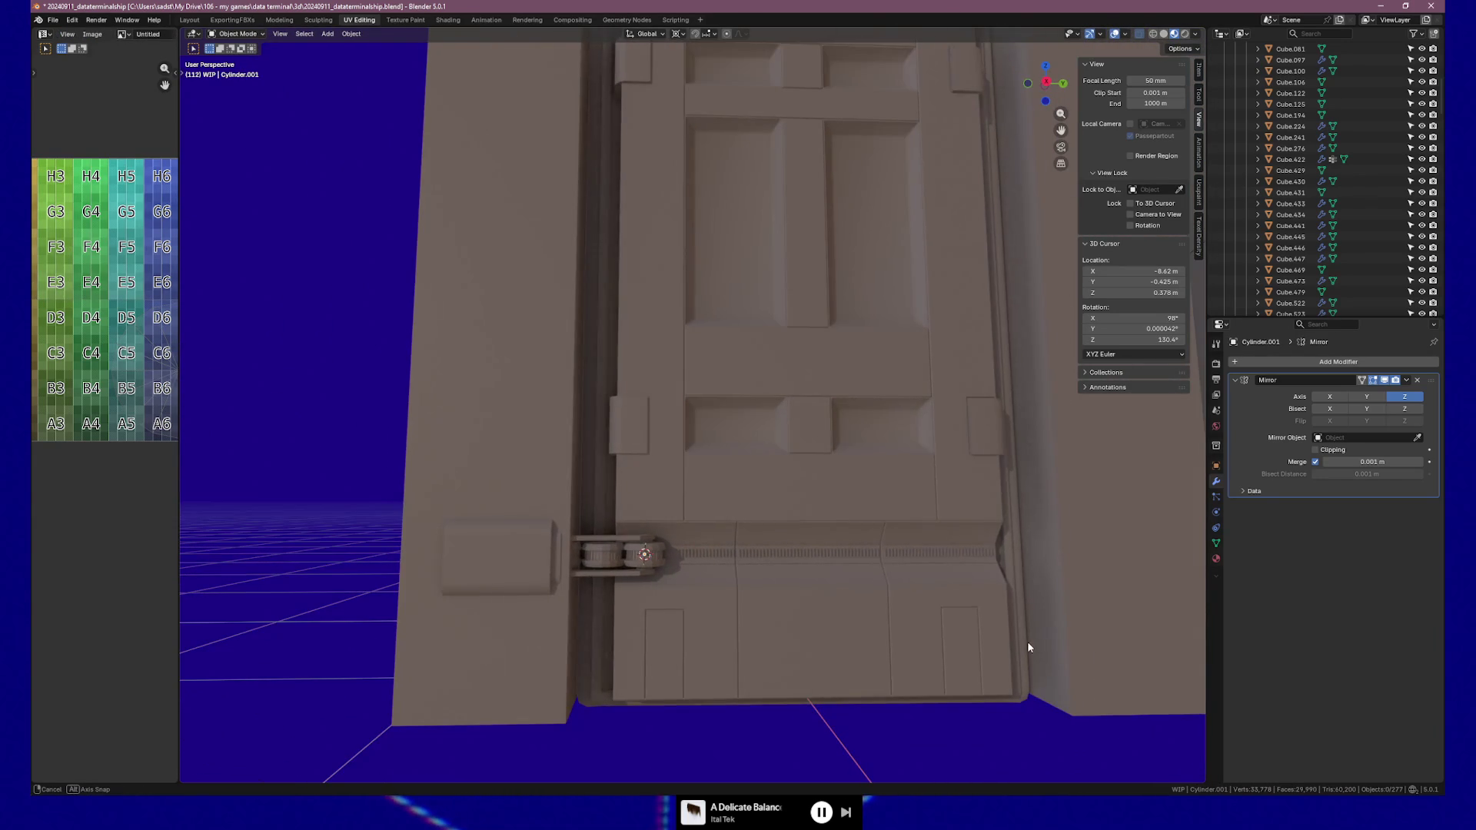
{"action": "key", "text": "ctrl+z"}
{"action": "key", "text": "ctrl+z"}
{"action": "key", "text": "ctrl+z"}
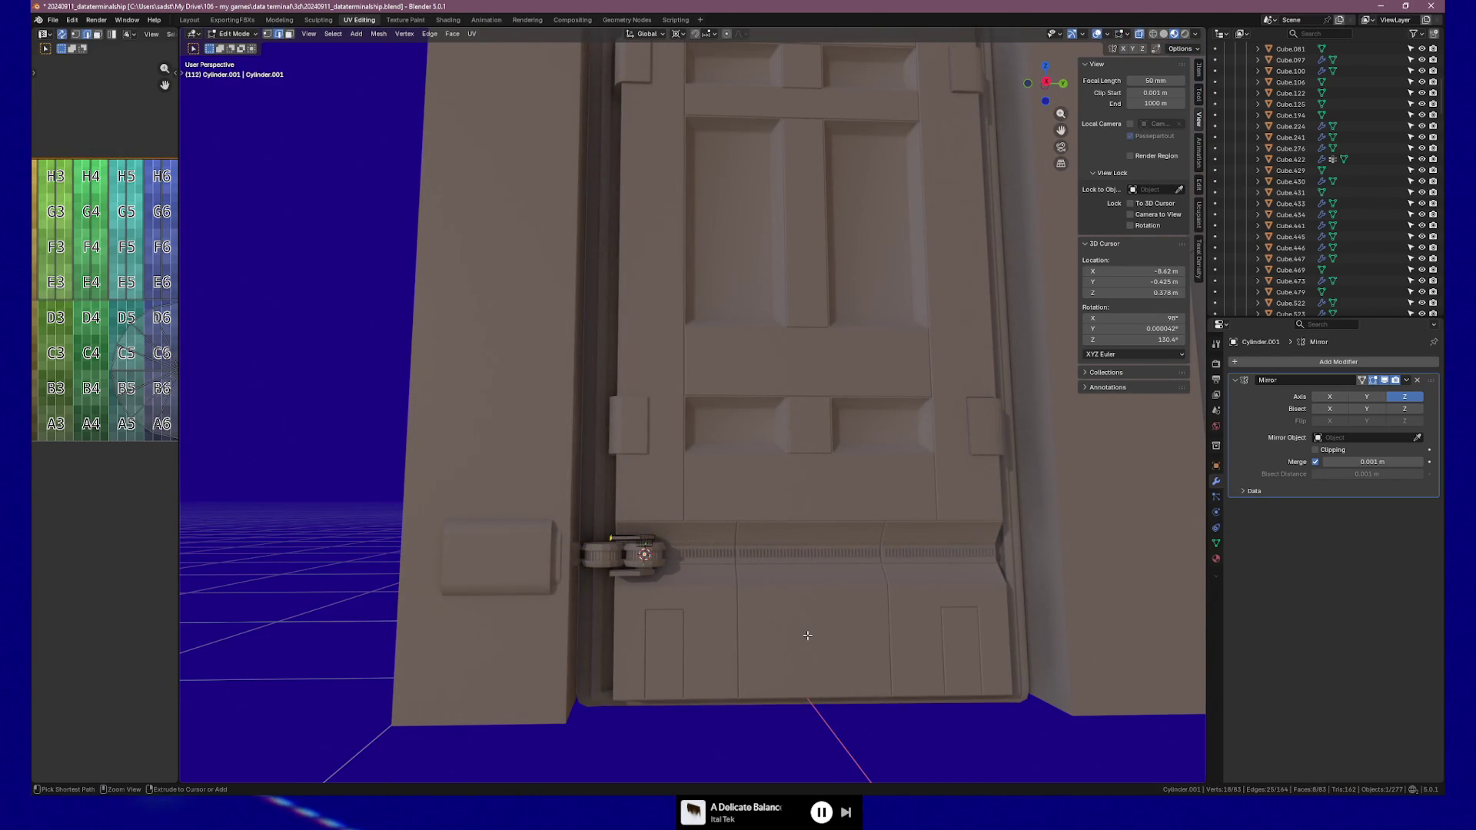
{"action": "key", "text": "ctrl+z"}
{"action": "key", "text": "ctrl+z"}
{"action": "key", "text": "ctrl+z"}
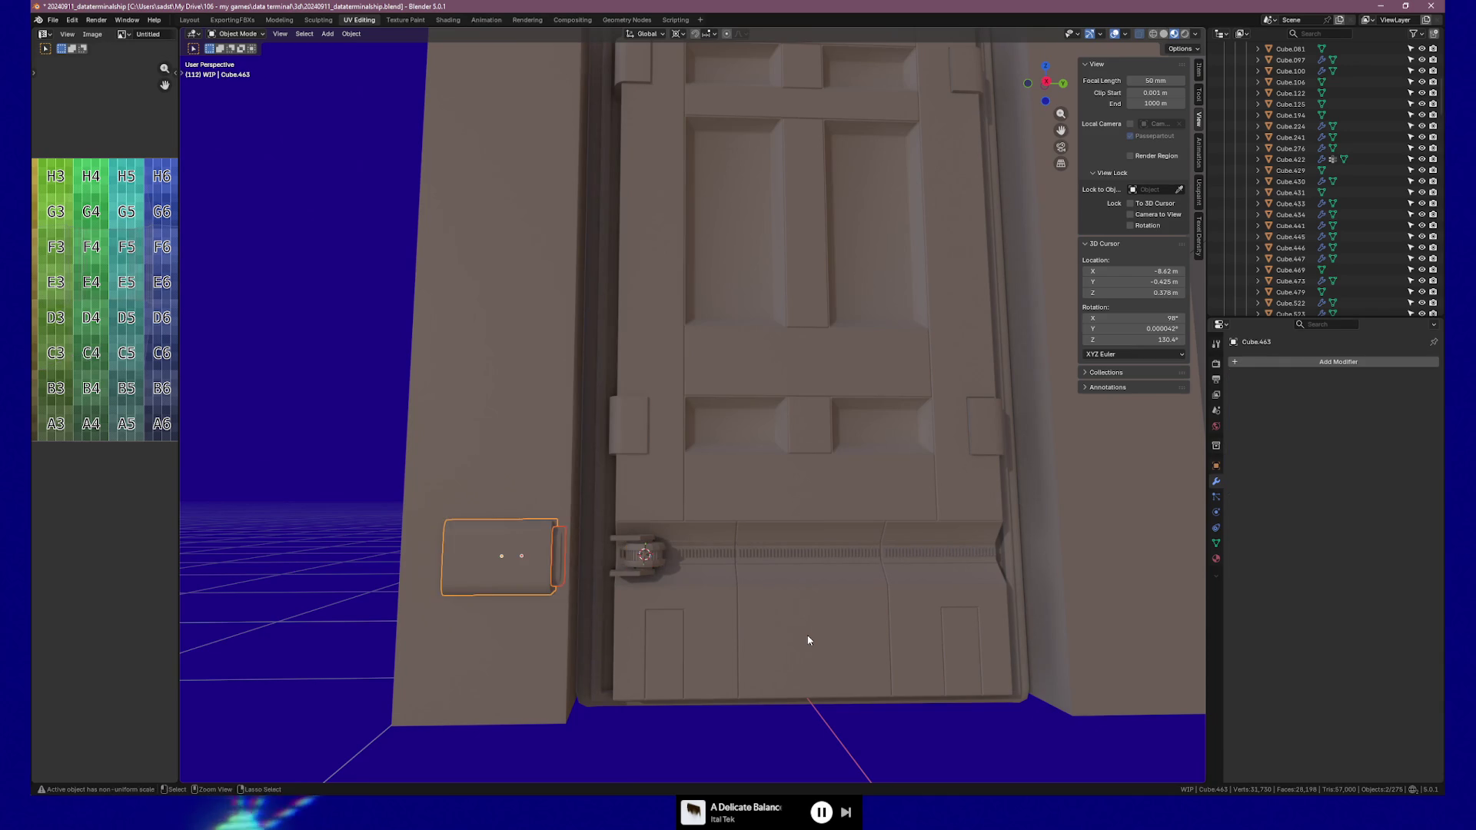
{"action": "left_click", "coordinate": [910, 752]}
{"action": "mouse_move", "coordinate": [943, 695]}
{"action": "middle_mouse_down"}
{"action": "mouse_move", "coordinate": [964, 680]}
{"action": "mouse_move", "coordinate": [897, 694]}
{"action": "mouse_move", "coordinate": [823, 612]}
{"action": "middle_mouse_up"}
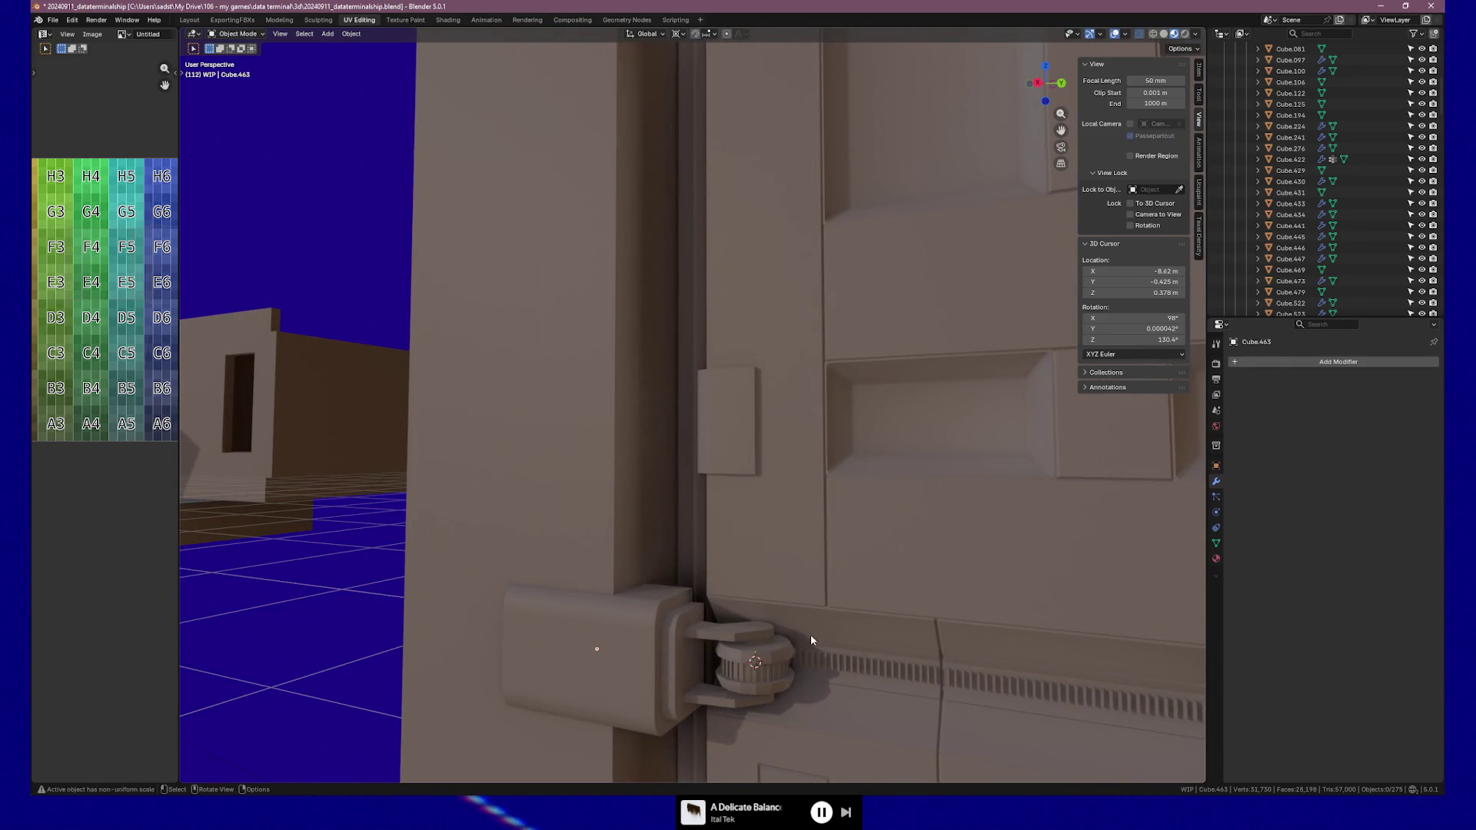
{"action": "scroll", "coordinate": [829, 655], "scroll_direction": "up", "scroll_amount": 3}
{"action": "scroll", "coordinate": [856, 661], "scroll_direction": "down", "scroll_amount": 5}
{"action": "mouse_move", "coordinate": [856, 659]}
{"action": "middle_mouse_down"}
{"action": "mouse_move", "coordinate": [897, 632]}
{"action": "mouse_move", "coordinate": [894, 644]}
{"action": "mouse_move", "coordinate": [818, 611]}
{"action": "mouse_move", "coordinate": [774, 622]}
{"action": "middle_mouse_up"}
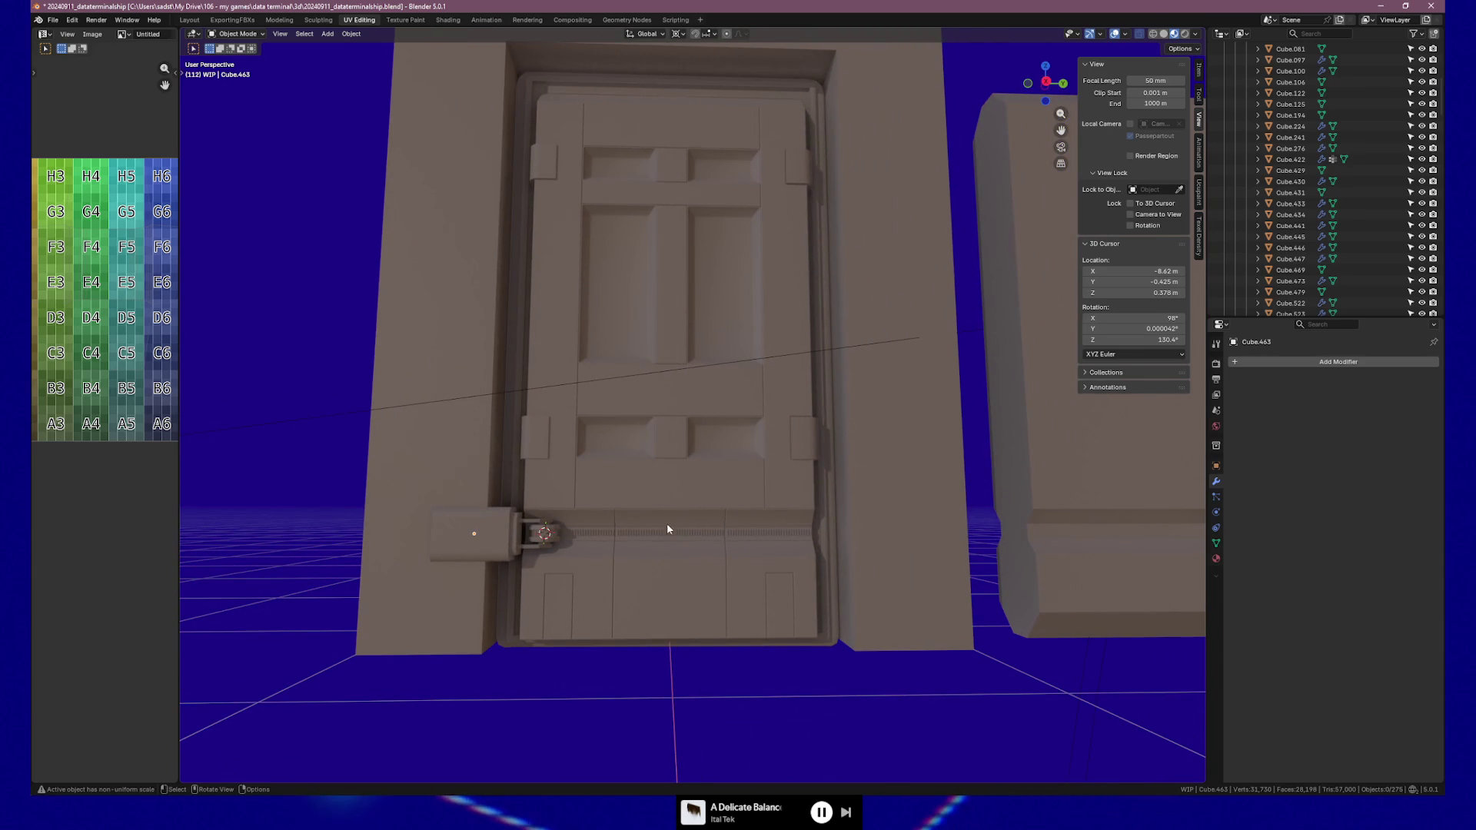
{"action": "left_click", "coordinate": [609, 536]}
{"action": "left_click", "coordinate": [646, 534], "text": "shift"}
{"action": "left_click", "coordinate": [751, 537], "text": "shift"}
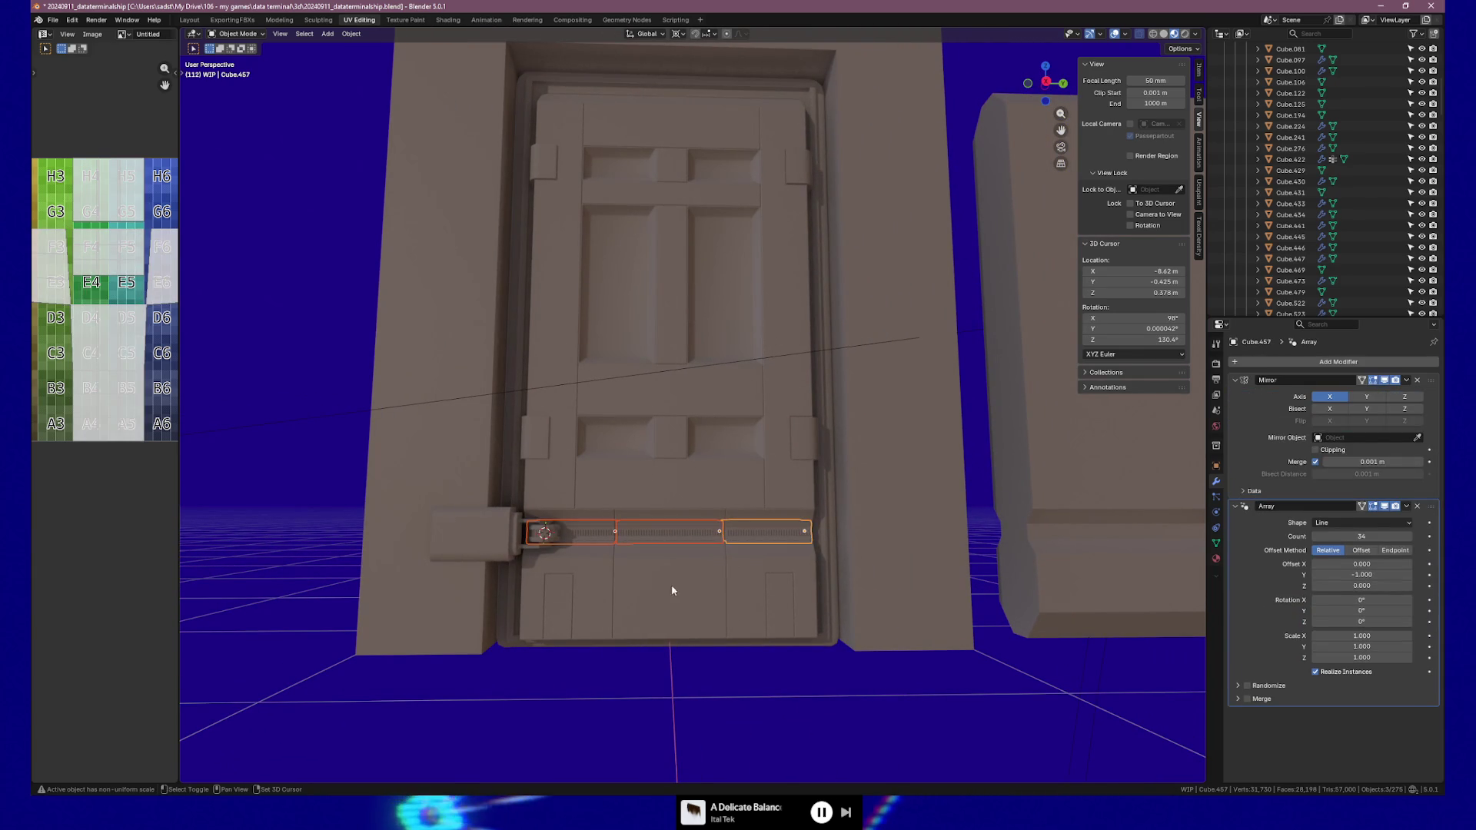
{"action": "left_click", "coordinate": [679, 474], "text": "shift"}
{"action": "left_click", "coordinate": [633, 461], "text": "shift"}
{"action": "left_click", "coordinate": [614, 468], "text": "shift"}
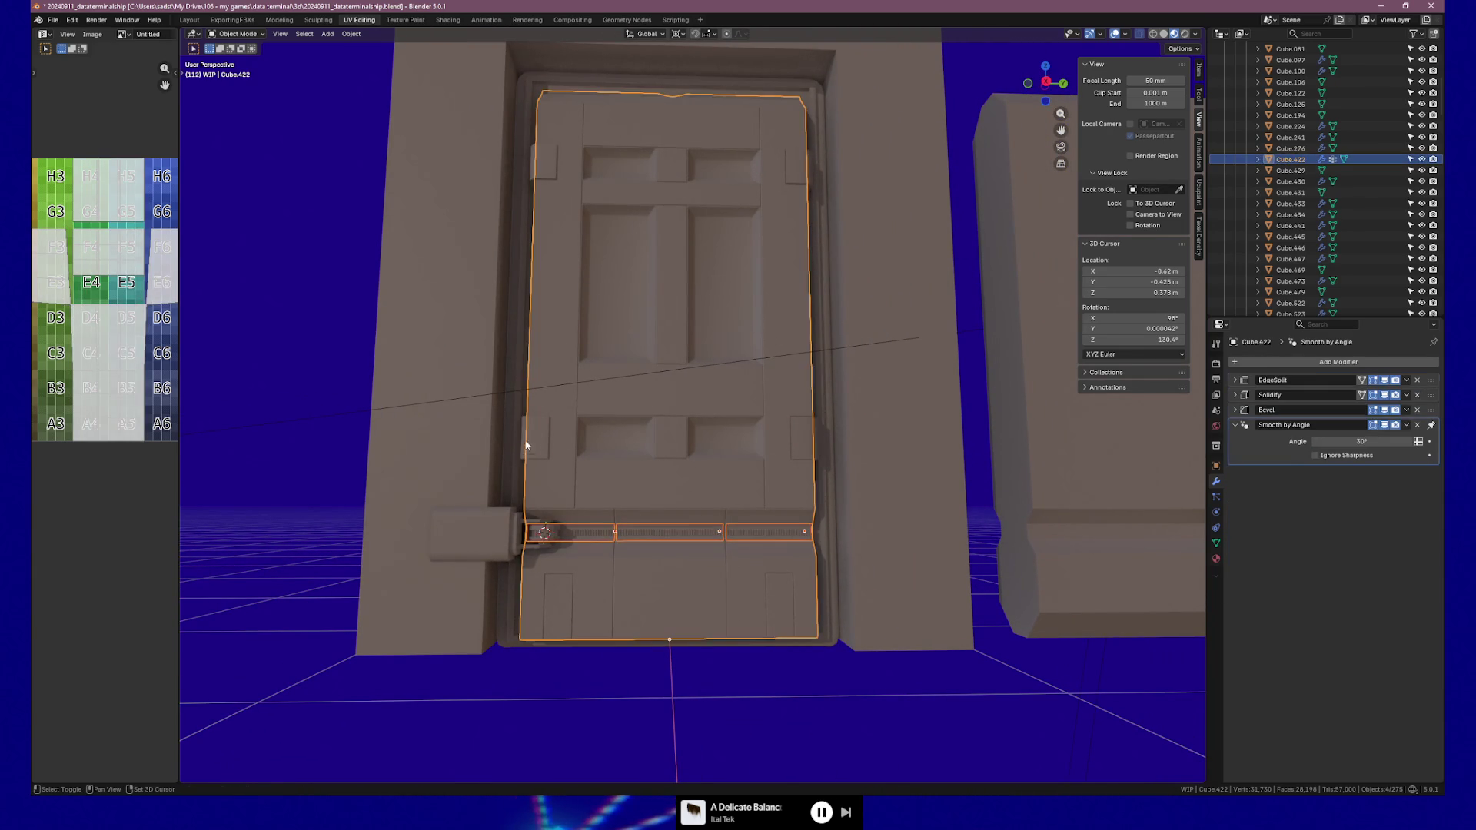
{"action": "left_click", "coordinate": [535, 438], "text": "shift"}
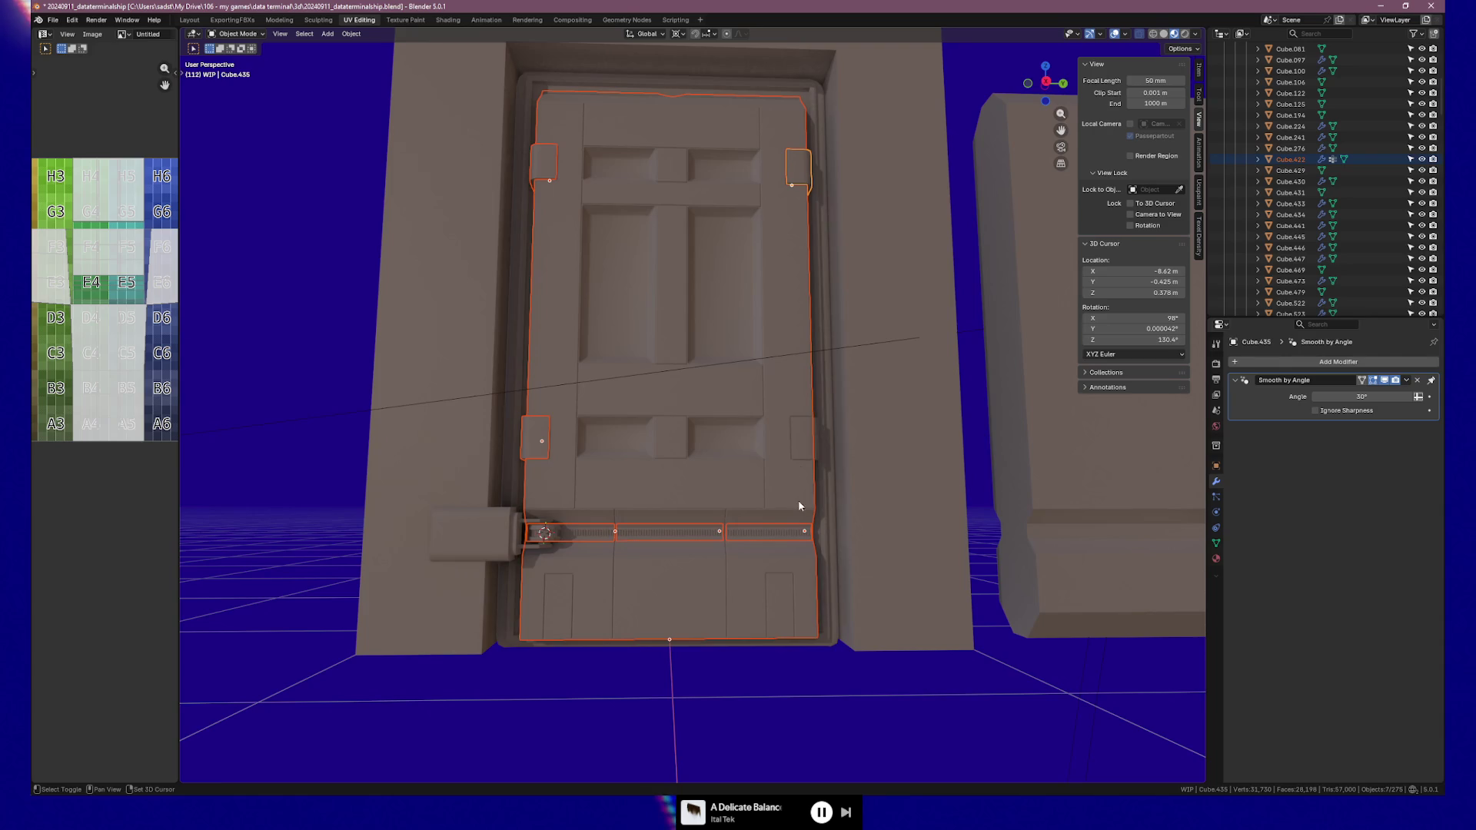
{"action": "left_click", "coordinate": [820, 400], "text": "shift"}
{"action": "left_click", "coordinate": [828, 415], "text": "shift"}
{"action": "key", "text": "g"}
{"action": "key", "text": "y"}
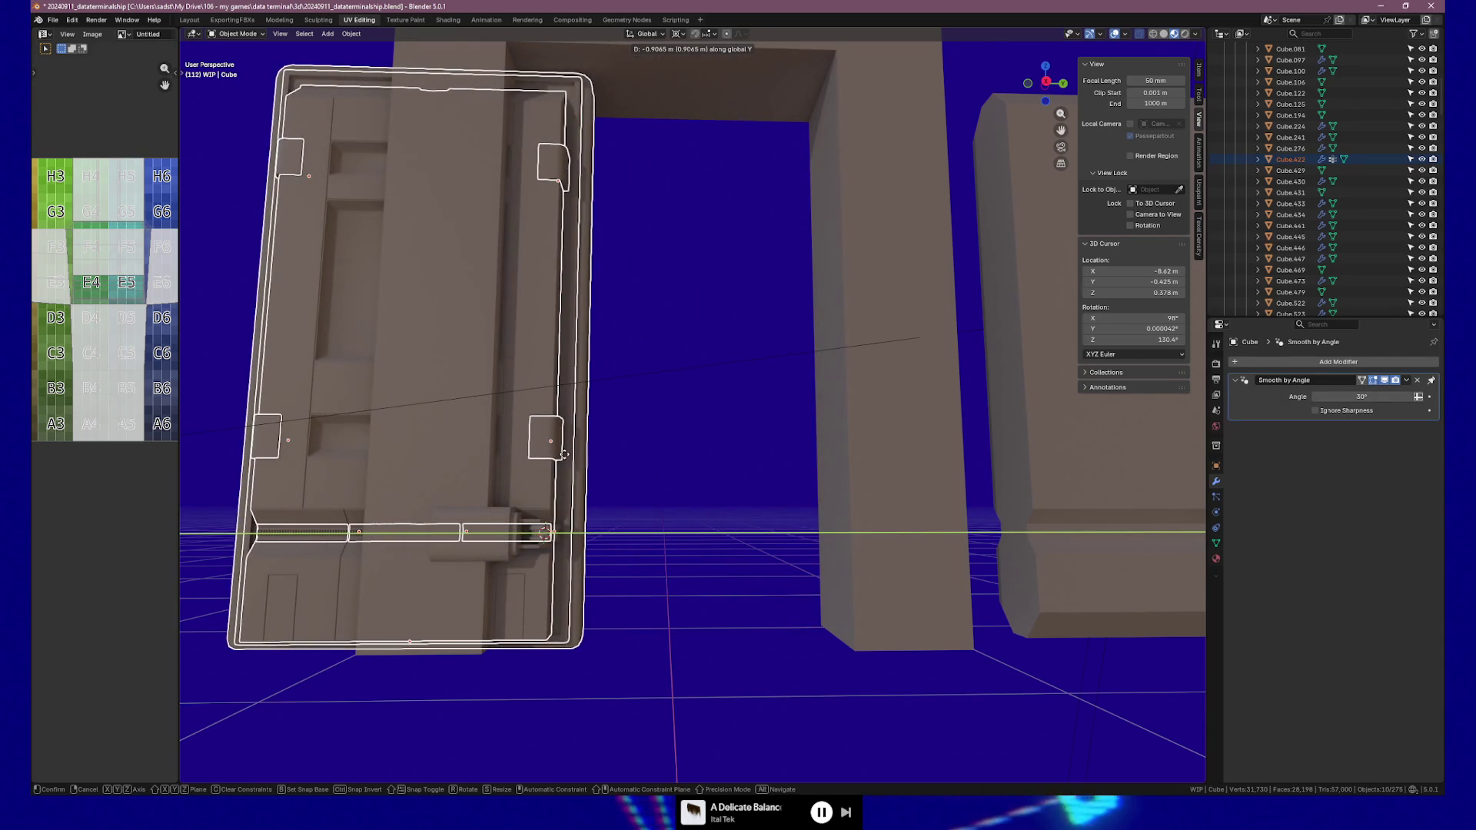
{"action": "left_click", "coordinate": [564, 455]}
{"action": "mouse_move", "coordinate": [648, 461]}
{"action": "middle_mouse_down"}
{"action": "mouse_move", "coordinate": [692, 431]}
{"action": "mouse_move", "coordinate": [692, 448]}
{"action": "middle_mouse_up"}
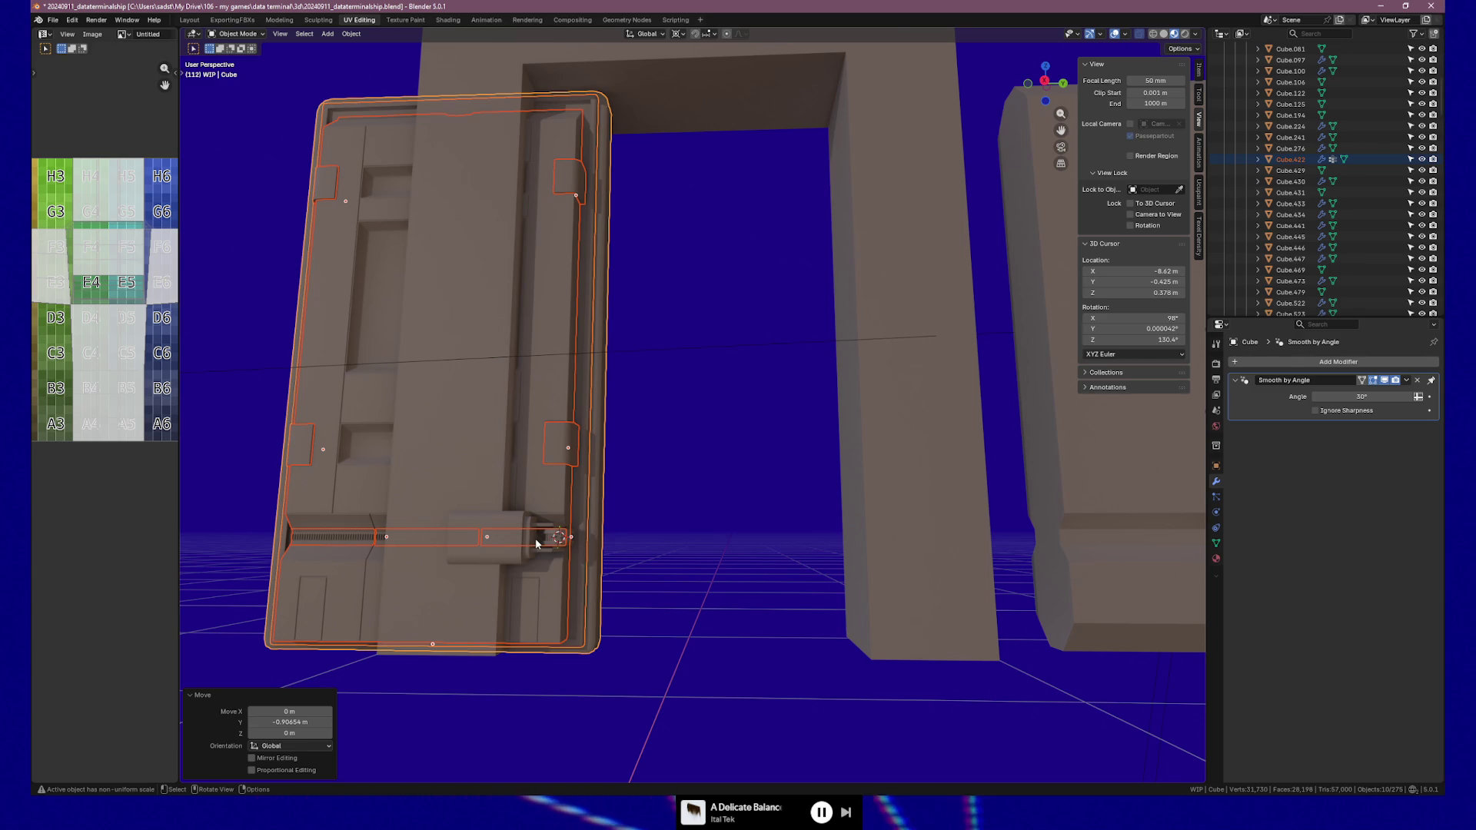
{"action": "left_click", "coordinate": [494, 528], "text": "shift"}
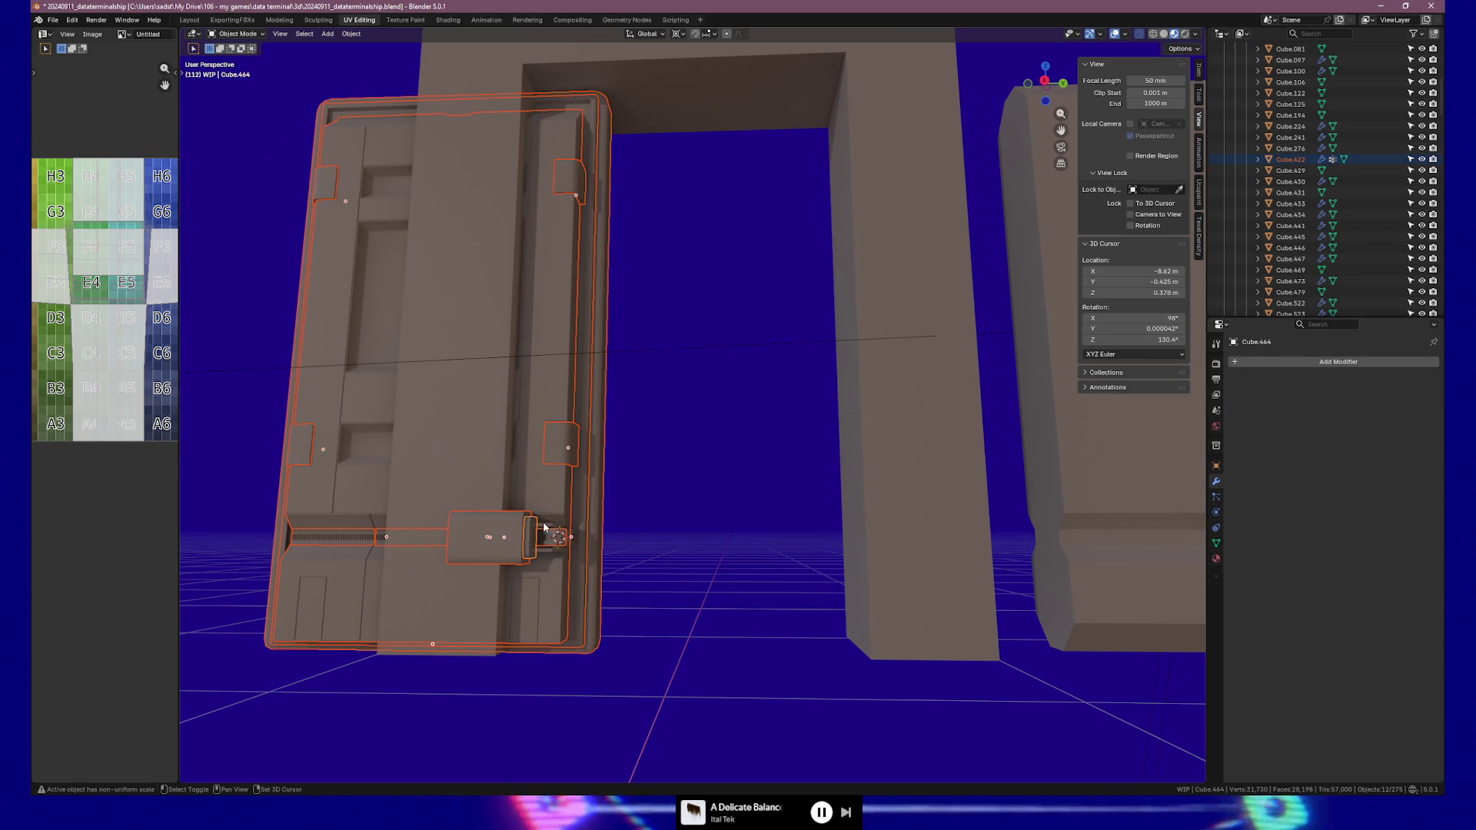
{"action": "left_click", "coordinate": [556, 535], "text": "shift"}
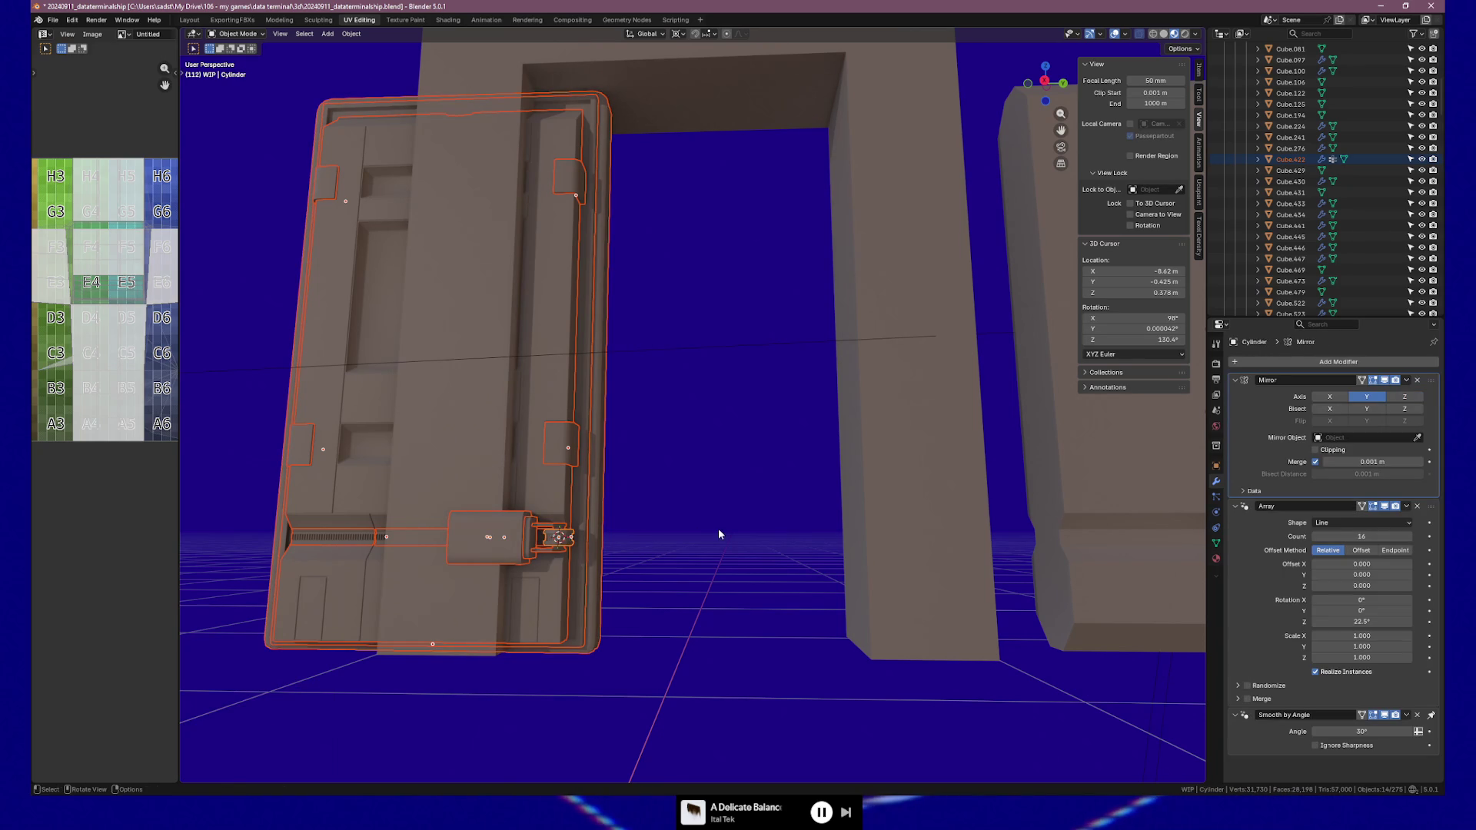
{"action": "key", "text": "g"}
{"action": "key", "text": "y"}
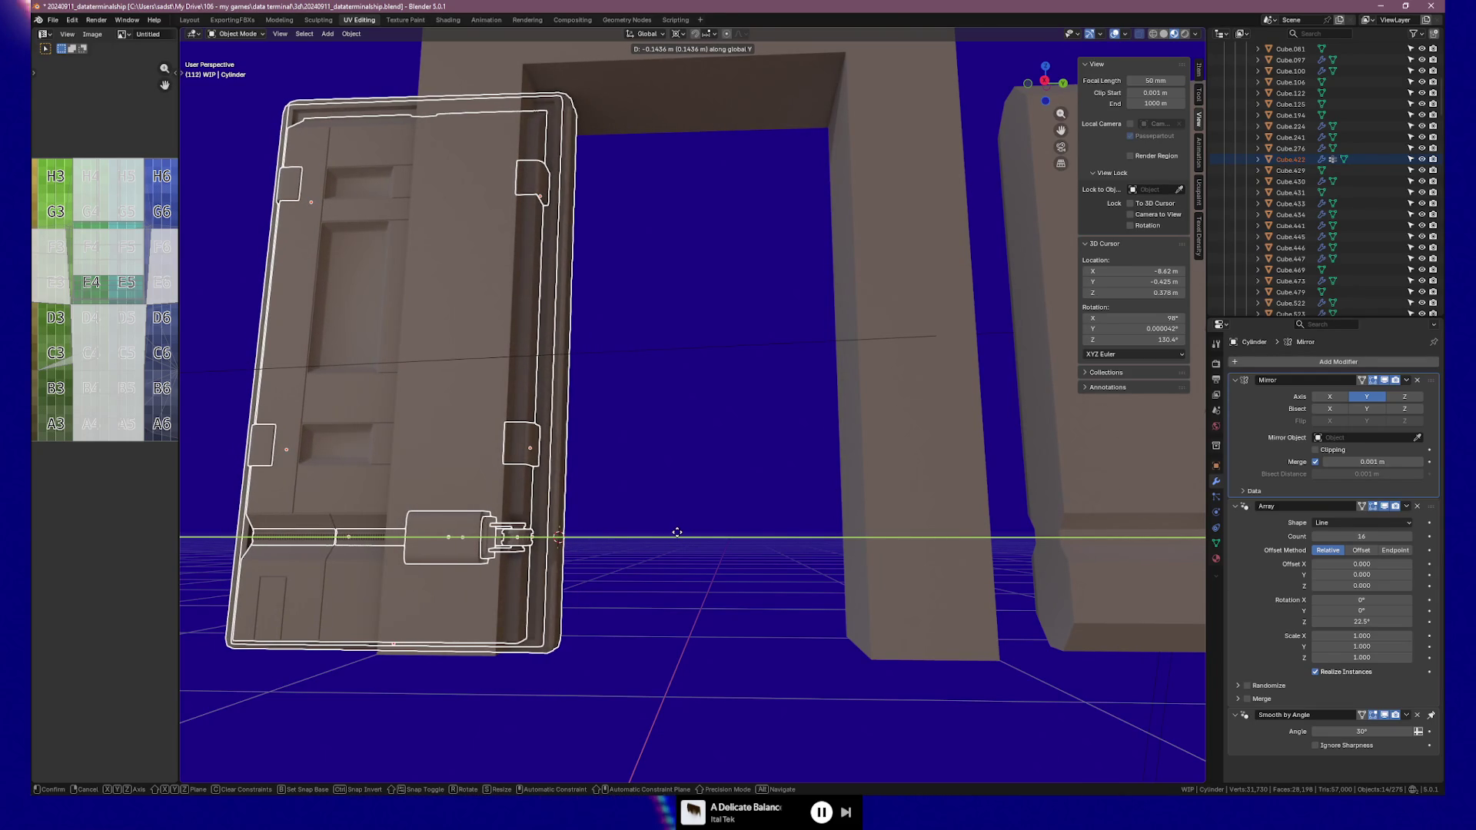
{"action": "left_click", "coordinate": [677, 532]}
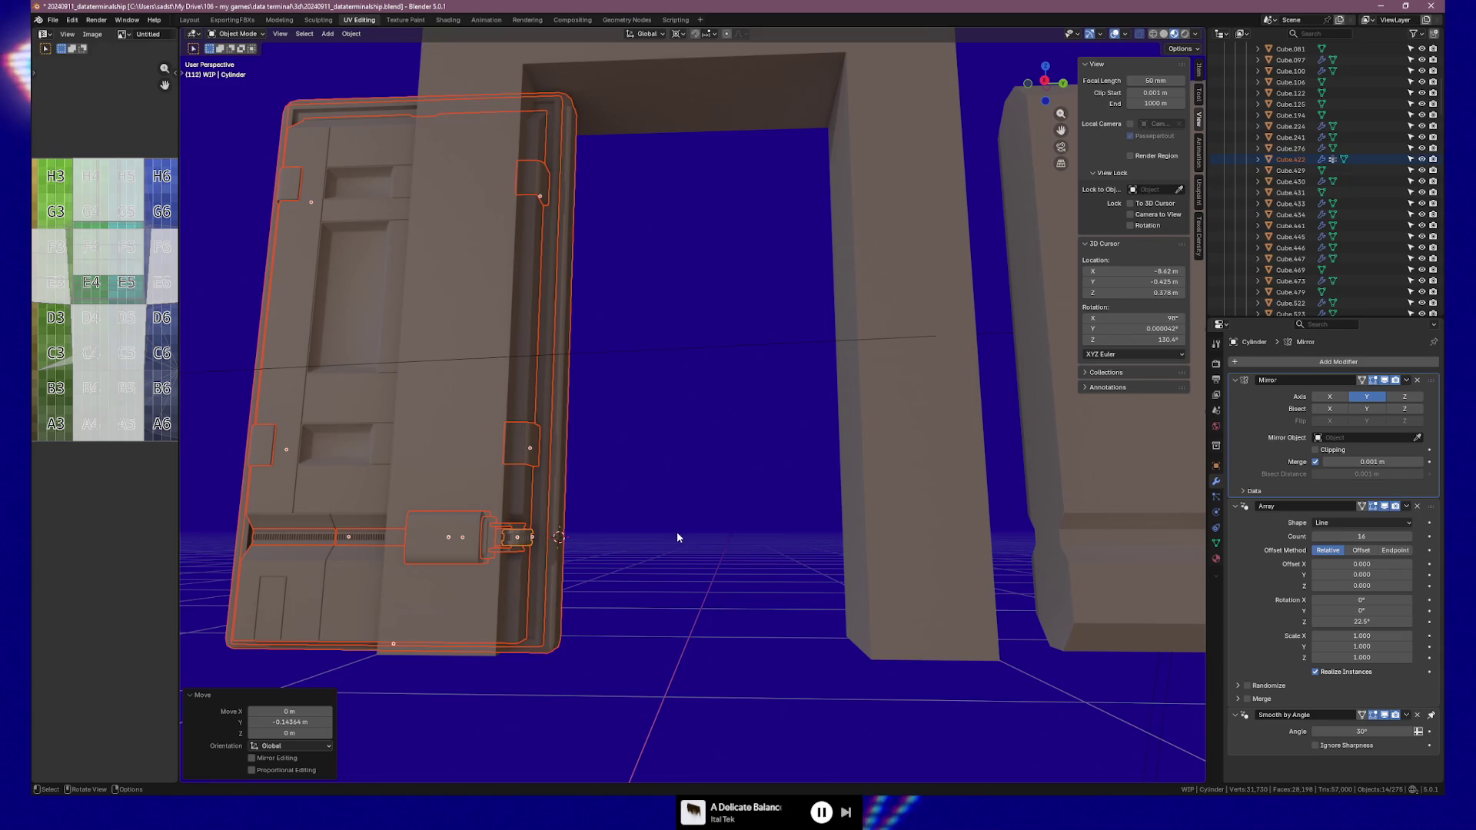
{"action": "mouse_move", "coordinate": [676, 532]}
{"action": "middle_mouse_down"}
{"action": "mouse_move", "coordinate": [703, 504]}
{"action": "mouse_move", "coordinate": [683, 508]}
{"action": "mouse_move", "coordinate": [684, 526]}
{"action": "mouse_move", "coordinate": [702, 518]}
{"action": "middle_mouse_up"}
{"action": "key", "text": "ctrl+z"}
{"action": "key", "text": "ctrl+z"}
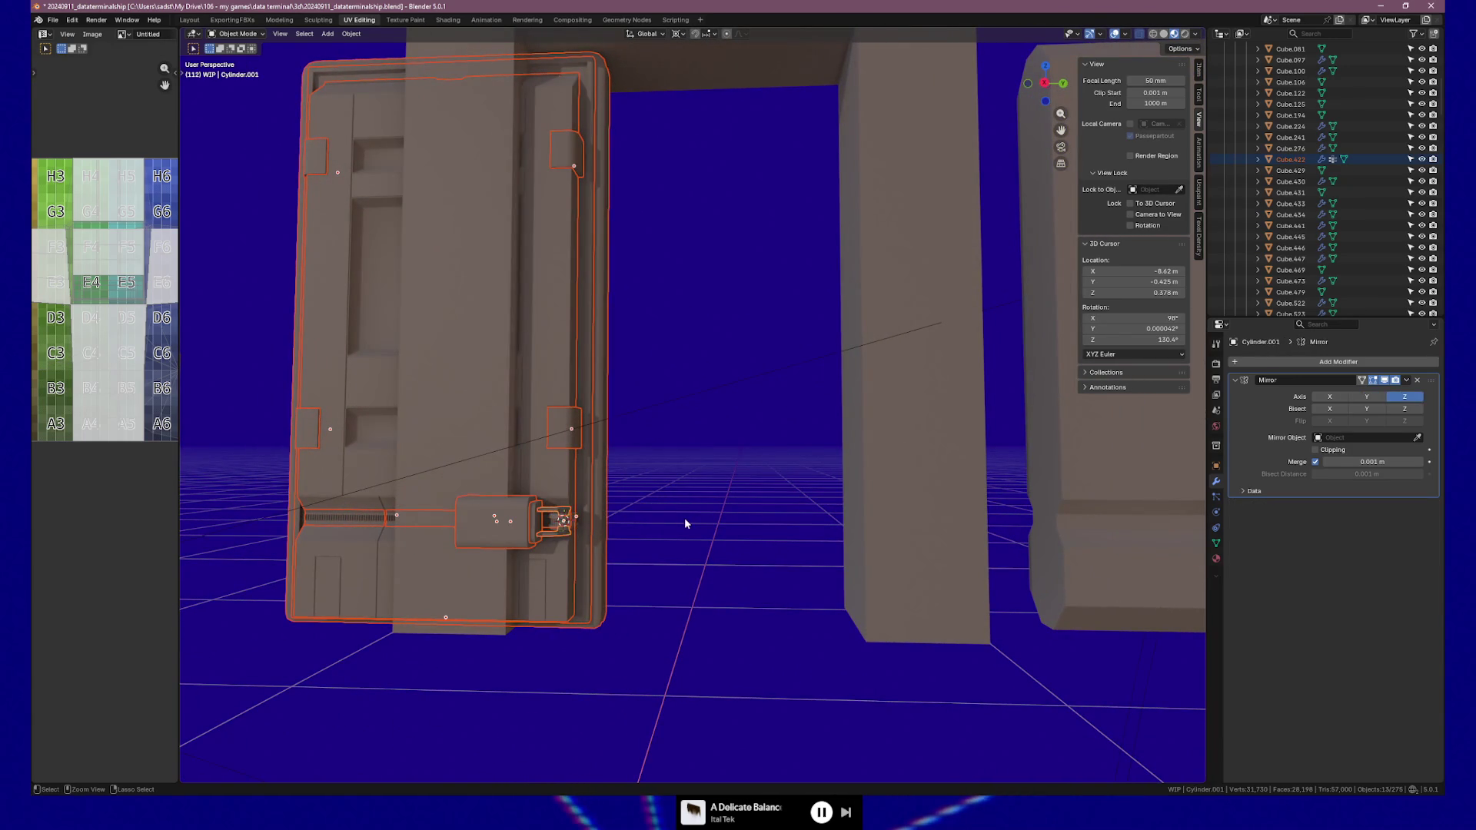
{"action": "key", "text": "ctrl+z"}
{"action": "key", "text": "ctrl+z"}
{"action": "key", "text": "ctrl+z"}
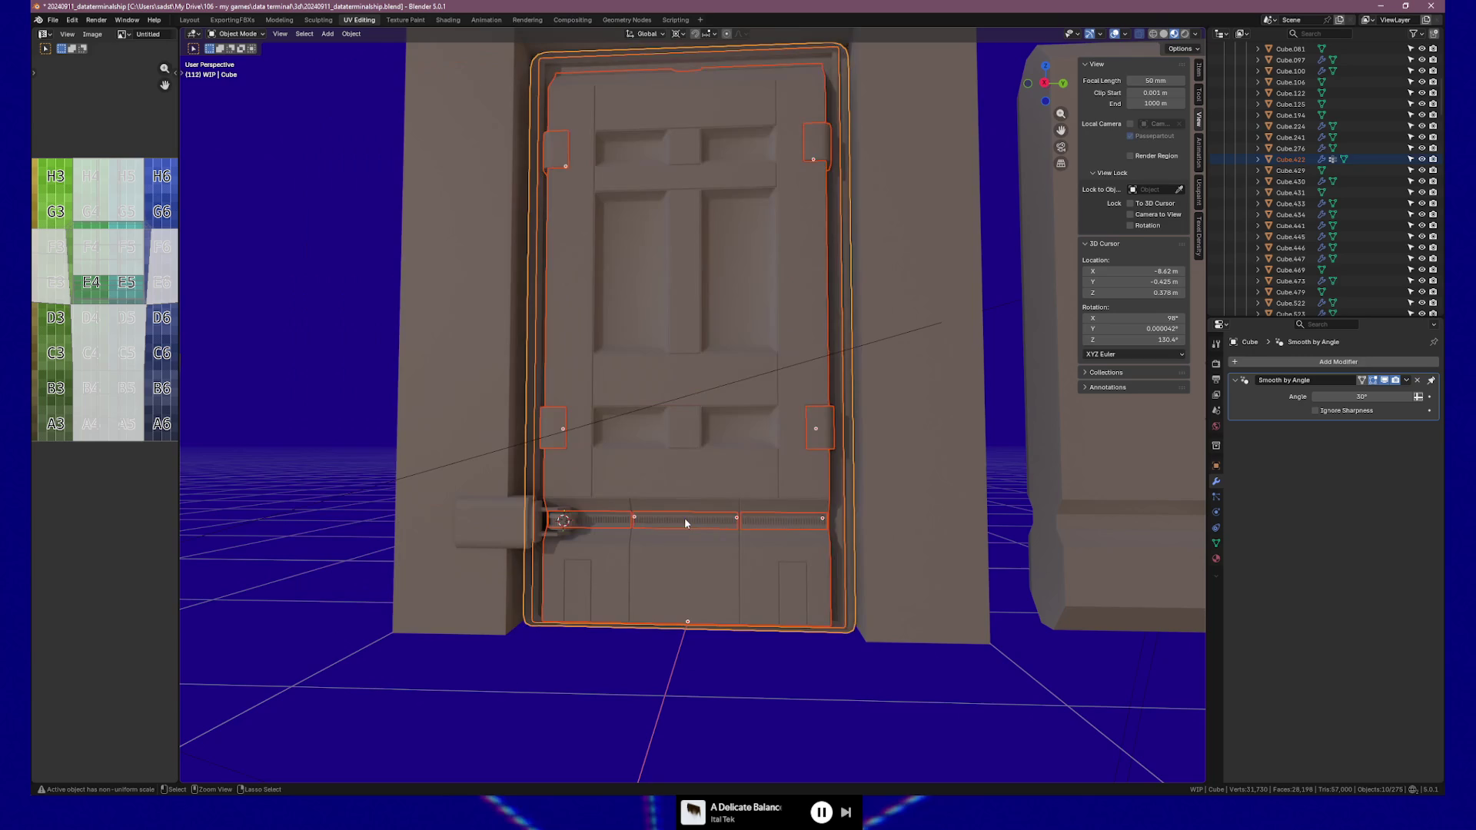
Move the housing block left of the hinge about -0.105 m along Y
{"action": "scroll", "coordinate": [548, 571], "scroll_direction": "up", "scroll_amount": 3}
{"action": "left_click", "coordinate": [412, 598]}
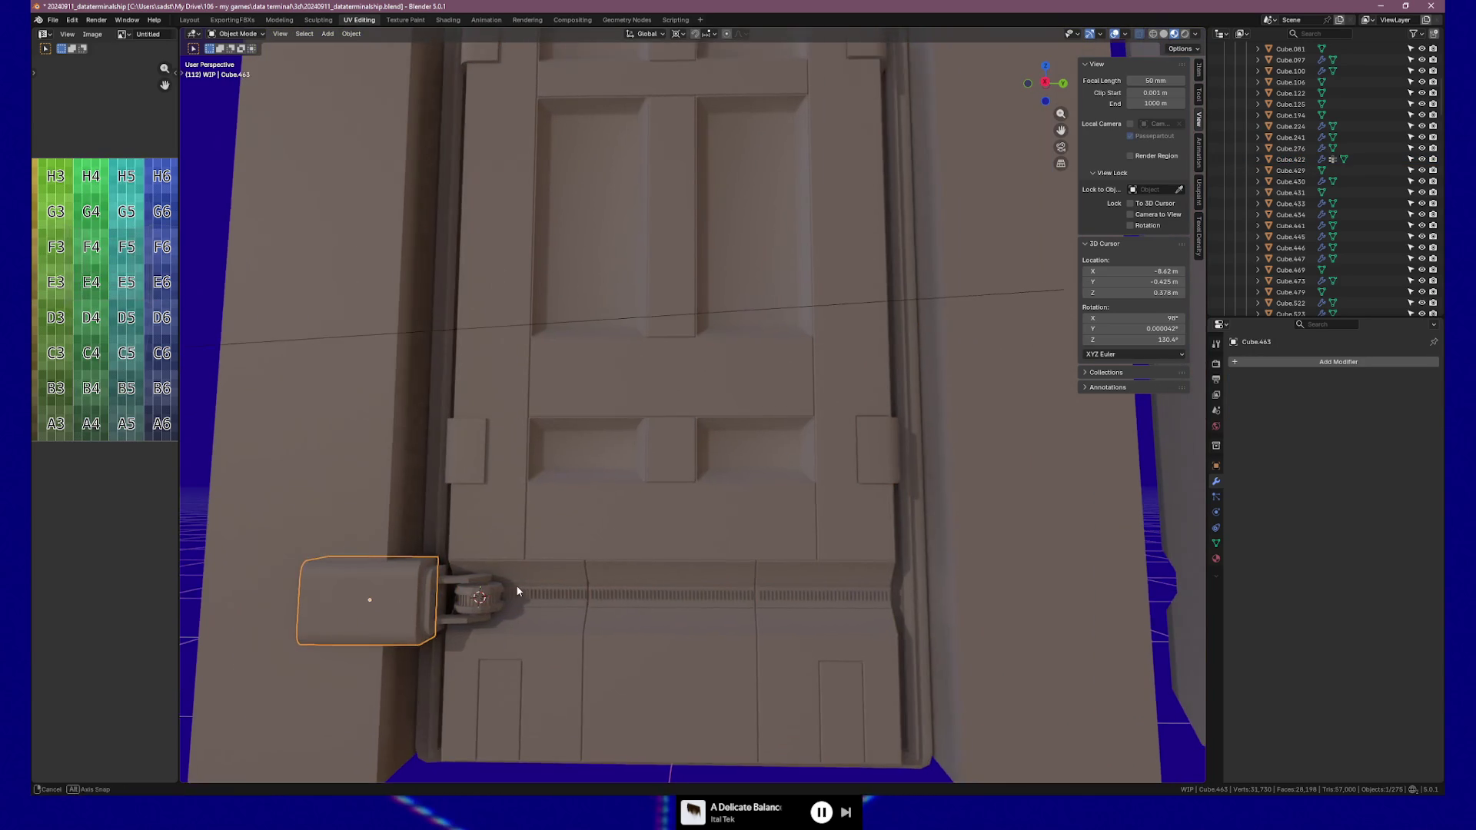
{"action": "key", "text": "g"}
{"action": "key", "text": "y"}
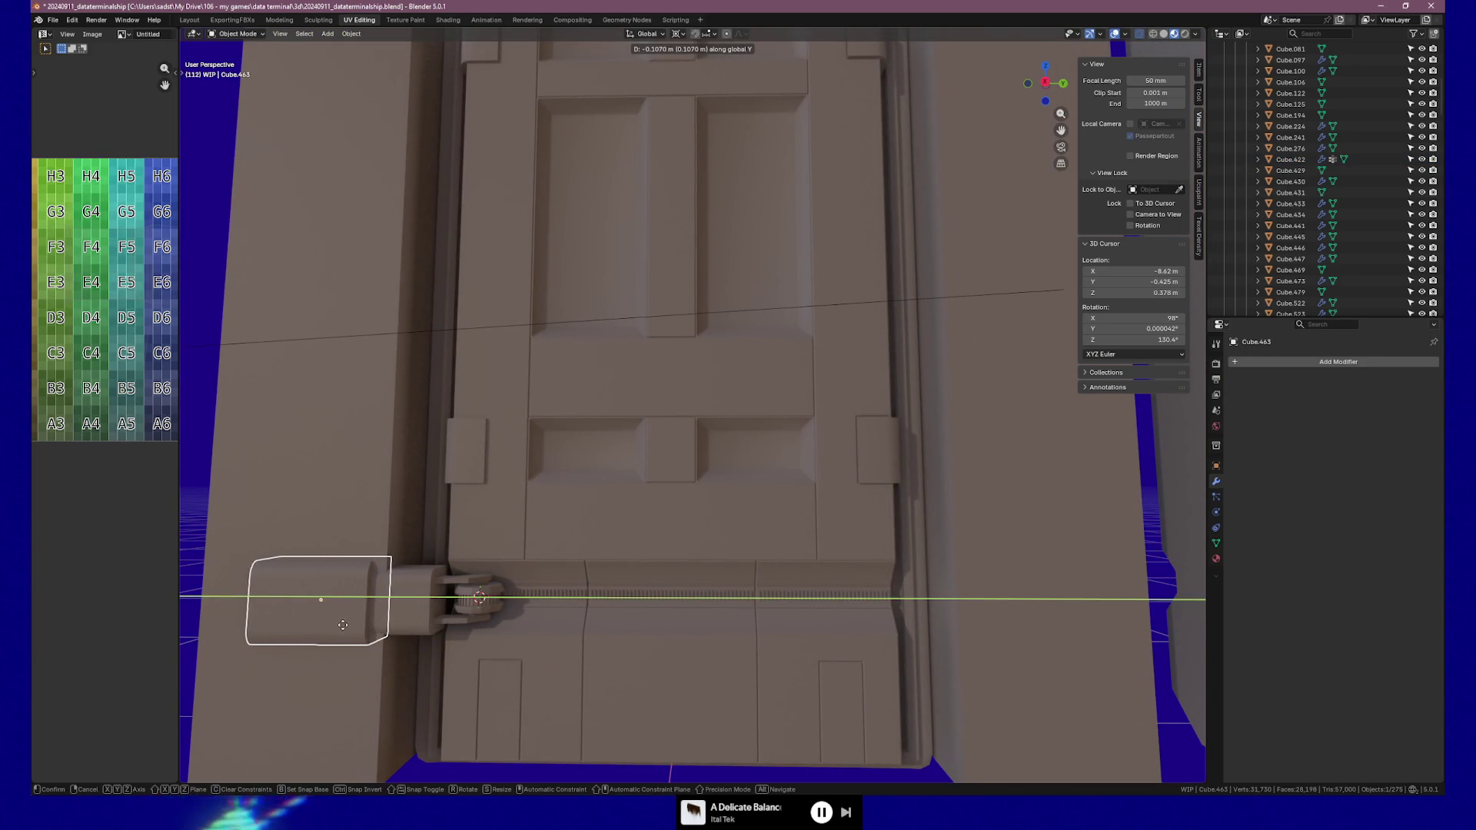
{"action": "left_click", "coordinate": [343, 625]}
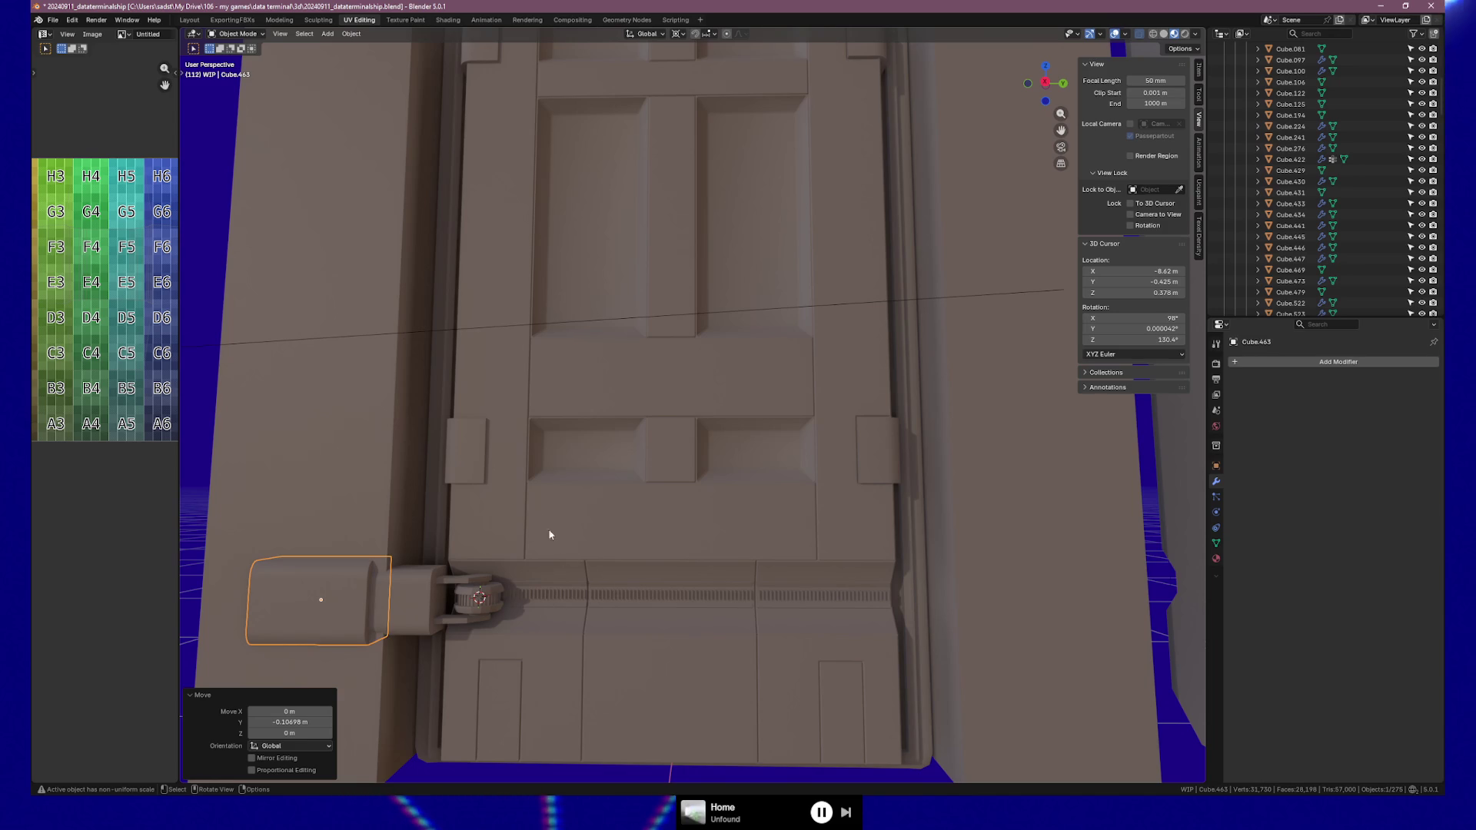
{"action": "left_click", "coordinate": [625, 572]}
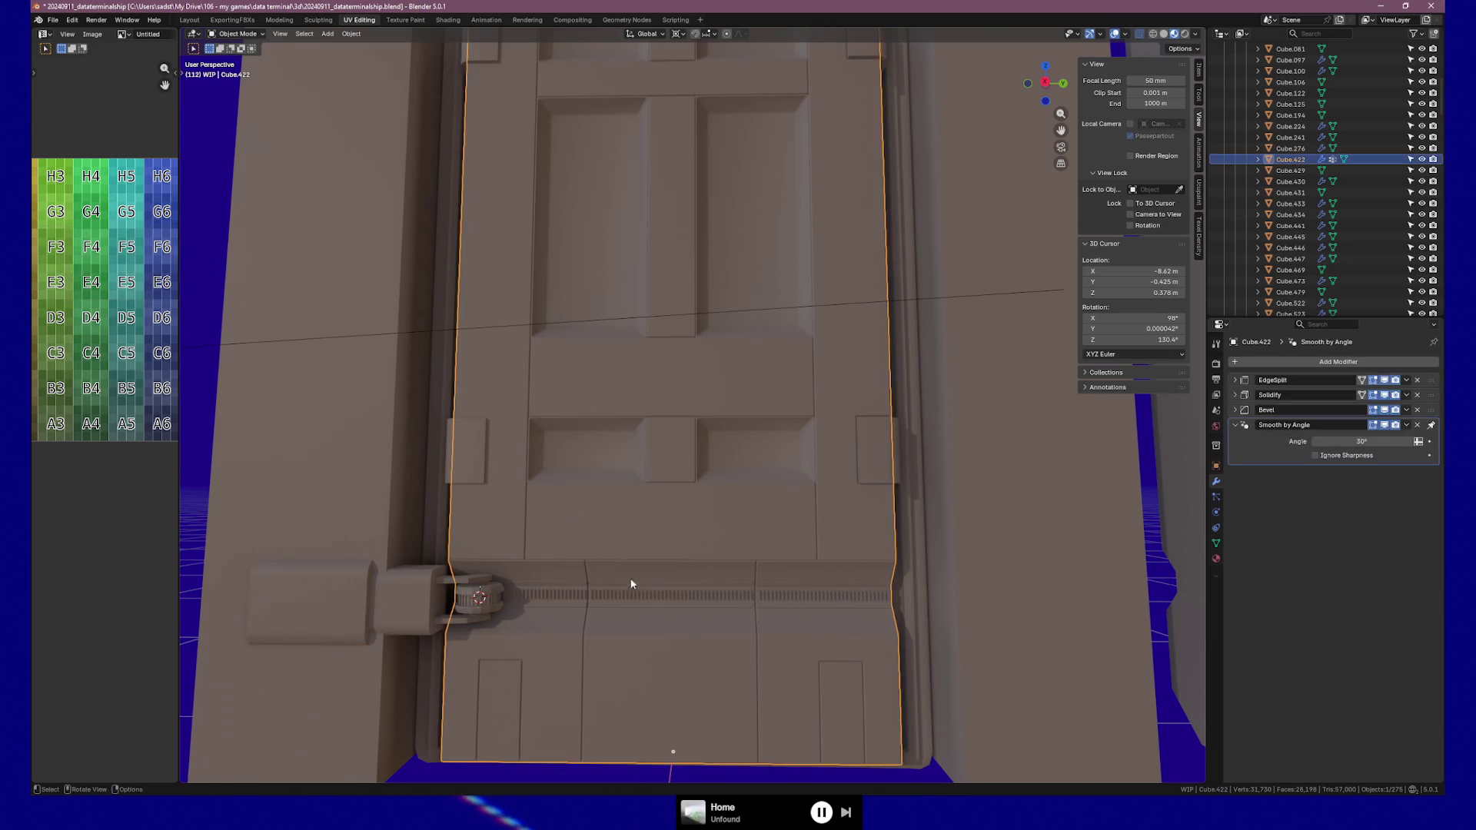
Select the door, zipper strips, side boxes and frame pieces and slide them along Y
{"action": "left_click", "coordinate": [635, 594], "text": "shift"}
{"action": "left_click", "coordinate": [754, 589], "text": "shift"}
{"action": "left_click", "coordinate": [864, 461], "text": "shift"}
{"action": "left_click", "coordinate": [460, 438], "text": "shift"}
{"action": "left_click", "coordinate": [477, 57], "text": "shift"}
{"action": "left_click", "coordinate": [897, 224], "text": "shift"}
{"action": "left_click", "coordinate": [908, 223], "text": "shift"}
{"action": "scroll", "coordinate": [805, 548], "scroll_direction": "down", "scroll_amount": 1}
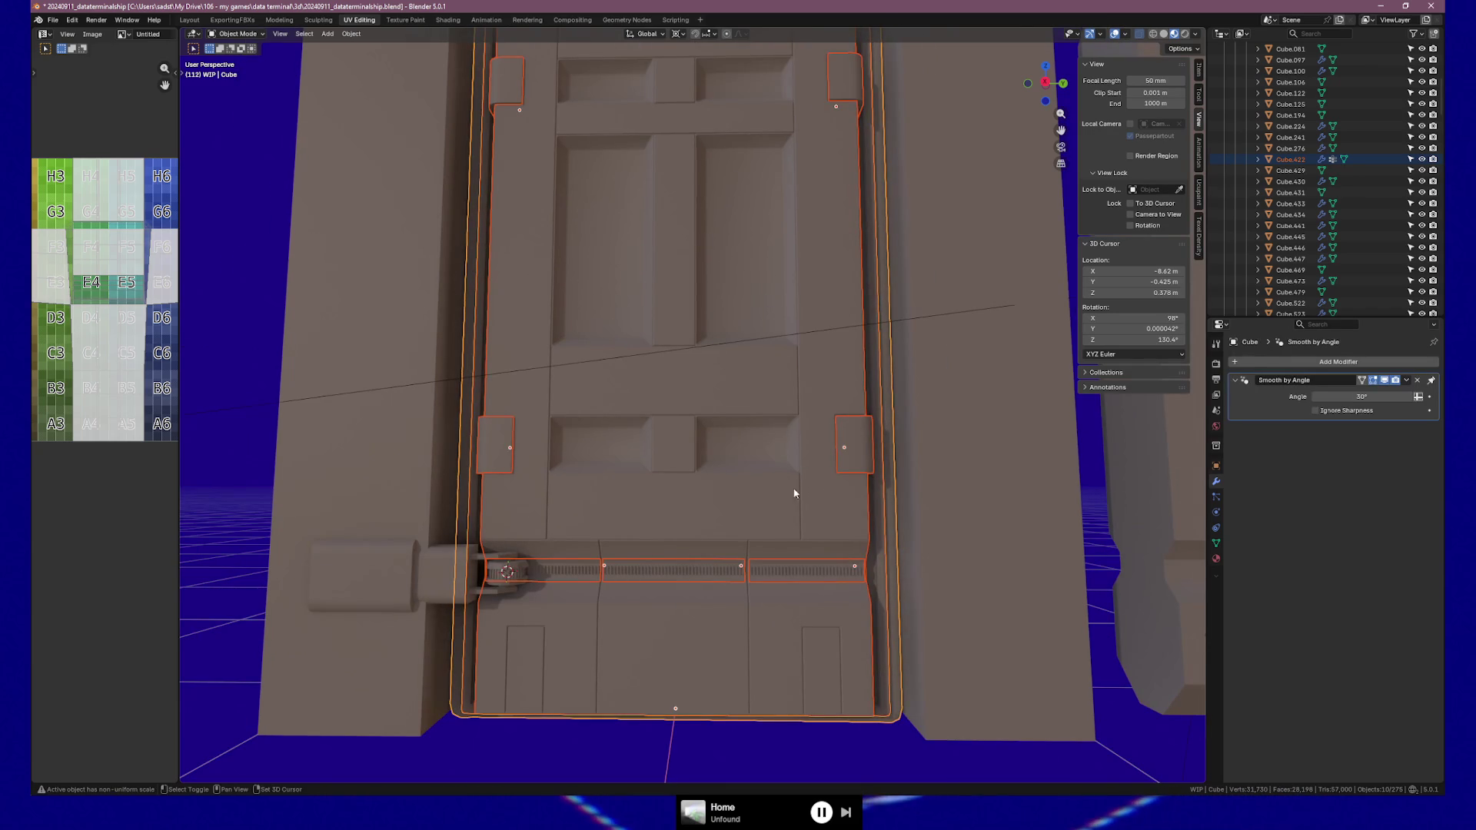
{"action": "key", "text": "g"}
{"action": "key", "text": "y"}
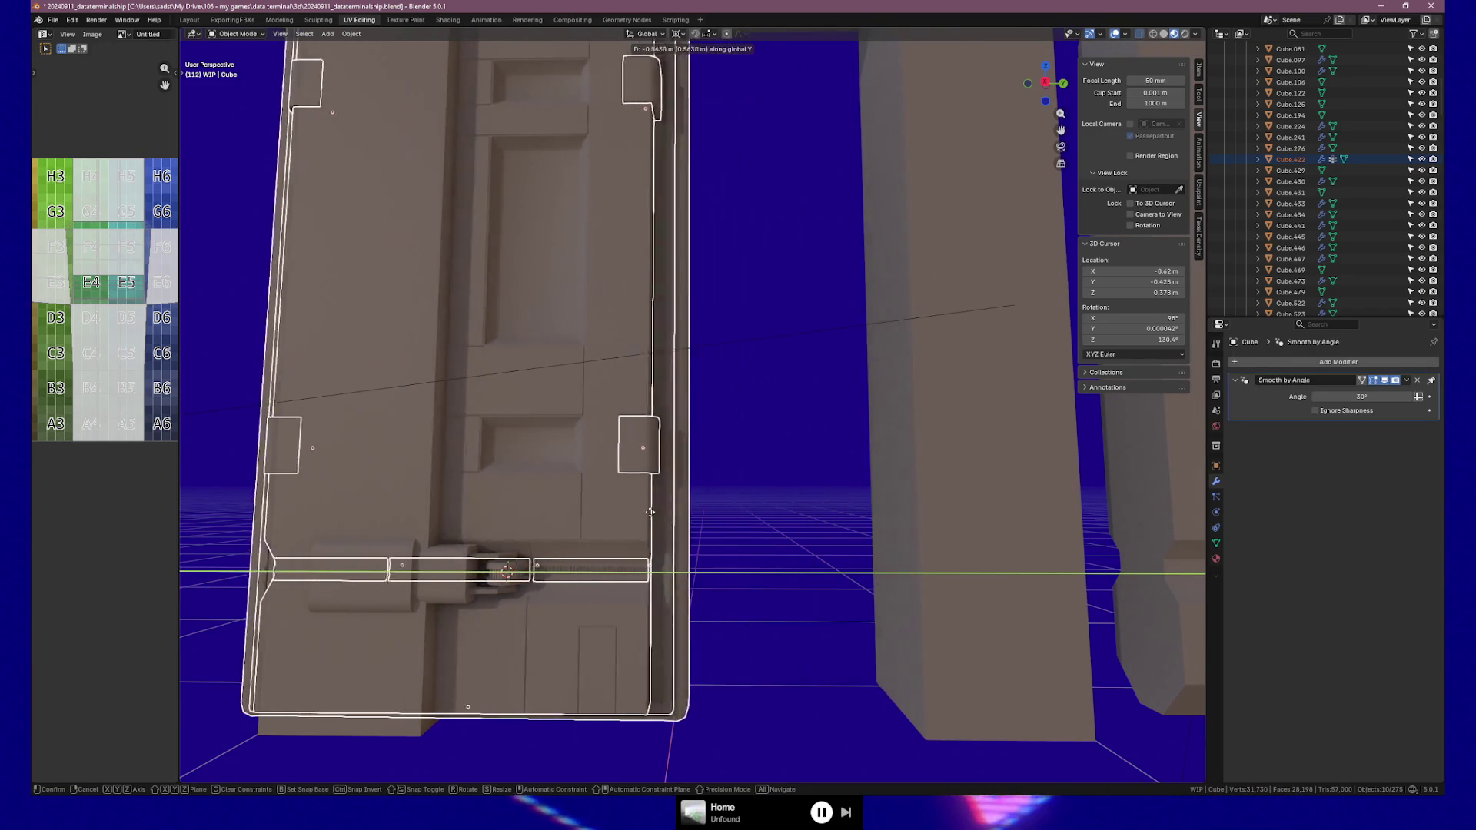
{"action": "left_click", "coordinate": [542, 526]}
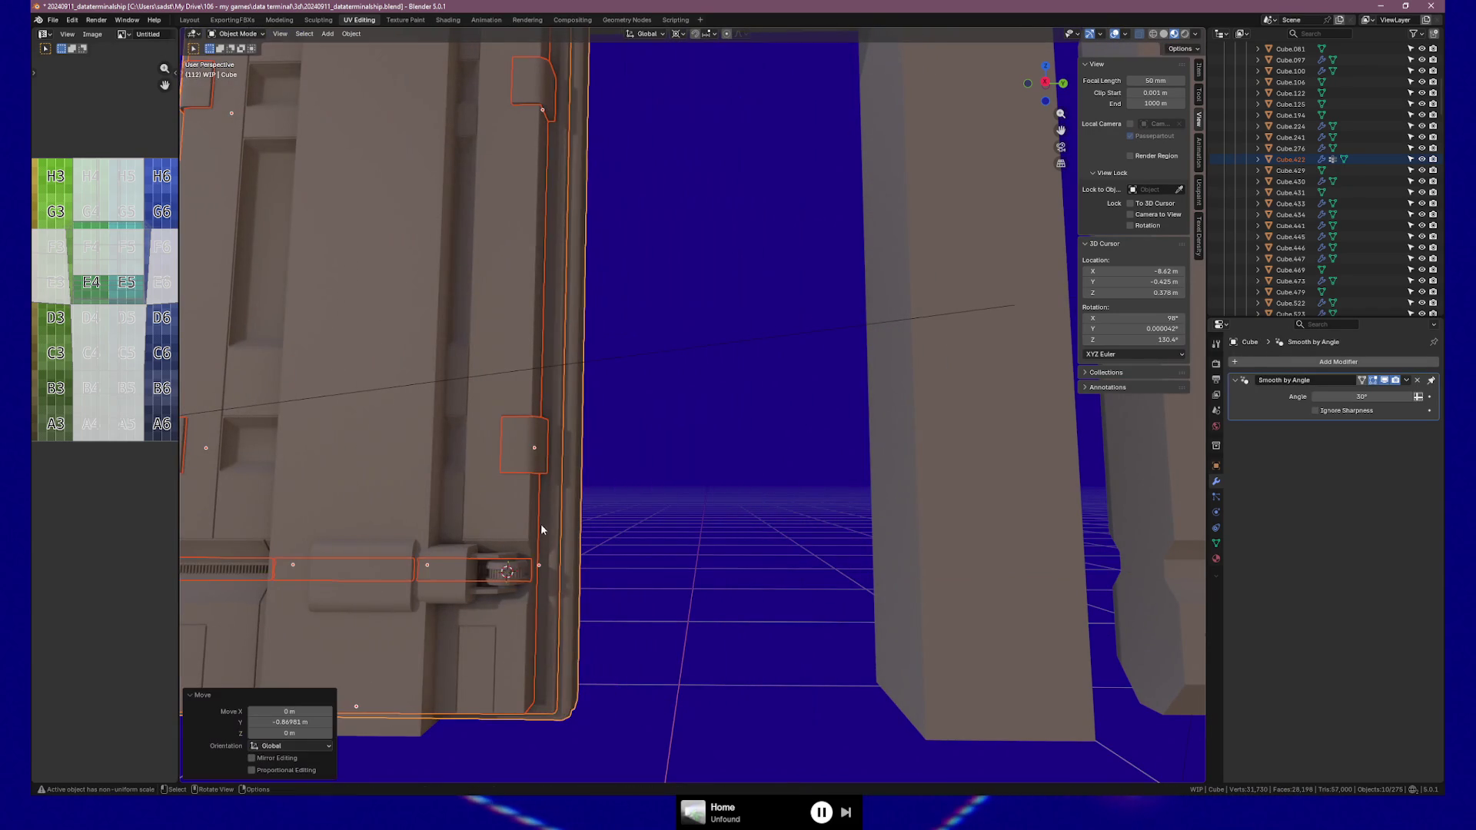
Add the hinge block and cylinder, test-move them along Y, then undo the move
{"action": "left_click", "coordinate": [458, 598], "text": "shift"}
{"action": "left_click", "coordinate": [499, 577], "text": "shift"}
{"action": "left_click", "coordinate": [496, 570], "text": "shift"}
{"action": "key", "text": "g"}
{"action": "key", "text": "y"}
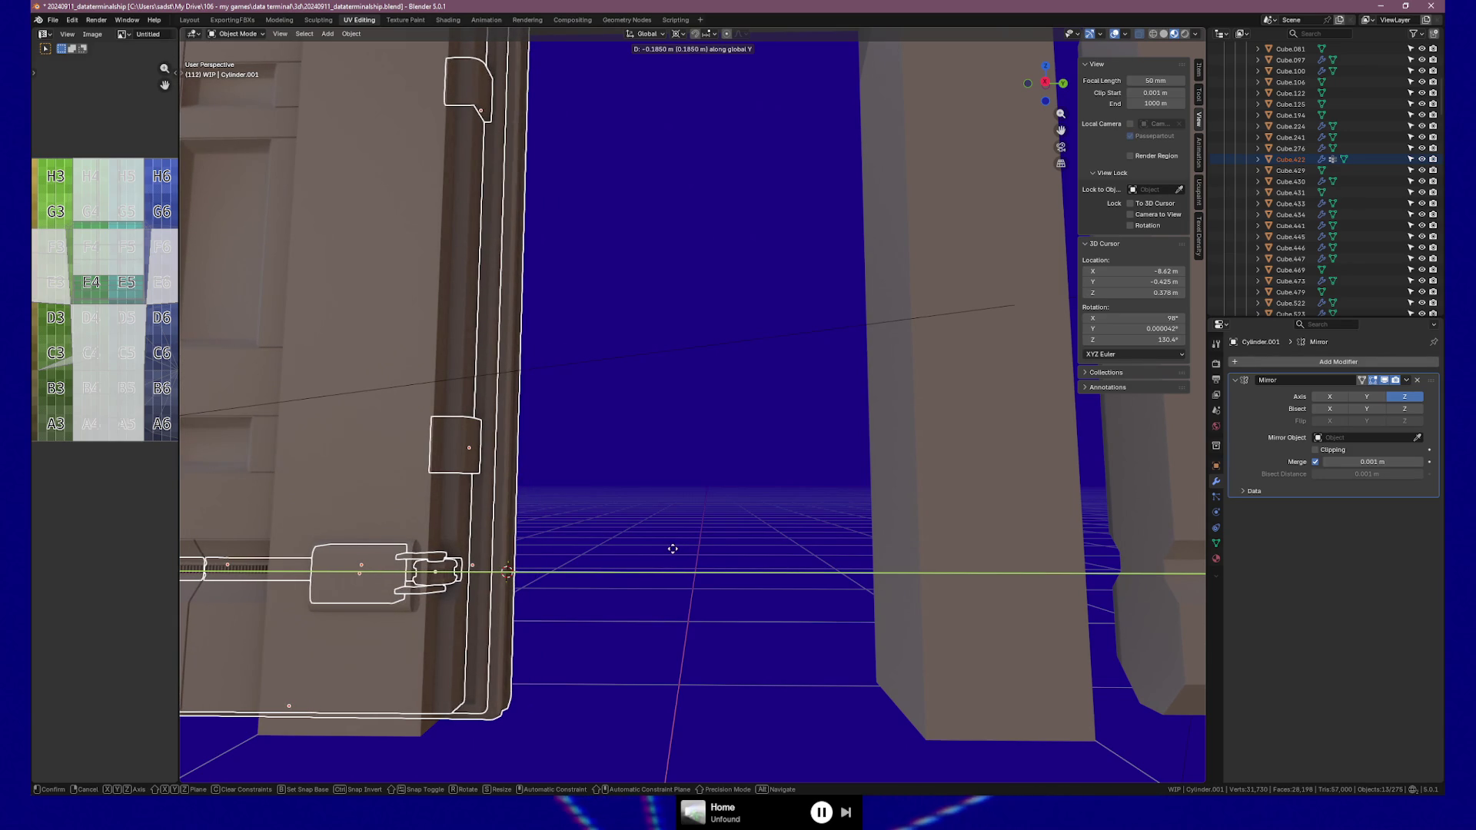
{"action": "left_click", "coordinate": [673, 549]}
{"action": "mouse_move", "coordinate": [672, 556]}
{"action": "middle_mouse_down"}
{"action": "mouse_move", "coordinate": [648, 577]}
{"action": "mouse_move", "coordinate": [602, 566]}
{"action": "mouse_move", "coordinate": [659, 569]}
{"action": "middle_mouse_up"}
{"action": "key", "text": "ctrl+z"}
{"action": "key", "text": "ctrl+z"}
{"action": "key", "text": "ctrl+z"}
{"action": "key", "text": "ctrl+z"}
{"action": "key", "text": "ctrl+z"}
Select only the housing block and start moving it along Y
{"action": "middle_click_drag", "start_coordinate": [659, 570], "coordinate": [558, 622]}
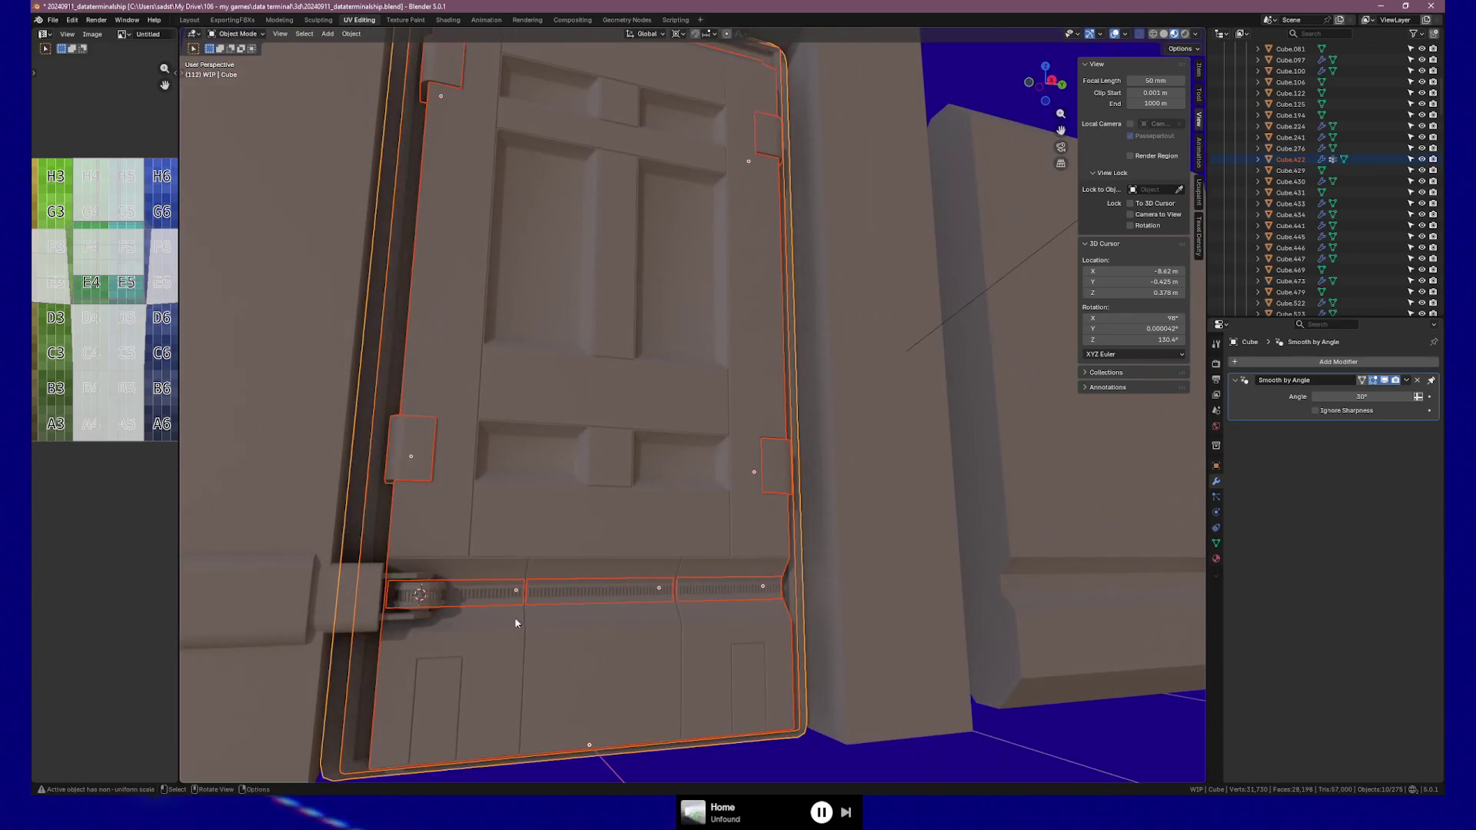
{"action": "left_click", "coordinate": [310, 611]}
{"action": "mouse_move", "coordinate": [900, 596]}
{"action": "middle_mouse_down"}
{"action": "mouse_move", "coordinate": [652, 612]}
{"action": "mouse_move", "coordinate": [699, 626]}
{"action": "middle_mouse_up"}
{"action": "key", "text": "g"}
{"action": "key", "text": "y"}
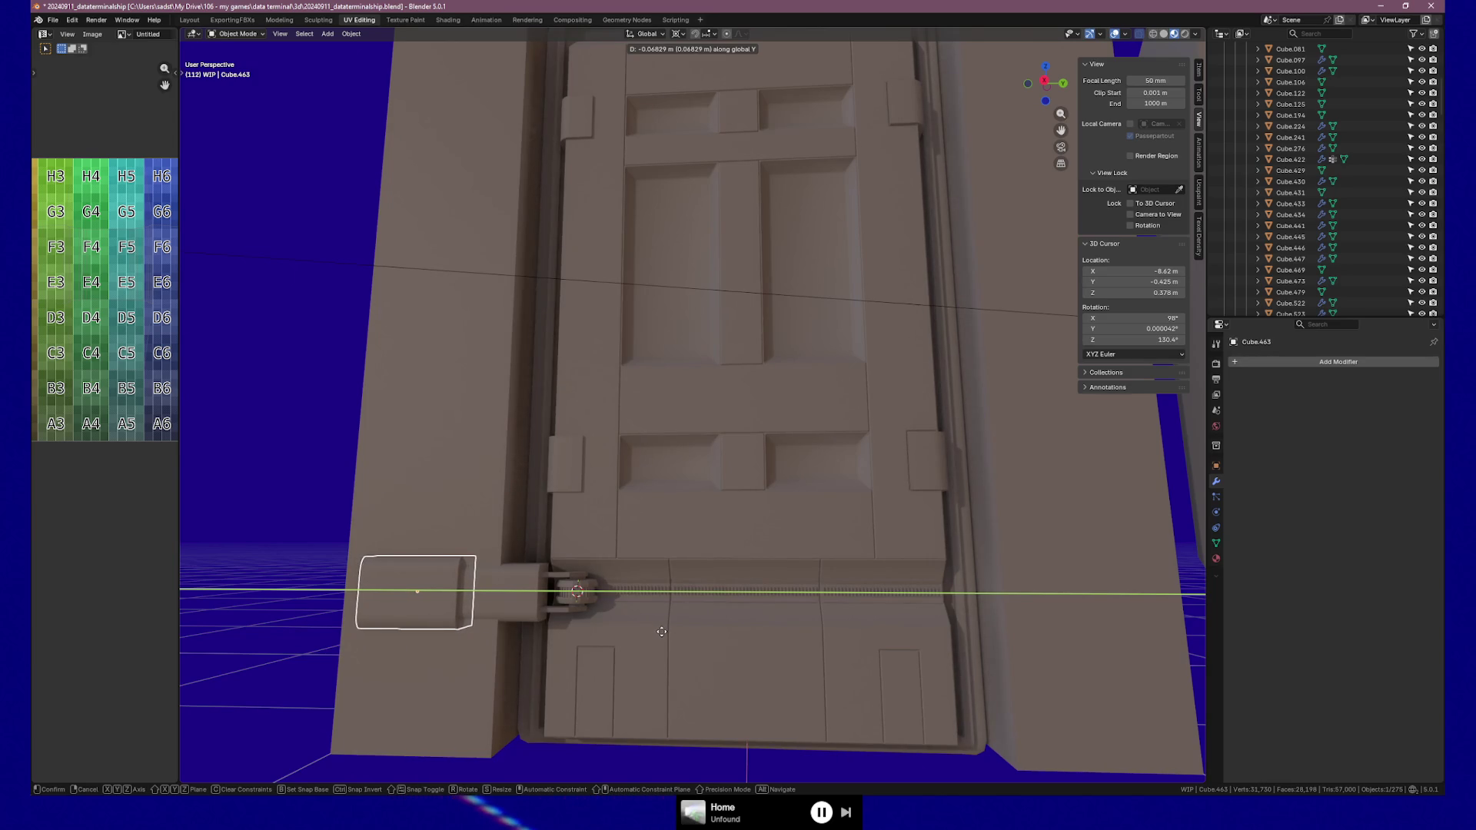
Confirm the housing block's roughly 0.07 m nudge along Y
{"action": "left_click", "coordinate": [661, 632]}
{"action": "left_click", "coordinate": [513, 611]}
{"action": "mouse_move", "coordinate": [661, 669]}
{"action": "middle_mouse_down"}
{"action": "mouse_move", "coordinate": [625, 675]}
{"action": "mouse_move", "coordinate": [710, 663]}
{"action": "mouse_move", "coordinate": [699, 675]}
{"action": "mouse_move", "coordinate": [654, 667]}
{"action": "mouse_move", "coordinate": [755, 579]}
{"action": "mouse_move", "coordinate": [728, 593]}
{"action": "mouse_move", "coordinate": [576, 515]}
{"action": "middle_mouse_up"}
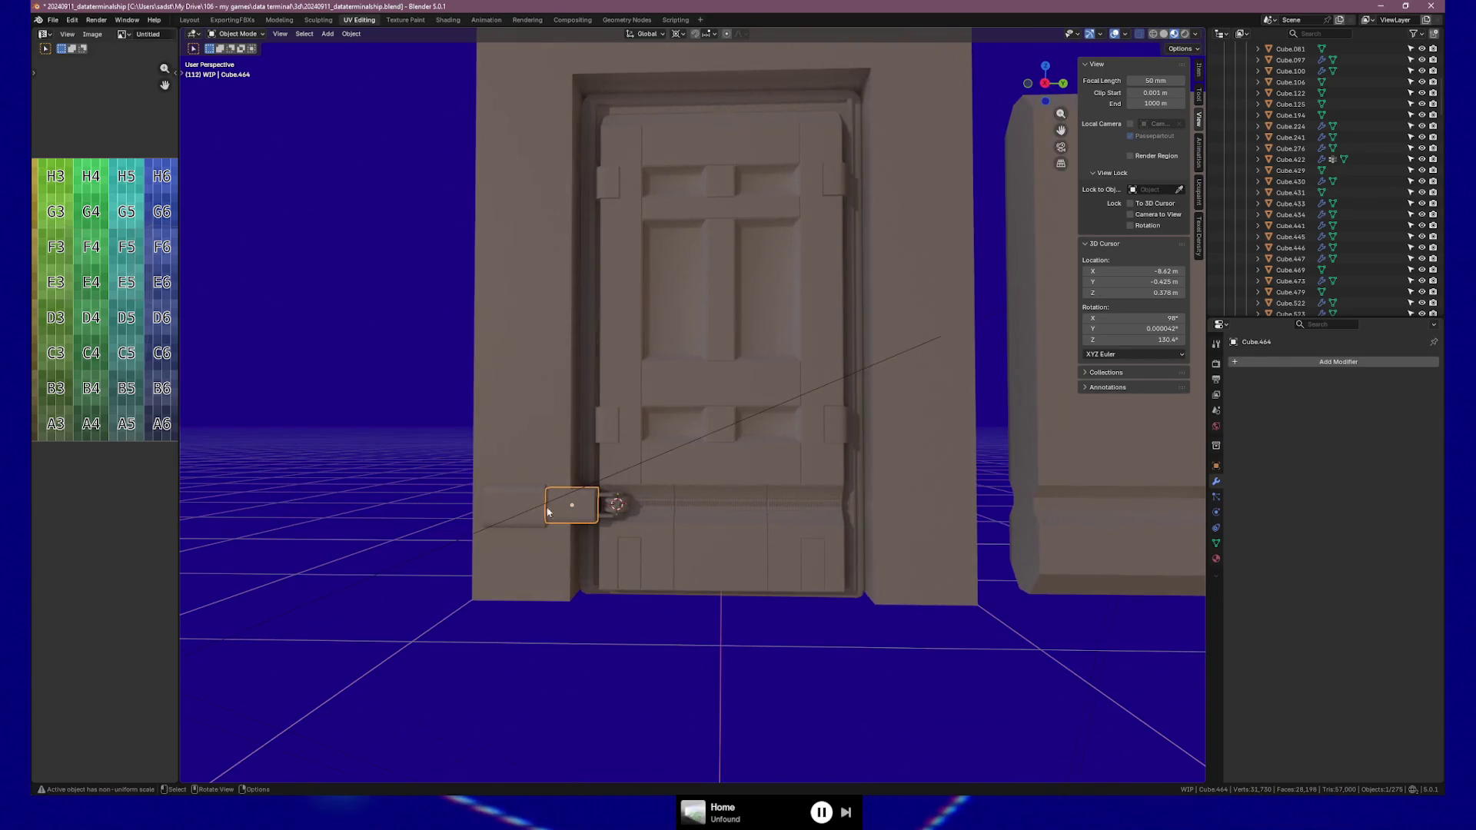
Duplicate the housing block beside the hinge, leaving the copy in place
{"action": "left_click", "coordinate": [518, 468]}
{"action": "middle_click_drag", "start_coordinate": [518, 468], "coordinate": [624, 533]}
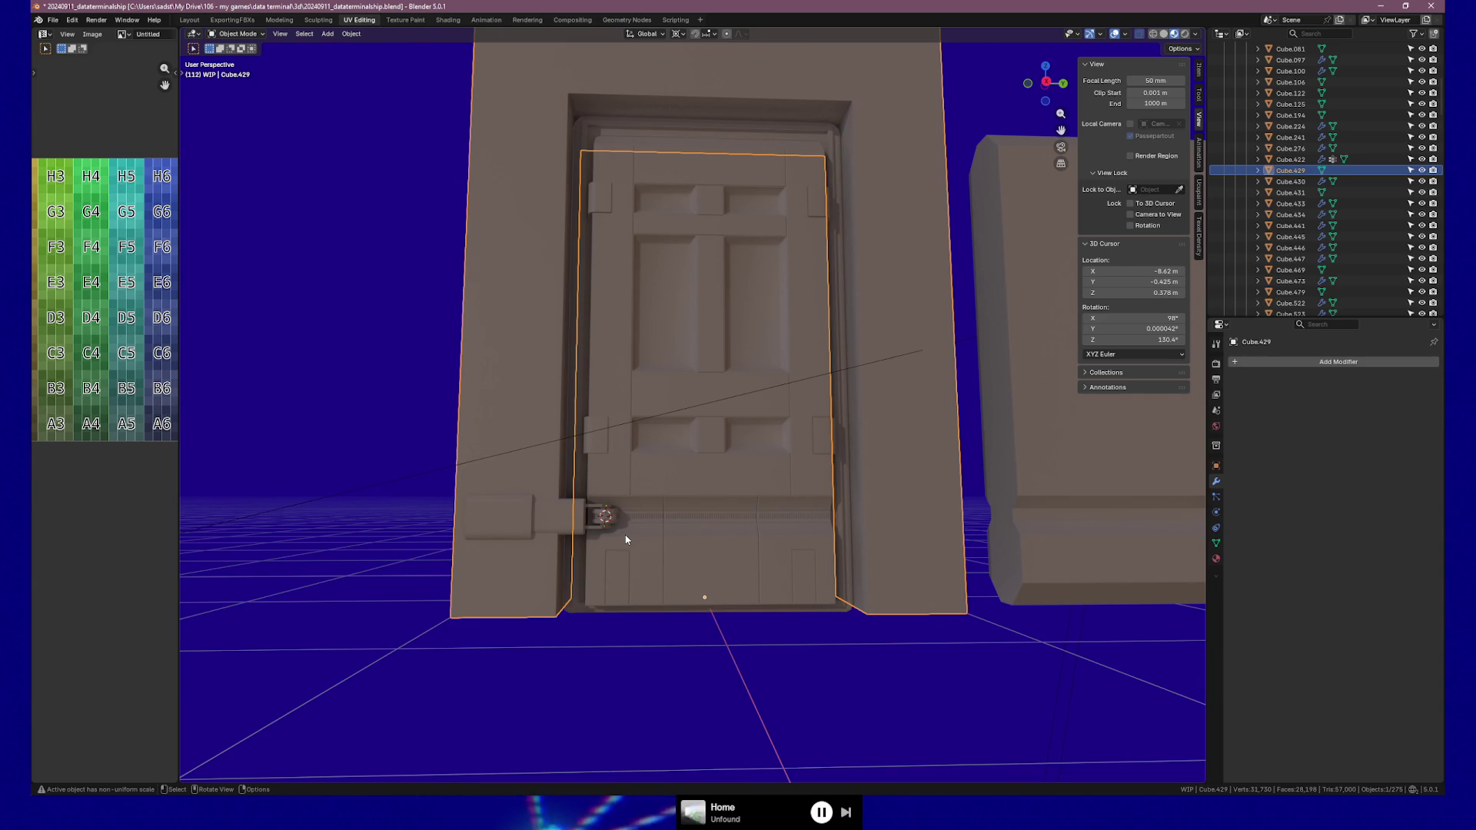
{"action": "left_click", "coordinate": [505, 521]}
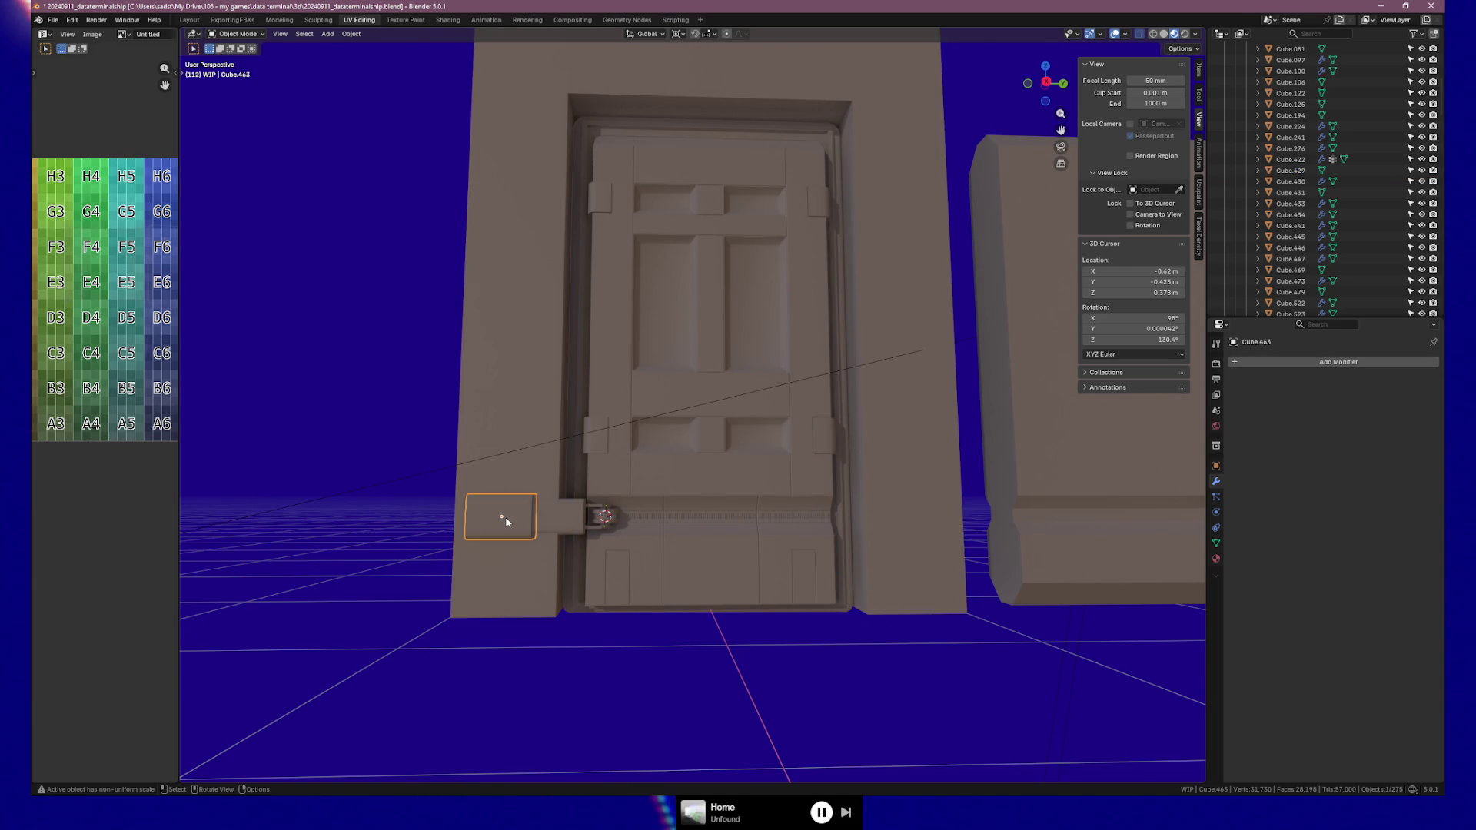
{"action": "key", "text": "shift+d"}
{"action": "key", "text": "Escape"}
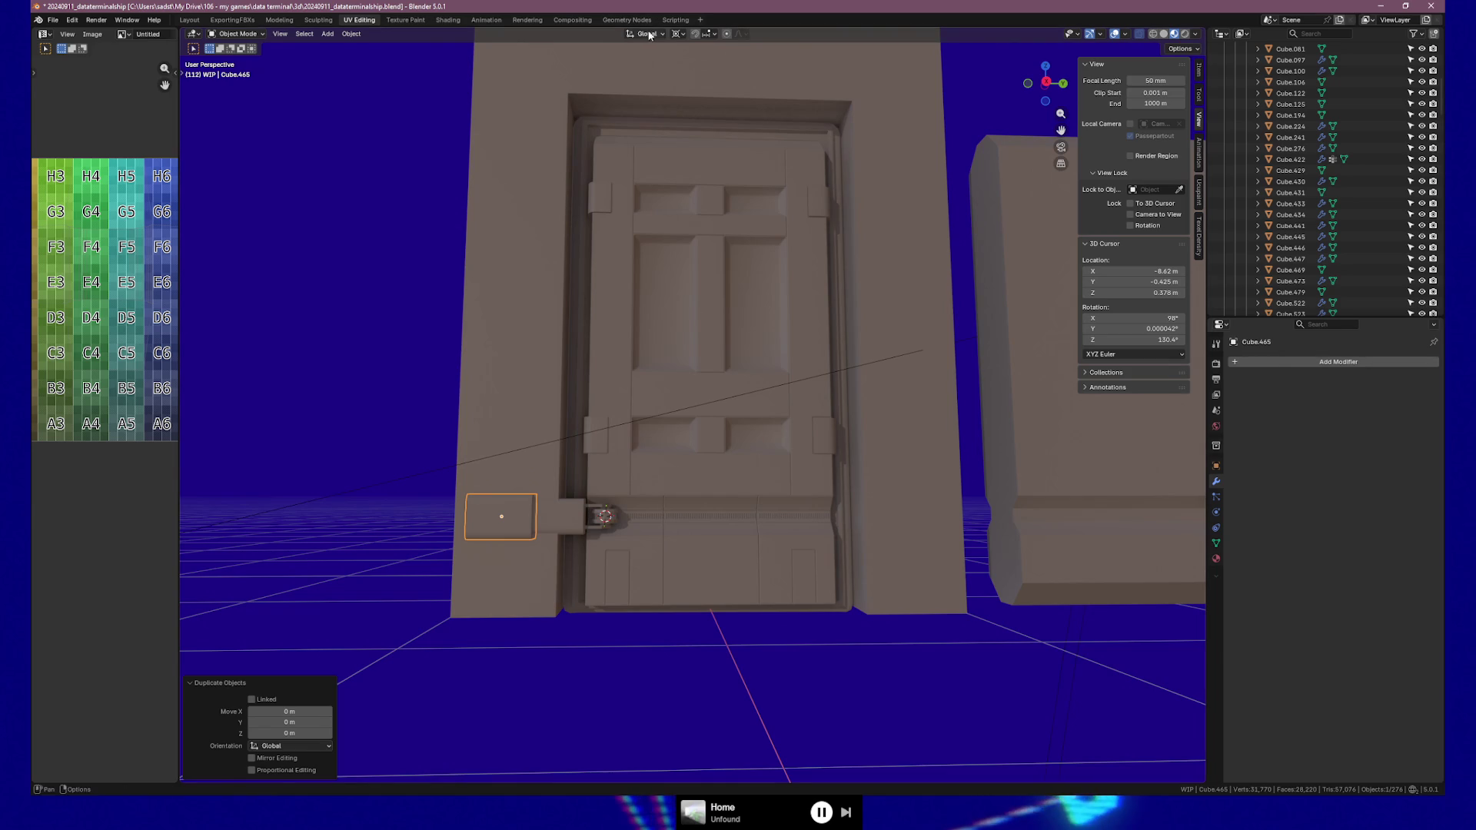
Scale the copied housing block up by 1.241
{"action": "left_click", "coordinate": [676, 34]}
{"action": "key", "text": "s"}
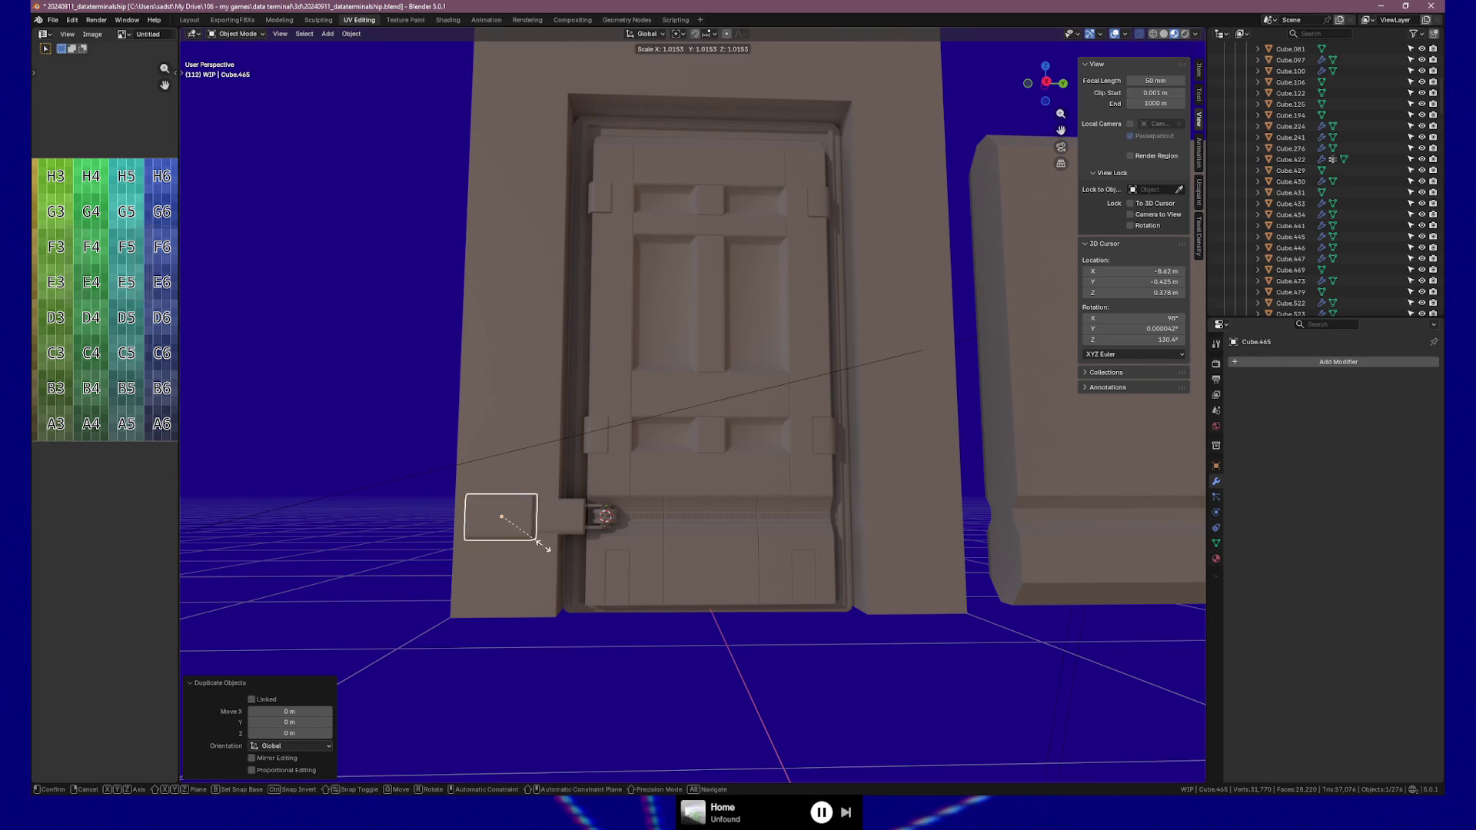
{"action": "left_click", "coordinate": [559, 549]}
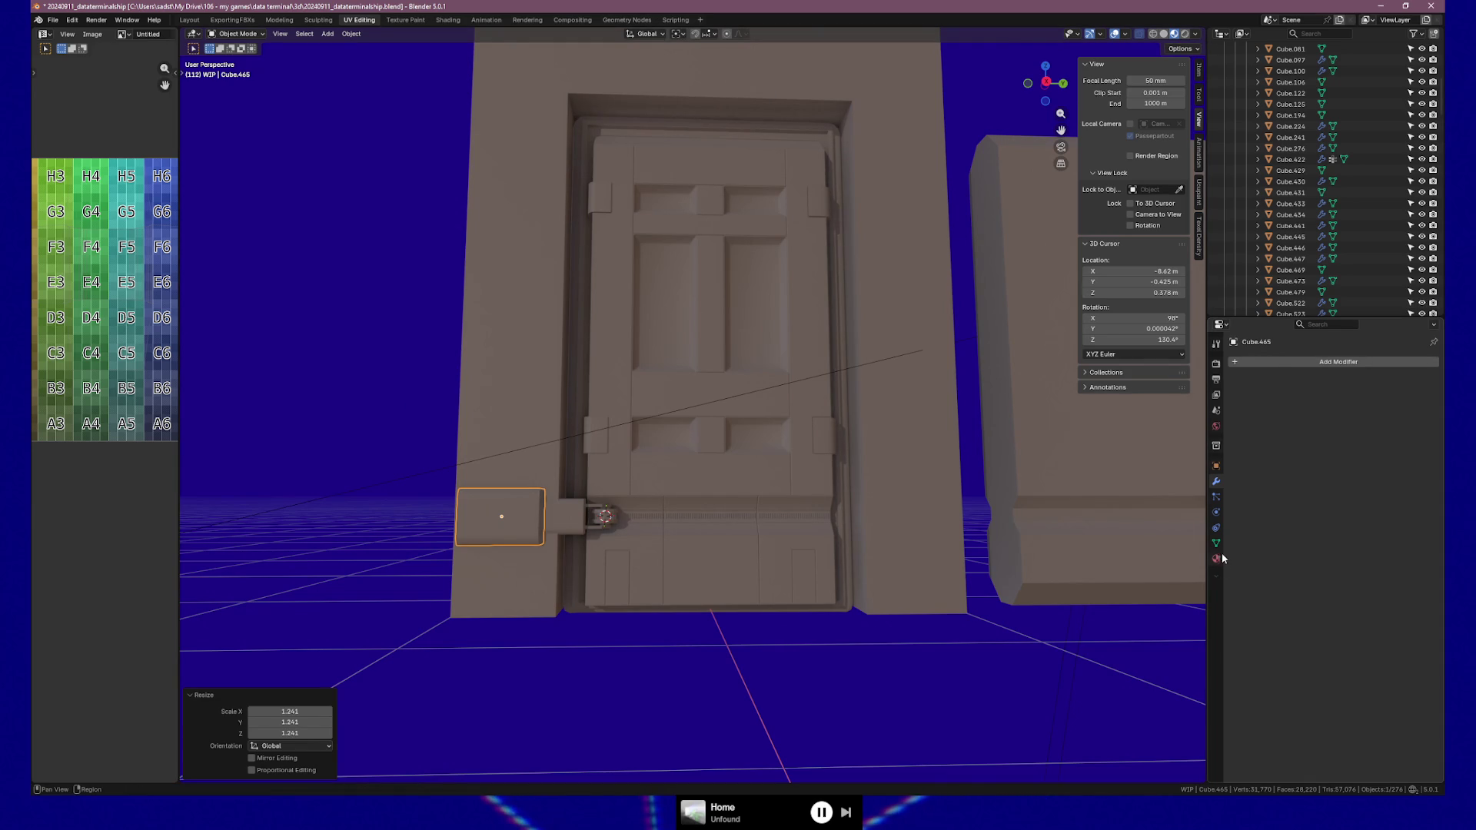
Set the copy's Viewport Display to Wire
{"action": "left_click", "coordinate": [1217, 465]}
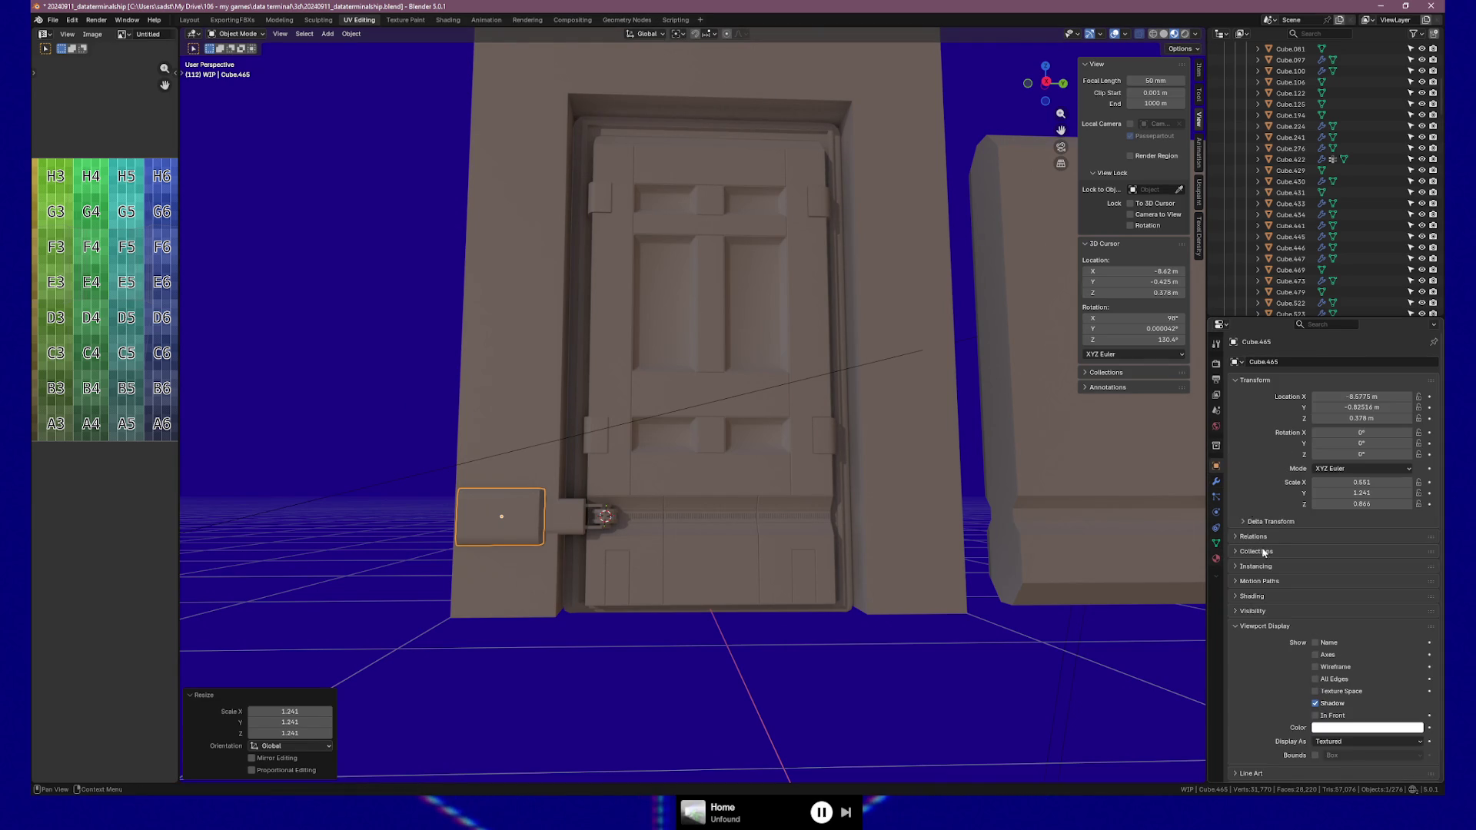
{"action": "left_click", "coordinate": [1345, 743]}
{"action": "left_click", "coordinate": [1342, 707]}
{"action": "scroll", "coordinate": [550, 607], "scroll_direction": "up", "scroll_amount": 6}
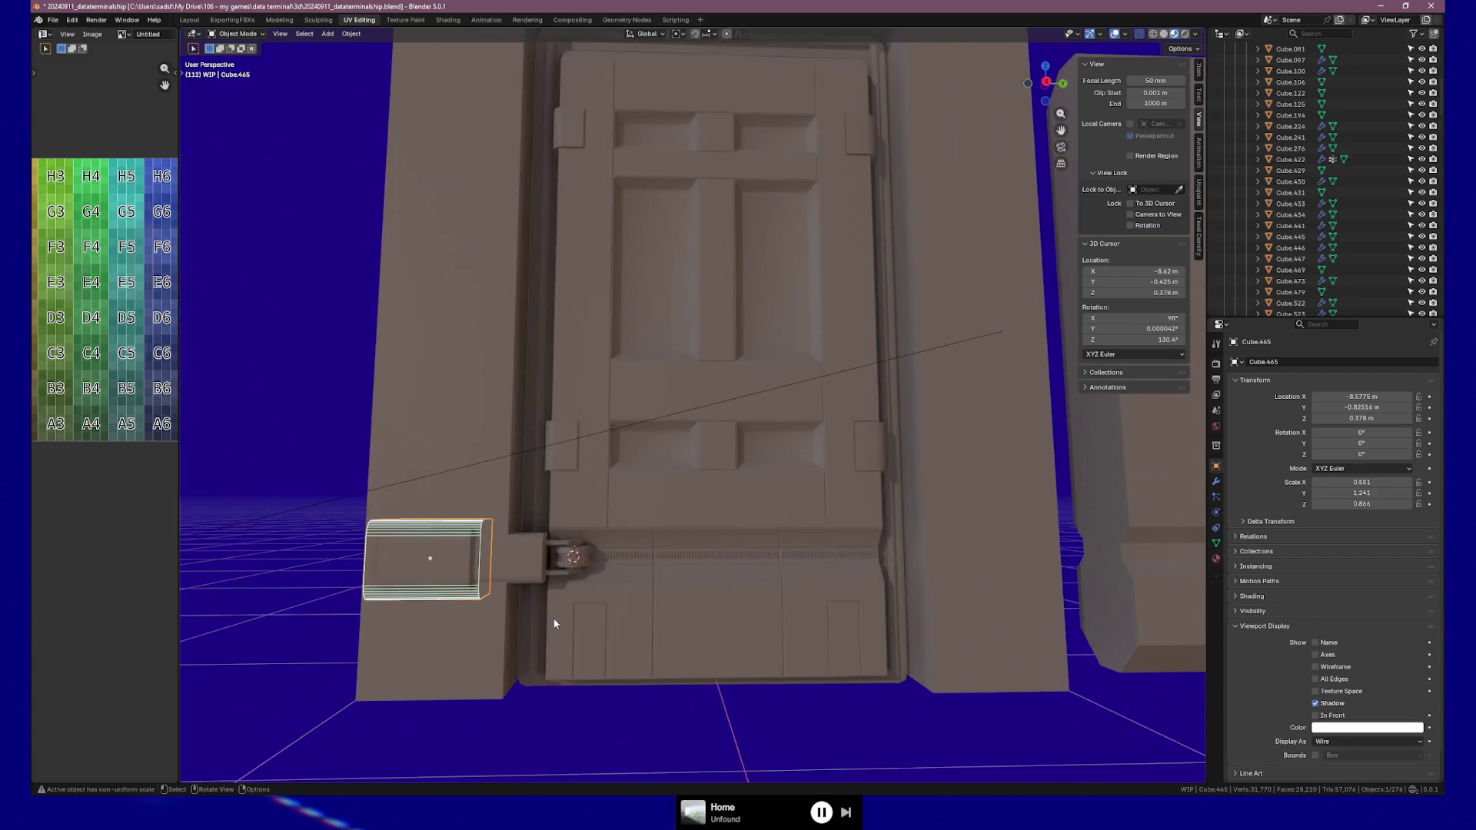
{"action": "mouse_move", "coordinate": [544, 592]}
{"action": "middle_mouse_down"}
{"action": "mouse_move", "coordinate": [407, 612]}
{"action": "mouse_move", "coordinate": [672, 616]}
{"action": "middle_mouse_up"}
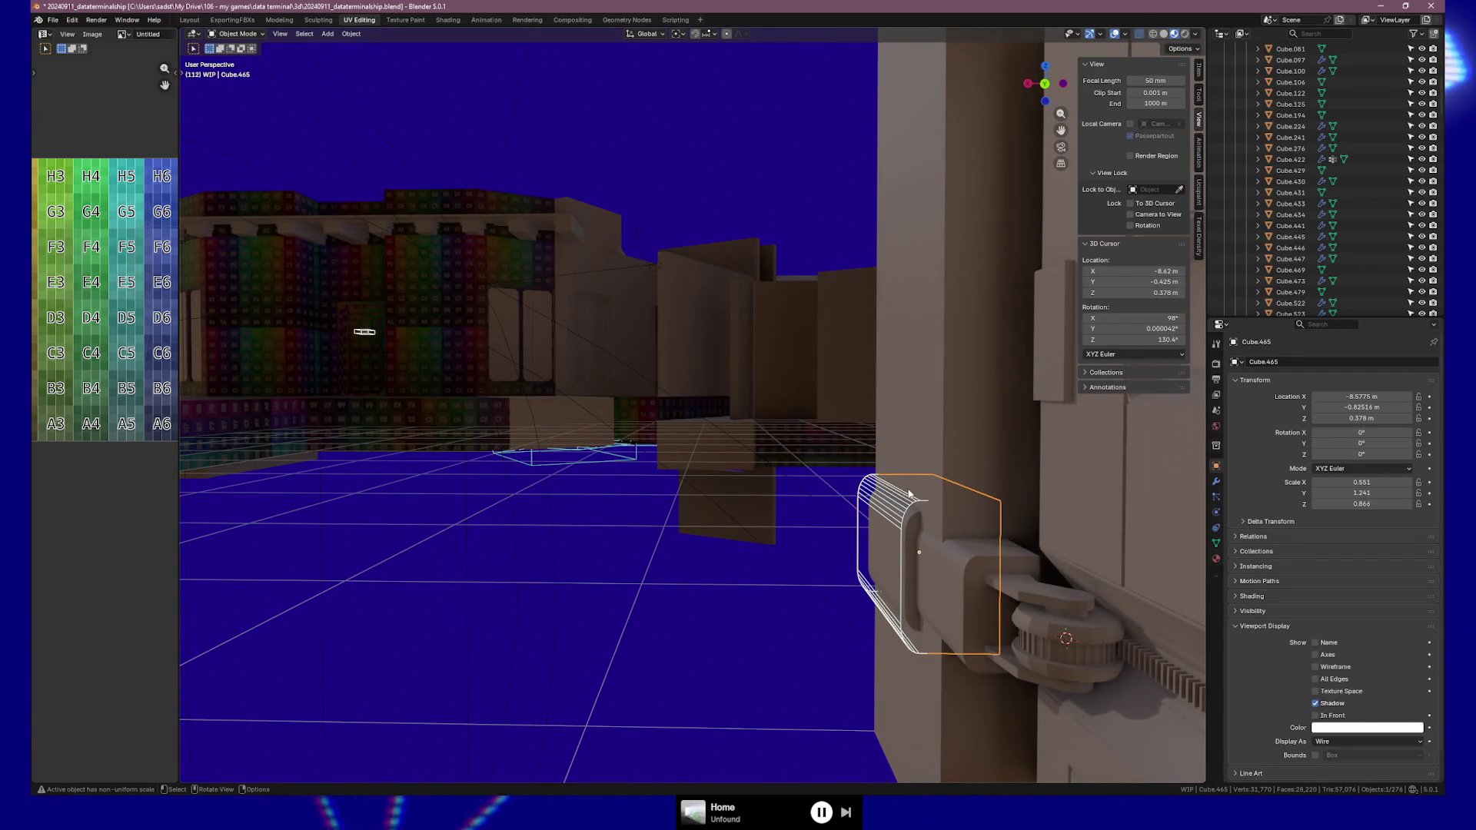
{"action": "key", "text": "Tab"}
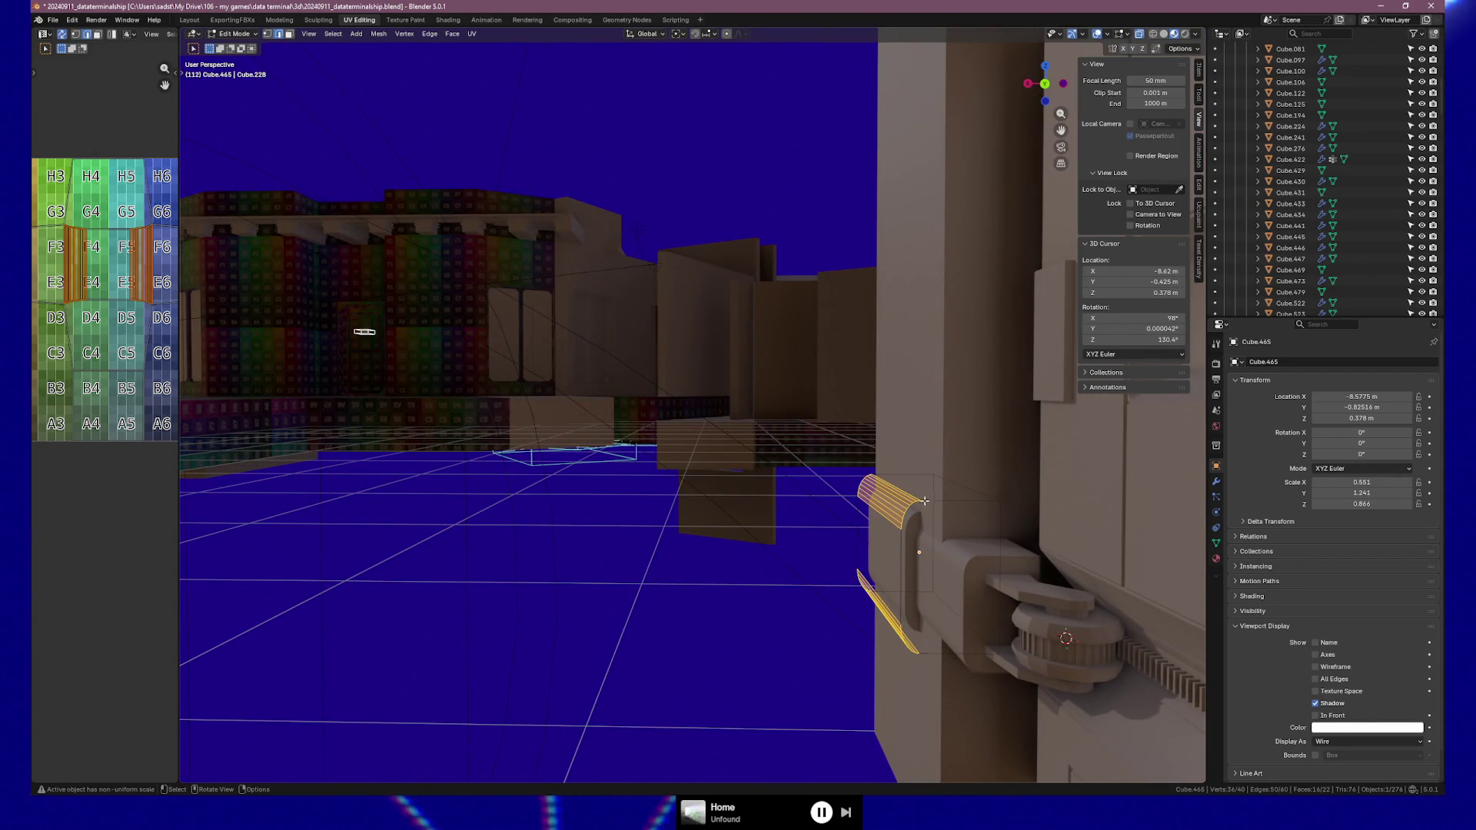
In vertex mode, merge the bevel fans on one side of the block at last
{"action": "key", "text": "1"}
{"action": "left_click", "coordinate": [918, 502]}
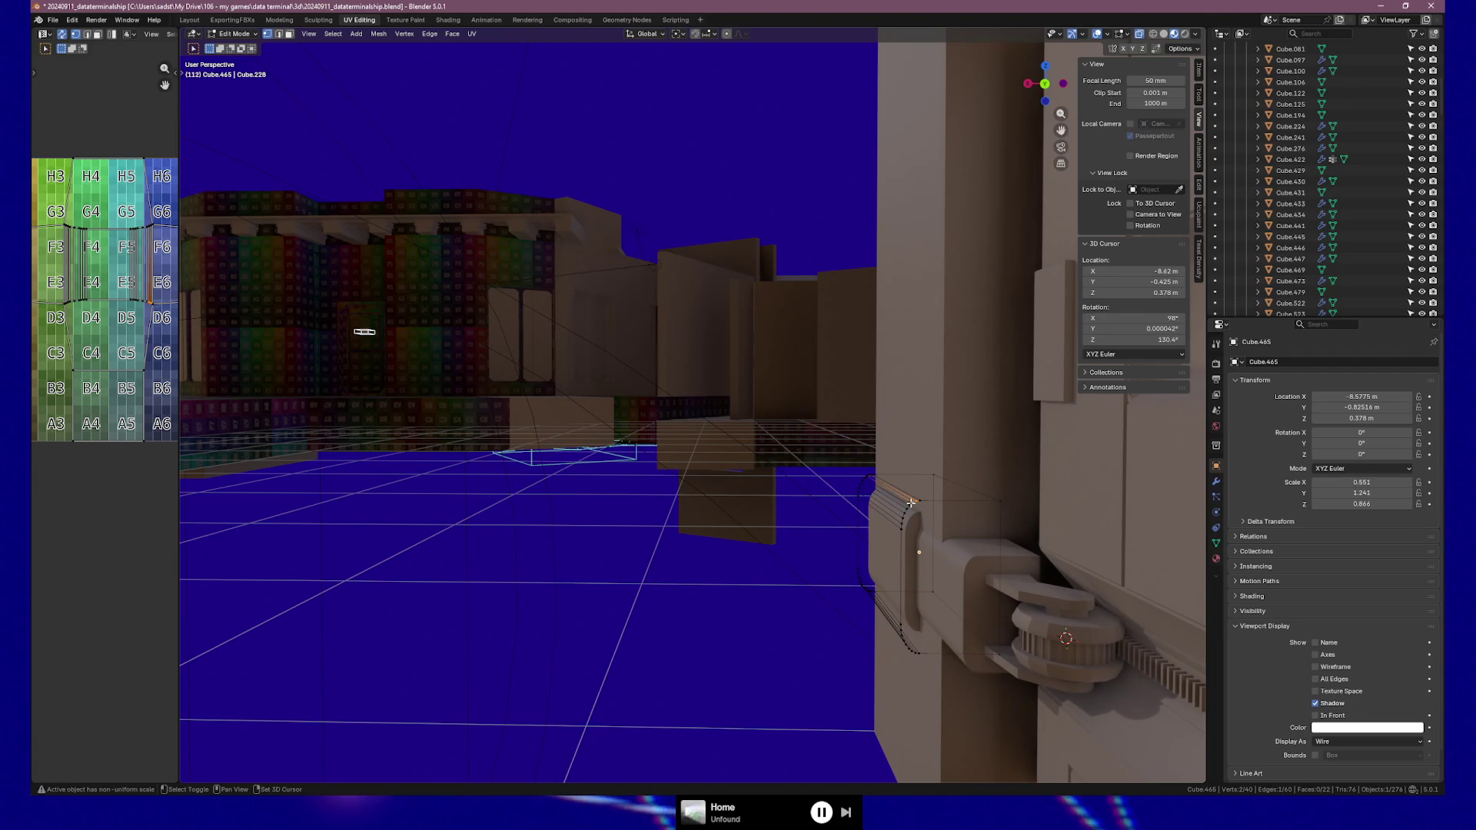
{"action": "left_click", "coordinate": [908, 510], "text": "shift"}
{"action": "left_click", "coordinate": [903, 525], "text": "shift"}
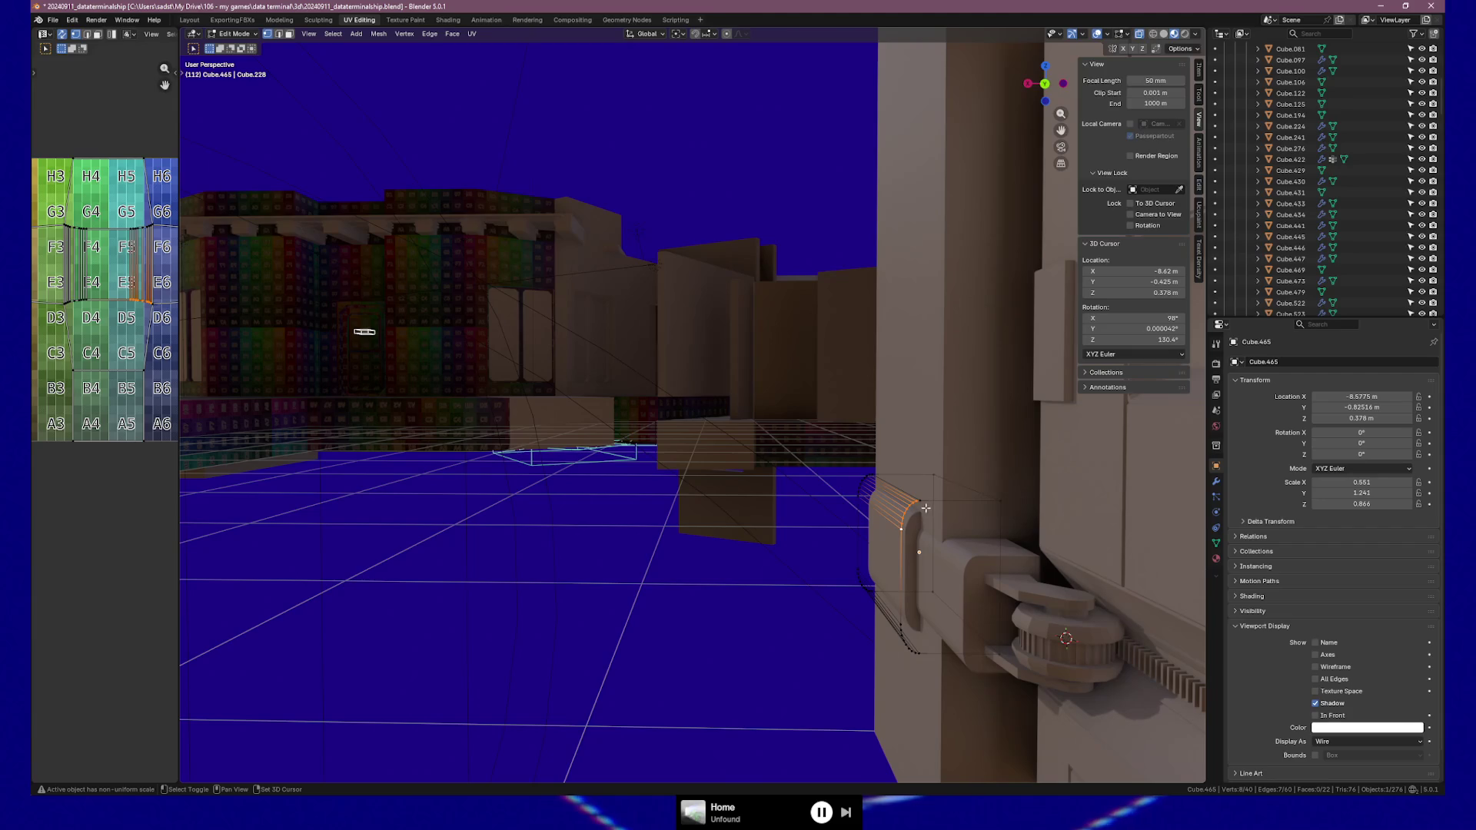
{"action": "key", "text": "m"}
{"action": "left_click", "coordinate": [923, 507]}
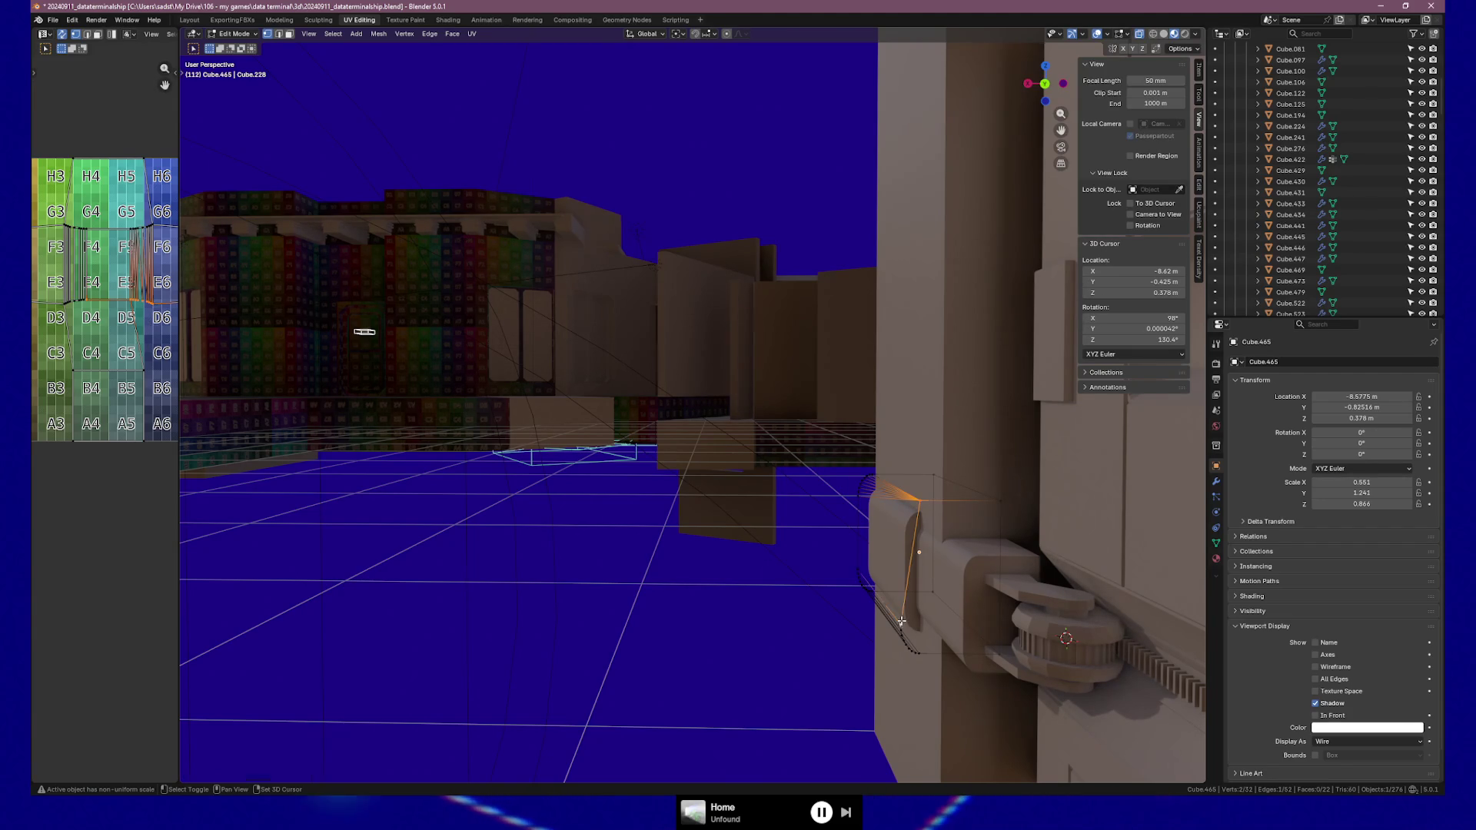
{"action": "left_click", "coordinate": [907, 644], "text": "shift"}
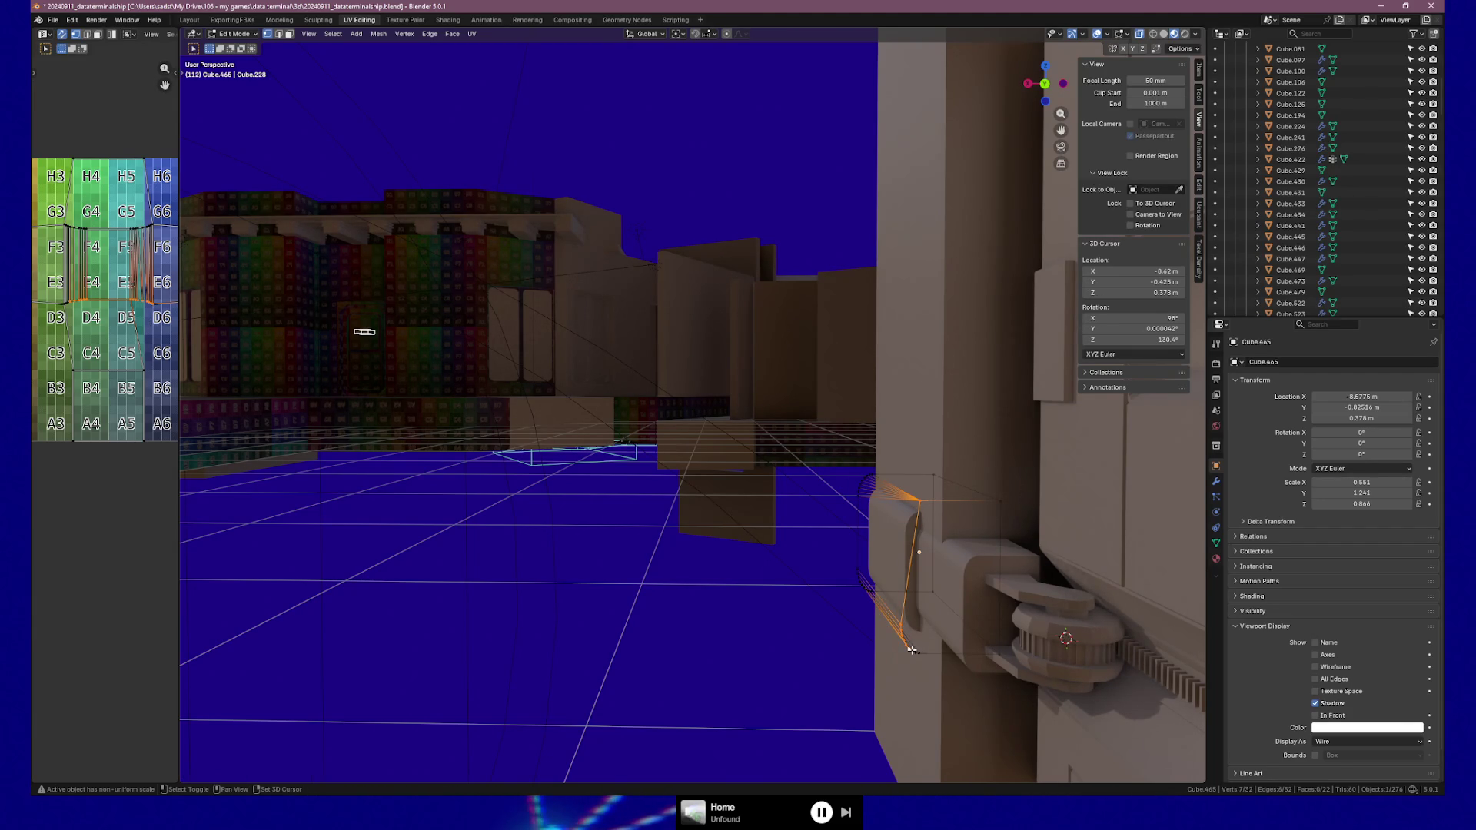
{"action": "key", "text": "m"}
{"action": "left_click", "coordinate": [1010, 653]}
{"action": "key", "text": "ctrl+z"}
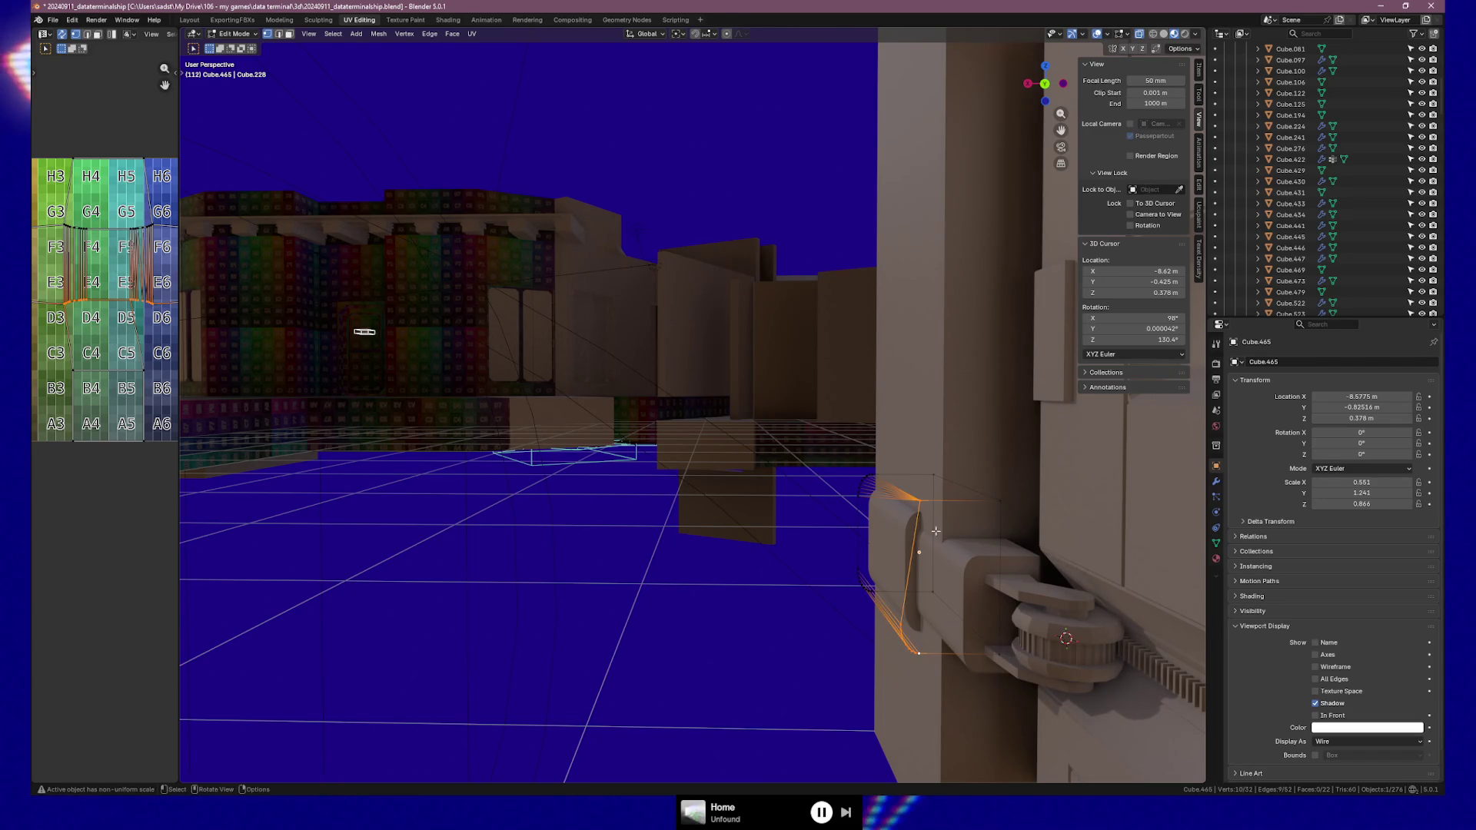
{"action": "key", "text": "m"}
{"action": "left_click", "coordinate": [1007, 694]}
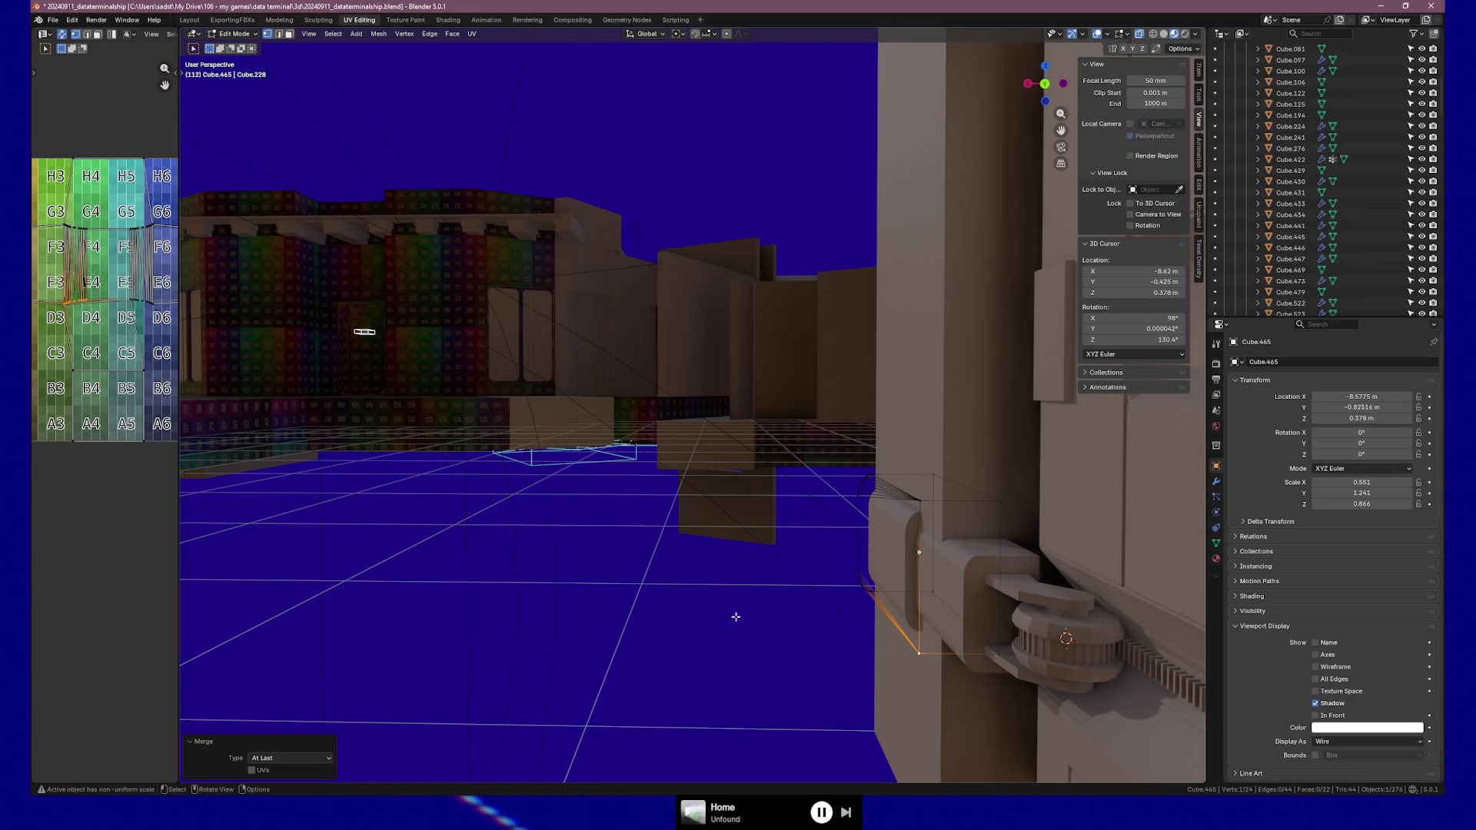
Merge the top bevel fan on the other side into a single corner vertex
{"action": "scroll", "coordinate": [558, 605], "scroll_direction": "up", "scroll_amount": 5}
{"action": "mouse_move", "coordinate": [558, 606]}
{"action": "middle_mouse_down"}
{"action": "mouse_move", "coordinate": [653, 594]}
{"action": "mouse_move", "coordinate": [428, 616]}
{"action": "mouse_move", "coordinate": [455, 649]}
{"action": "mouse_move", "coordinate": [580, 567]}
{"action": "middle_mouse_up"}
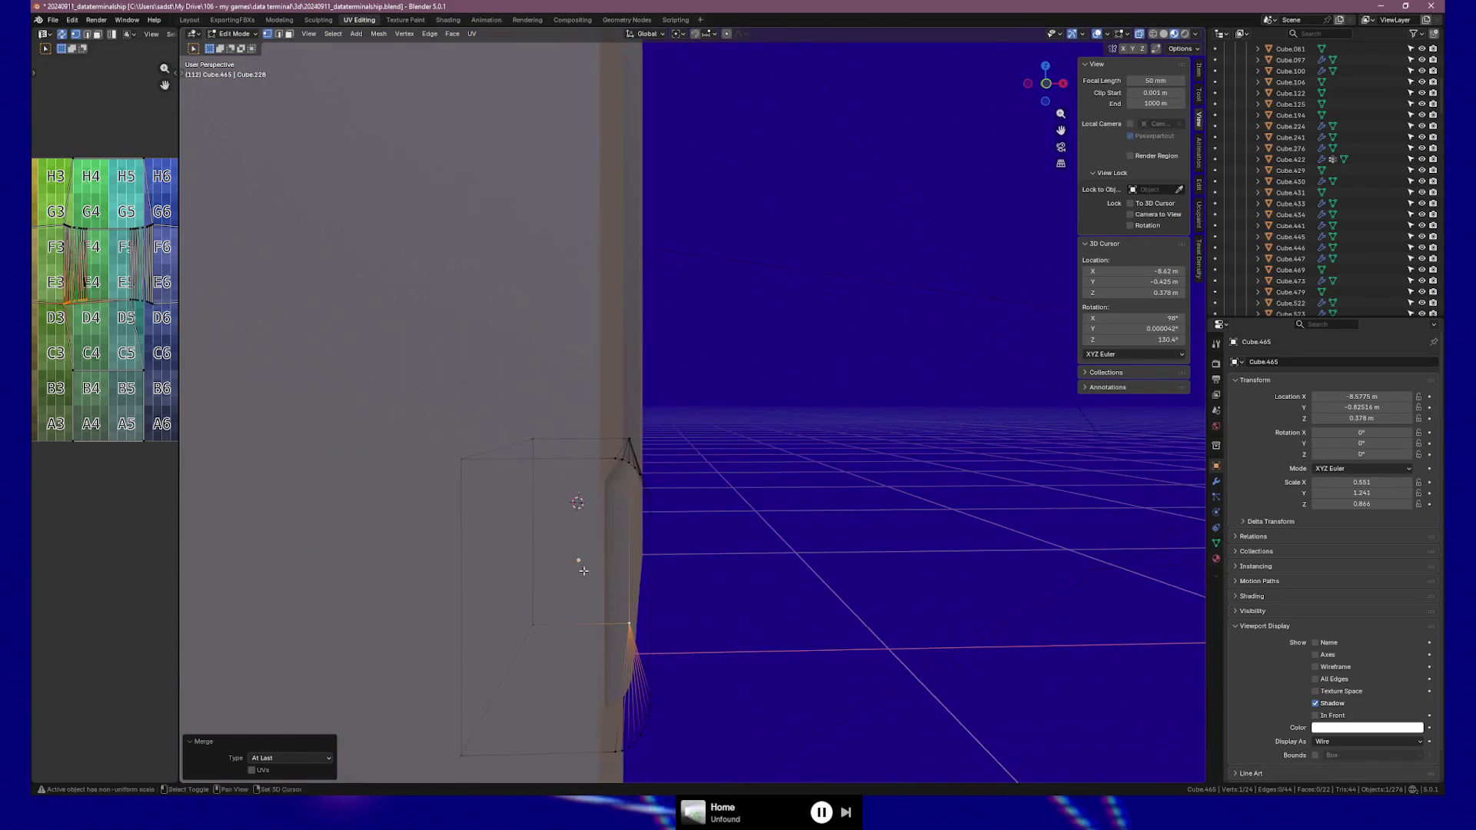
{"action": "middle_click_drag", "start_coordinate": [599, 511], "coordinate": [492, 514]}
{"action": "left_click", "coordinate": [488, 513], "text": "shift"}
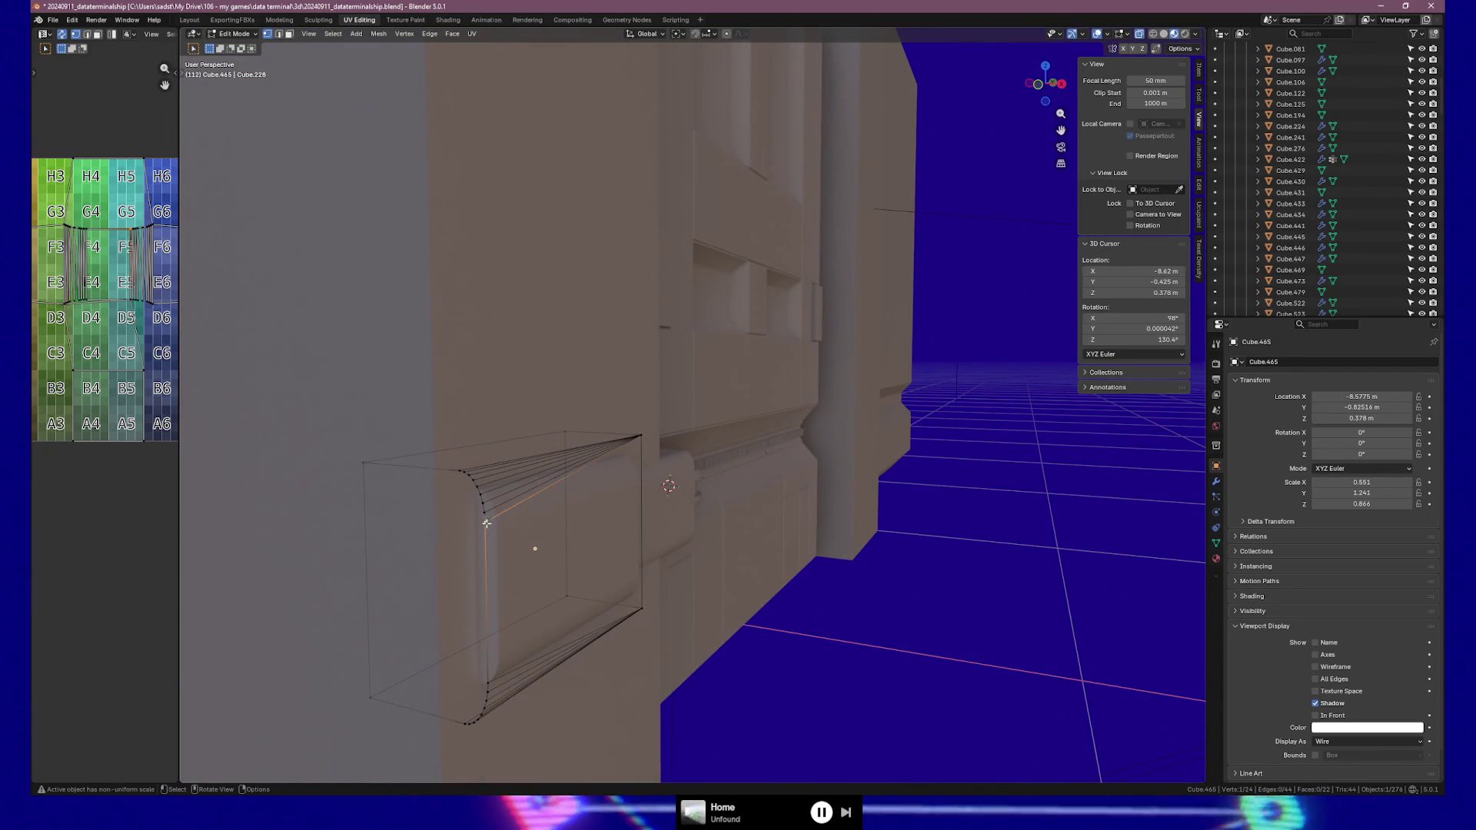
{"action": "left_click", "coordinate": [481, 489], "text": "shift"}
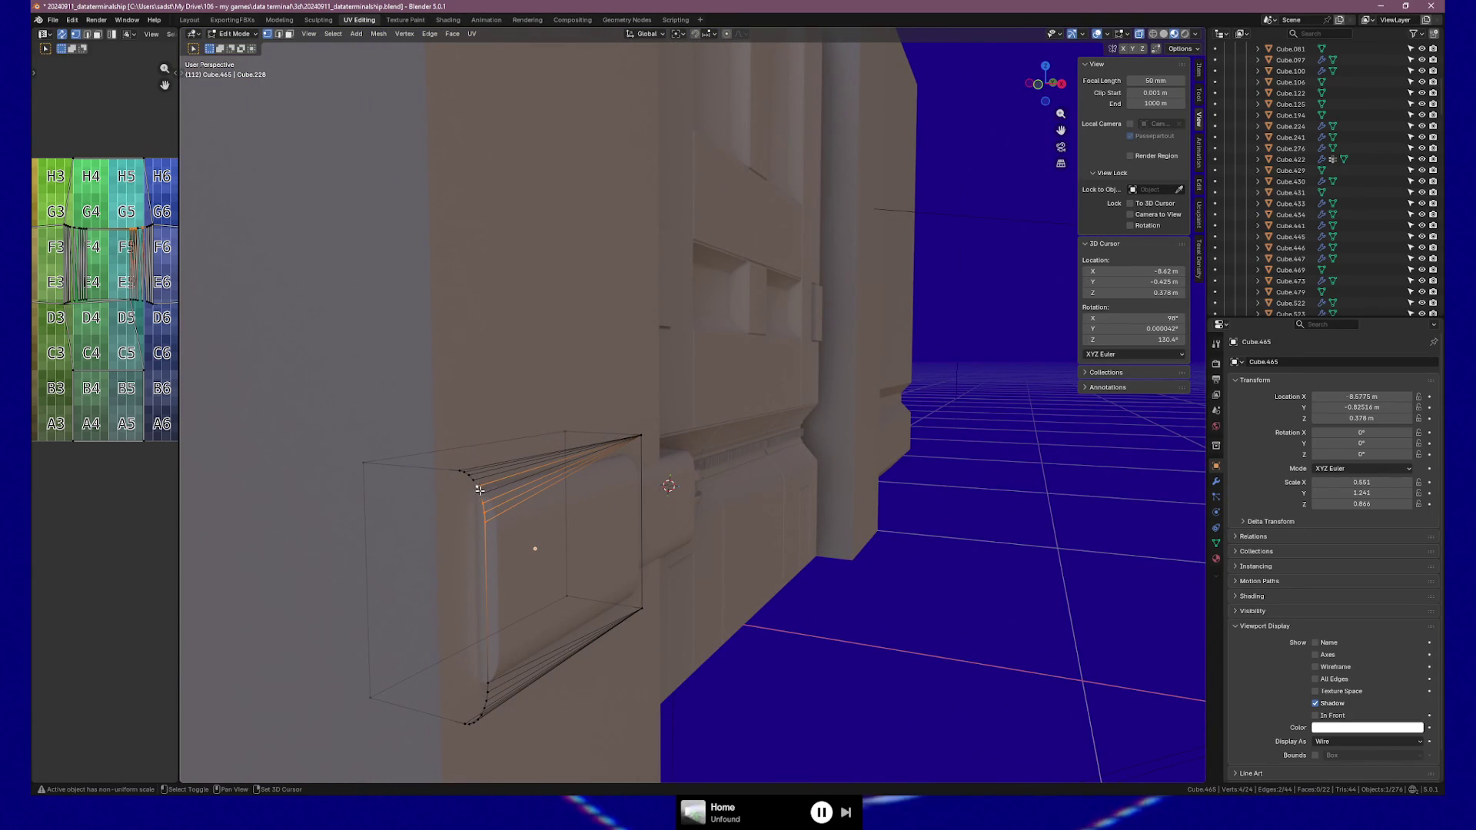
{"action": "left_click", "coordinate": [460, 470], "text": "ctrl"}
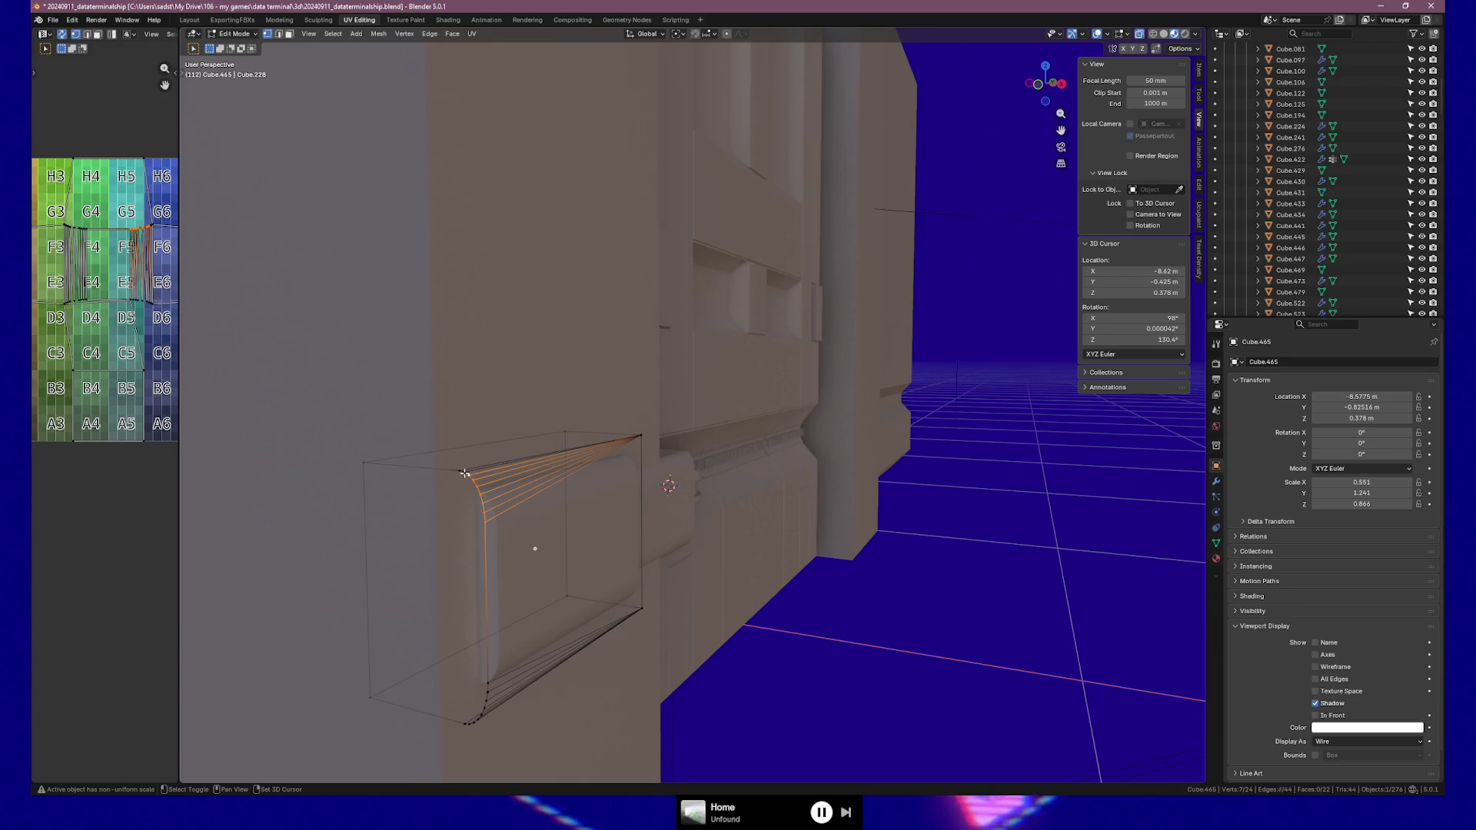
{"action": "key", "text": "m"}
{"action": "left_click", "coordinate": [459, 471]}
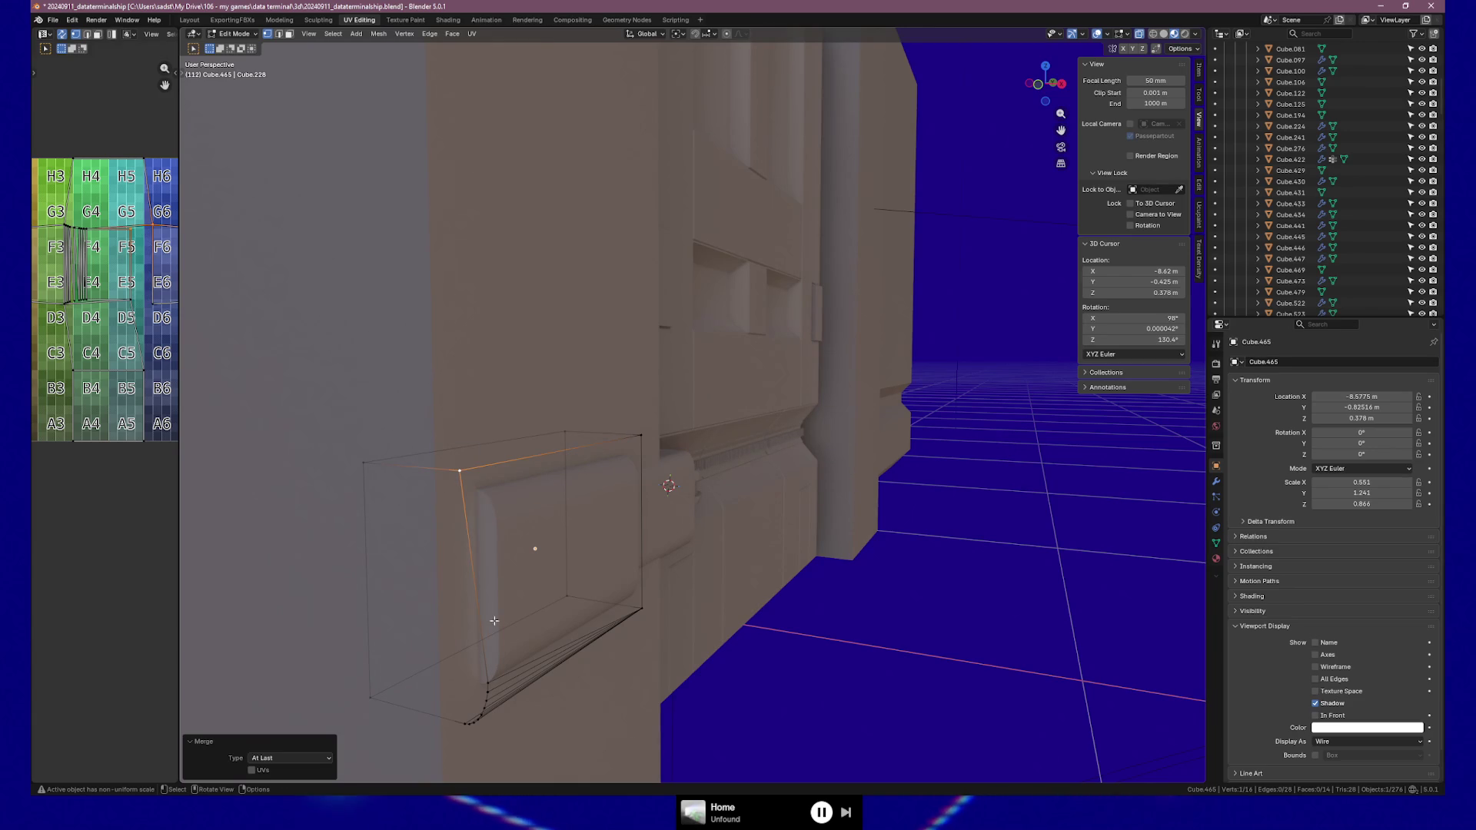
Merge the bottom bevel fan into a single corner vertex
{"action": "left_click", "coordinate": [487, 673], "text": "shift"}
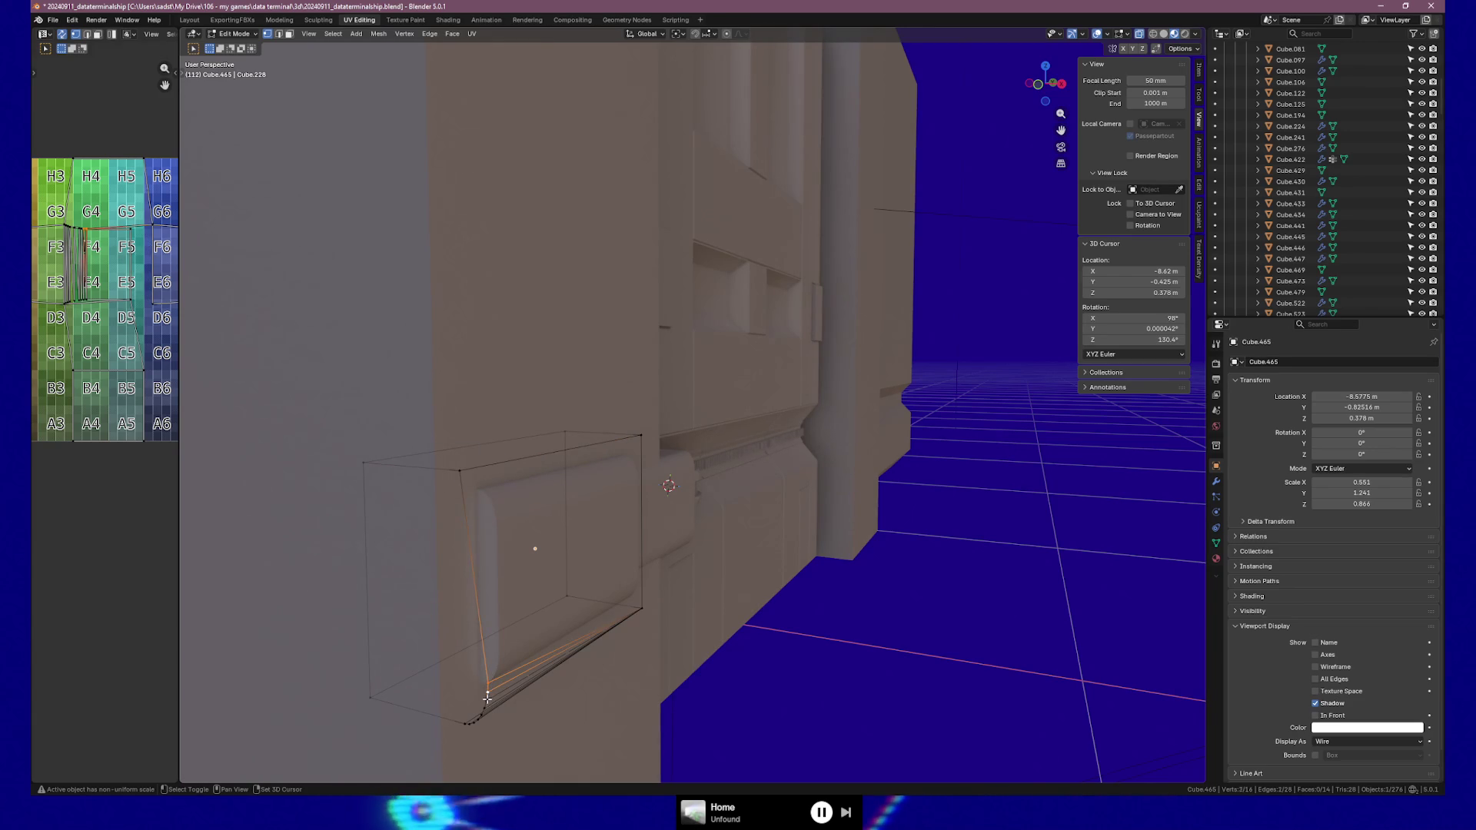
{"action": "left_click", "coordinate": [482, 714], "text": "shift"}
{"action": "middle_click_drag", "start_coordinate": [483, 715], "coordinate": [522, 624]}
{"action": "left_click", "coordinate": [522, 625], "text": "shift"}
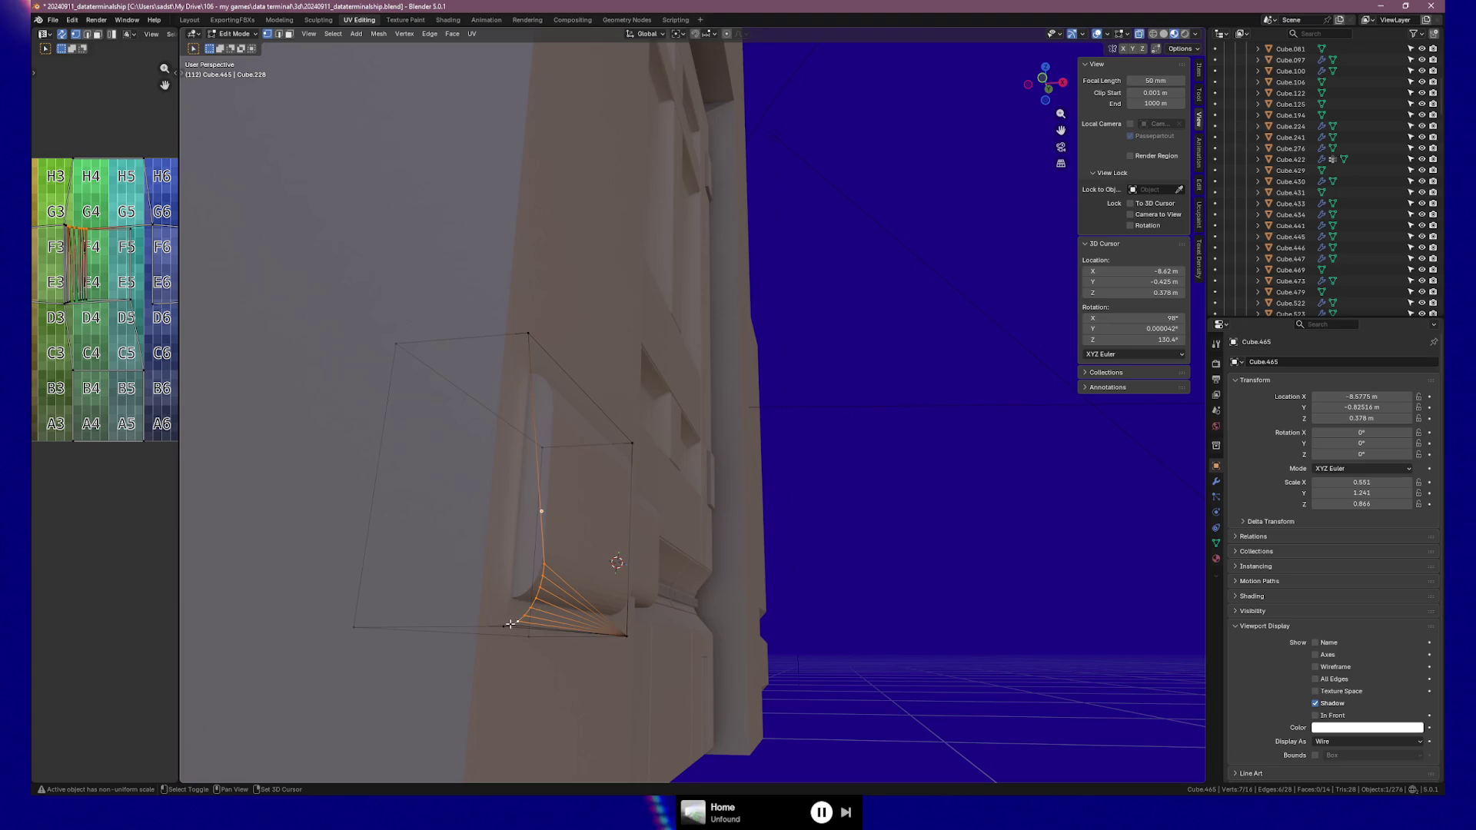
{"action": "key", "text": "m"}
{"action": "left_click", "coordinate": [503, 624]}
Return to Object Mode and cancel a wrongly Y-constrained move of the block
{"action": "key", "text": "Tab"}
{"action": "mouse_move", "coordinate": [504, 624]}
{"action": "middle_mouse_down"}
{"action": "mouse_move", "coordinate": [511, 584]}
{"action": "mouse_move", "coordinate": [601, 608]}
{"action": "middle_mouse_up"}
{"action": "key", "text": "g"}
{"action": "key", "text": "y"}
{"action": "key", "text": "Escape"}
Move the housing block copy about 0.0049 m along X
{"action": "key", "text": "g"}
{"action": "key", "text": "x"}
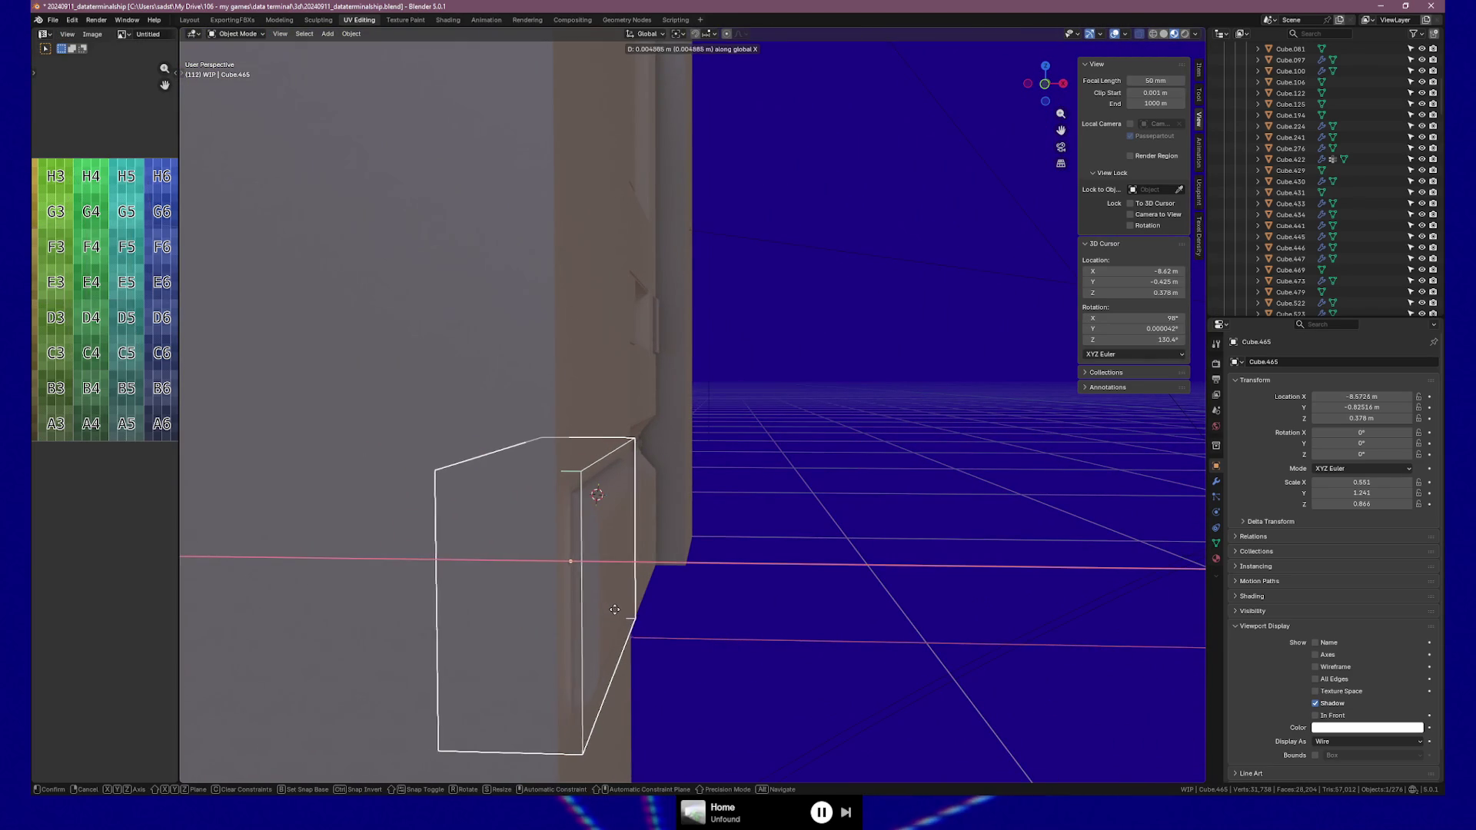
{"action": "left_click", "coordinate": [615, 609]}
{"action": "middle_click_drag", "start_coordinate": [615, 609], "coordinate": [505, 600]}
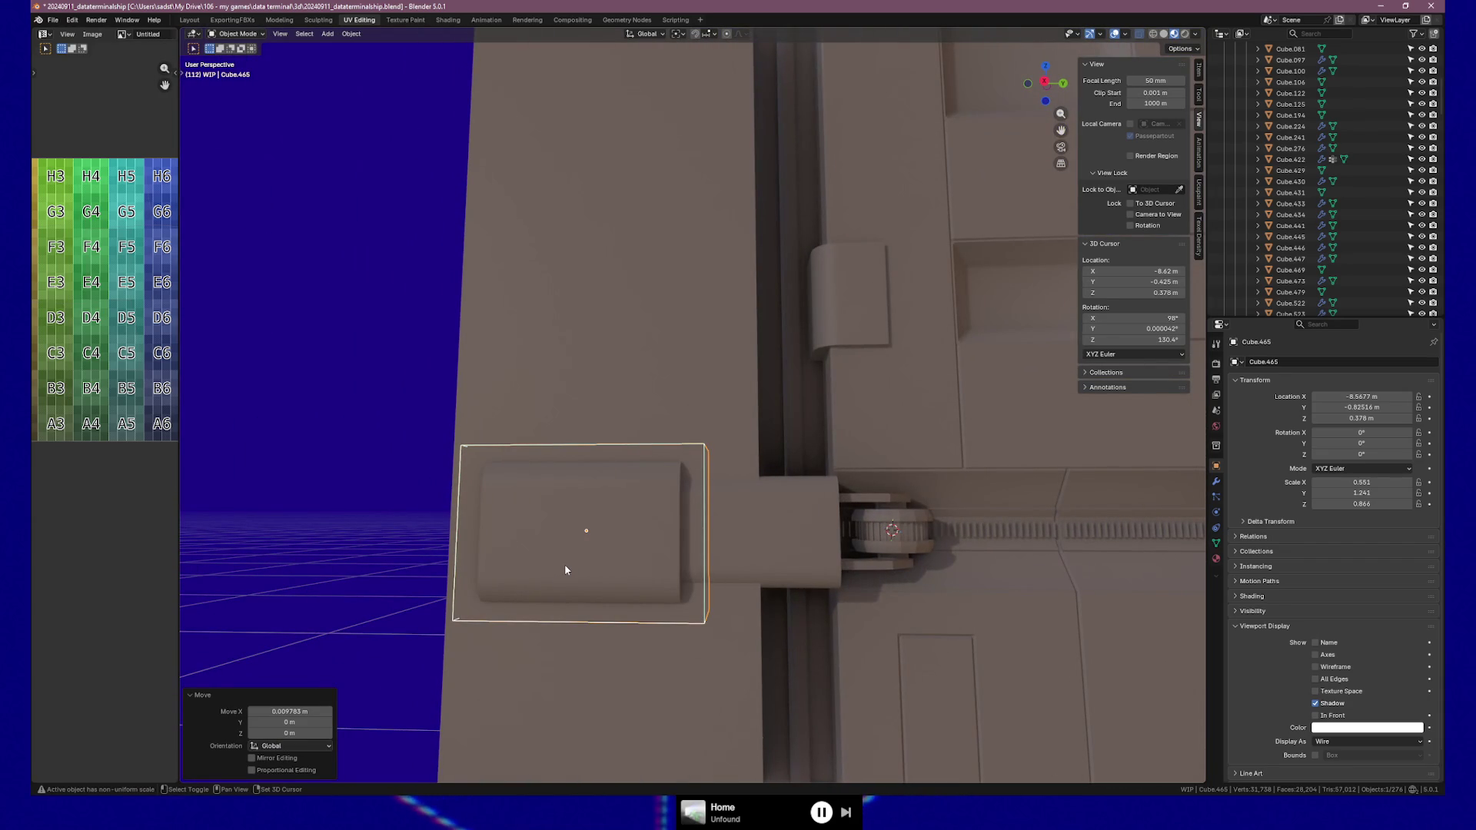
Add a Boolean Difference modifier to door panel Cube.429 using Cube.465 as cutter
{"action": "left_click", "coordinate": [624, 334]}
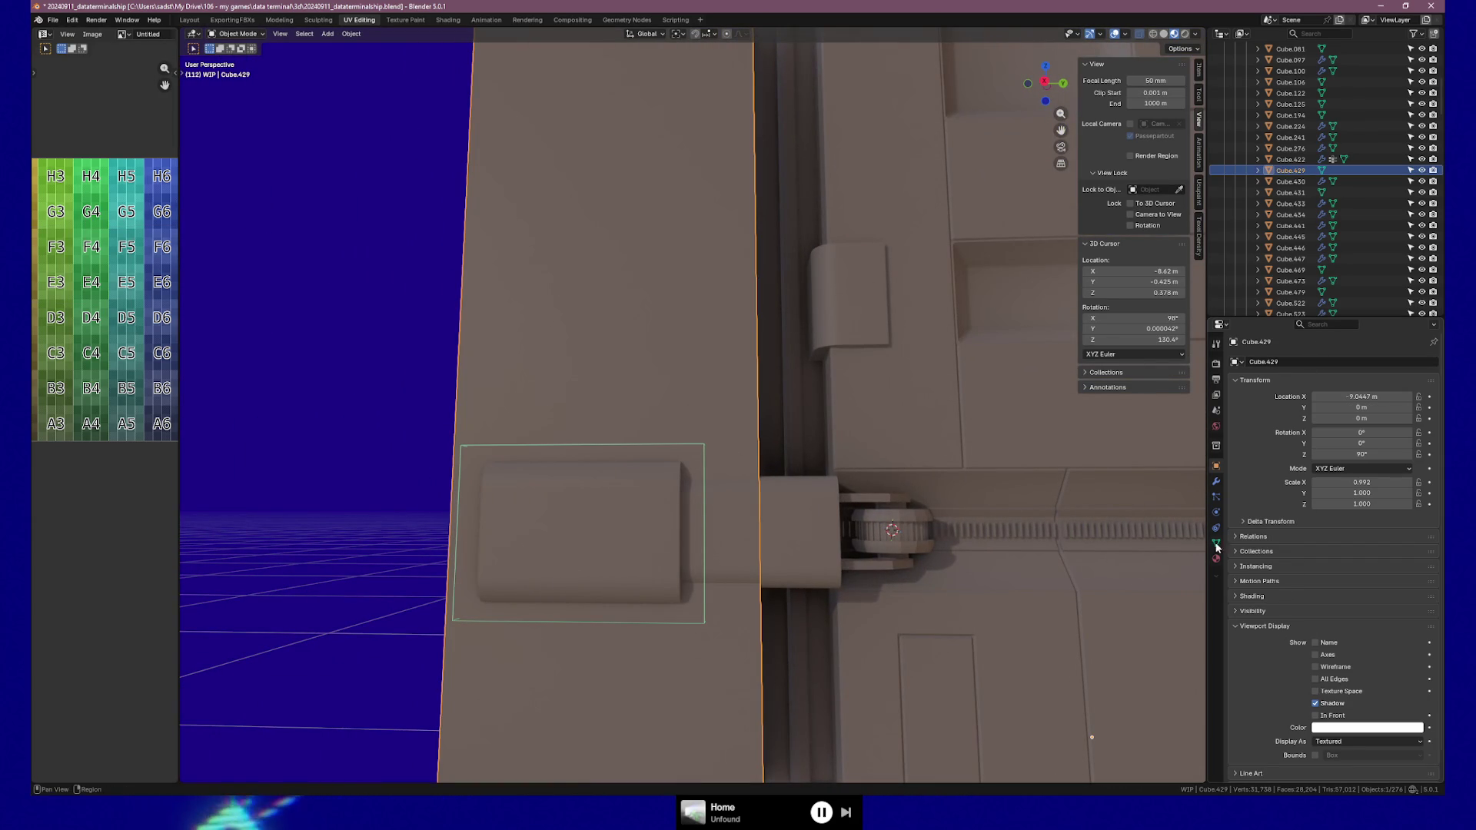
{"action": "left_click", "coordinate": [1216, 481]}
{"action": "left_click", "coordinate": [1247, 361]}
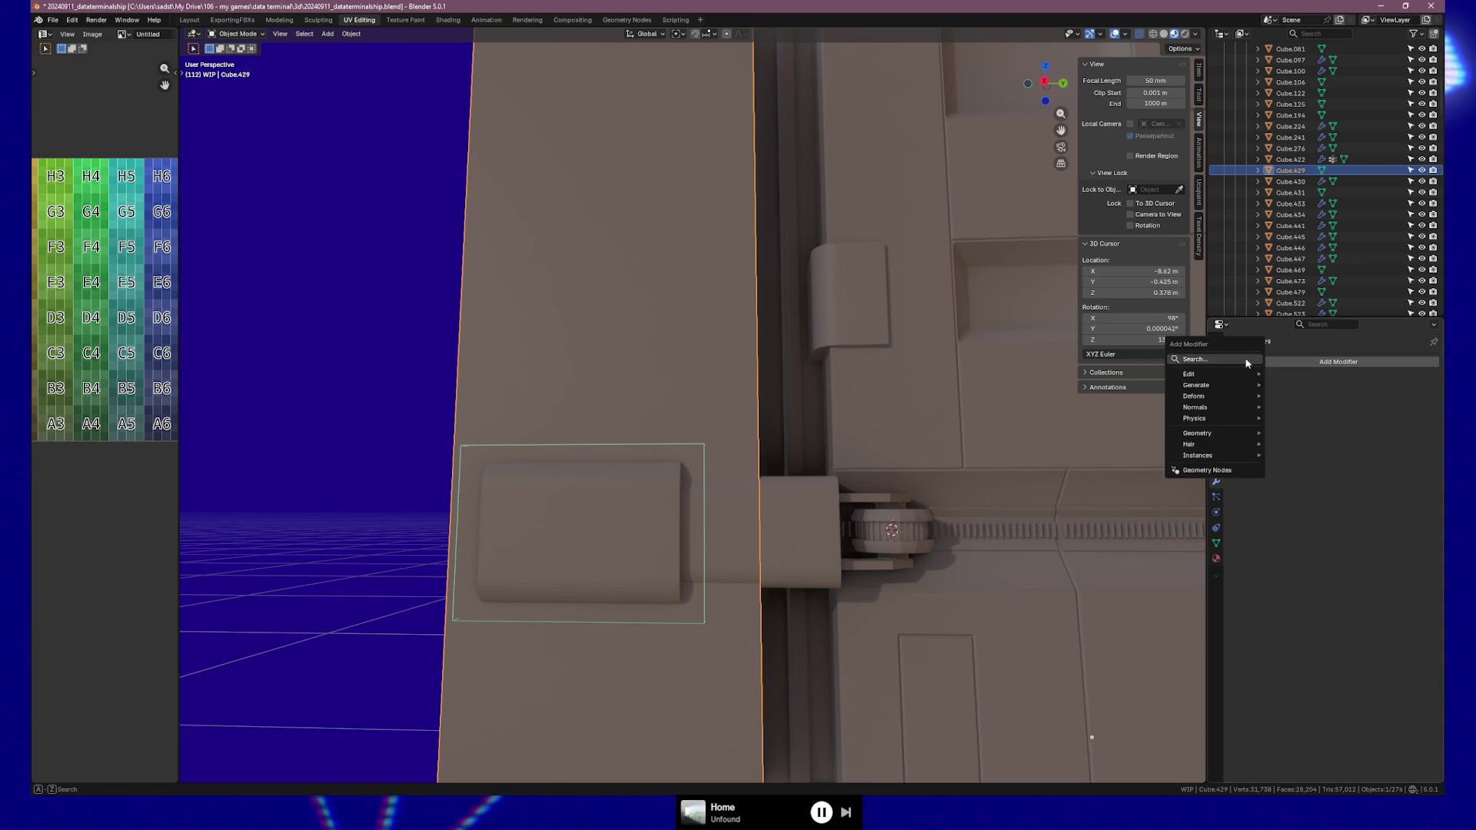
{"action": "type", "text": "bool"}
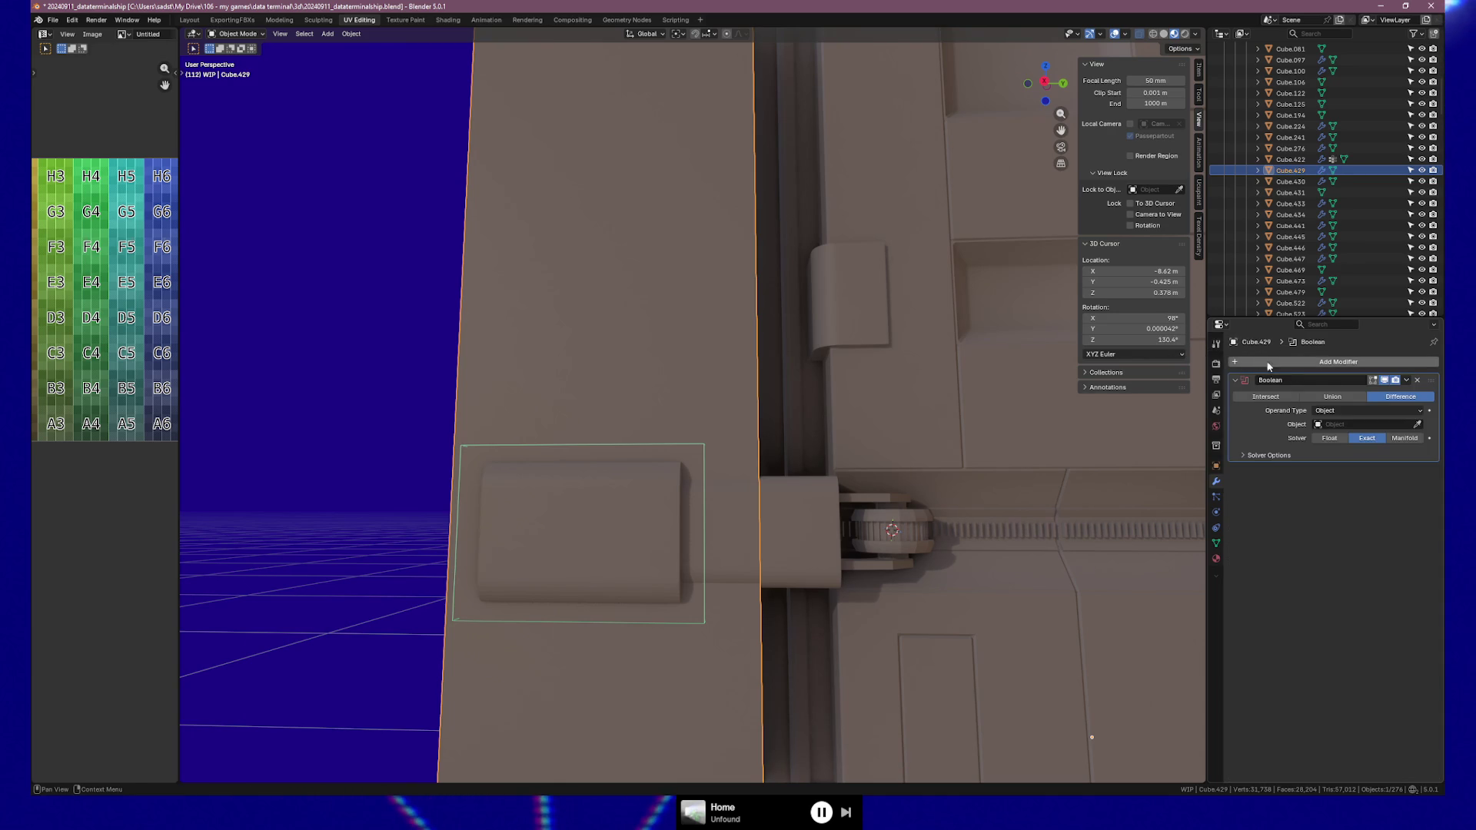
{"action": "left_click", "coordinate": [1419, 425]}
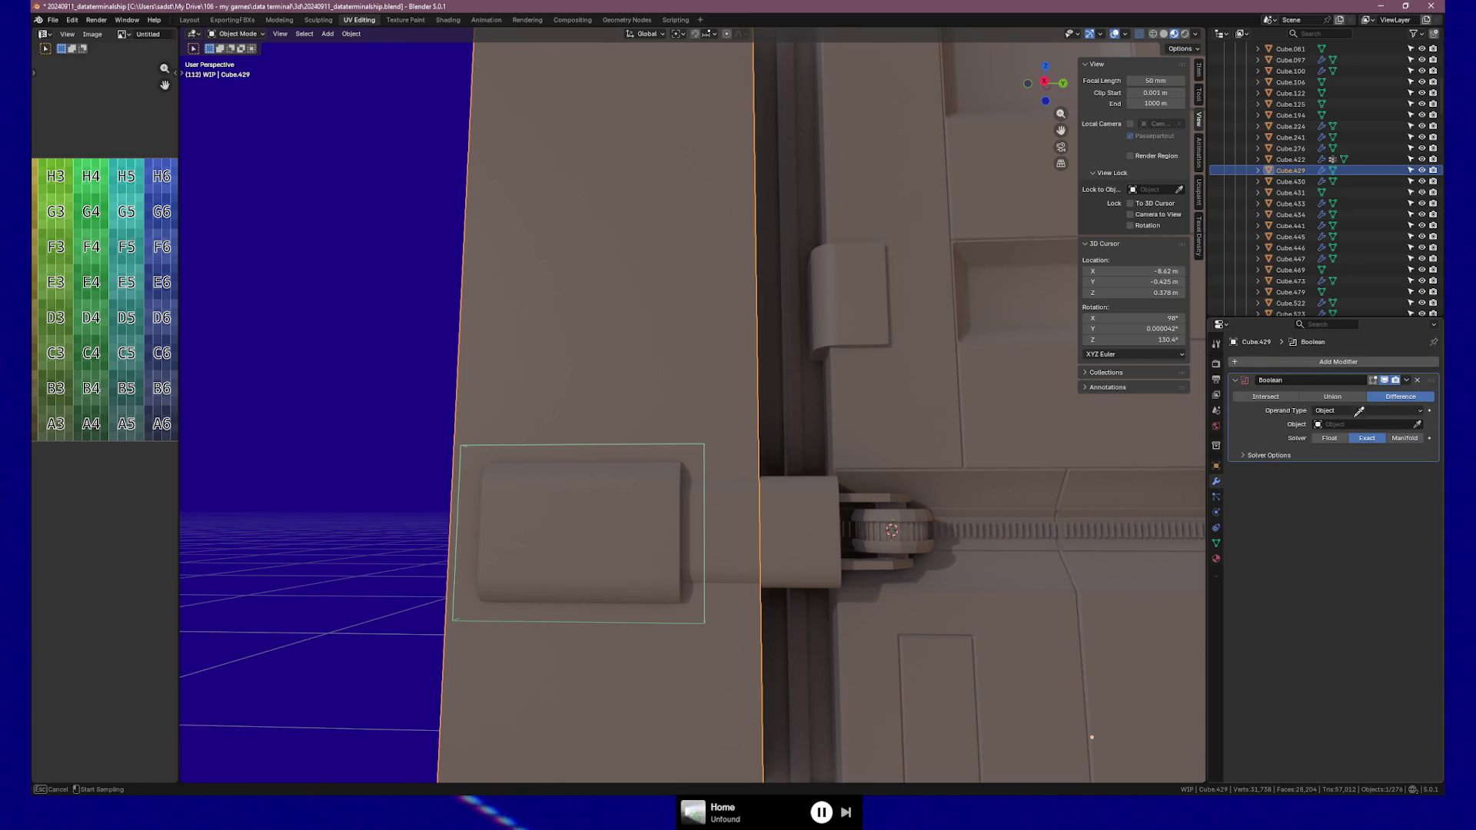
{"action": "left_click", "coordinate": [691, 448]}
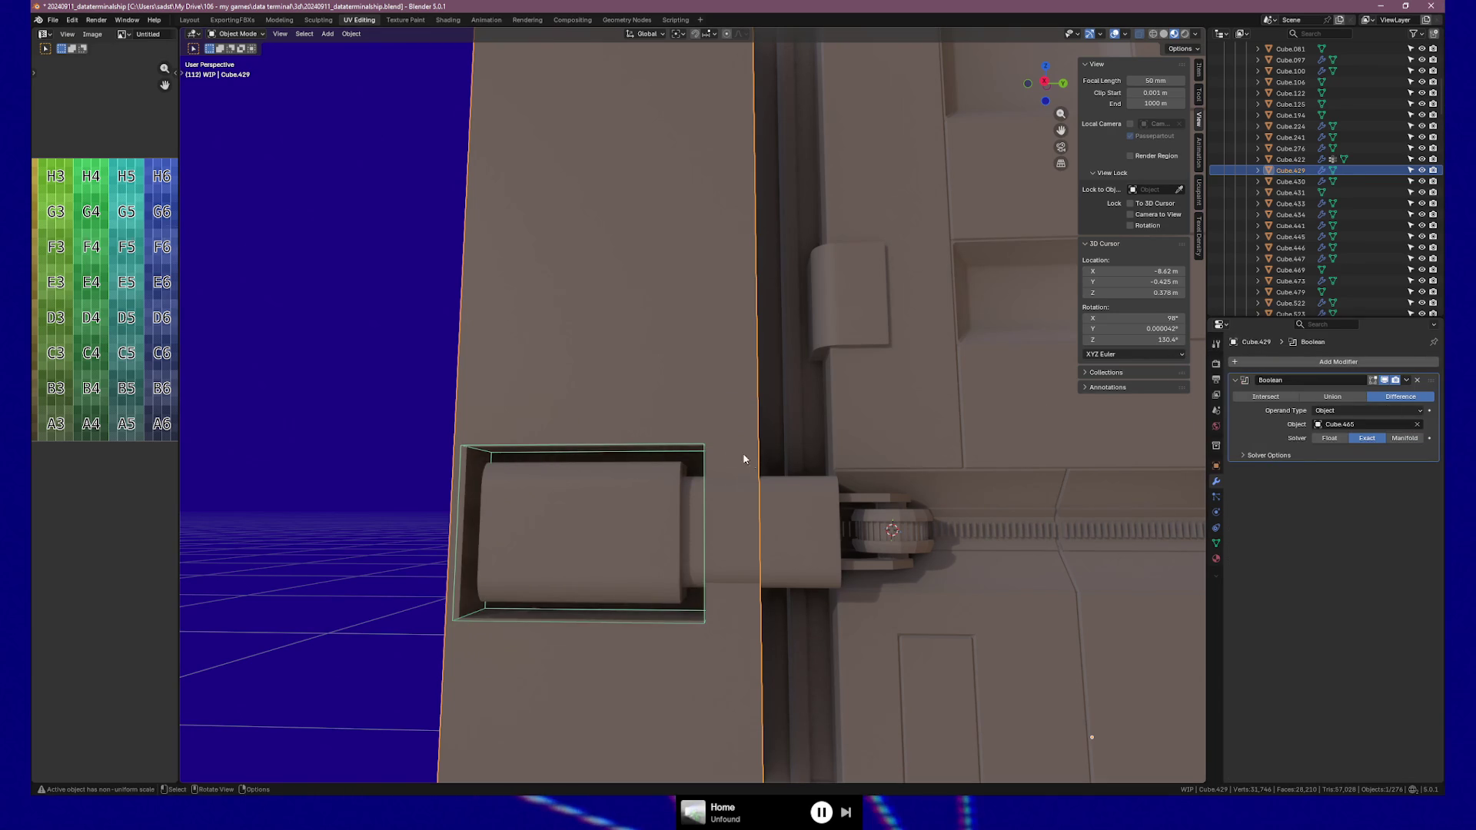
{"action": "middle_click_drag", "start_coordinate": [731, 472], "coordinate": [716, 481]}
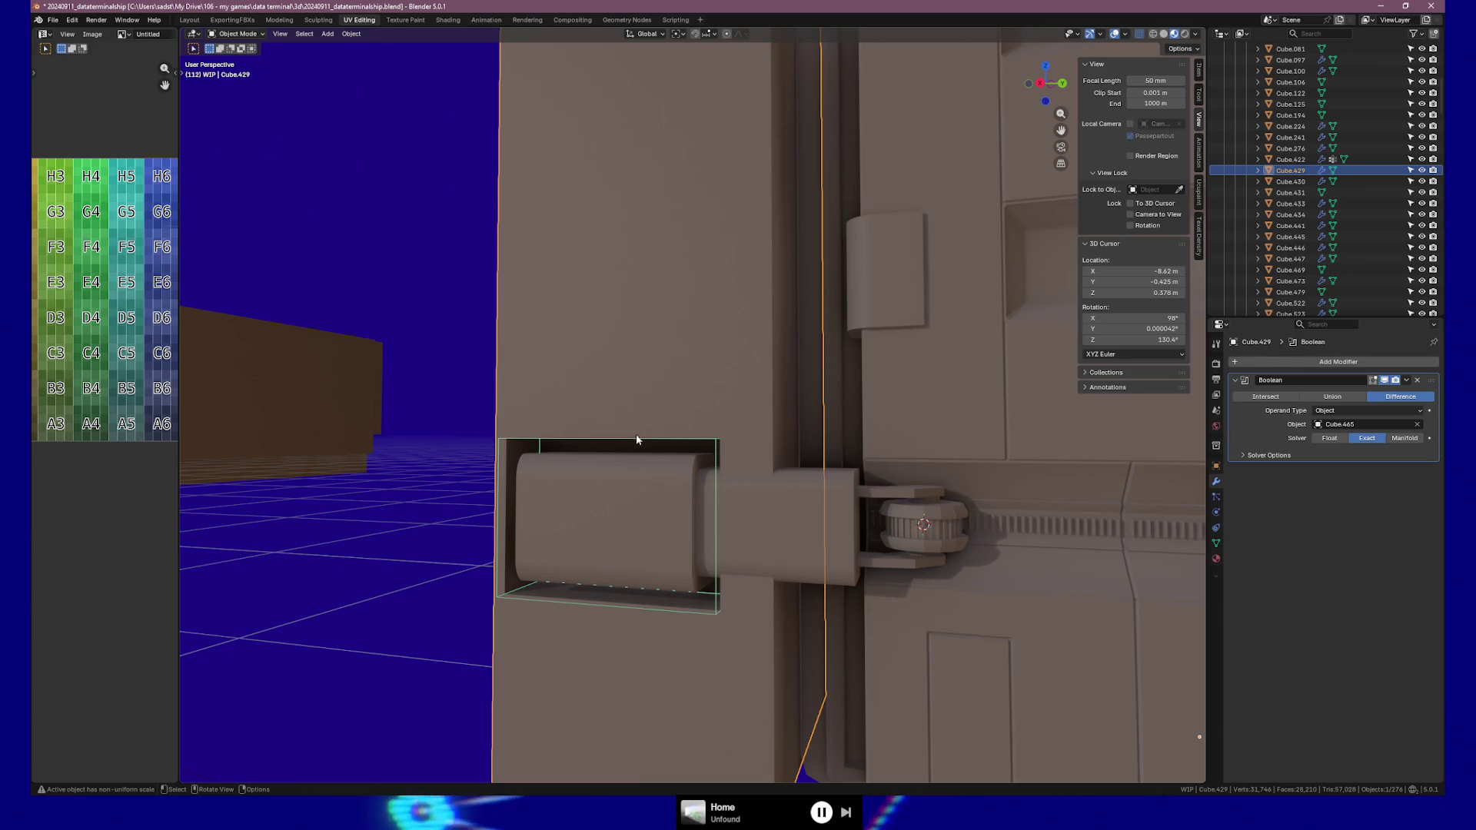
{"action": "mouse_move", "coordinate": [669, 471]}
{"action": "middle_mouse_down"}
{"action": "mouse_move", "coordinate": [707, 466]}
{"action": "mouse_move", "coordinate": [638, 473]}
{"action": "middle_mouse_up"}
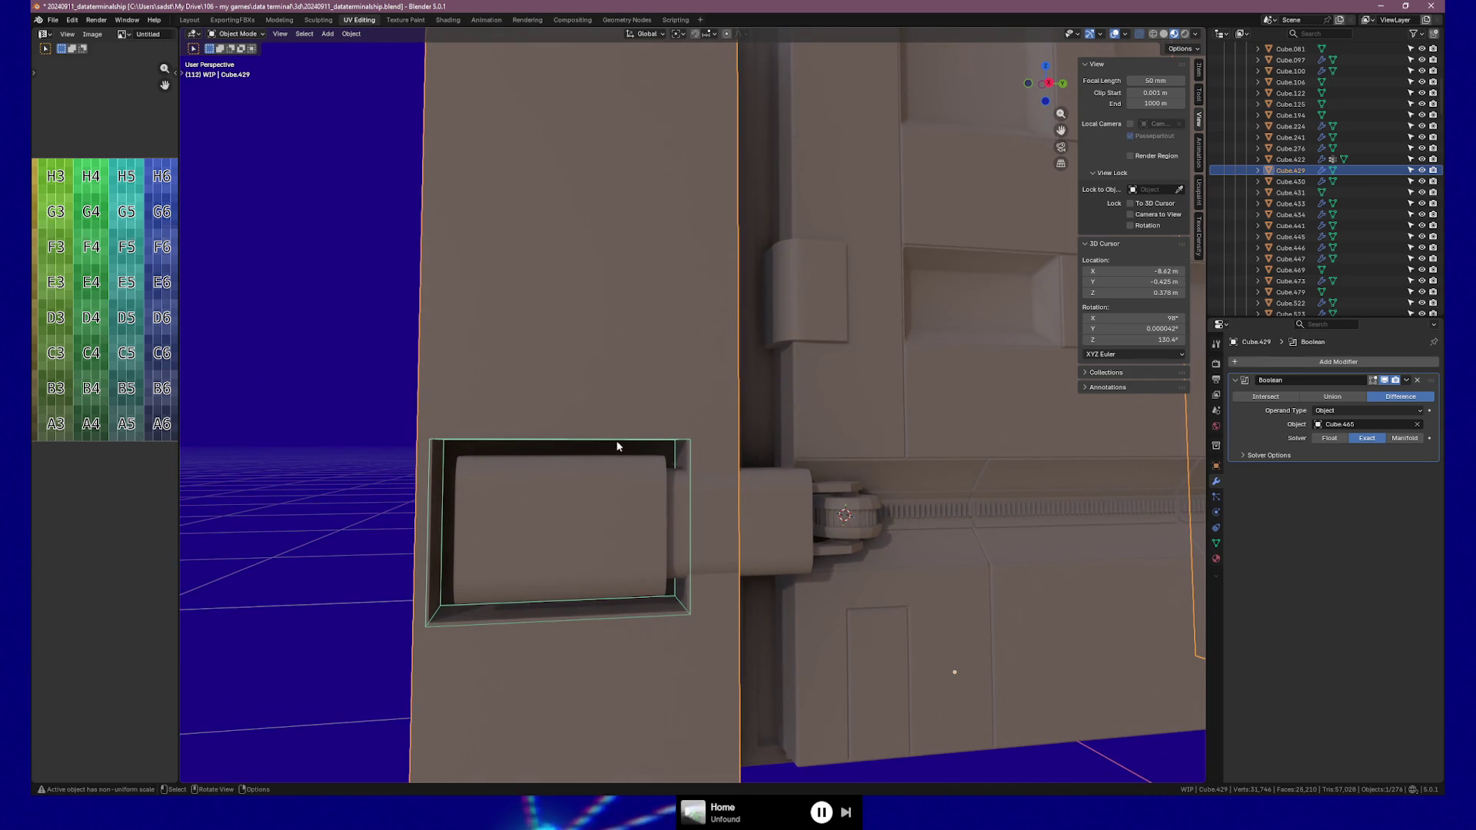
Scale the Cube.465 cutter to 0.853 along Z
{"action": "left_click", "coordinate": [617, 446]}
{"action": "key", "text": "s"}
{"action": "key", "text": "z"}
{"action": "left_click", "coordinate": [438, 619]}
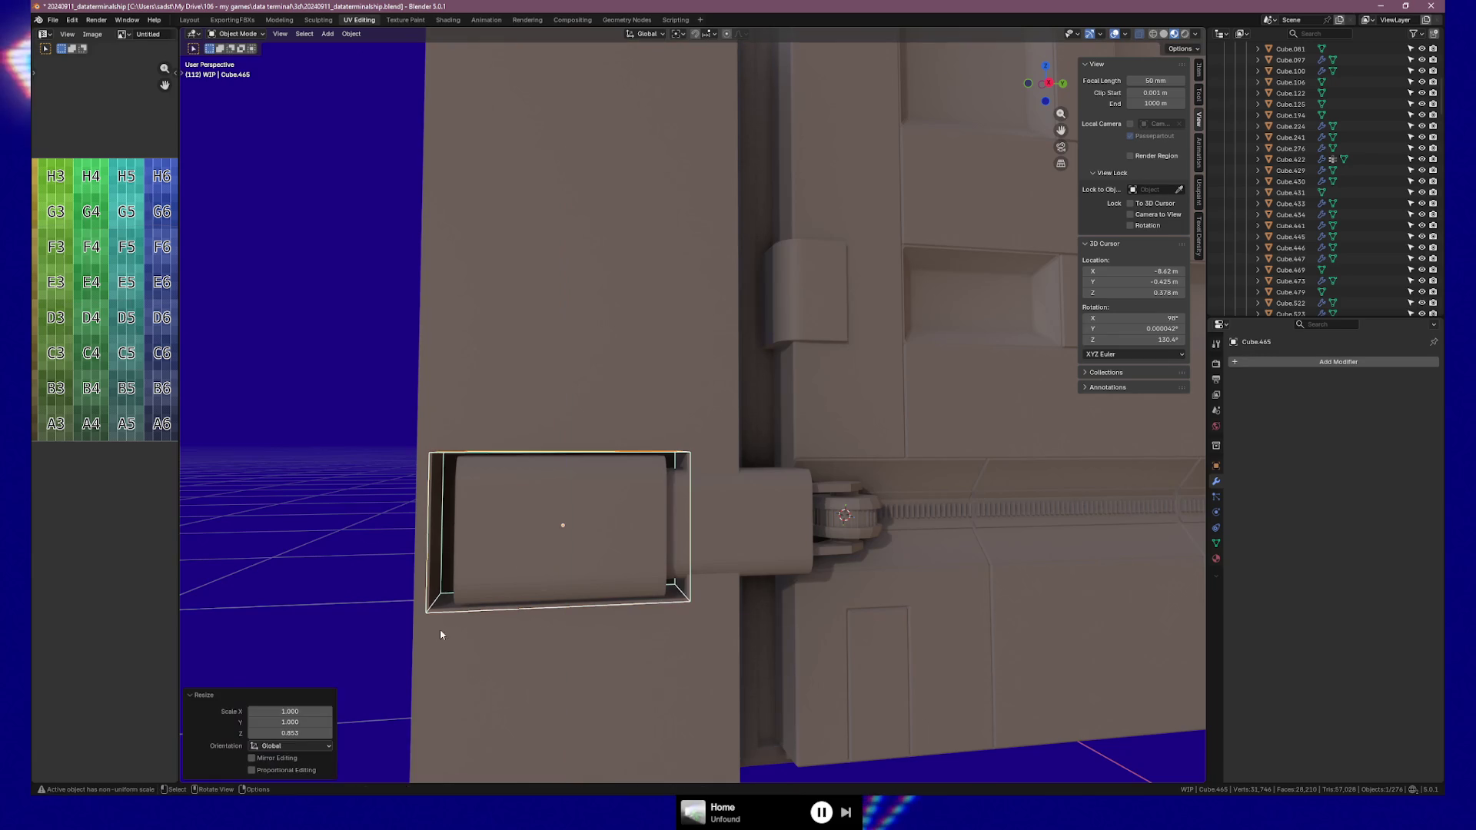
Nudge the cutter 0.014488 m along Y and enter Edit Mode
{"action": "key", "text": "g"}
{"action": "key", "text": "y"}
{"action": "left_click", "coordinate": [462, 591]}
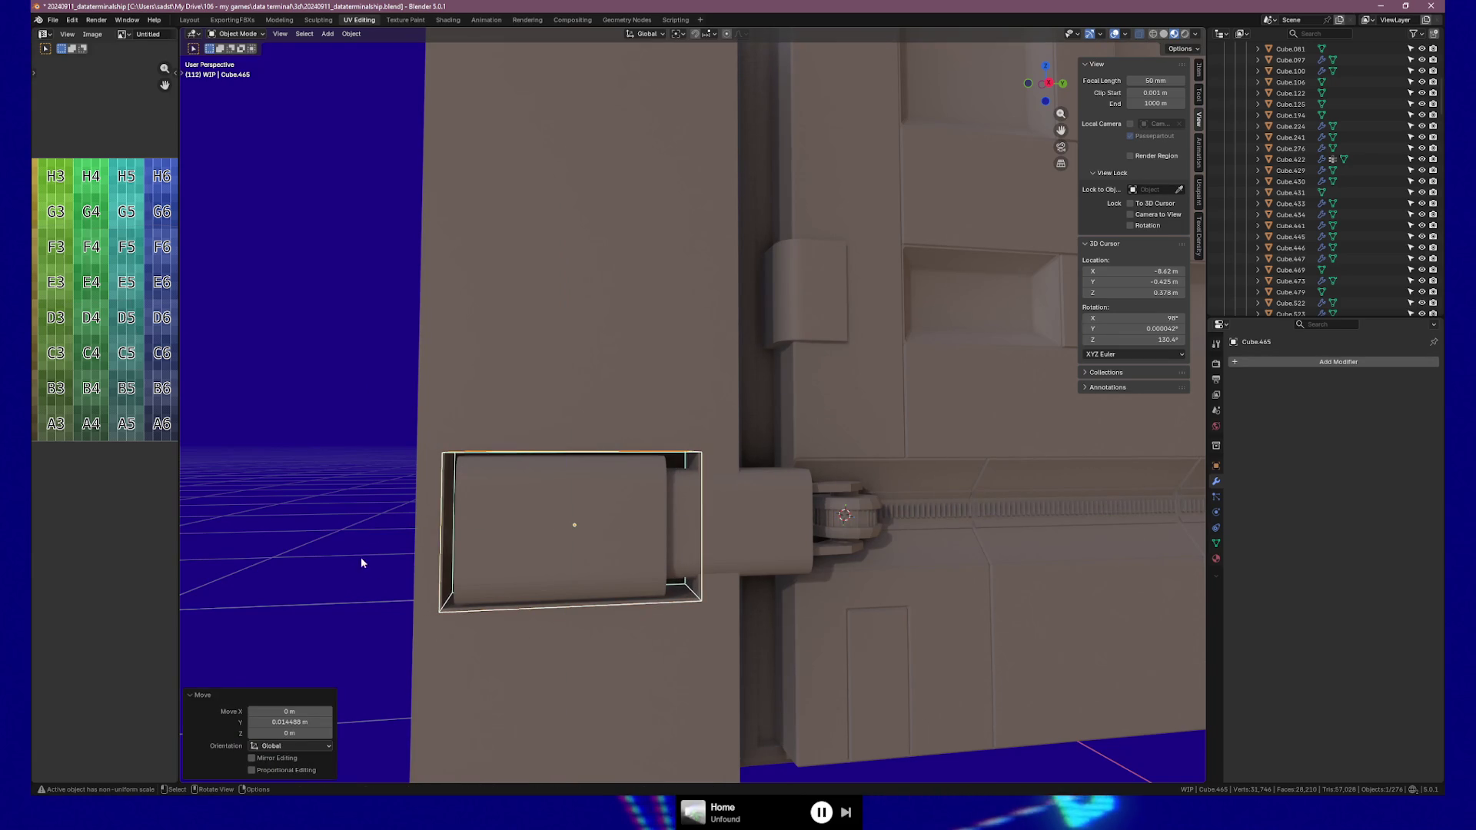
{"action": "mouse_move", "coordinate": [391, 577]}
{"action": "middle_mouse_down"}
{"action": "mouse_move", "coordinate": [433, 583]}
{"action": "mouse_move", "coordinate": [383, 575]}
{"action": "mouse_move", "coordinate": [398, 587]}
{"action": "middle_mouse_up"}
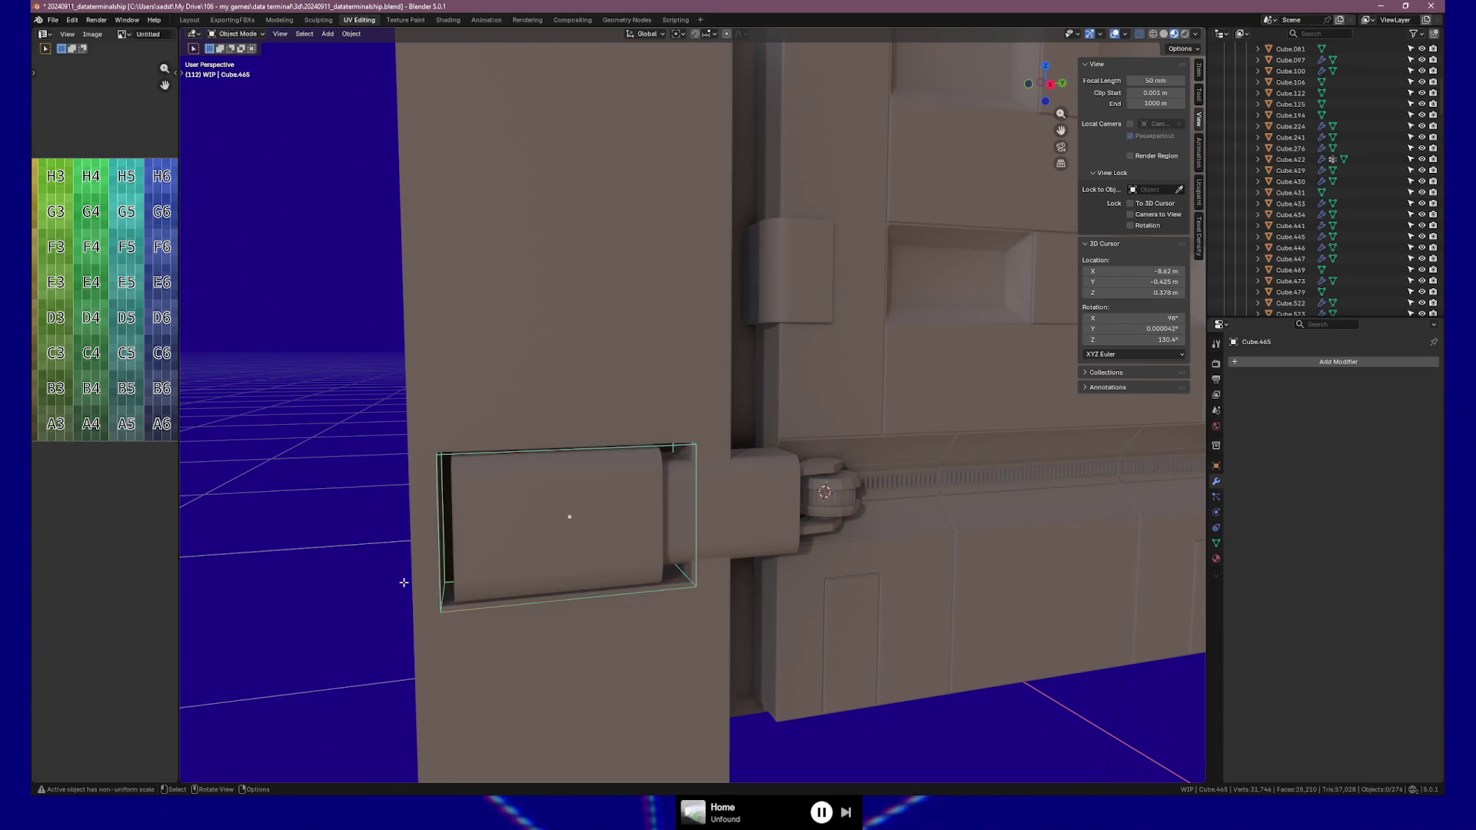
{"action": "key", "text": "Tab"}
{"action": "left_click_drag", "start_coordinate": [477, 443], "coordinate": [478, 444]}
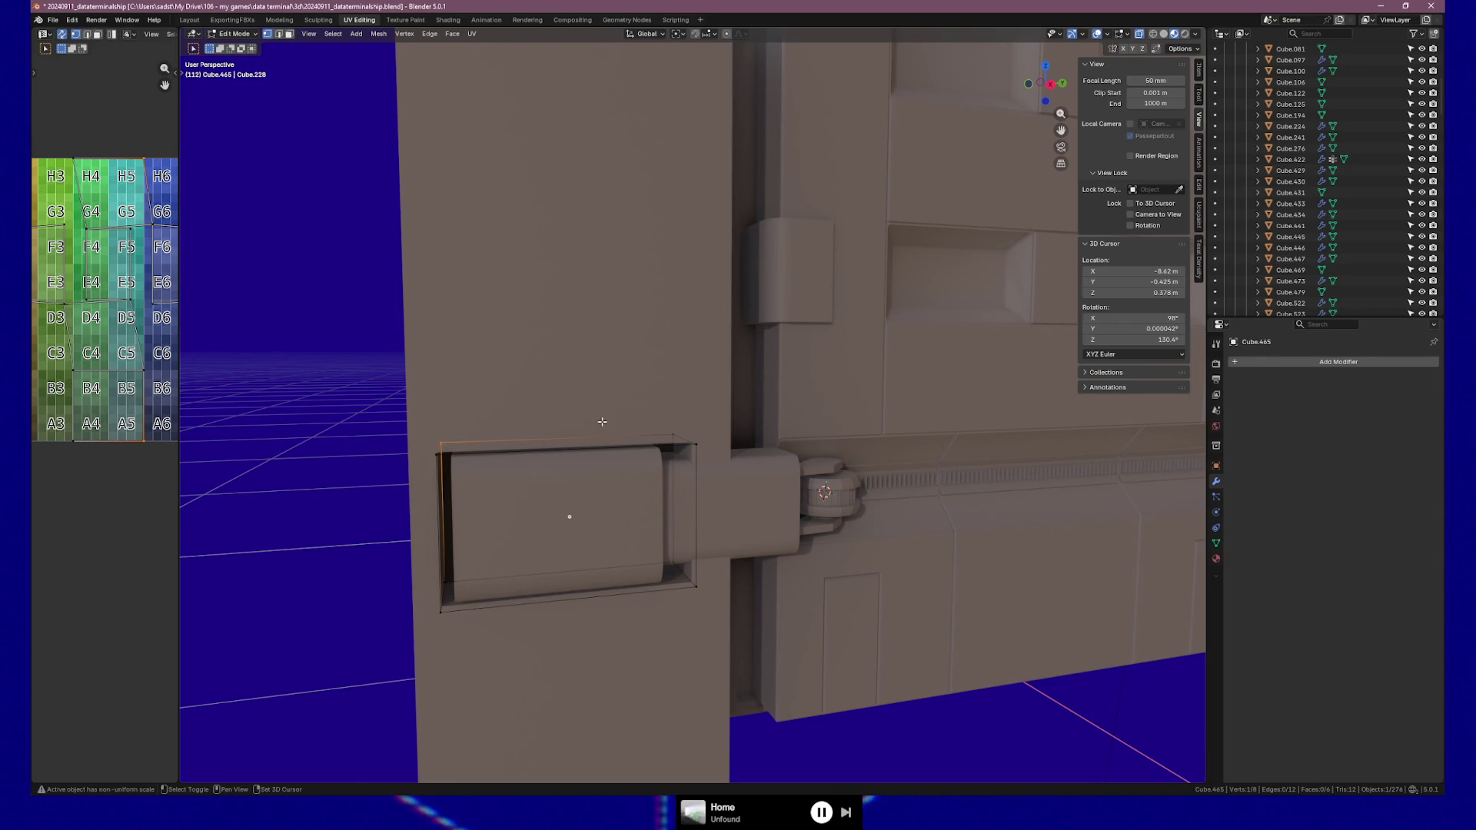
Move the cutter's left side vertices -0.022145 m along X
{"action": "left_click_drag", "start_coordinate": [678, 434], "coordinate": [678, 435], "text": "shift"}
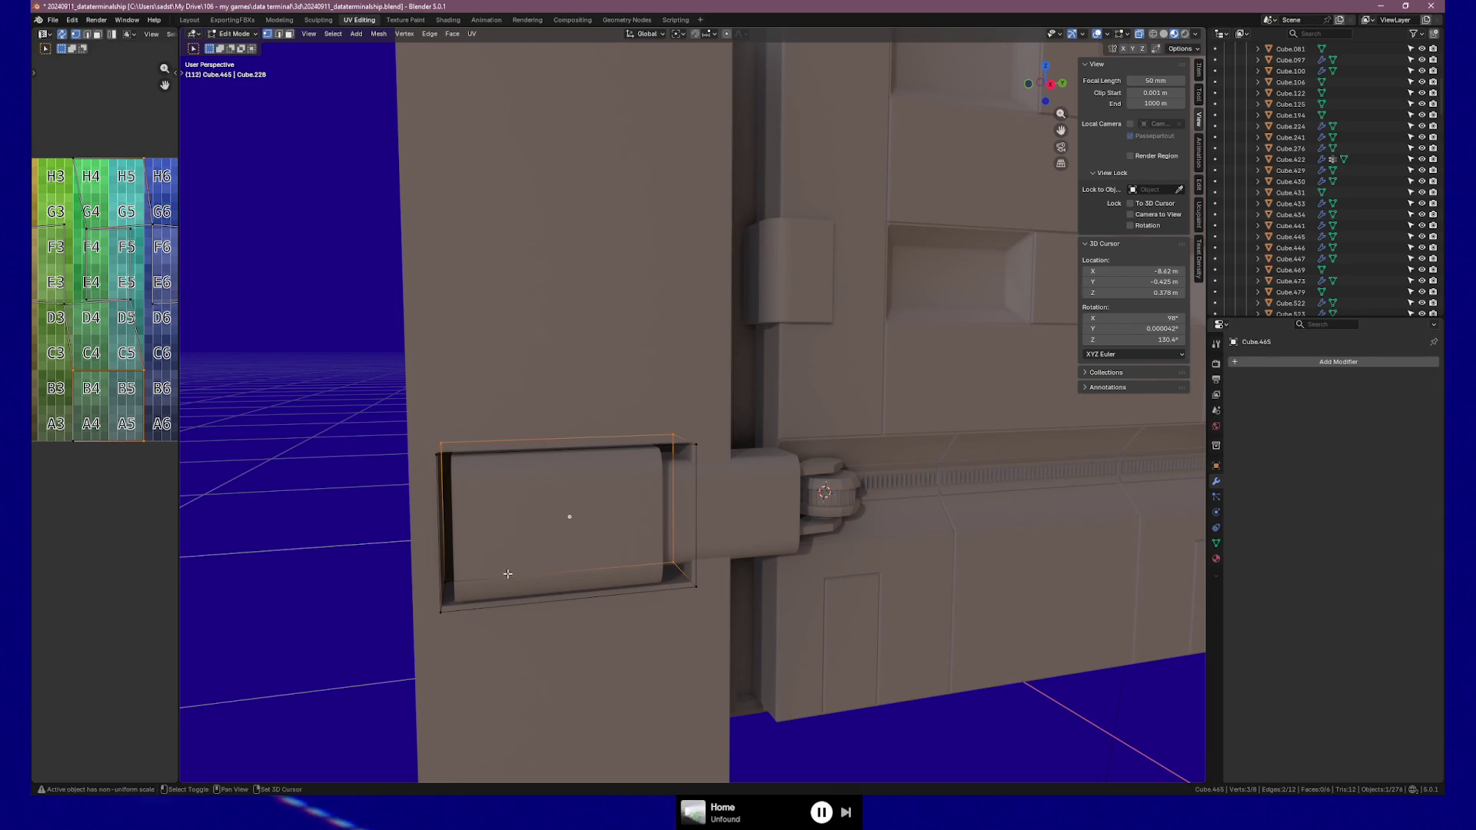
{"action": "left_click", "coordinate": [445, 583], "text": "shift"}
{"action": "key", "text": "g"}
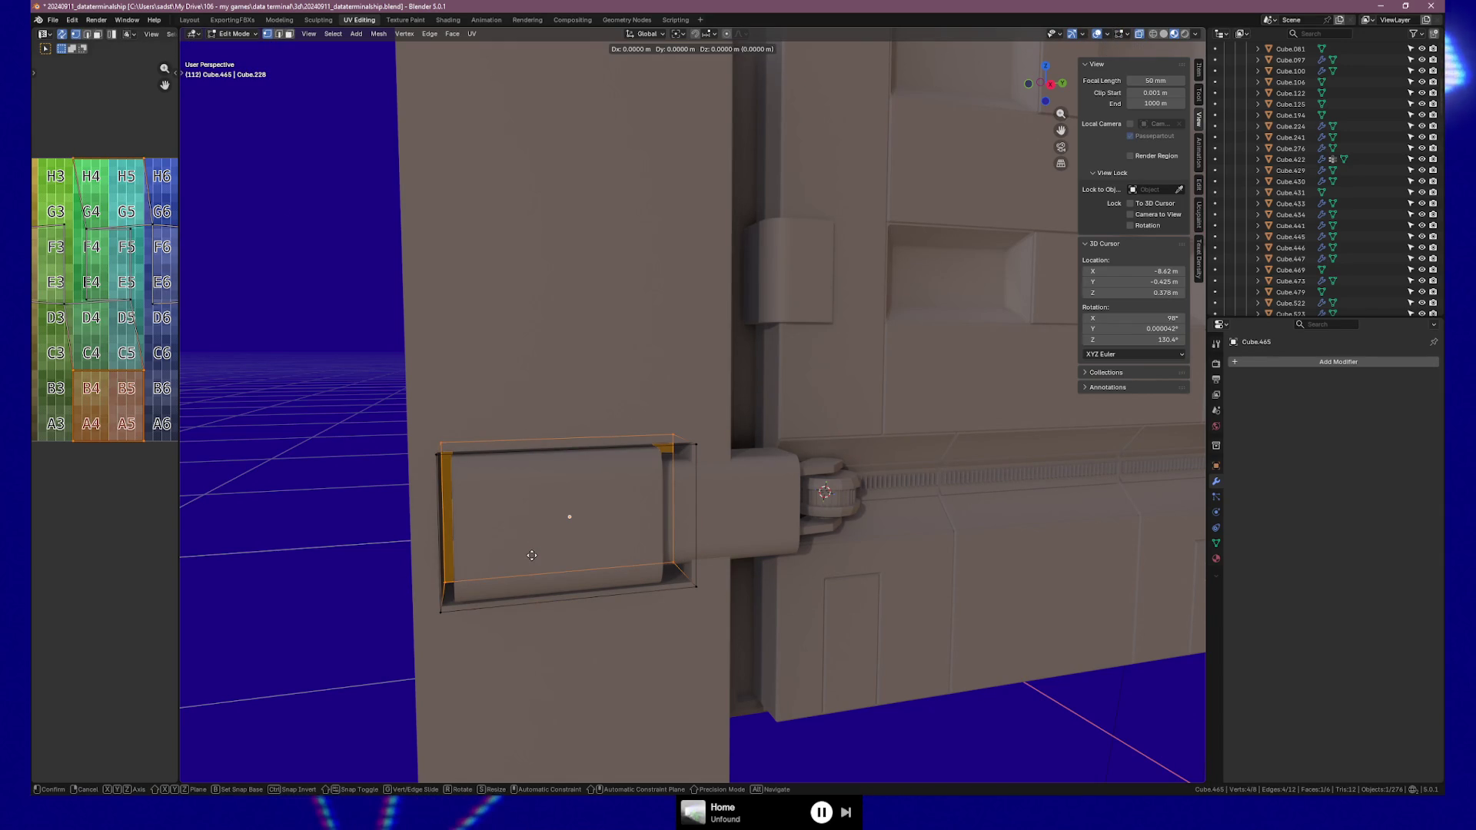
{"action": "key", "text": "x"}
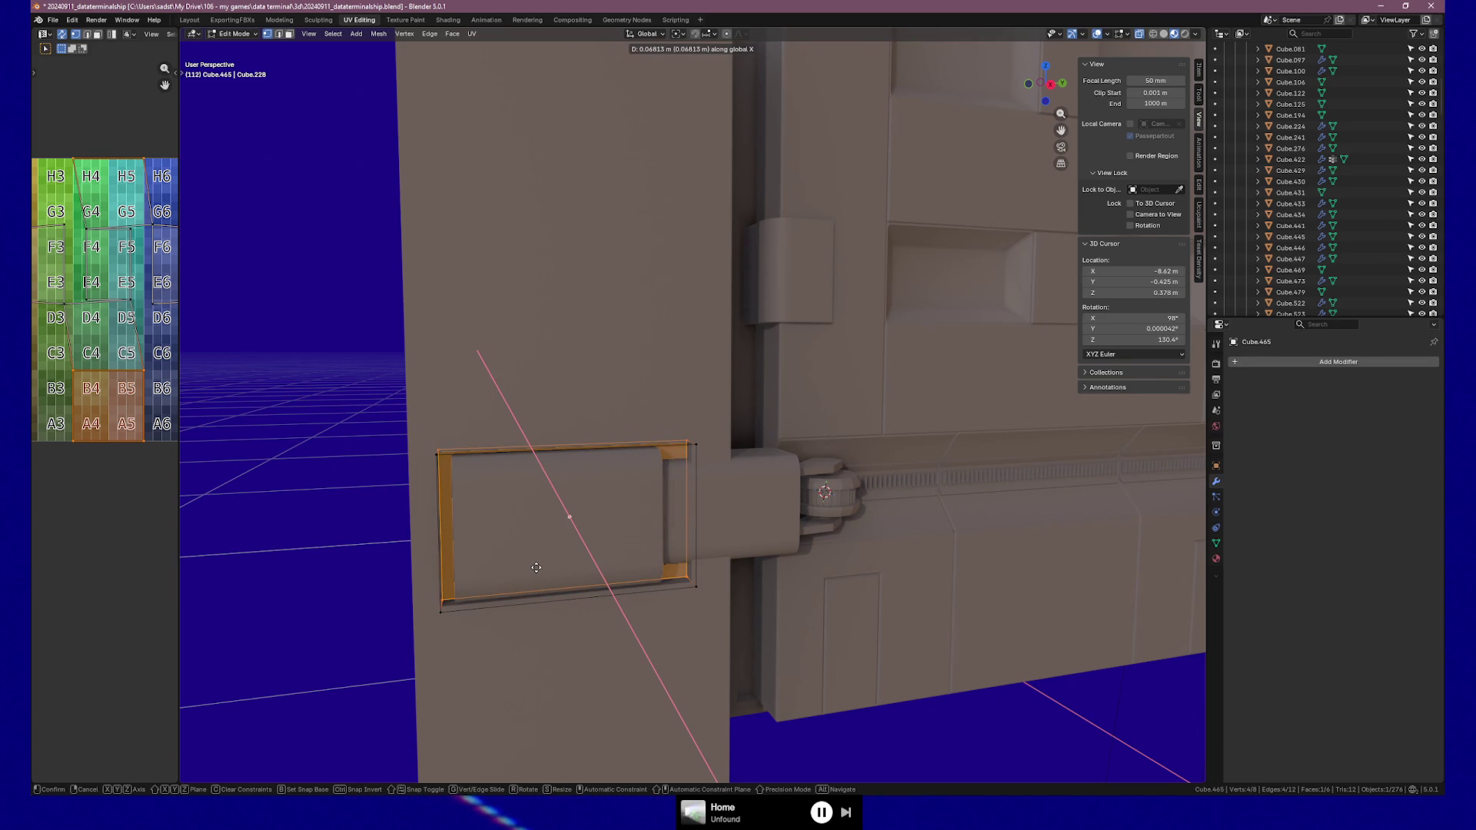
{"action": "left_click", "coordinate": [534, 565]}
{"action": "mouse_move", "coordinate": [534, 565]}
{"action": "middle_mouse_down"}
{"action": "mouse_move", "coordinate": [538, 543]}
{"action": "mouse_move", "coordinate": [433, 473]}
{"action": "middle_mouse_up"}
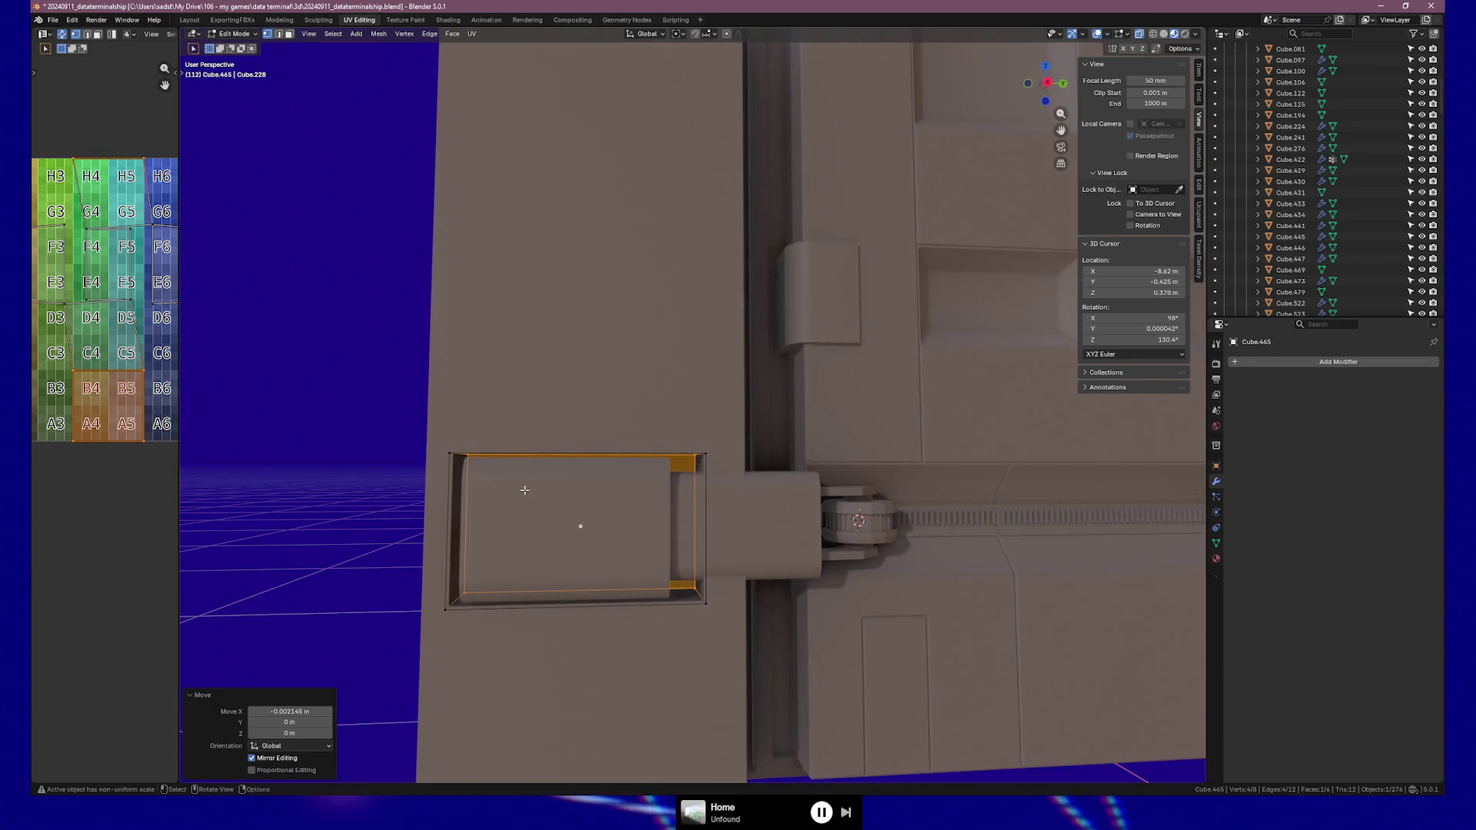
Switch to edge select and pick the cutter's top edge
{"action": "key", "text": "2"}
{"action": "left_click", "coordinate": [680, 465]}
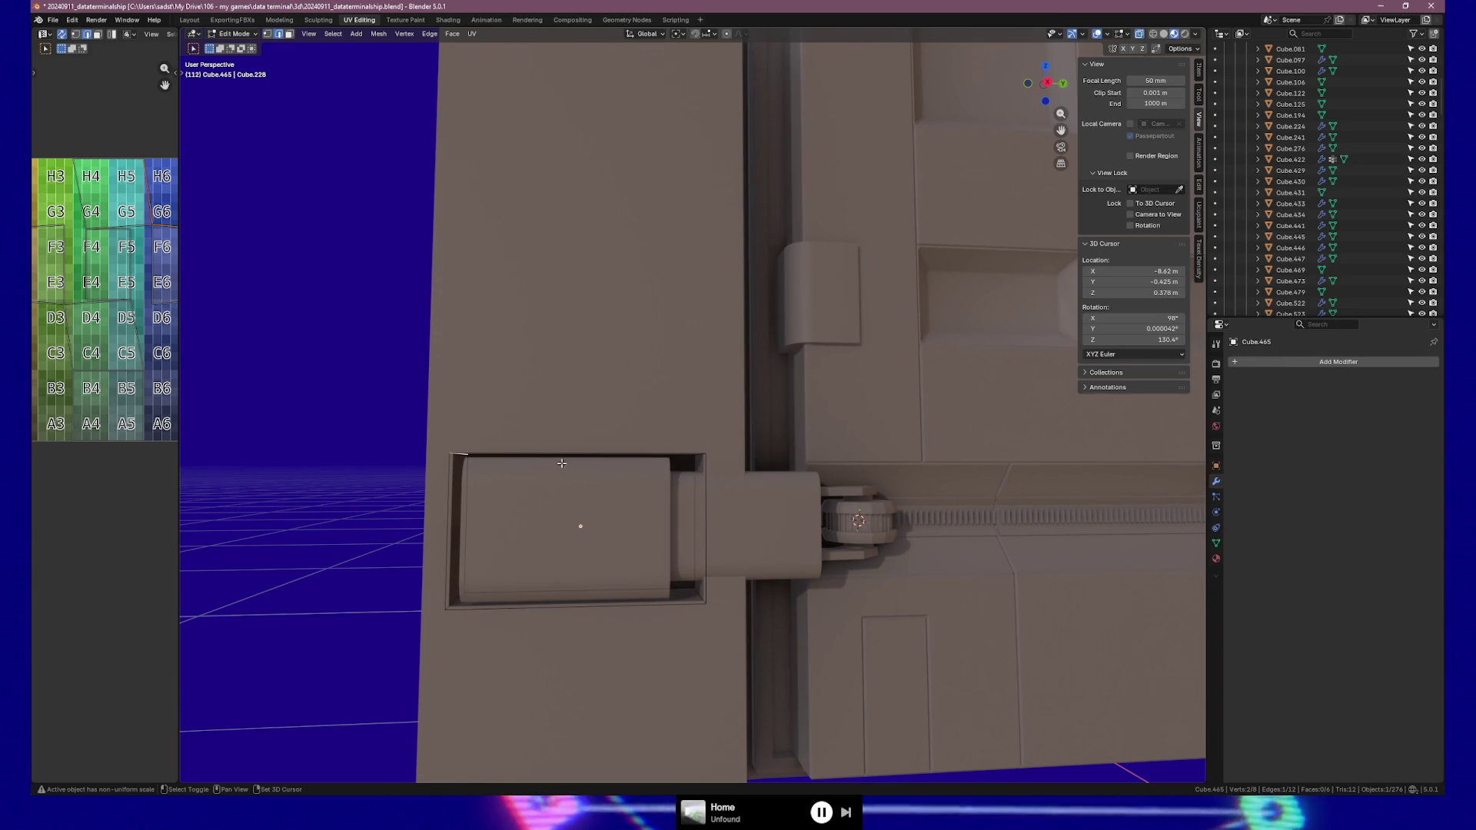
{"action": "left_click", "coordinate": [510, 466]}
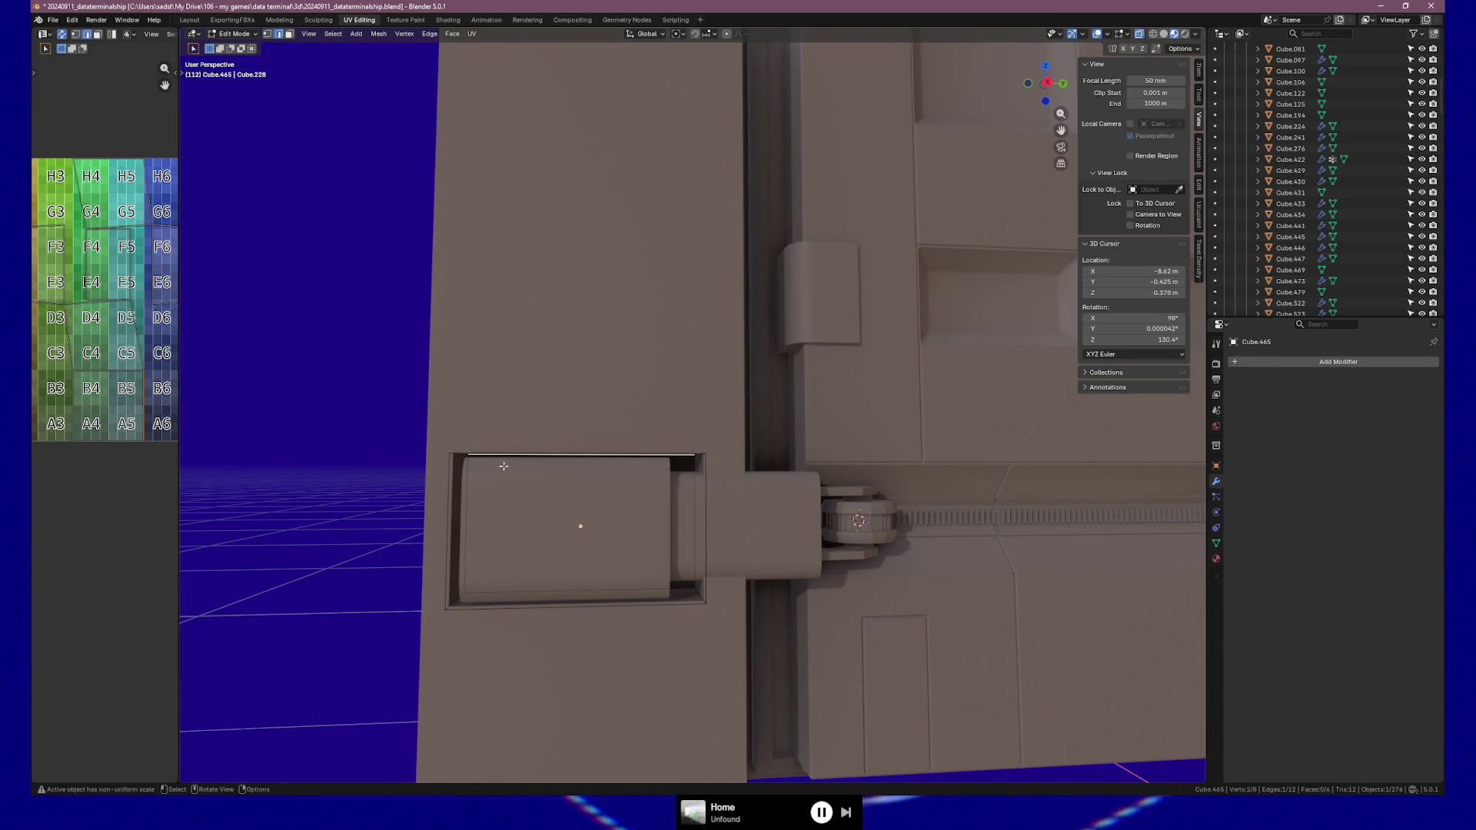
Bevel the two selected corner edges of the cutter box, then leave Edit Mode
{"action": "left_click", "coordinate": [663, 602], "text": "shift"}
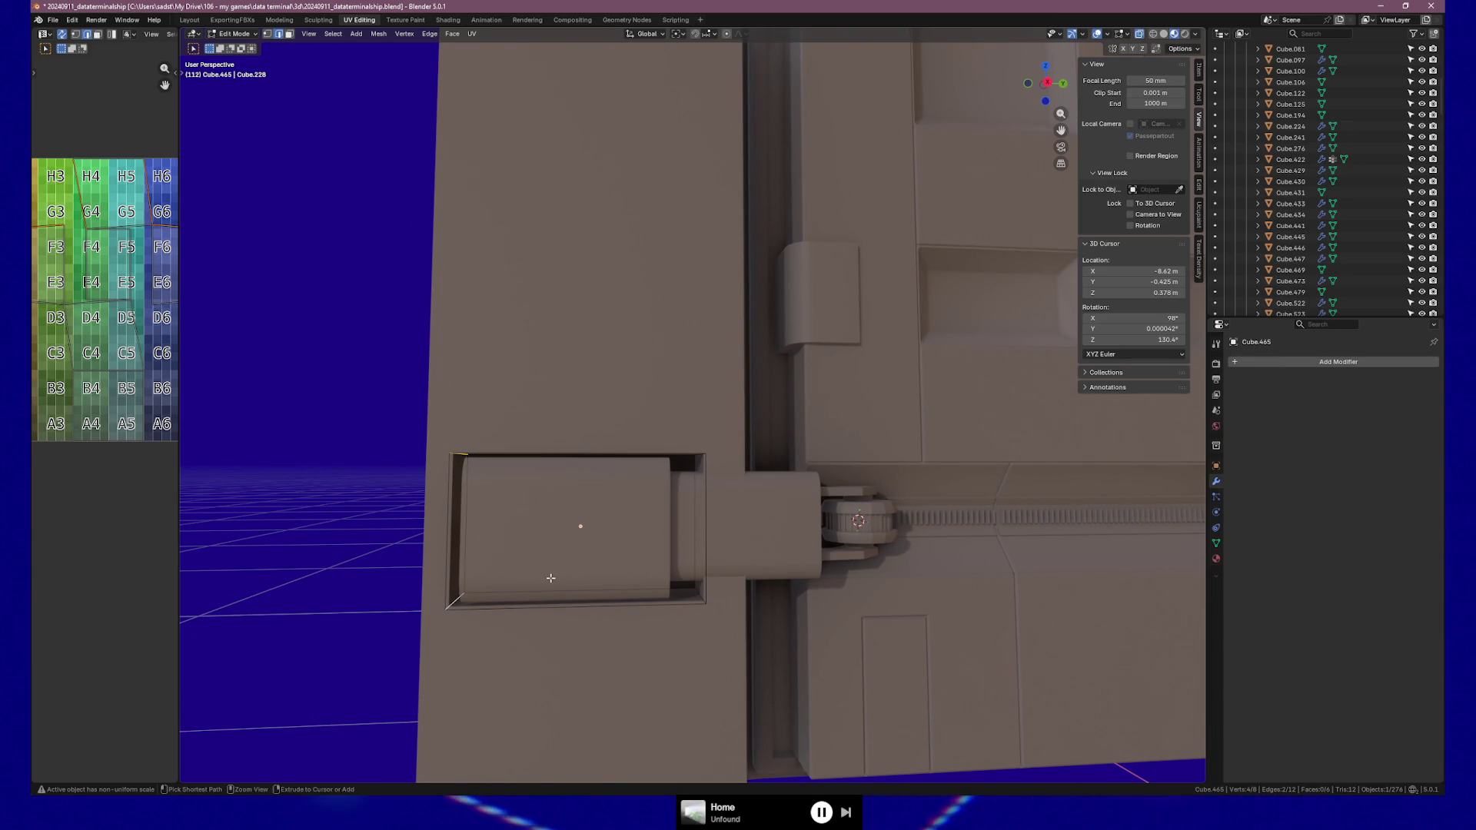
{"action": "key", "text": "ctrl+b"}
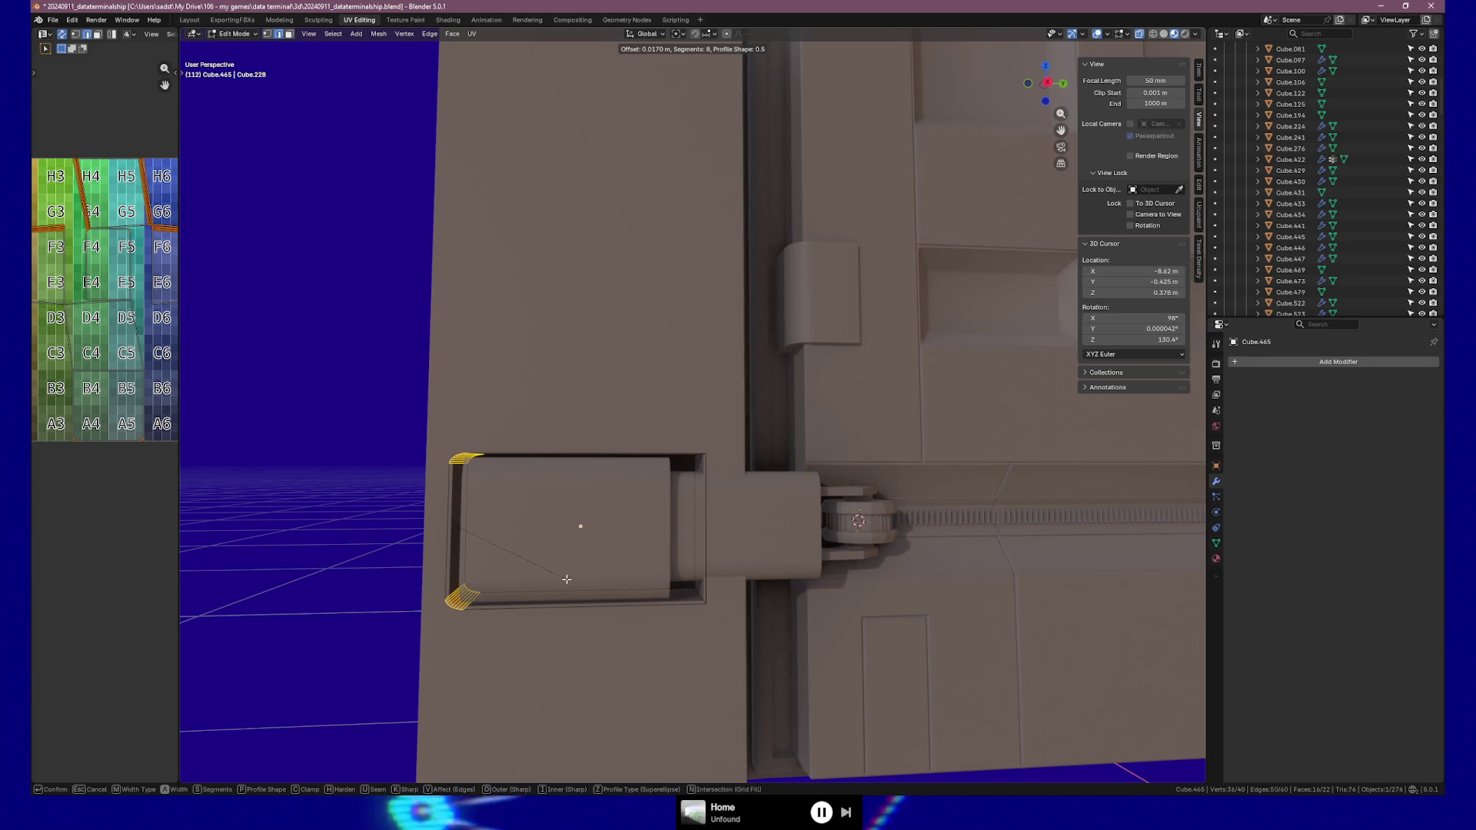
{"action": "left_click", "coordinate": [566, 578]}
{"action": "key", "text": "Tab"}
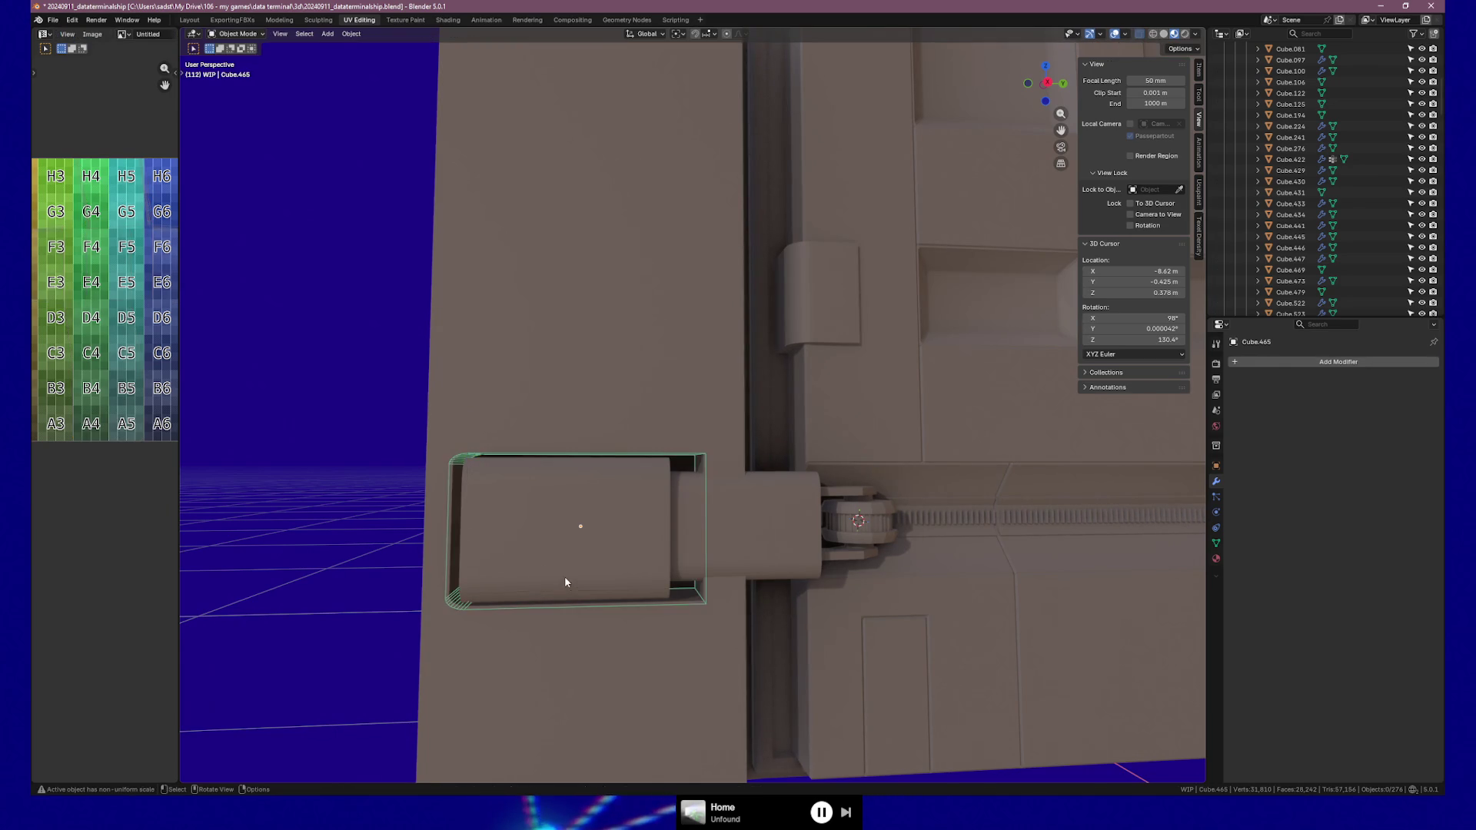
Select the cutter Cube.465 and apply all its transforms
{"action": "left_click", "coordinate": [527, 659]}
{"action": "mouse_move", "coordinate": [527, 659]}
{"action": "middle_mouse_down"}
{"action": "mouse_move", "coordinate": [389, 645]}
{"action": "mouse_move", "coordinate": [427, 638]}
{"action": "middle_mouse_up"}
{"action": "left_click", "coordinate": [427, 638]}
{"action": "key", "text": "Tab"}
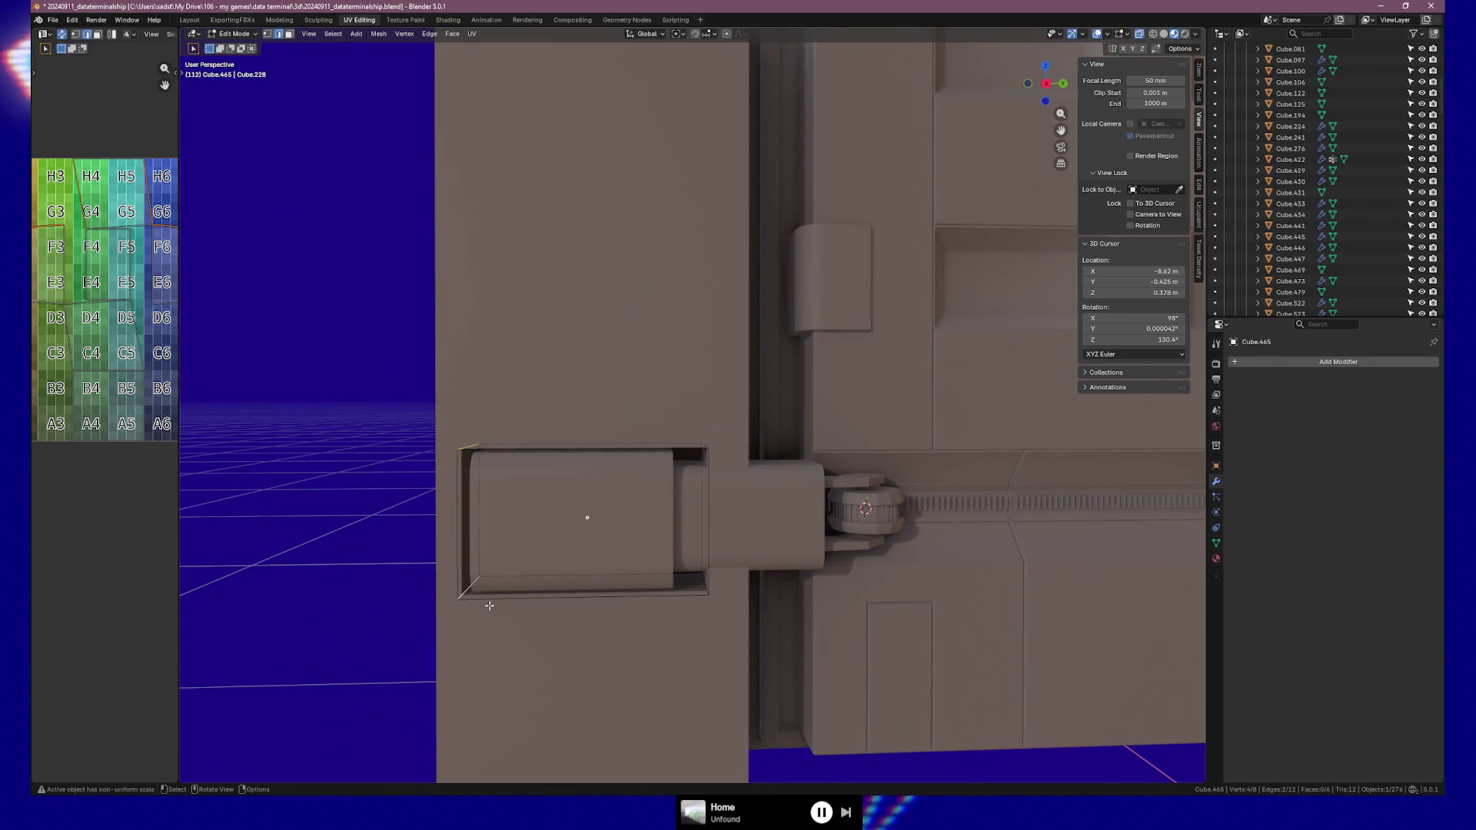
{"action": "key", "text": "Tab"}
{"action": "right_click", "coordinate": [489, 610]}
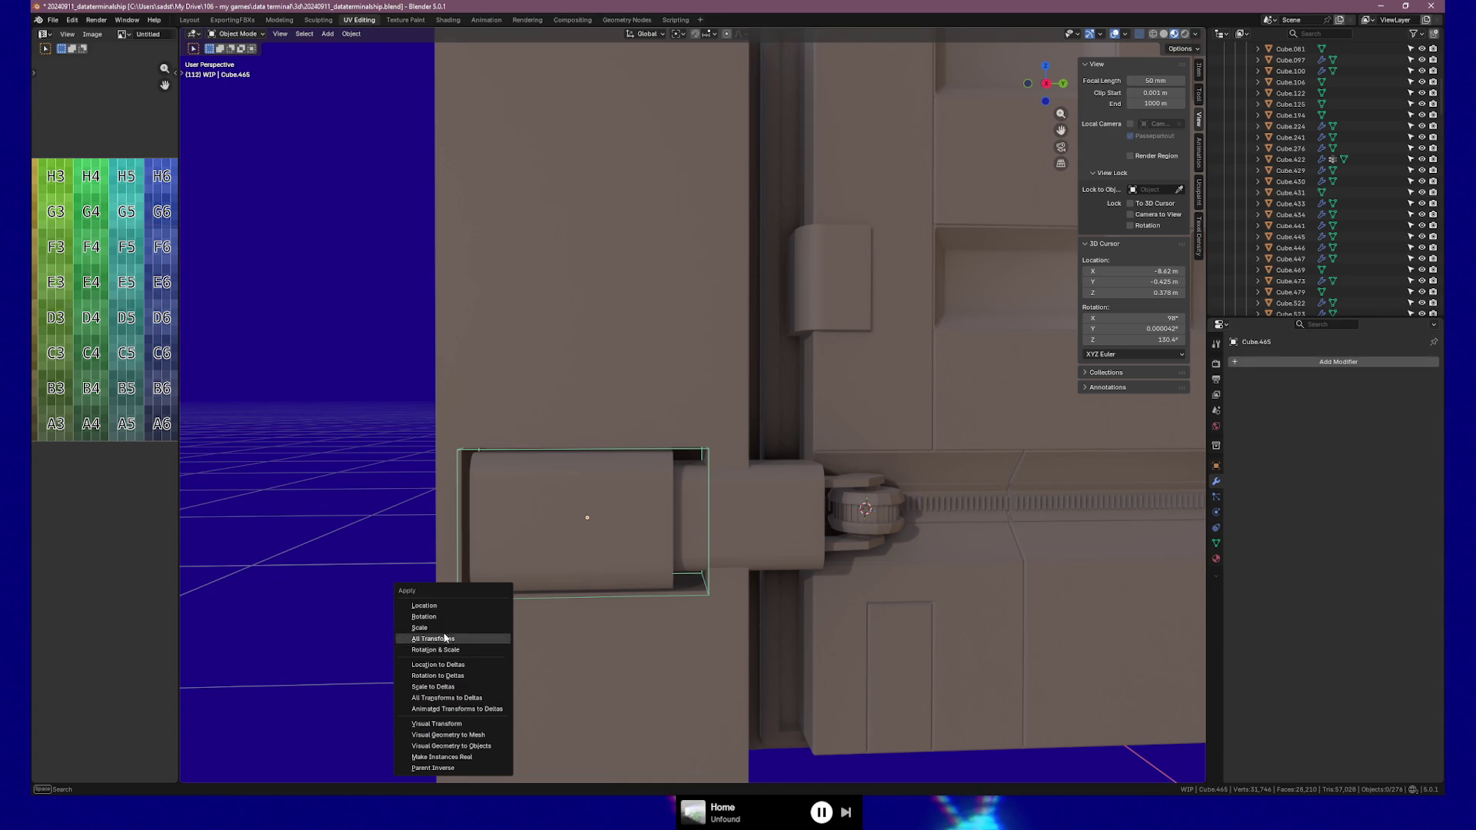
{"action": "left_click", "coordinate": [487, 635]}
Bevel the cutter's corner edges again, undoing and redoing the bevel
{"action": "key", "text": "Tab"}
{"action": "key", "text": "ctrl+b"}
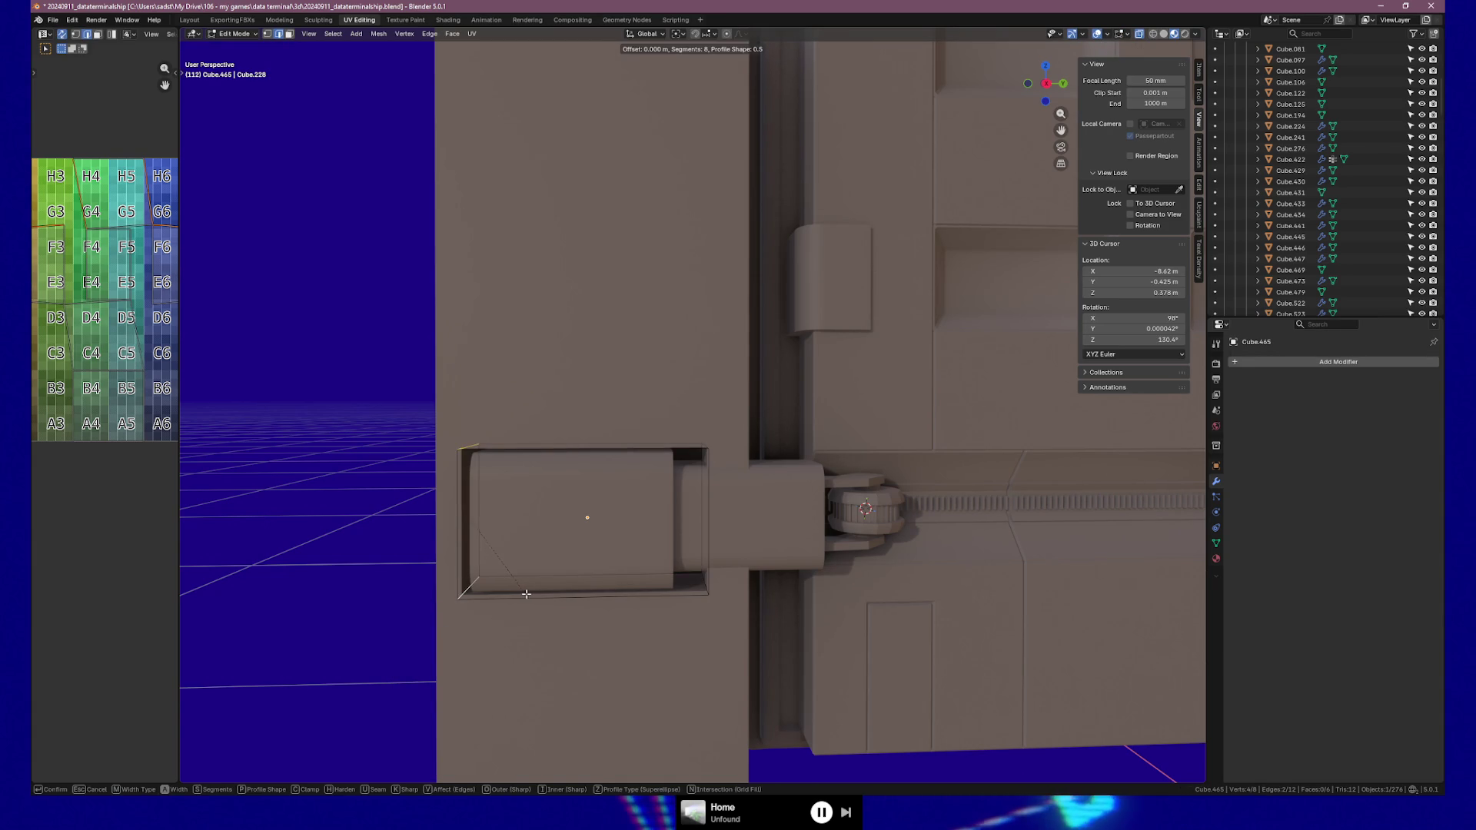
{"action": "left_click", "coordinate": [553, 597]}
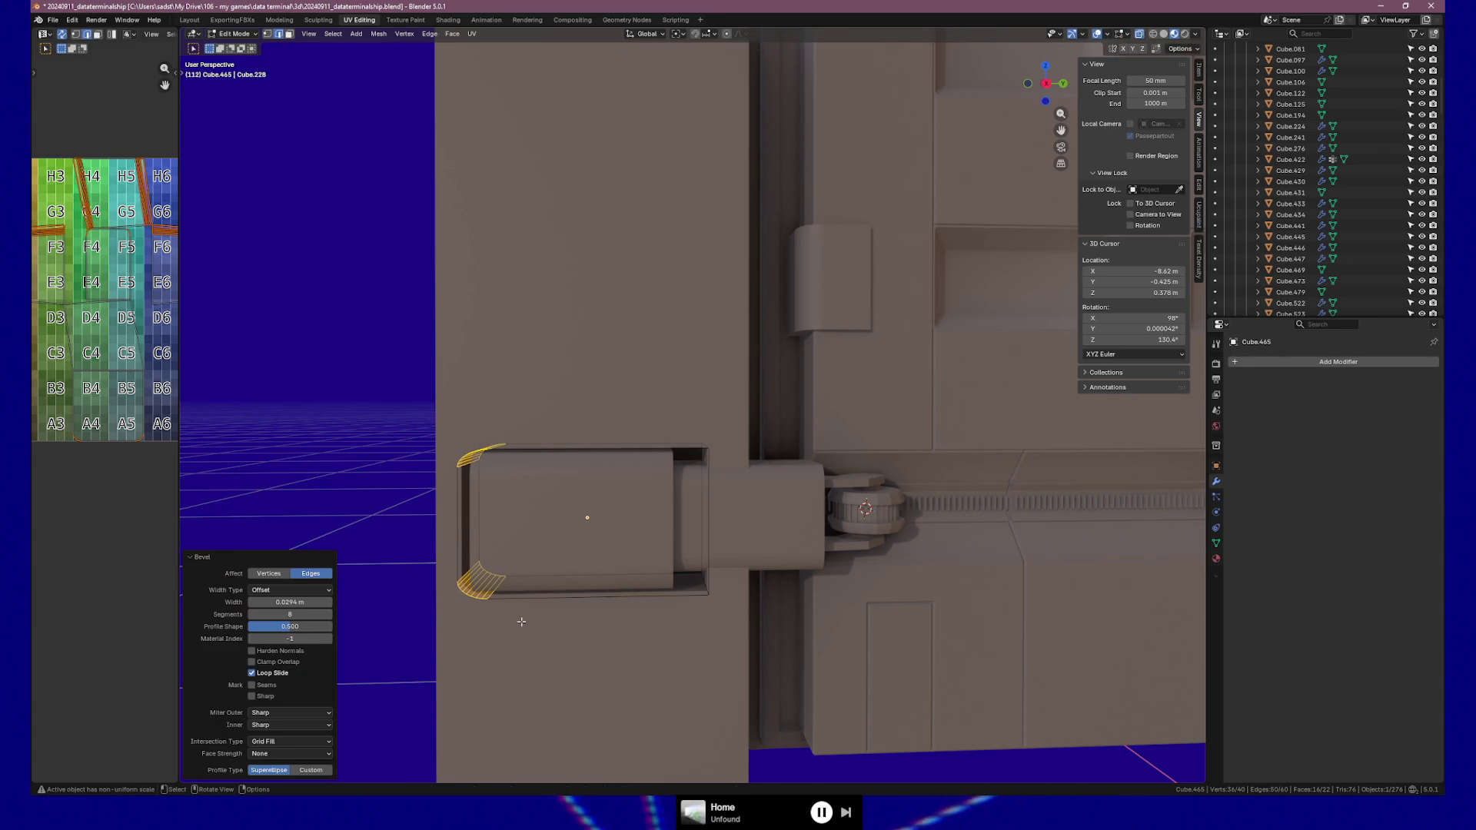
{"action": "key", "text": "ctrl+z"}
{"action": "key", "text": "ctrl+b"}
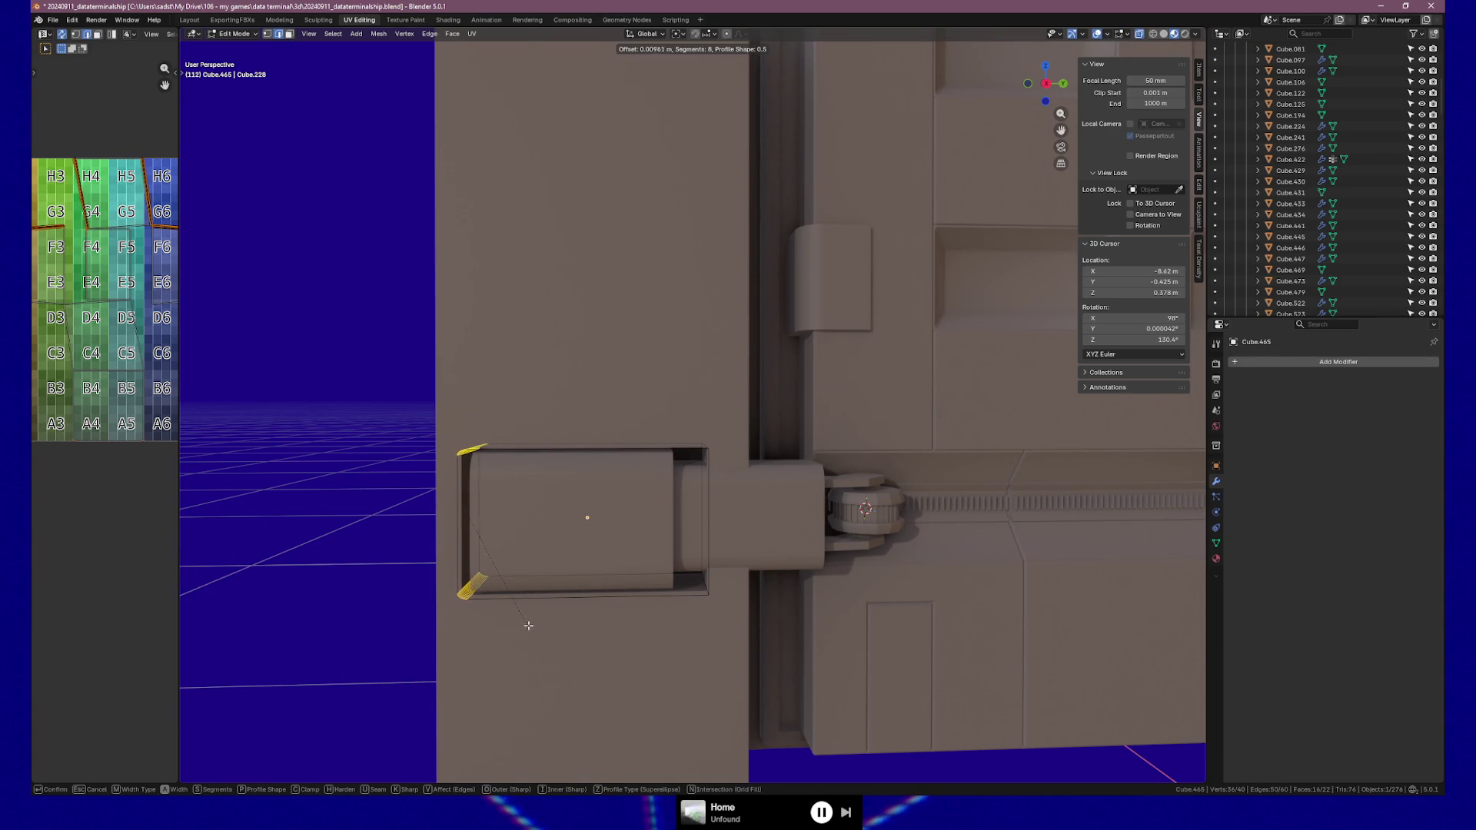
{"action": "left_click", "coordinate": [533, 627]}
{"action": "key", "text": "Tab"}
Reselect the cutter Cube.465 and bring up the apply-transforms menu, then cancel it
{"action": "middle_click_drag", "start_coordinate": [564, 626], "coordinate": [593, 636]}
{"action": "left_click", "coordinate": [698, 631]}
{"action": "mouse_move", "coordinate": [698, 629]}
{"action": "middle_mouse_down"}
{"action": "mouse_move", "coordinate": [824, 656]}
{"action": "mouse_move", "coordinate": [744, 652]}
{"action": "mouse_move", "coordinate": [705, 675]}
{"action": "middle_mouse_up"}
{"action": "left_click", "coordinate": [533, 601]}
{"action": "key", "text": "Tab"}
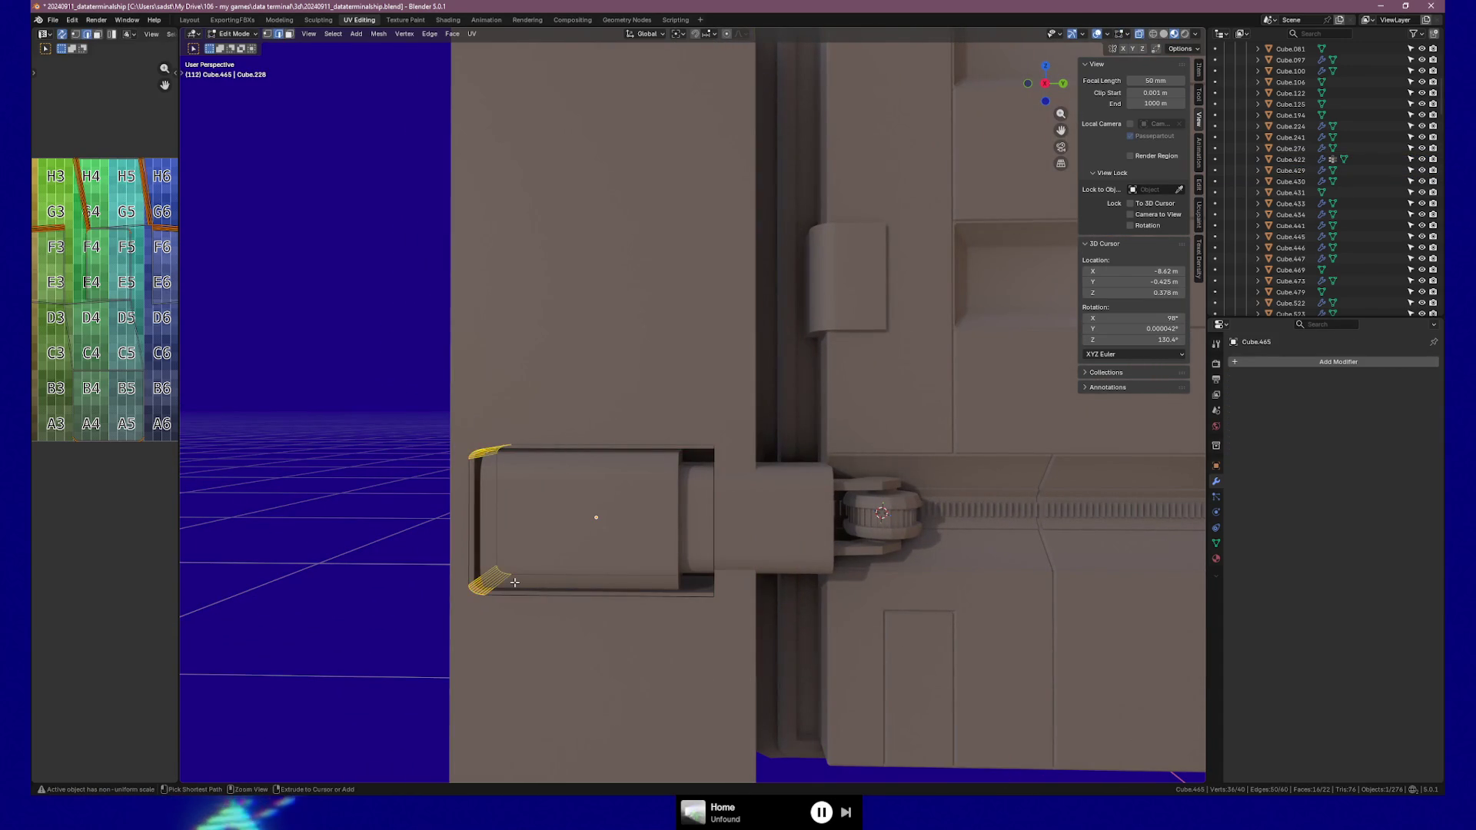
{"action": "key", "text": "Tab"}
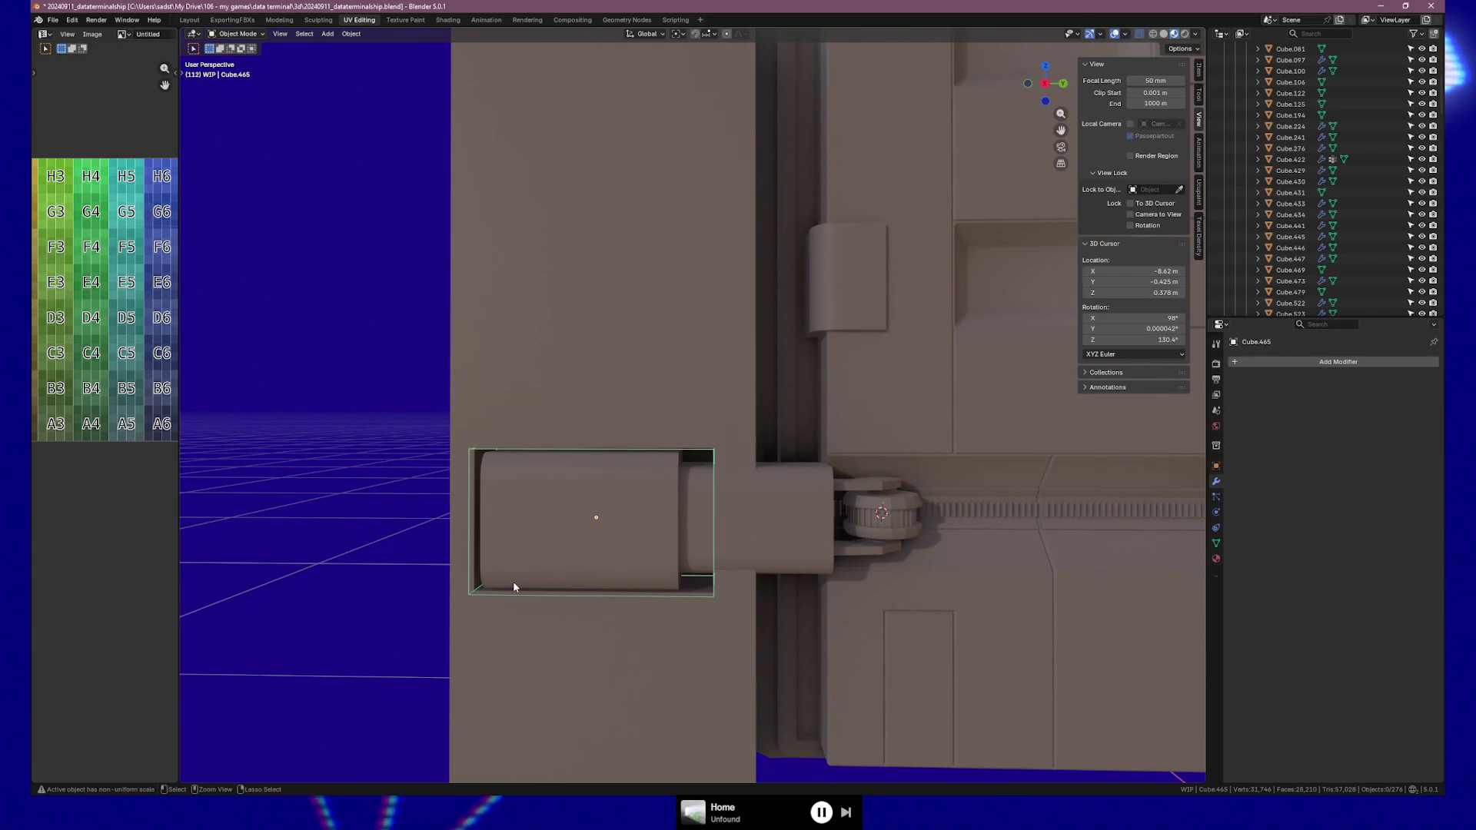
{"action": "right_click", "coordinate": [513, 586]}
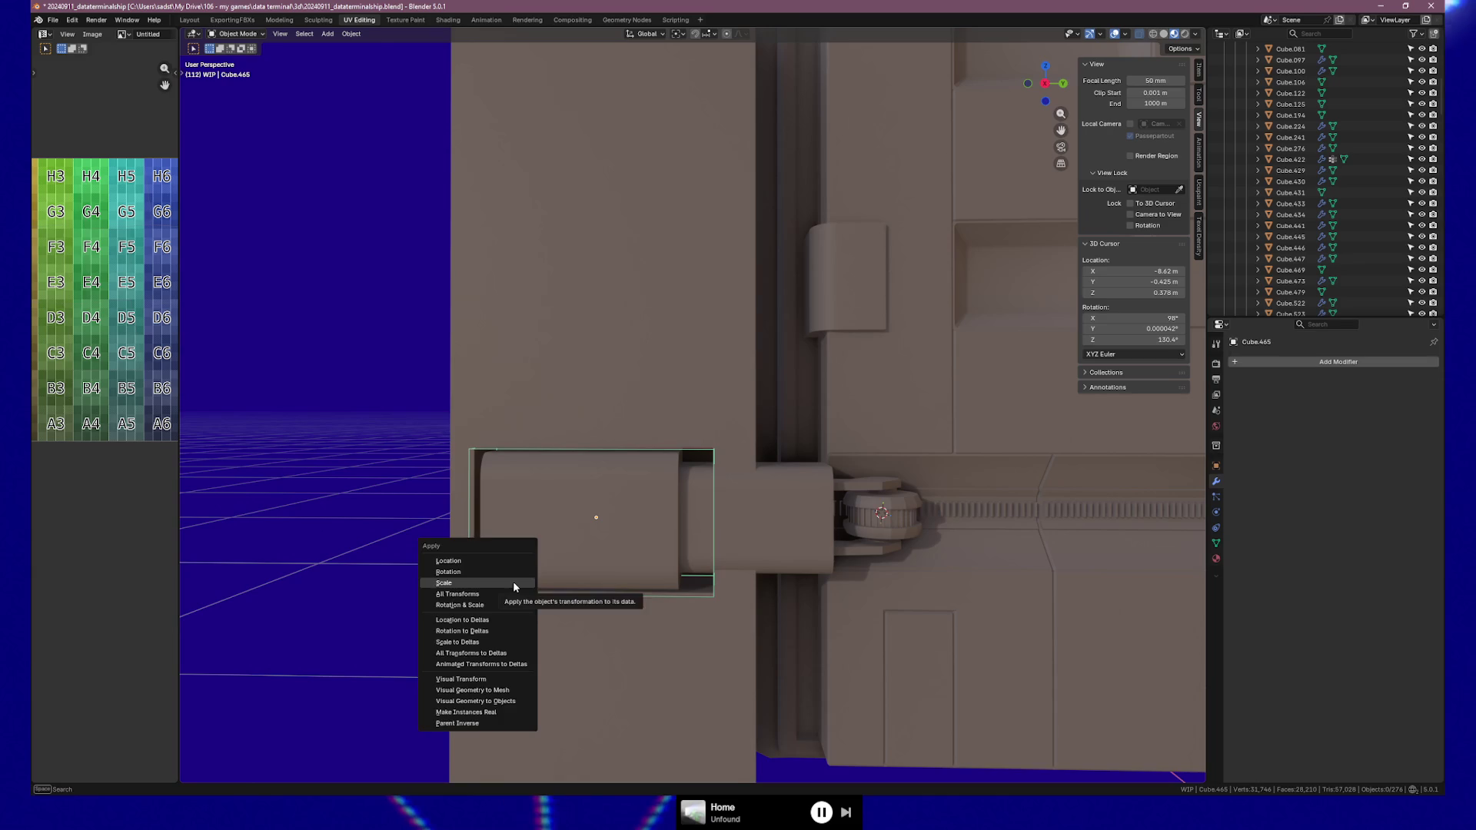
{"action": "key", "text": "Escape"}
Bevel the two corner edges with 8 segments and return to Object Mode
{"action": "key", "text": "Tab"}
{"action": "key", "text": "ctrl+b"}
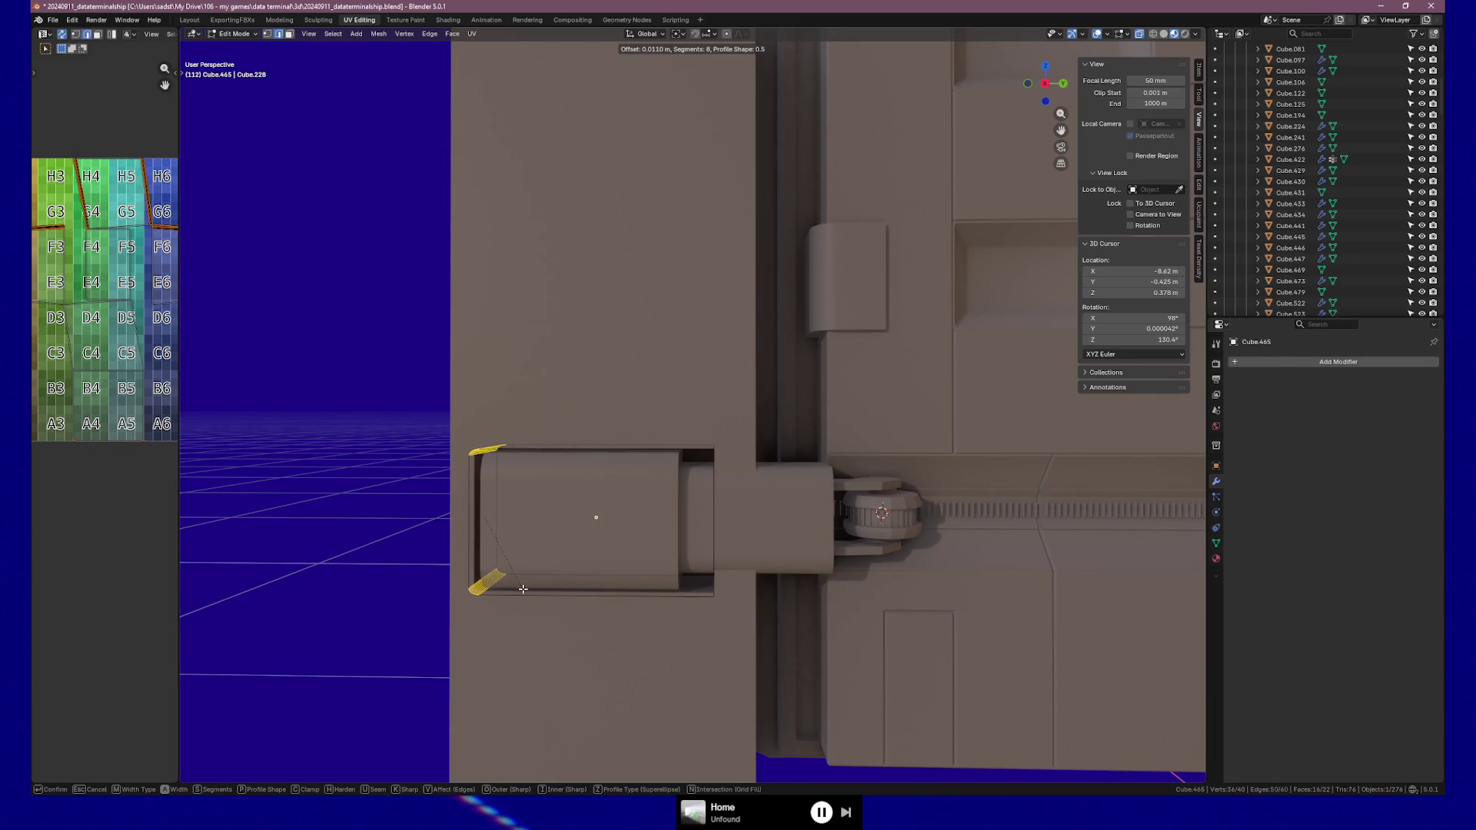
{"action": "left_click", "coordinate": [525, 590]}
{"action": "left_click", "coordinate": [520, 639]}
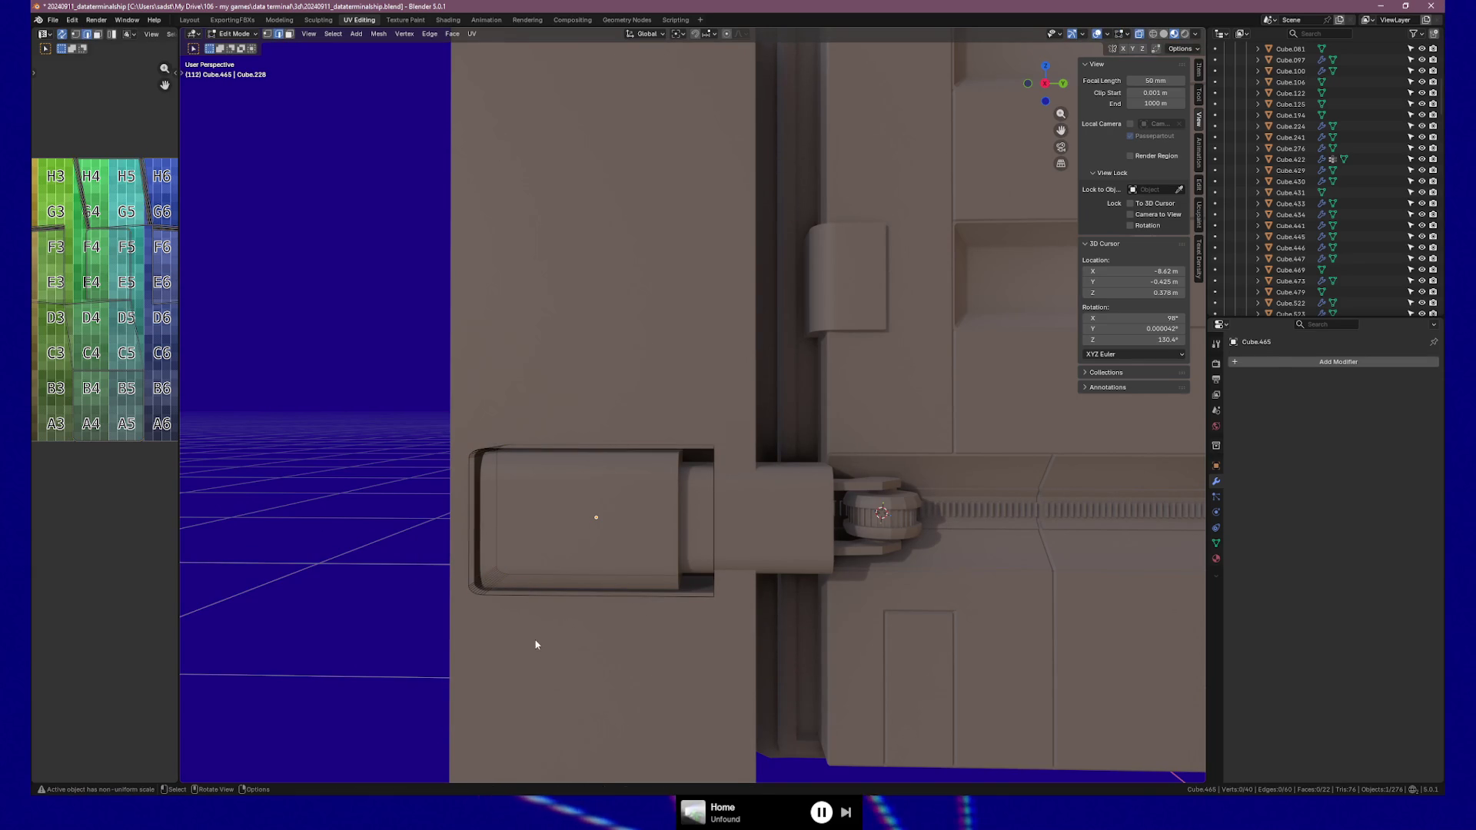
{"action": "key", "text": "Tab"}
{"action": "left_click", "coordinate": [817, 628]}
{"action": "mouse_move", "coordinate": [764, 636]}
{"action": "middle_mouse_down"}
{"action": "mouse_move", "coordinate": [692, 646]}
{"action": "mouse_move", "coordinate": [741, 643]}
{"action": "mouse_move", "coordinate": [753, 630]}
{"action": "mouse_move", "coordinate": [736, 615]}
{"action": "mouse_move", "coordinate": [609, 635]}
{"action": "mouse_move", "coordinate": [592, 658]}
{"action": "mouse_move", "coordinate": [658, 635]}
{"action": "mouse_move", "coordinate": [697, 590]}
{"action": "mouse_move", "coordinate": [570, 626]}
{"action": "mouse_move", "coordinate": [622, 603]}
{"action": "mouse_move", "coordinate": [611, 569]}
{"action": "middle_mouse_up"}
Select the cutter Cube.465, undo an accidental modifier, and enter Edit Mode
{"action": "left_click", "coordinate": [692, 594]}
{"action": "middle_click_drag", "start_coordinate": [585, 470], "coordinate": [492, 600]}
{"action": "key", "text": "ctrl+1"}
{"action": "key", "text": "ctrl+z"}
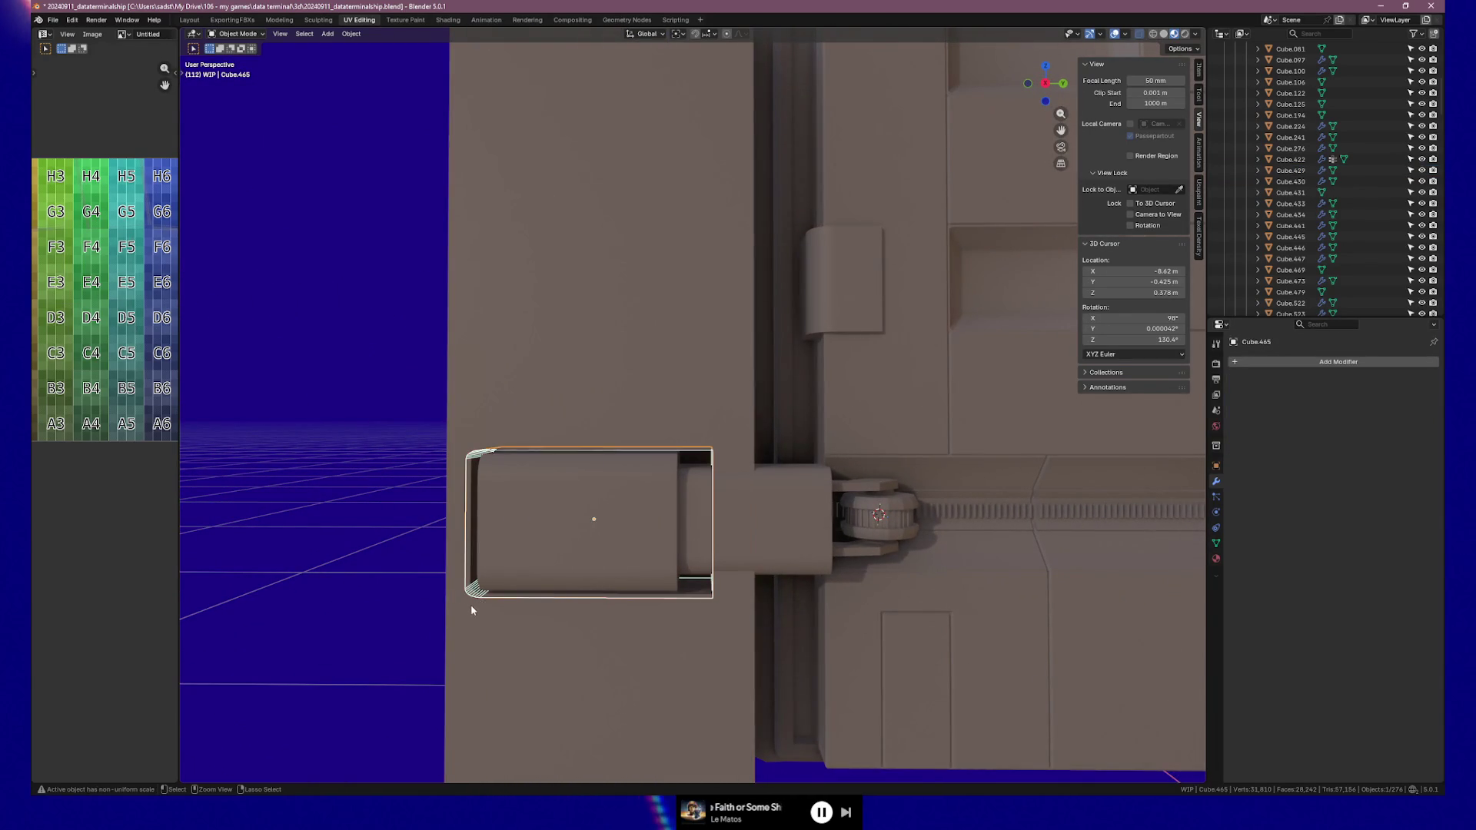
{"action": "key", "text": "Tab"}
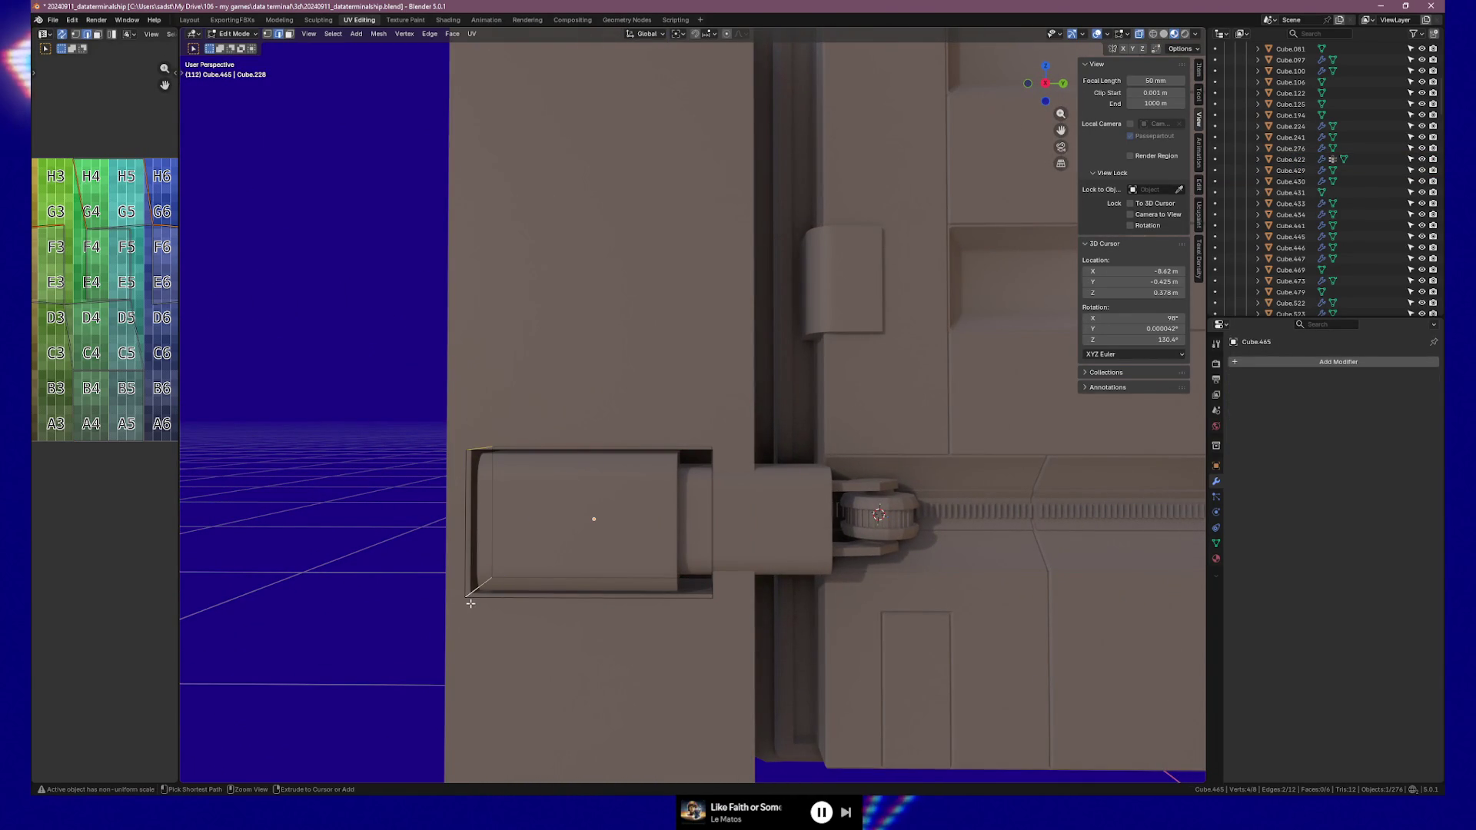
Slide the cutter's right depth edges further to the right
{"action": "mouse_move", "coordinate": [647, 499]}
{"action": "middle_mouse_down"}
{"action": "mouse_move", "coordinate": [696, 484]}
{"action": "mouse_move", "coordinate": [676, 458]}
{"action": "mouse_move", "coordinate": [686, 438]}
{"action": "middle_mouse_up"}
{"action": "left_click", "coordinate": [697, 445]}
{"action": "left_click", "coordinate": [699, 583], "text": "shift"}
{"action": "key", "text": "g"}
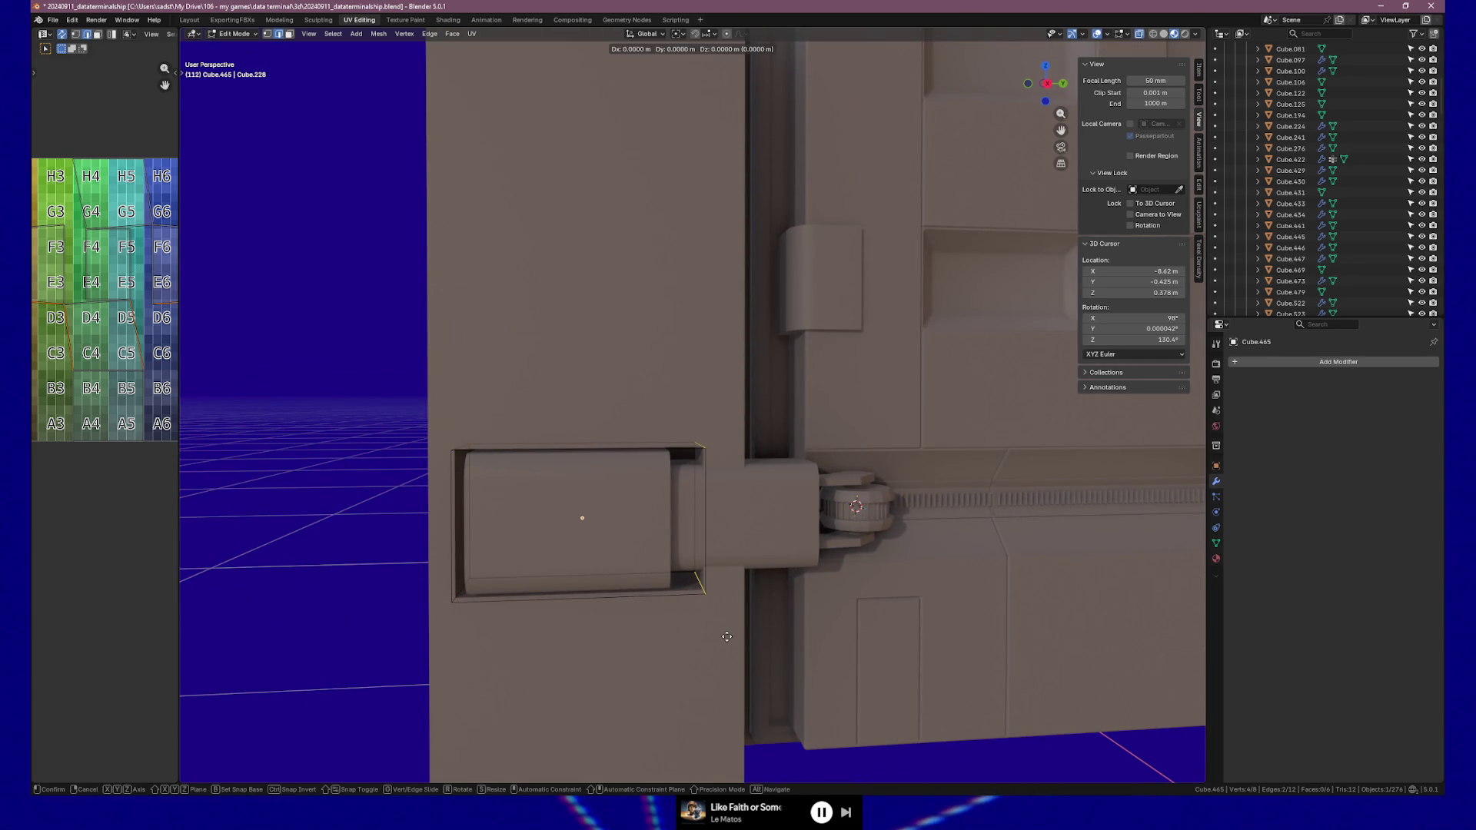
{"action": "key", "text": "g"}
{"action": "left_click", "coordinate": [724, 457]}
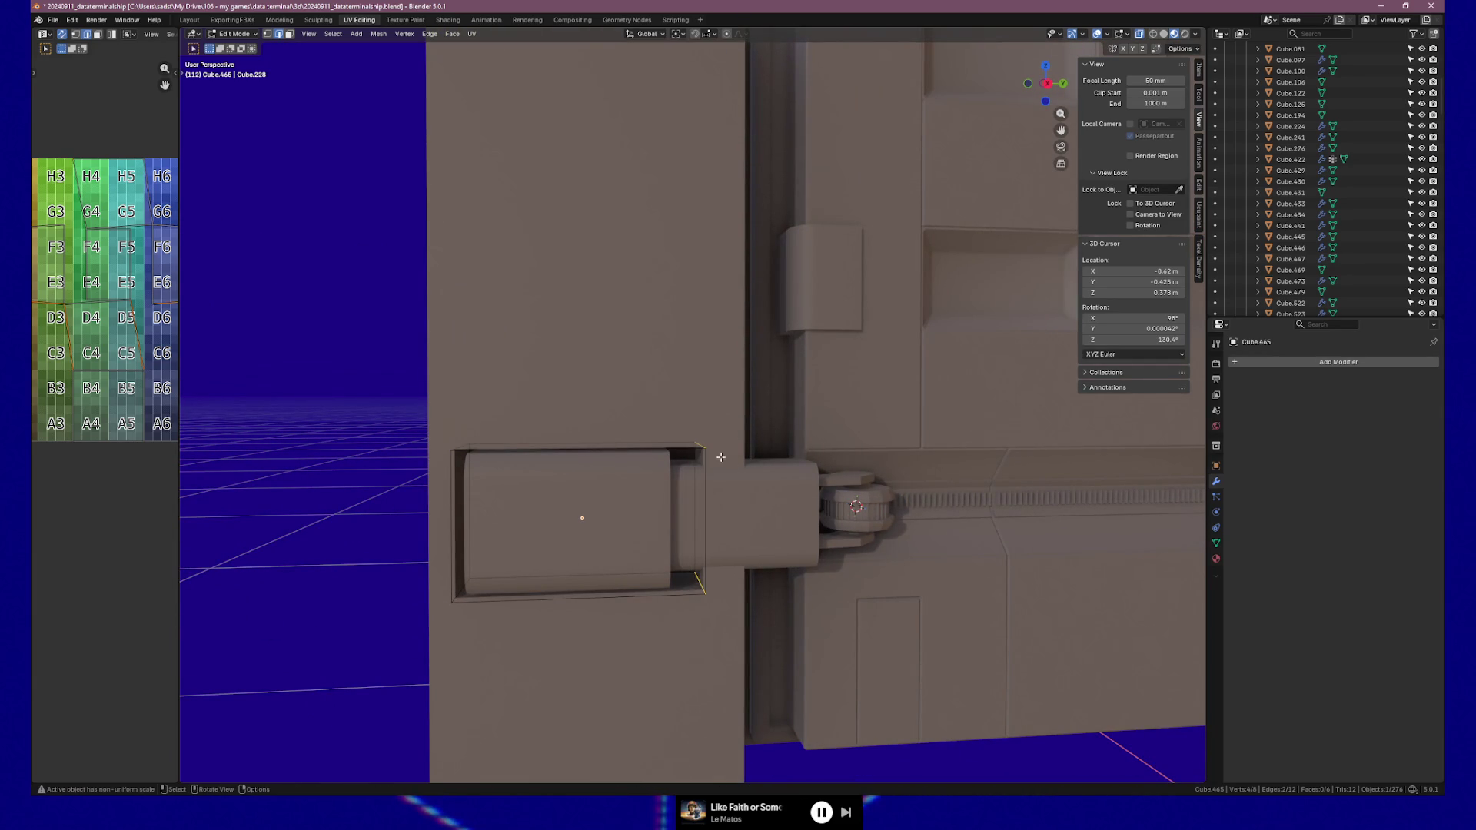
Move the edges at the cutter's right end along Y
{"action": "left_click_drag", "start_coordinate": [692, 433], "coordinate": [727, 620]}
{"action": "key", "text": "g"}
{"action": "key", "text": "y"}
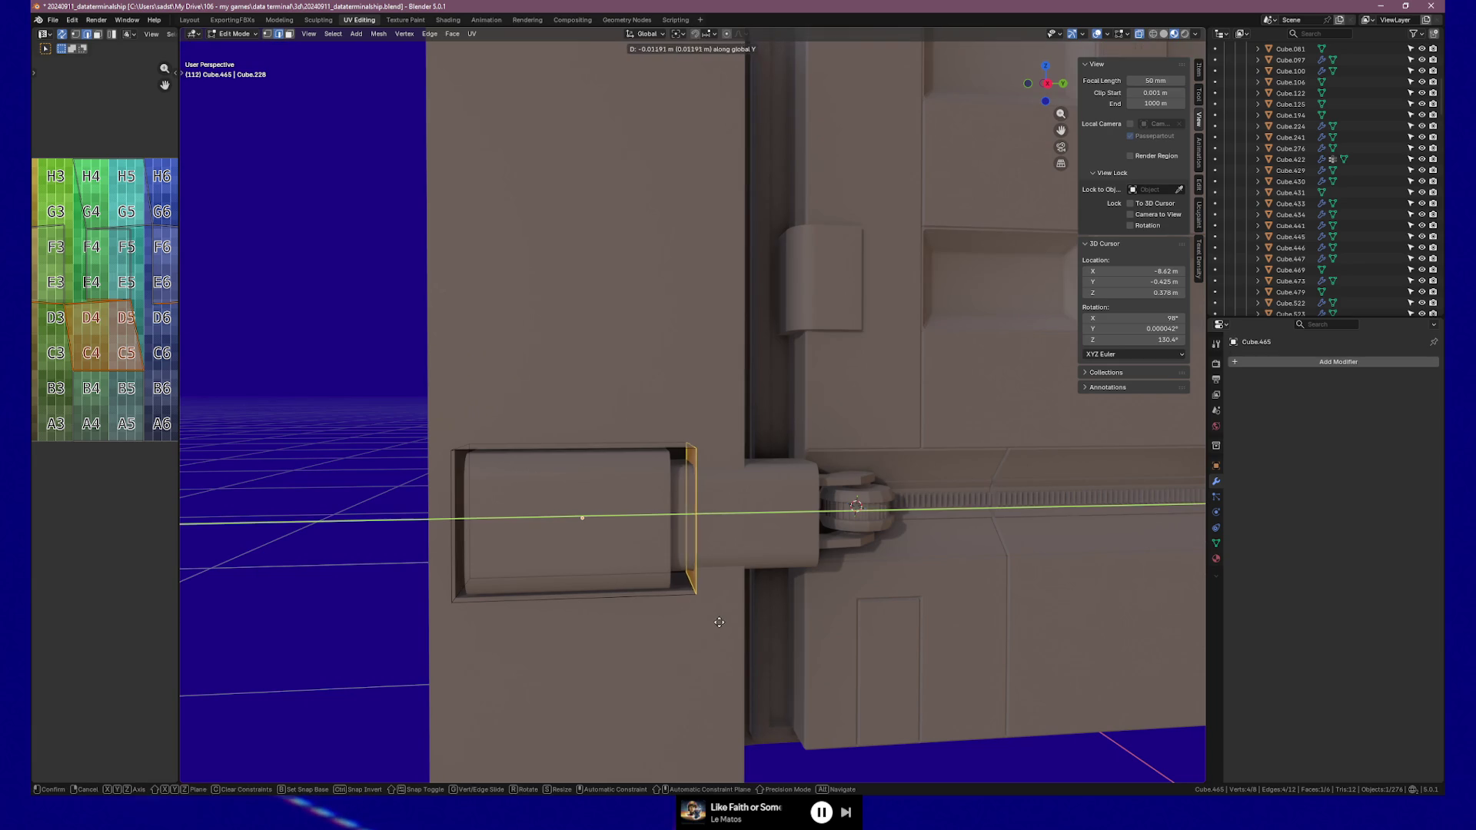
{"action": "left_click", "coordinate": [706, 622]}
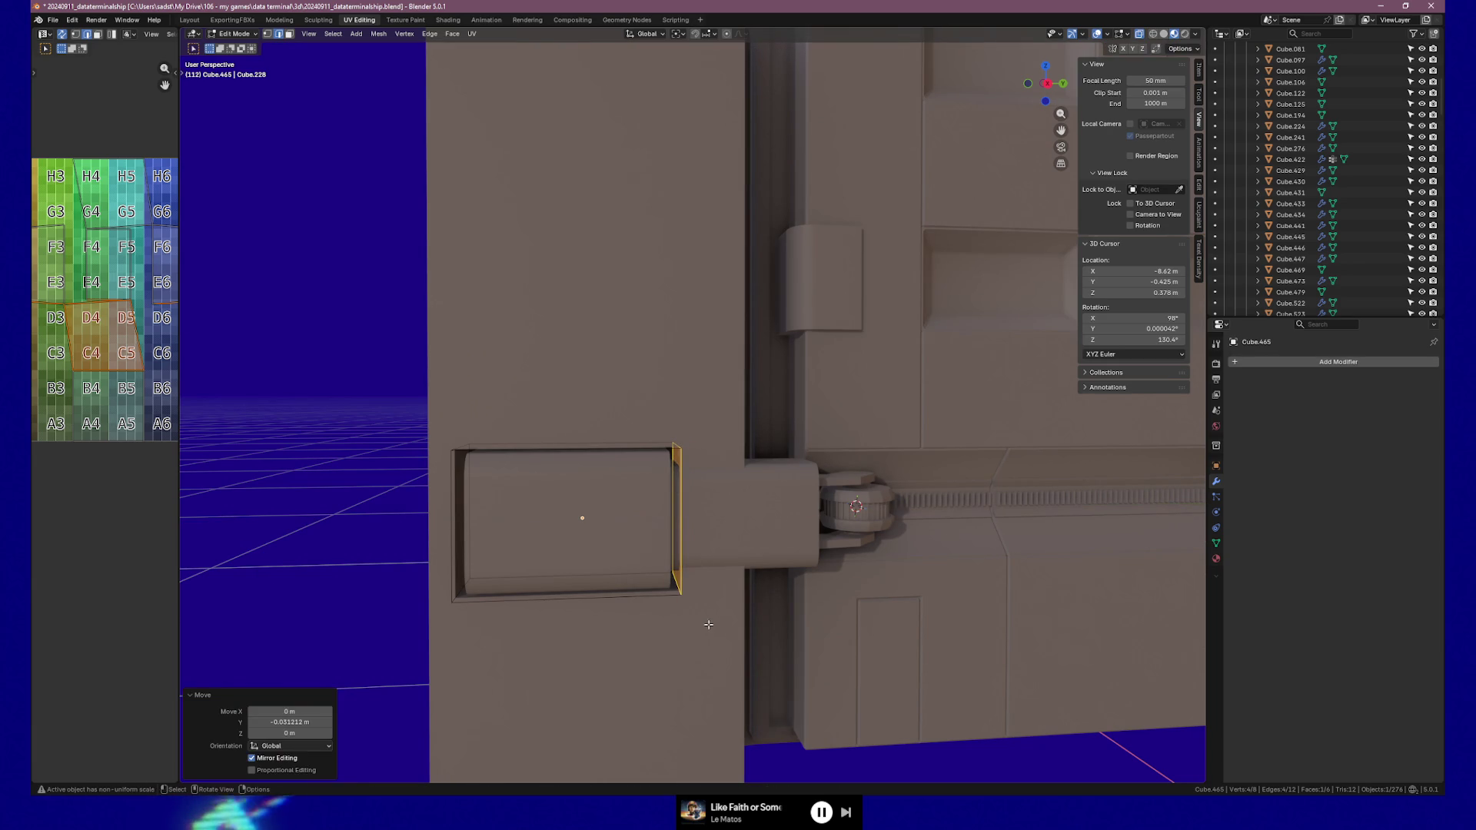
Inset the right end face and extrude it toward the hinge
{"action": "key", "text": "i"}
{"action": "key", "text": "i"}
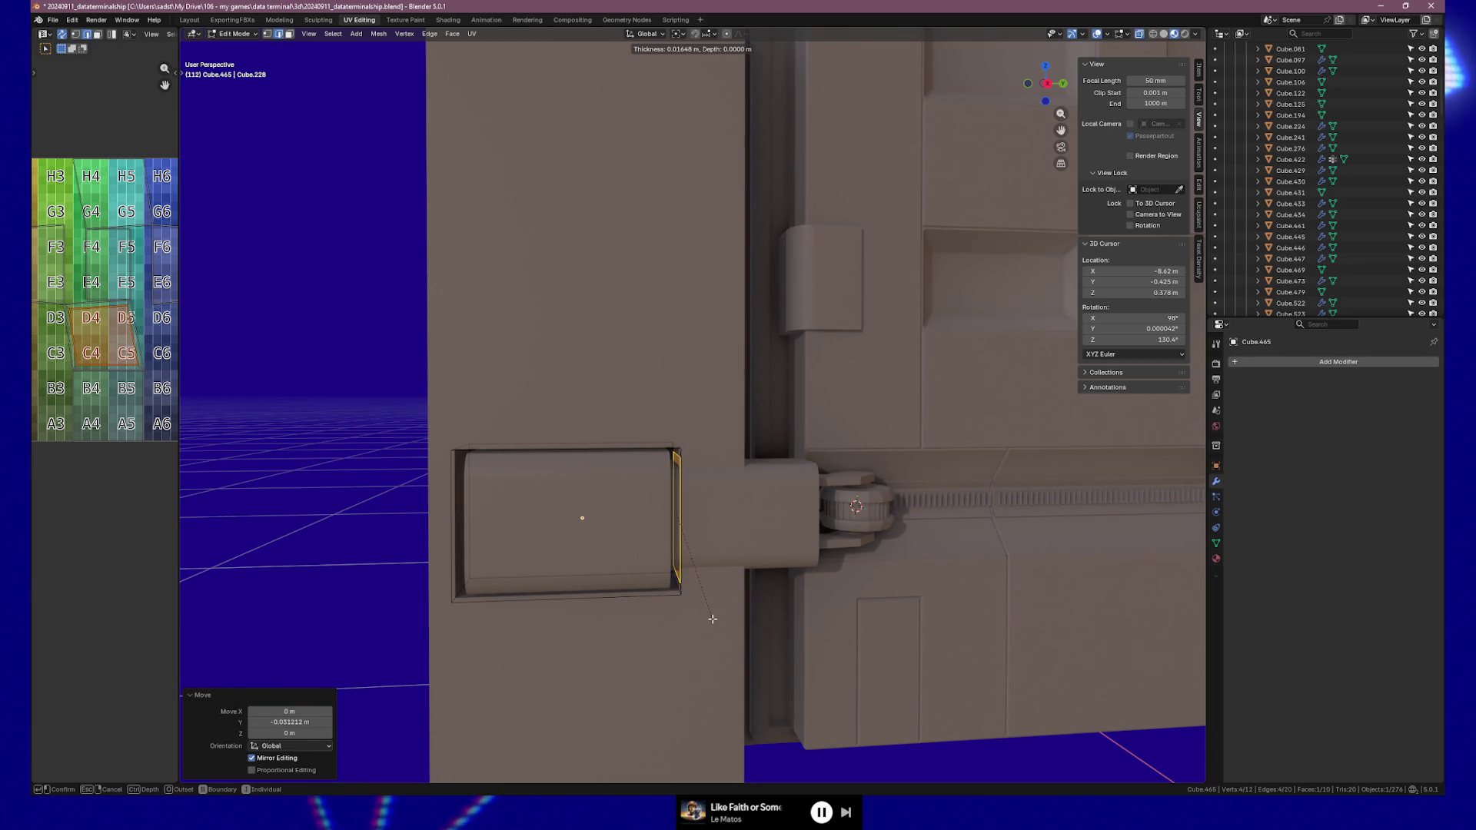
{"action": "left_click", "coordinate": [712, 619]}
{"action": "key", "text": "e"}
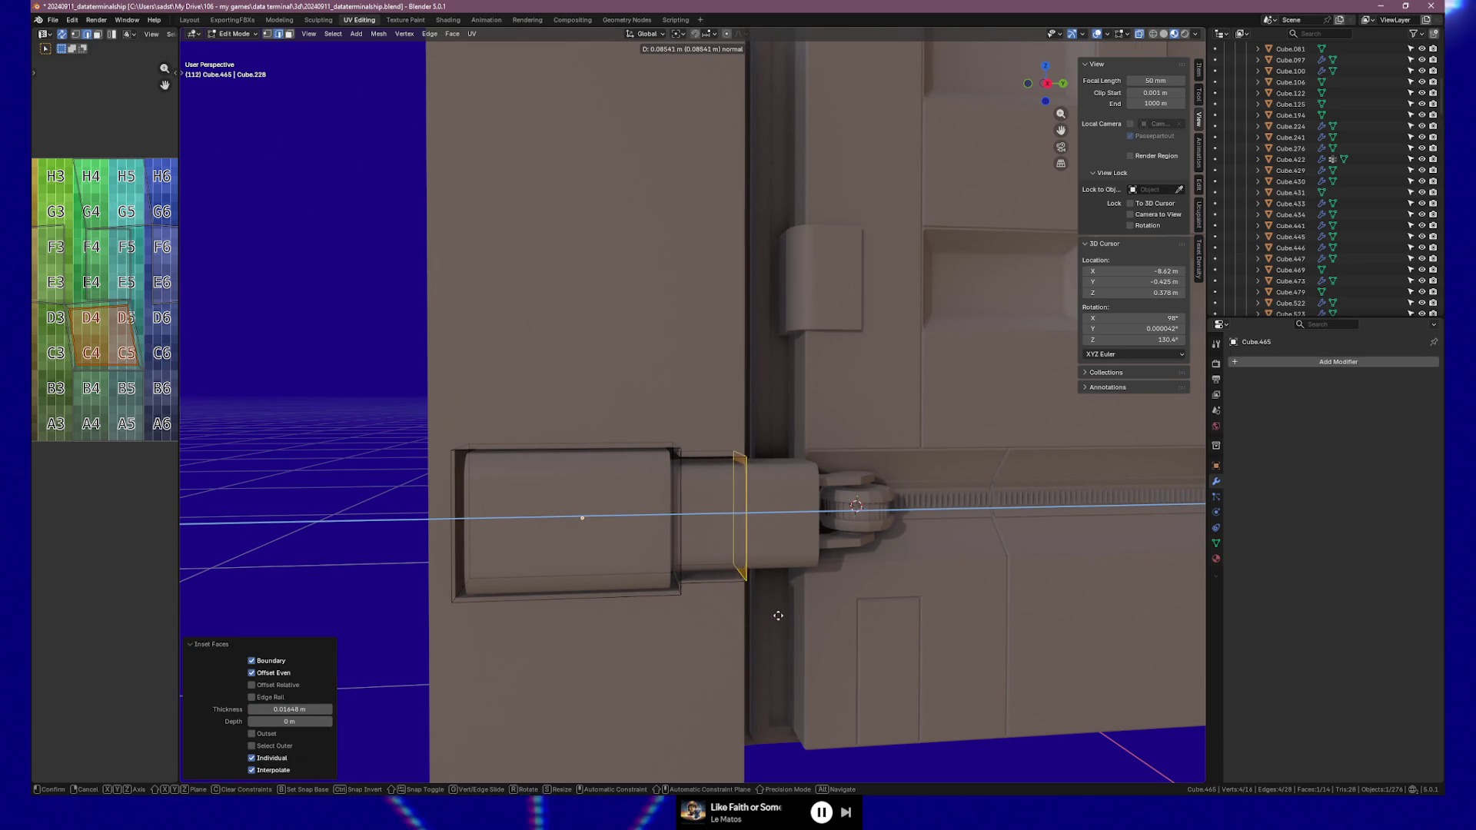
{"action": "left_click", "coordinate": [788, 615]}
{"action": "key", "text": "Tab"}
Move the extension's end face 0.10287 m along Y
{"action": "middle_click_drag", "start_coordinate": [801, 616], "coordinate": [612, 607]}
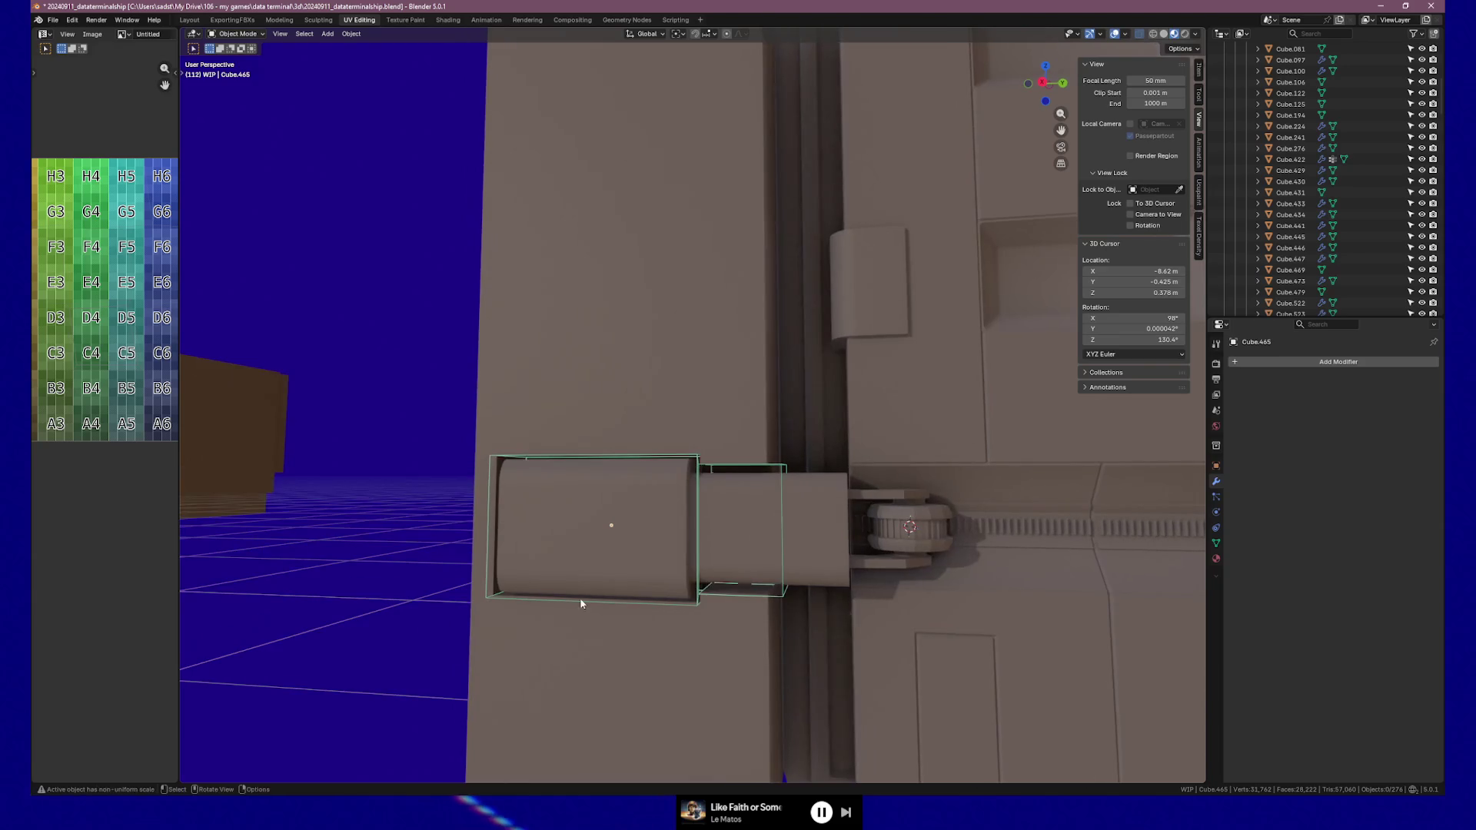
{"action": "mouse_move", "coordinate": [725, 625]}
{"action": "middle_mouse_down"}
{"action": "mouse_move", "coordinate": [900, 644]}
{"action": "mouse_move", "coordinate": [782, 700]}
{"action": "mouse_move", "coordinate": [813, 657]}
{"action": "mouse_move", "coordinate": [938, 664]}
{"action": "mouse_move", "coordinate": [815, 665]}
{"action": "mouse_move", "coordinate": [876, 667]}
{"action": "middle_mouse_up"}
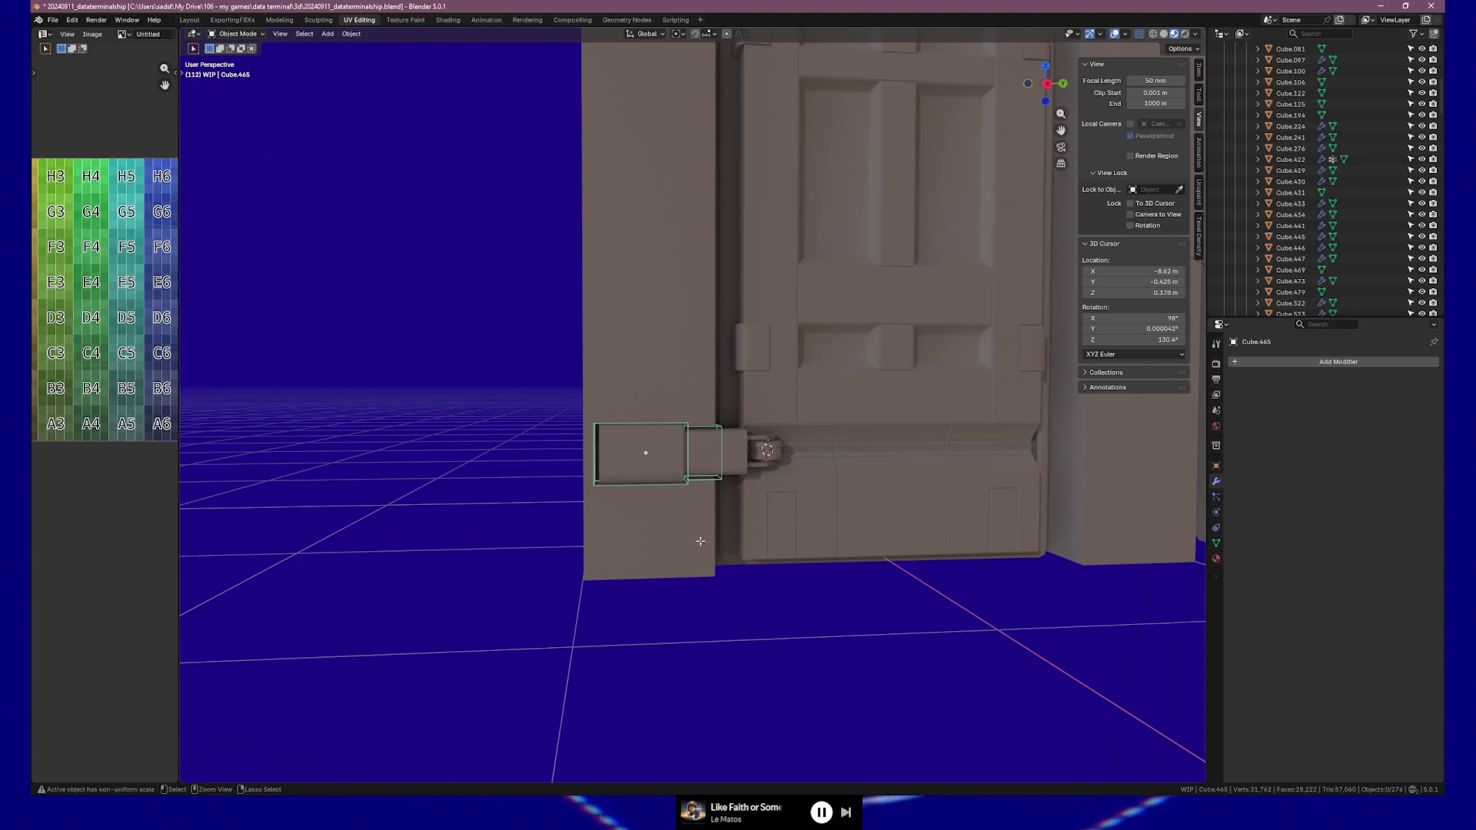
{"action": "key", "text": "Tab"}
{"action": "key", "text": "ctrl+z"}
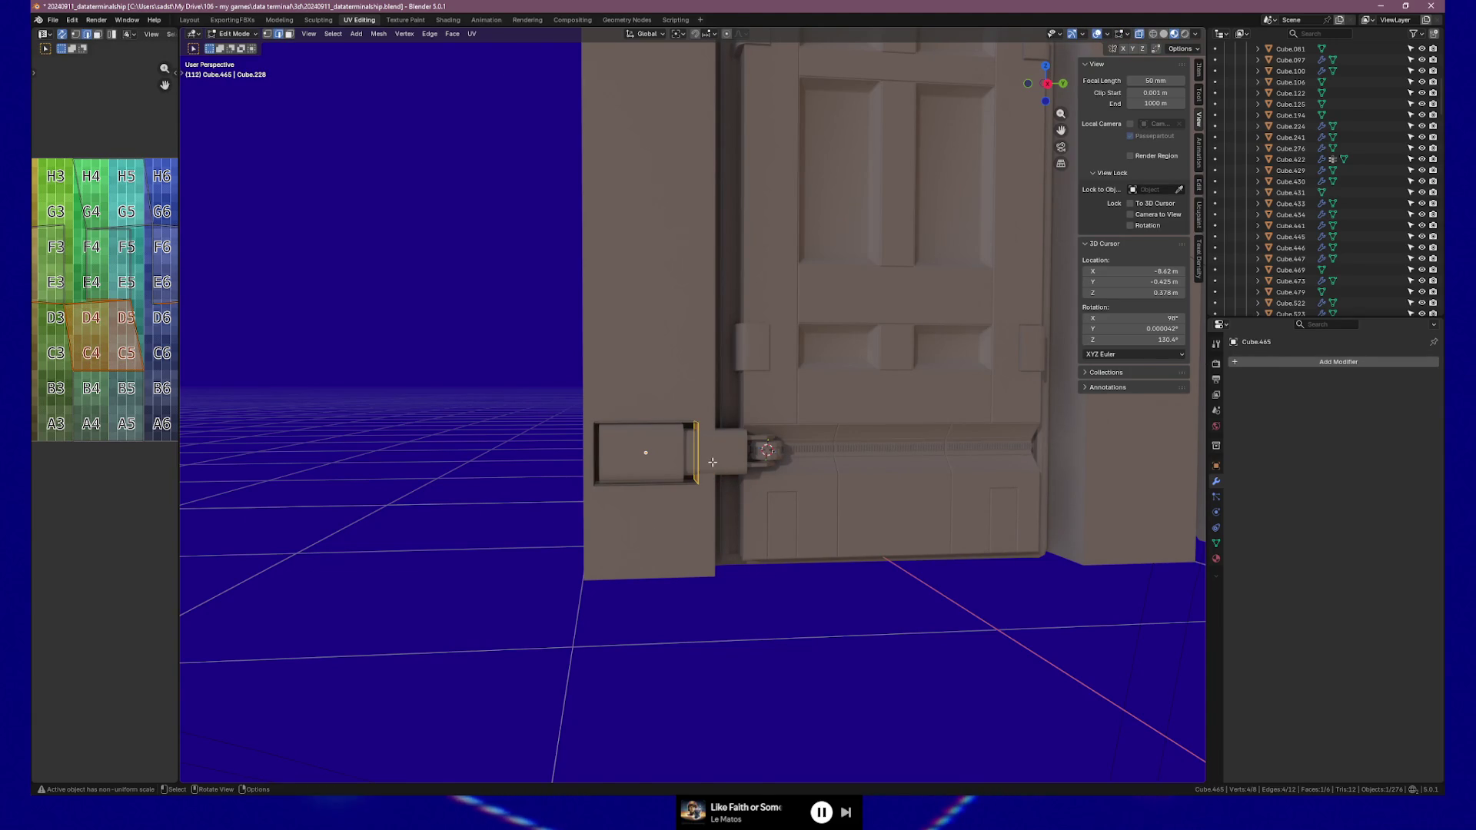
{"action": "key", "text": "g"}
{"action": "key", "text": "y"}
{"action": "left_click", "coordinate": [699, 522]}
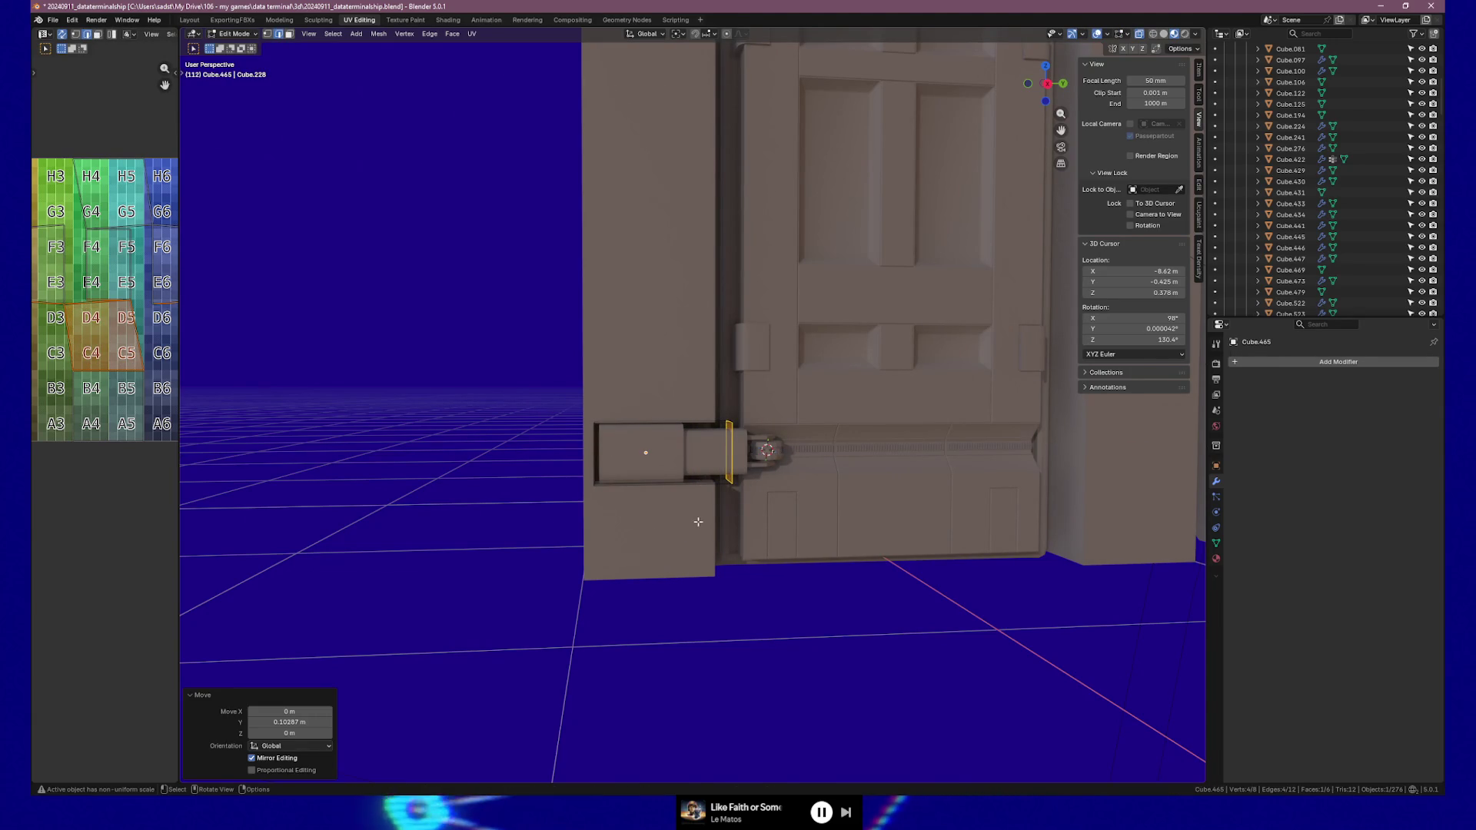
{"action": "key", "text": "Tab"}
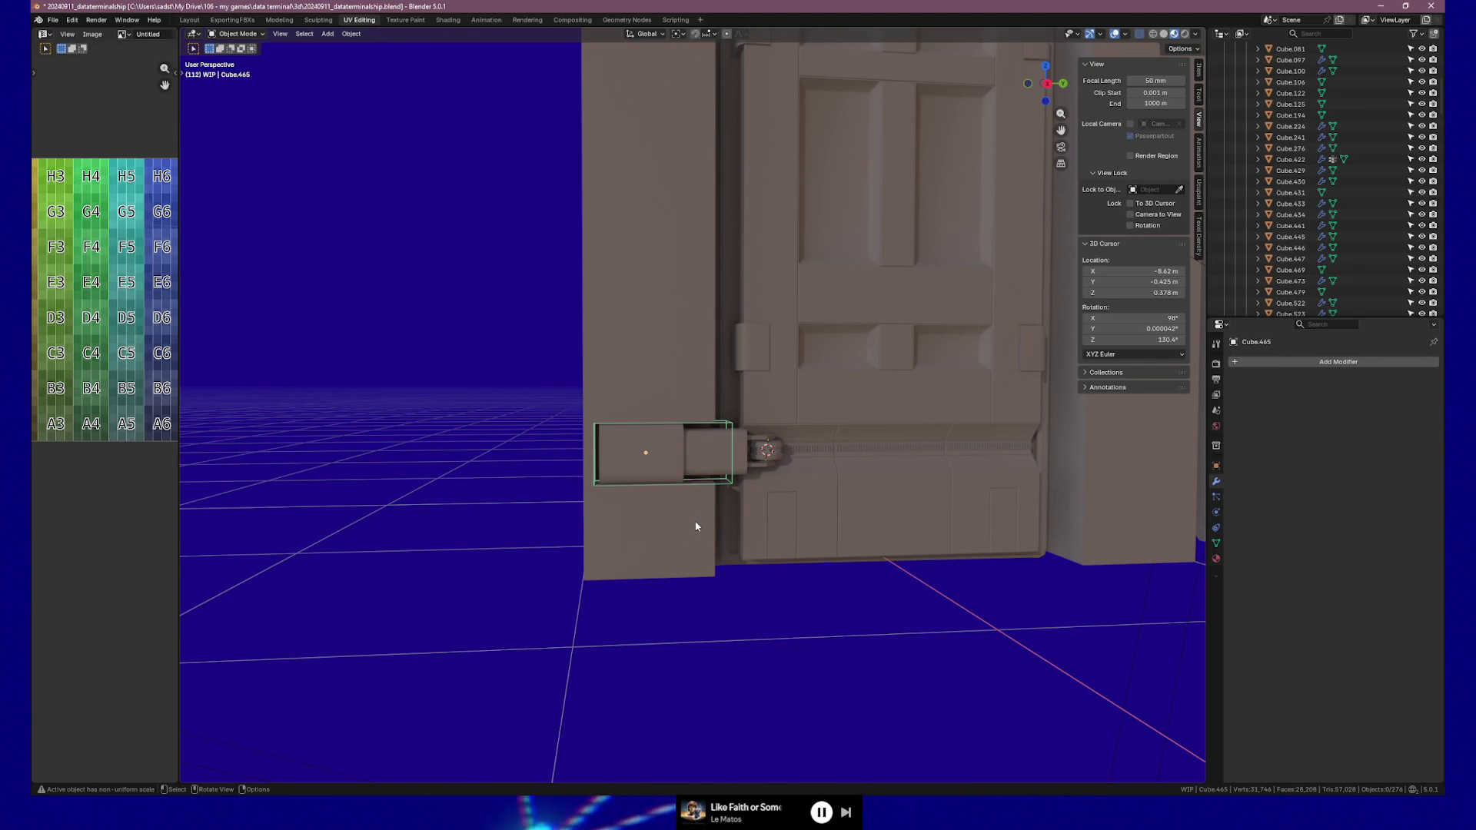
Check the cutter in wireframe shading, then return to solid shading
{"action": "key", "text": "z"}
{"action": "left_click", "coordinate": [561, 454]}
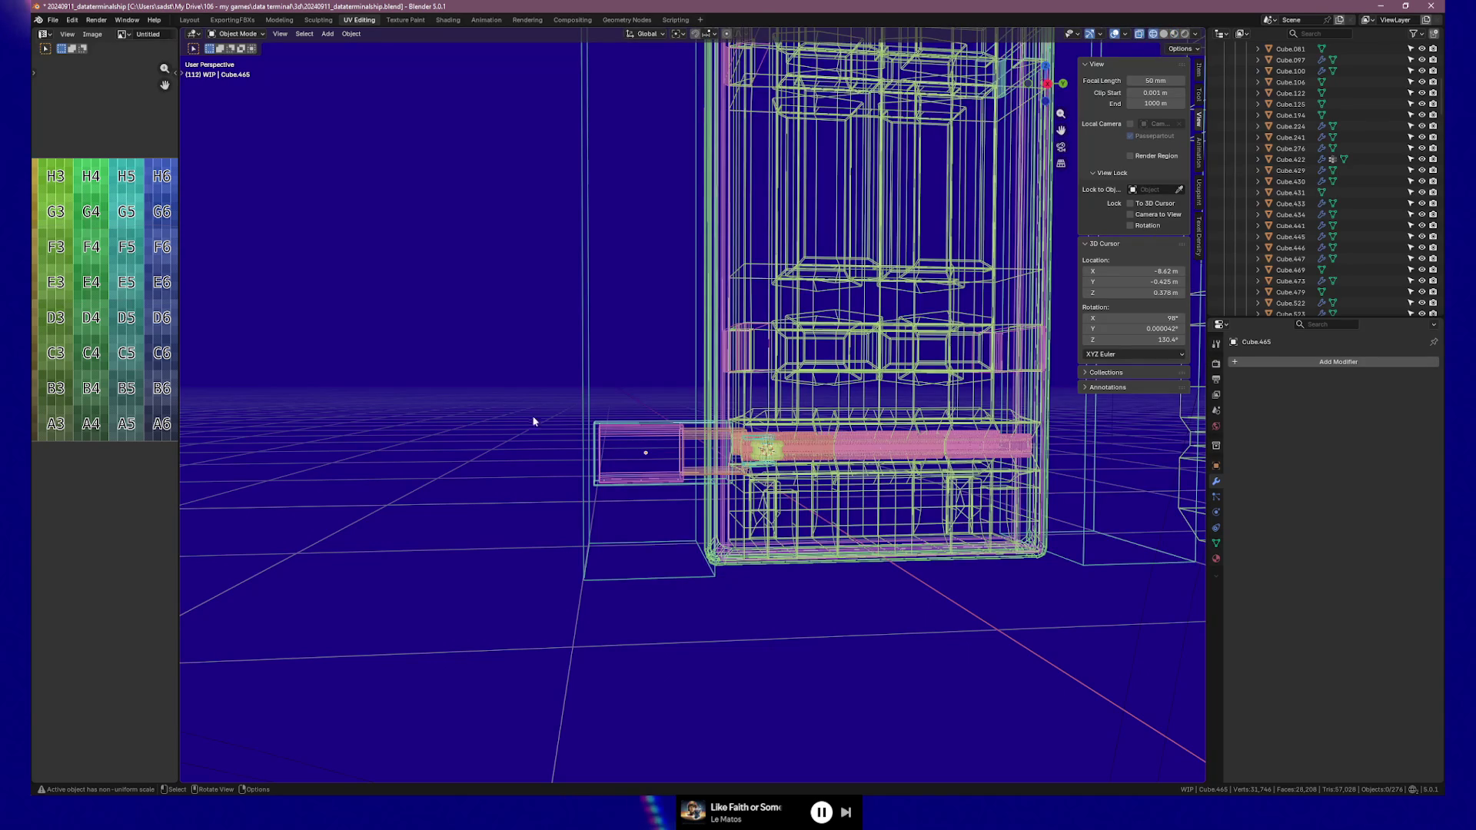
{"action": "left_click", "coordinate": [1173, 34]}
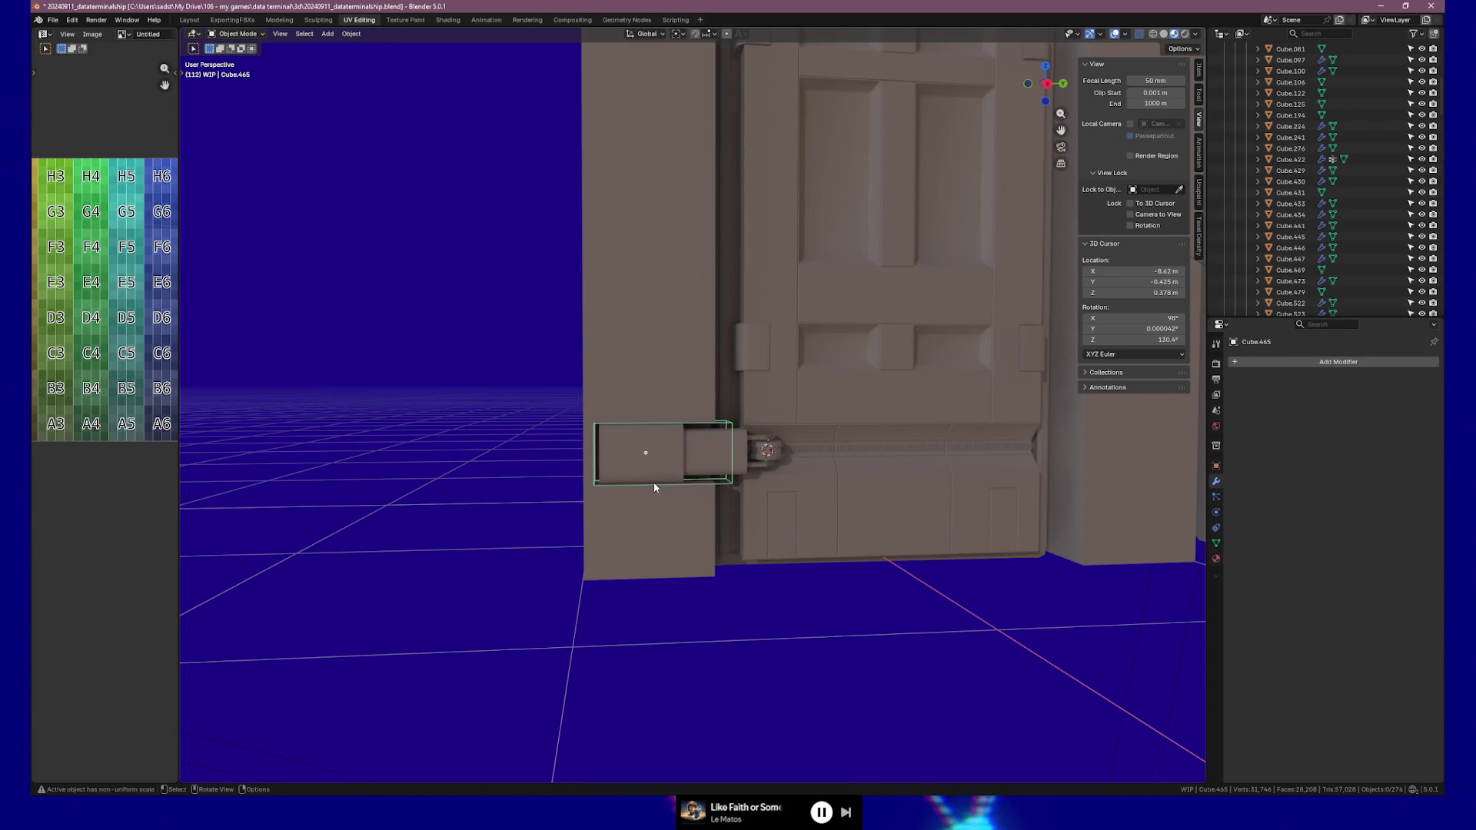
{"action": "key", "text": "z"}
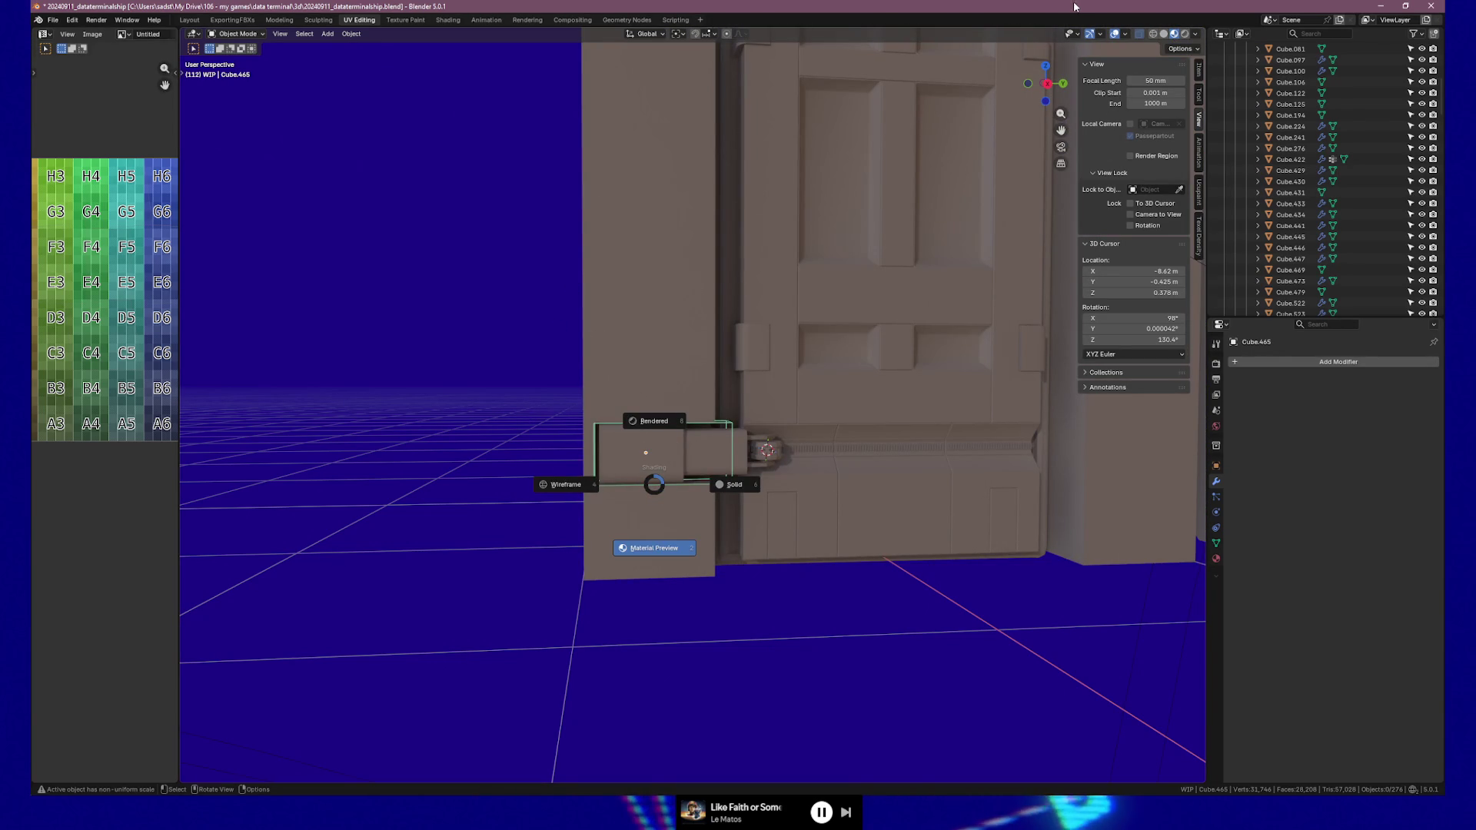
{"action": "key", "text": "Escape"}
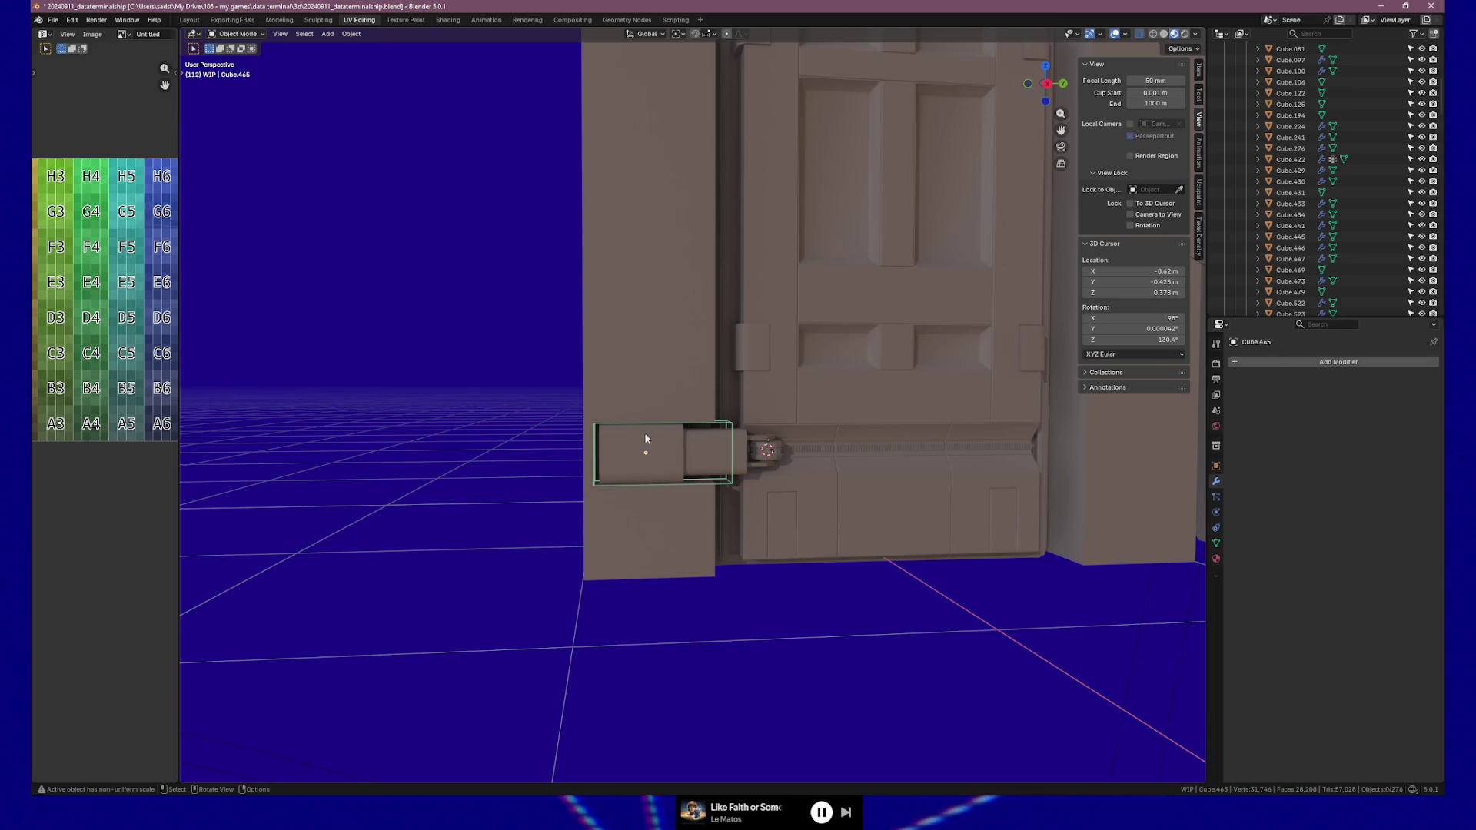
Scale the cutter along global Z to make the recess slightly taller
{"action": "key", "text": "s"}
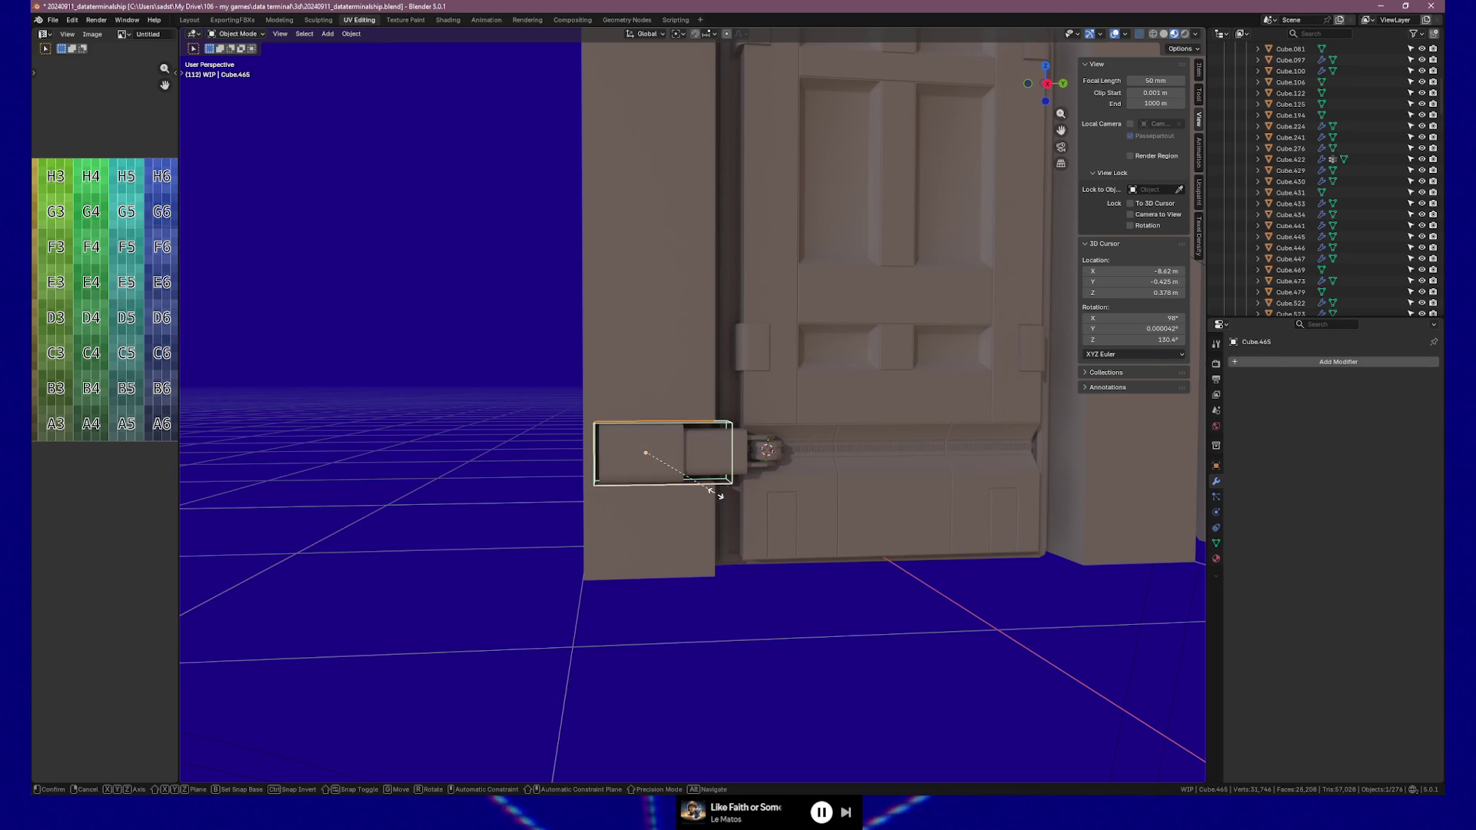
{"action": "key", "text": "z"}
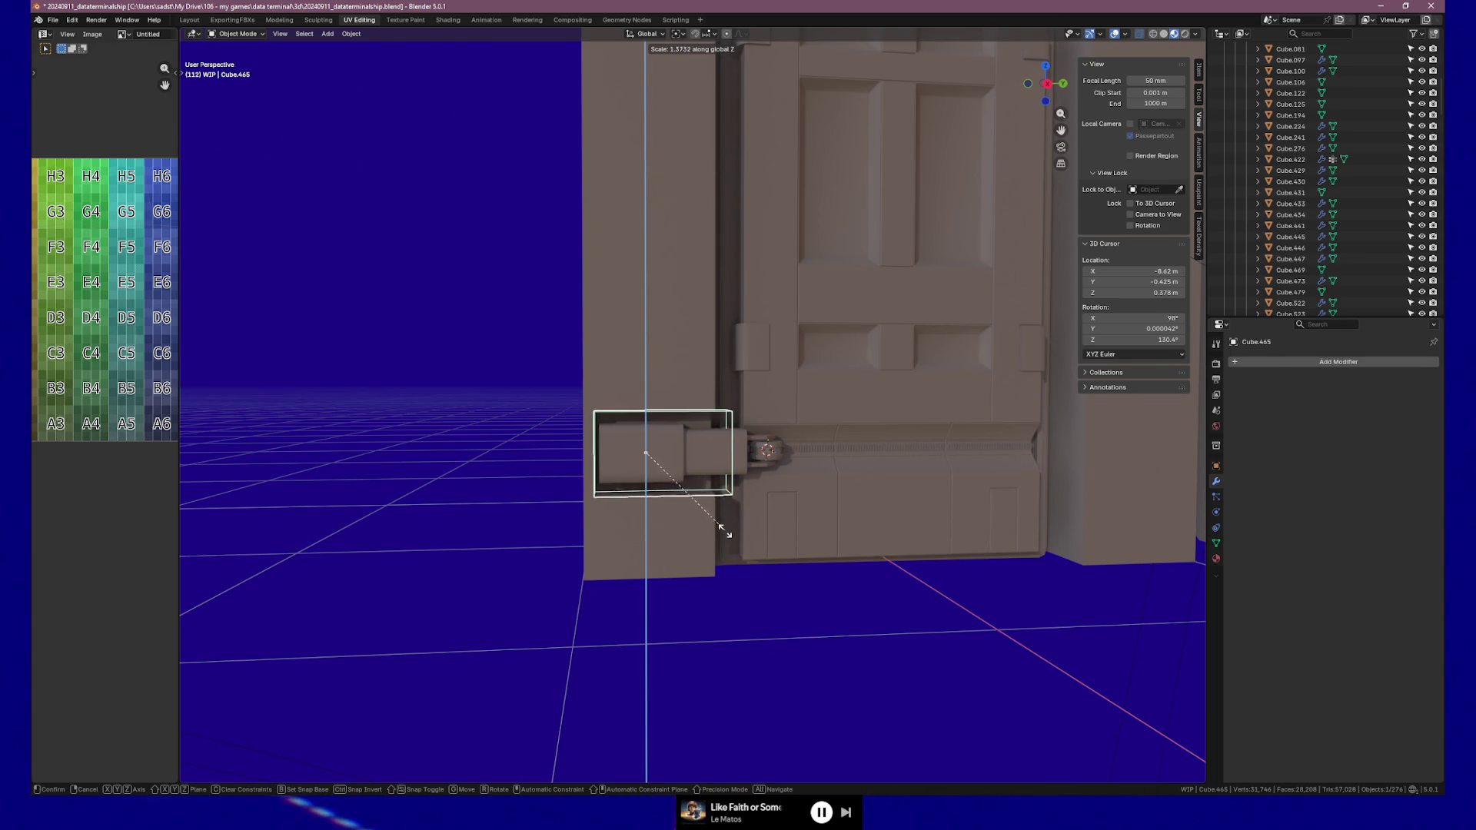
{"action": "left_click", "coordinate": [722, 533]}
{"action": "key", "text": "Tab"}
{"action": "mouse_move", "coordinate": [823, 635]}
{"action": "middle_mouse_down"}
{"action": "mouse_move", "coordinate": [754, 629]}
{"action": "mouse_move", "coordinate": [754, 656]}
{"action": "mouse_move", "coordinate": [856, 624]}
{"action": "mouse_move", "coordinate": [847, 613]}
{"action": "middle_mouse_up"}
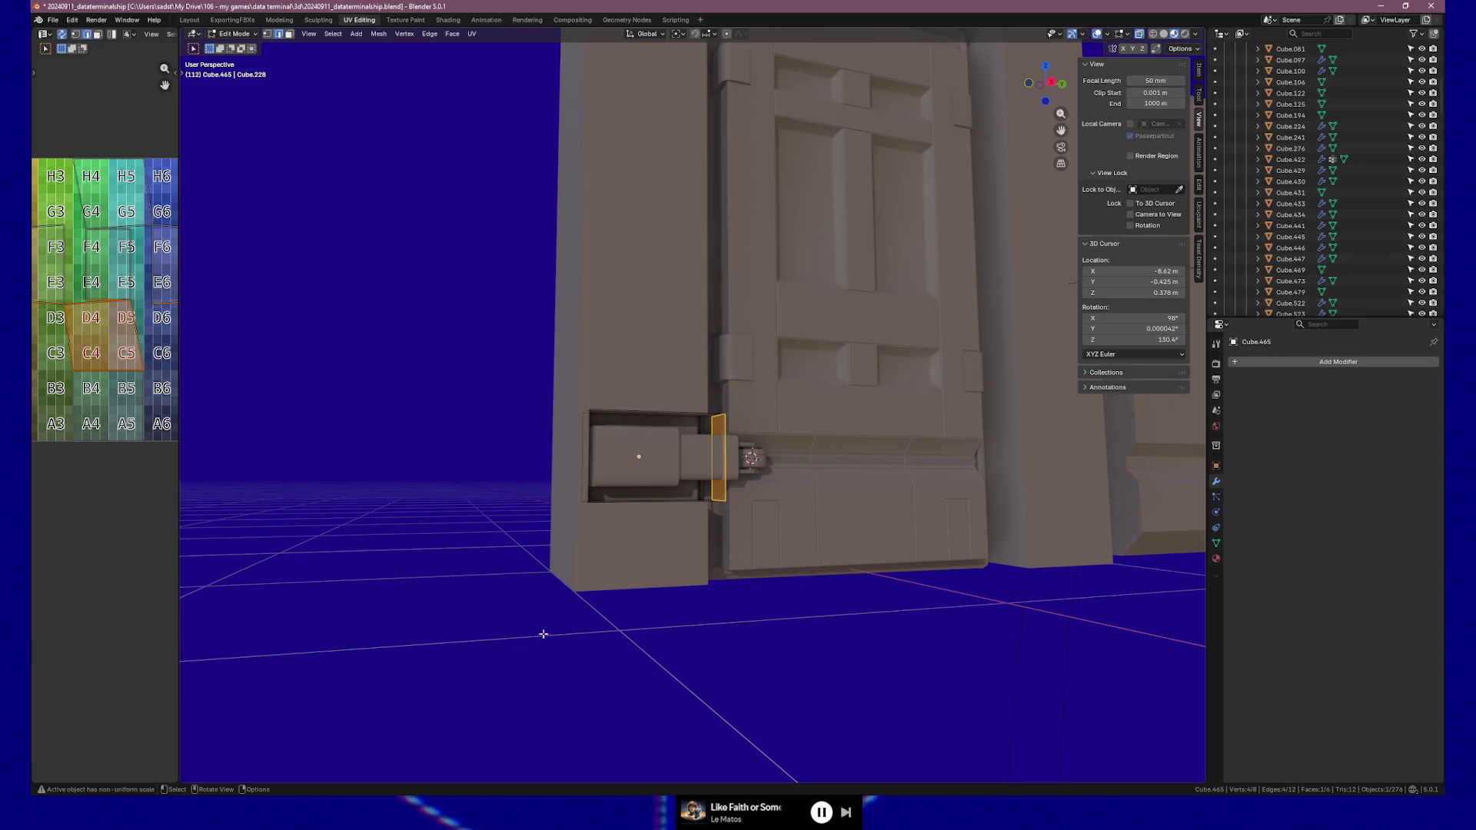
Snap the 3D cursor to the right-hand wall block with Cursor to Selected
{"action": "mouse_move", "coordinate": [540, 627]}
{"action": "middle_mouse_down"}
{"action": "mouse_move", "coordinate": [504, 622]}
{"action": "mouse_move", "coordinate": [774, 610]}
{"action": "mouse_move", "coordinate": [426, 473]}
{"action": "mouse_move", "coordinate": [635, 613]}
{"action": "mouse_move", "coordinate": [626, 638]}
{"action": "mouse_move", "coordinate": [630, 623]}
{"action": "middle_mouse_up"}
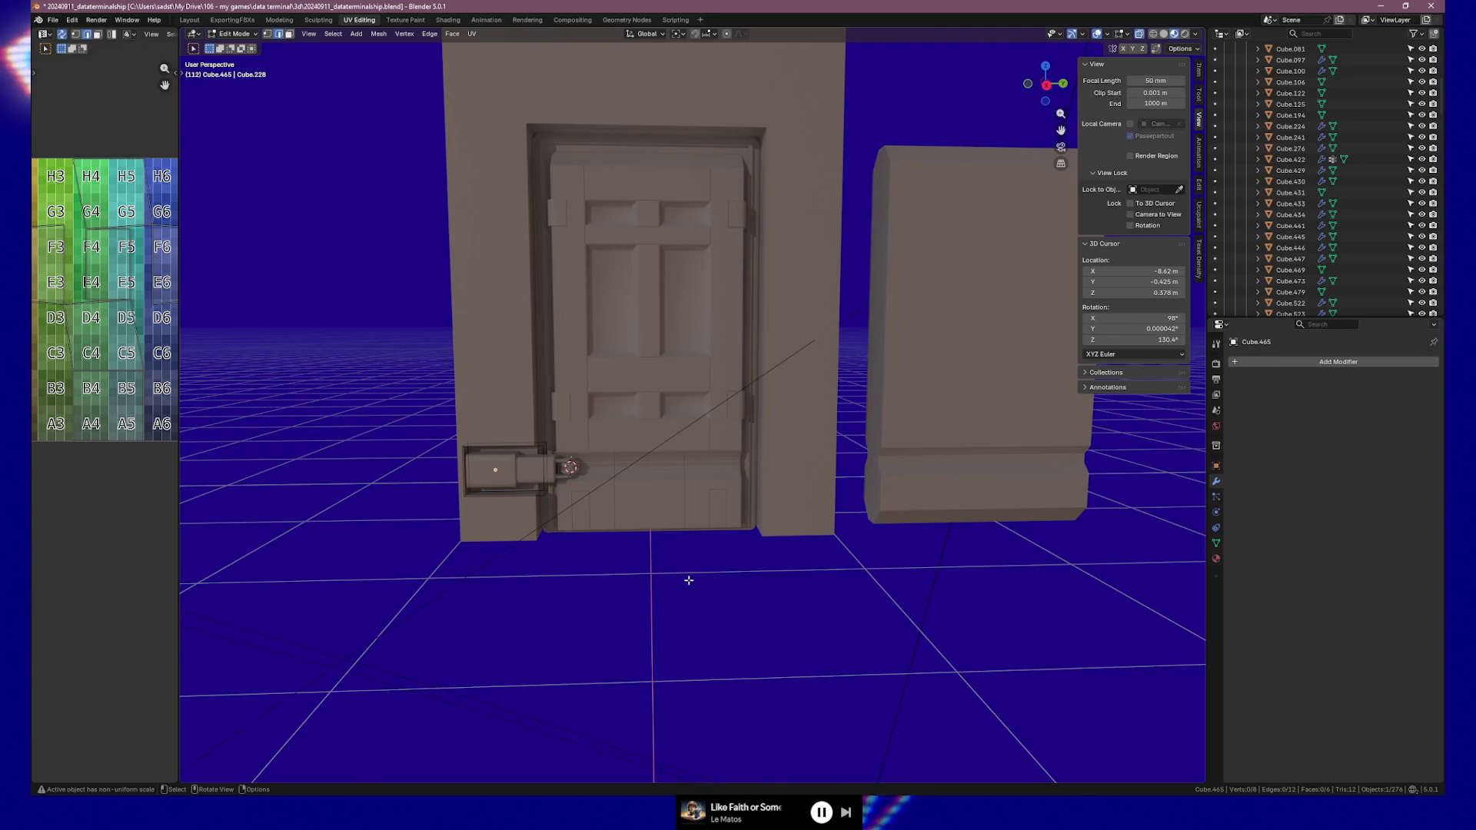
{"action": "middle_click_drag", "start_coordinate": [552, 636], "coordinate": [682, 616]}
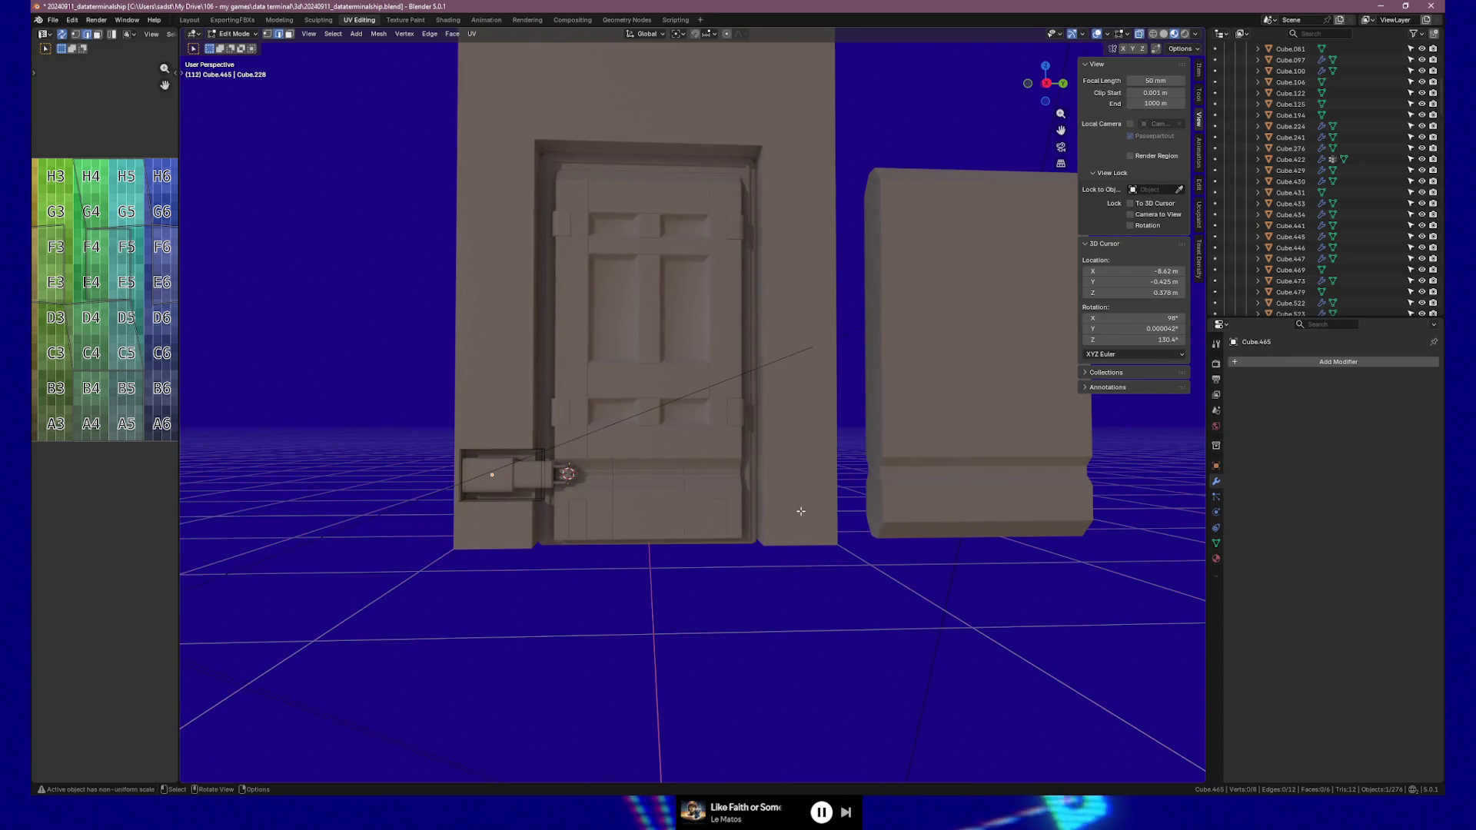
{"action": "middle_click_drag", "start_coordinate": [875, 628], "coordinate": [869, 612]}
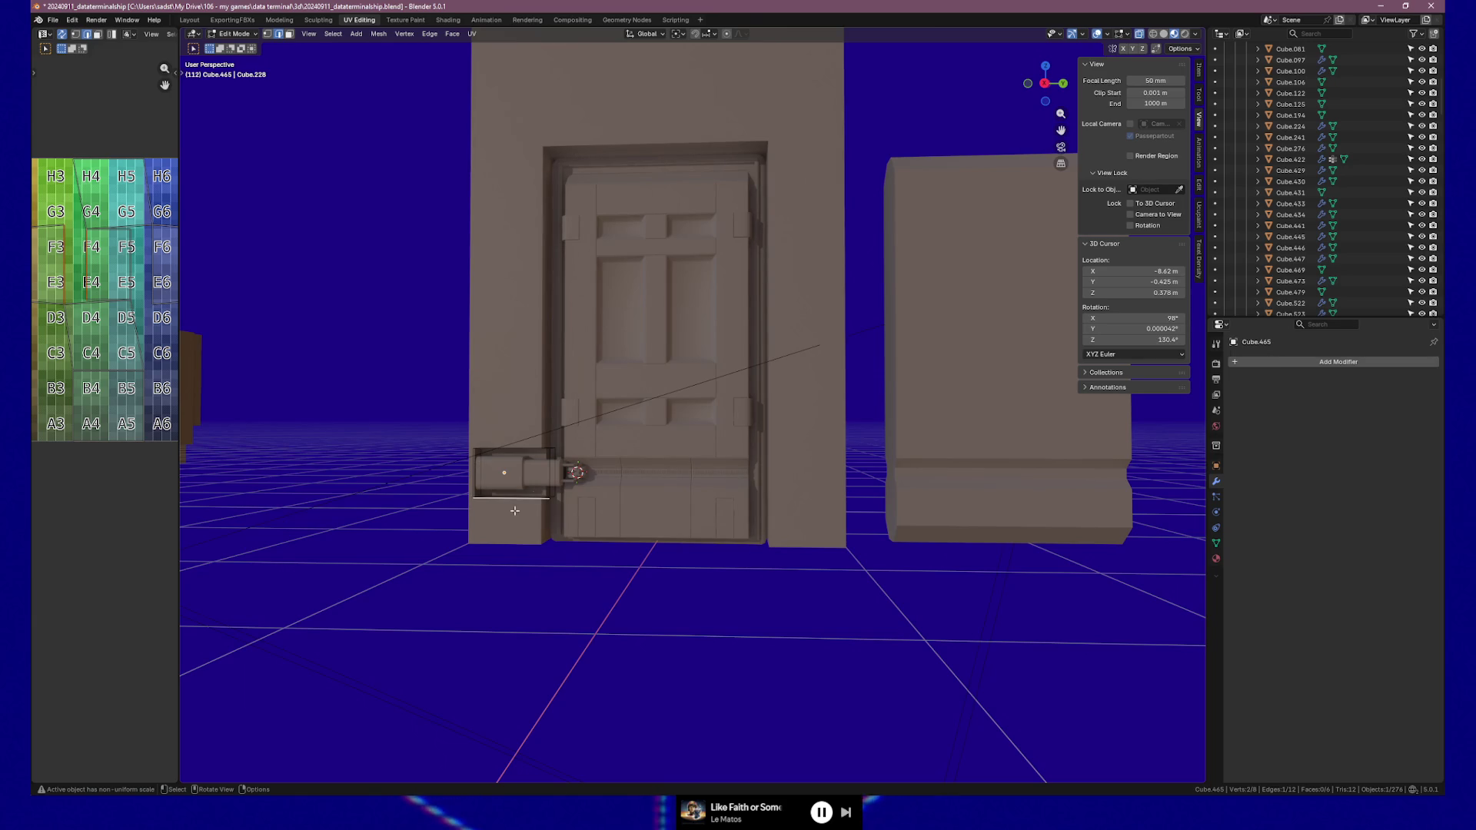
{"action": "key", "text": "Tab"}
{"action": "left_click", "coordinate": [998, 517]}
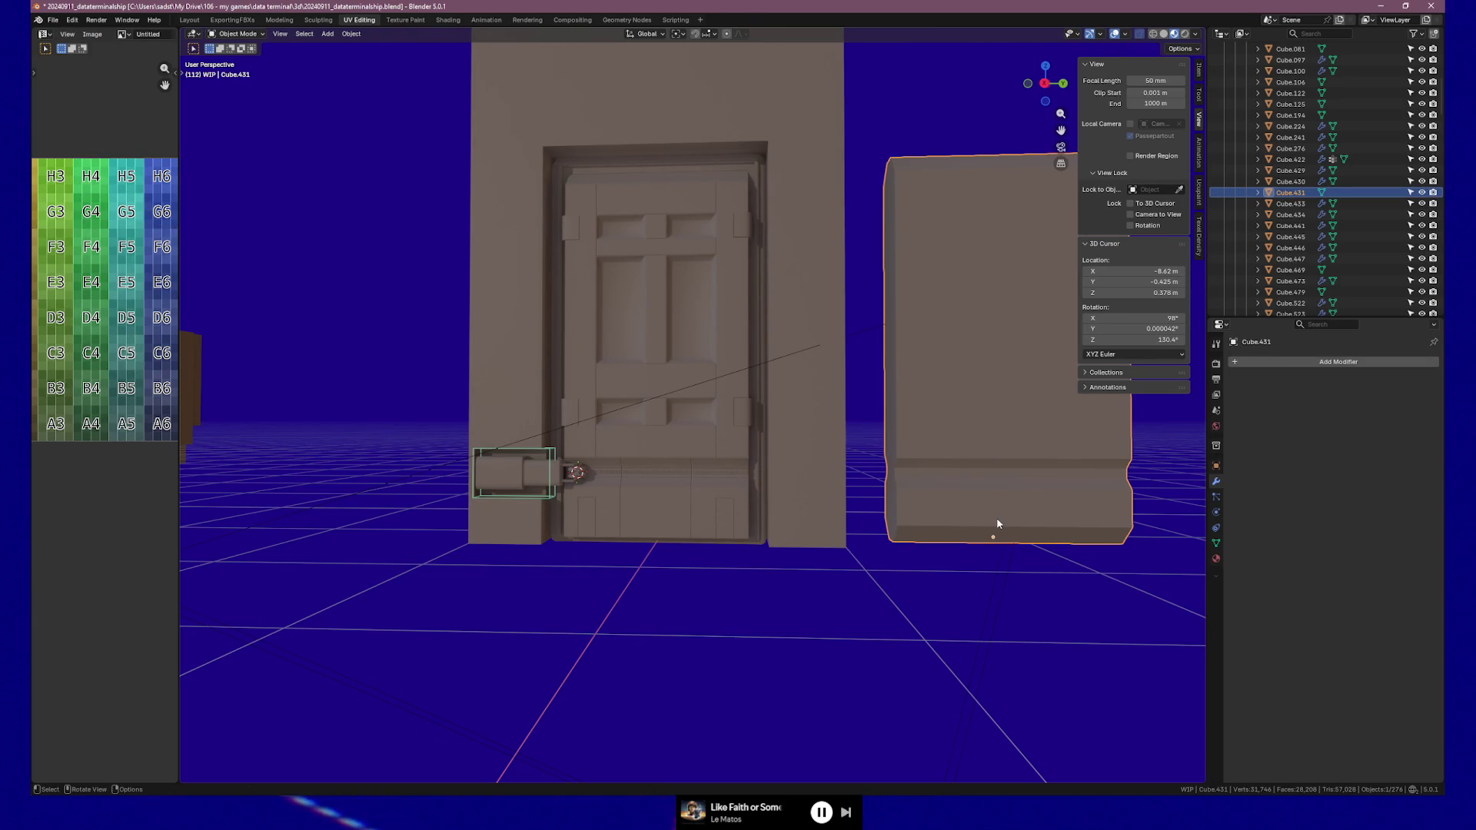
{"action": "key", "text": "shift+s"}
{"action": "left_click", "coordinate": [974, 586]}
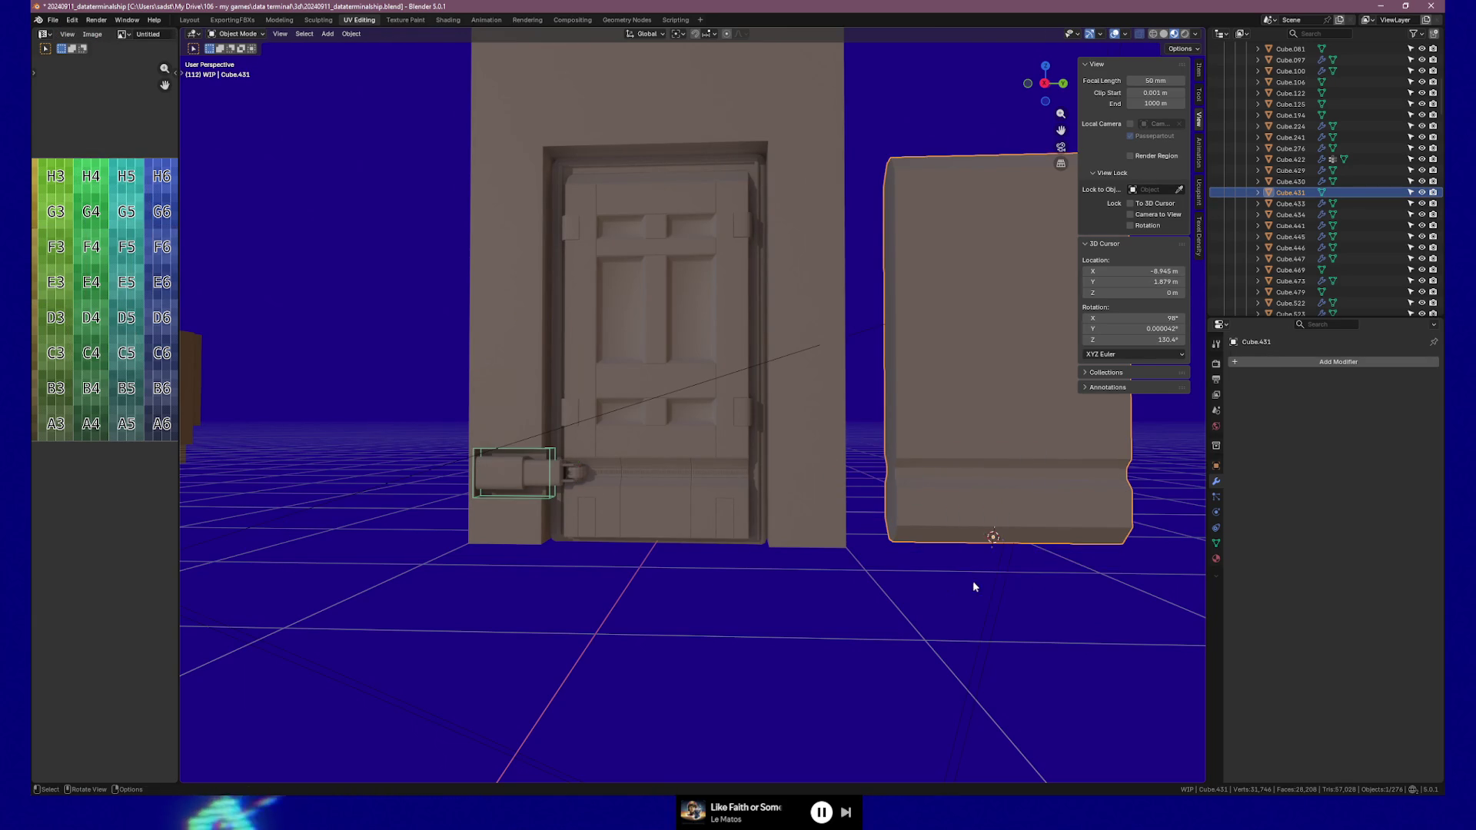
{"action": "mouse_move", "coordinate": [520, 586]}
{"action": "middle_mouse_down"}
{"action": "mouse_move", "coordinate": [495, 643]}
{"action": "mouse_move", "coordinate": [648, 568]}
{"action": "mouse_move", "coordinate": [630, 544]}
{"action": "mouse_move", "coordinate": [630, 560]}
{"action": "mouse_move", "coordinate": [592, 561]}
{"action": "middle_mouse_up"}
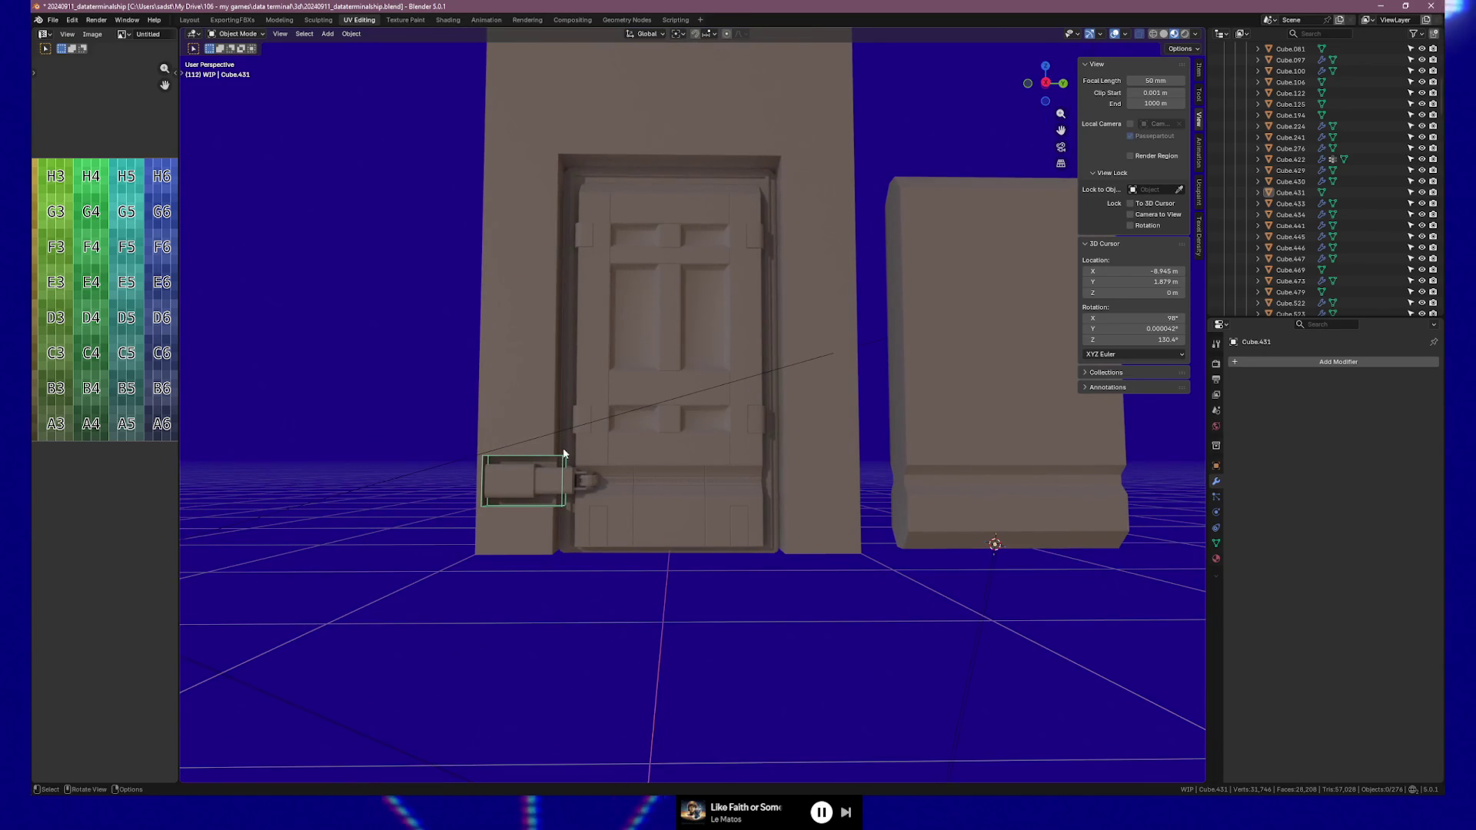
Hide the cutter Cube.465 from the scene
{"action": "key", "text": "h"}
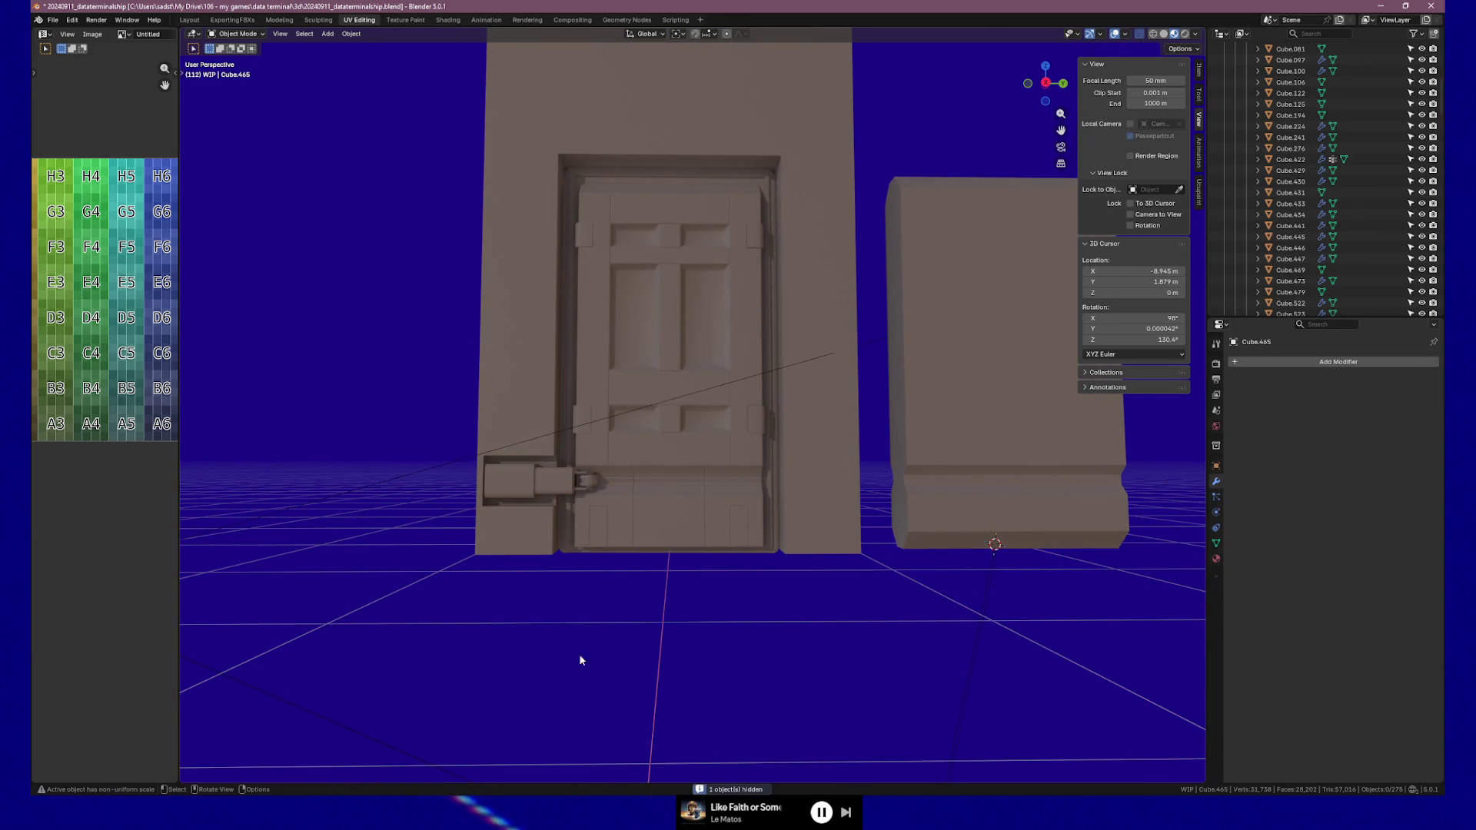
{"action": "mouse_move", "coordinate": [675, 636]}
{"action": "middle_mouse_down"}
{"action": "mouse_move", "coordinate": [653, 636]}
{"action": "mouse_move", "coordinate": [797, 635]}
{"action": "mouse_move", "coordinate": [547, 643]}
{"action": "mouse_move", "coordinate": [712, 606]}
{"action": "mouse_move", "coordinate": [607, 615]}
{"action": "mouse_move", "coordinate": [624, 675]}
{"action": "mouse_move", "coordinate": [651, 653]}
{"action": "mouse_move", "coordinate": [638, 652]}
{"action": "middle_mouse_up"}
{"action": "scroll", "coordinate": [591, 645], "scroll_direction": "up", "scroll_amount": 3}
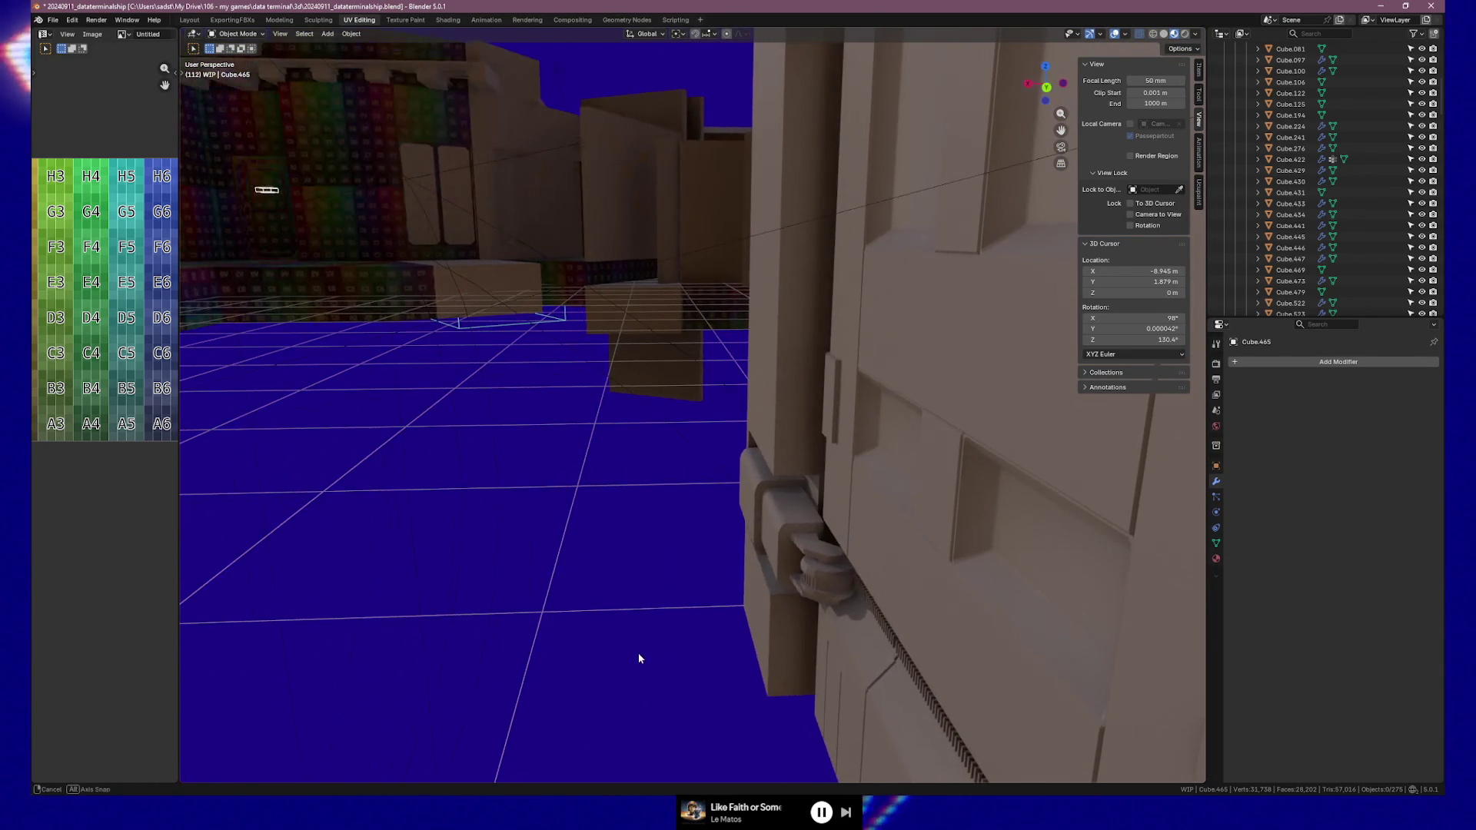
Paste a copy of the box around the latch and shift it along X
{"action": "key", "text": "ctrl+v"}
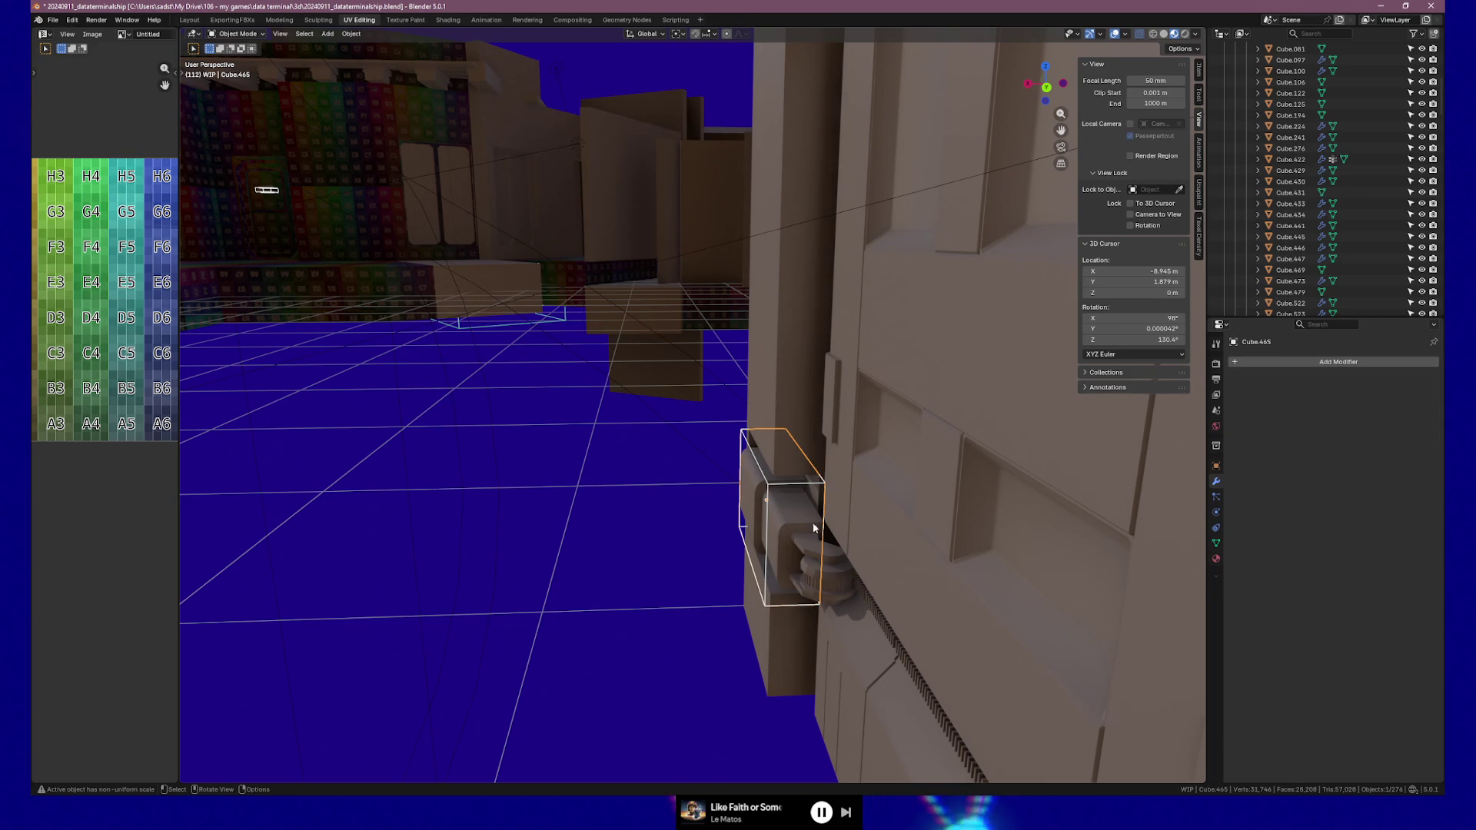
{"action": "key", "text": "g"}
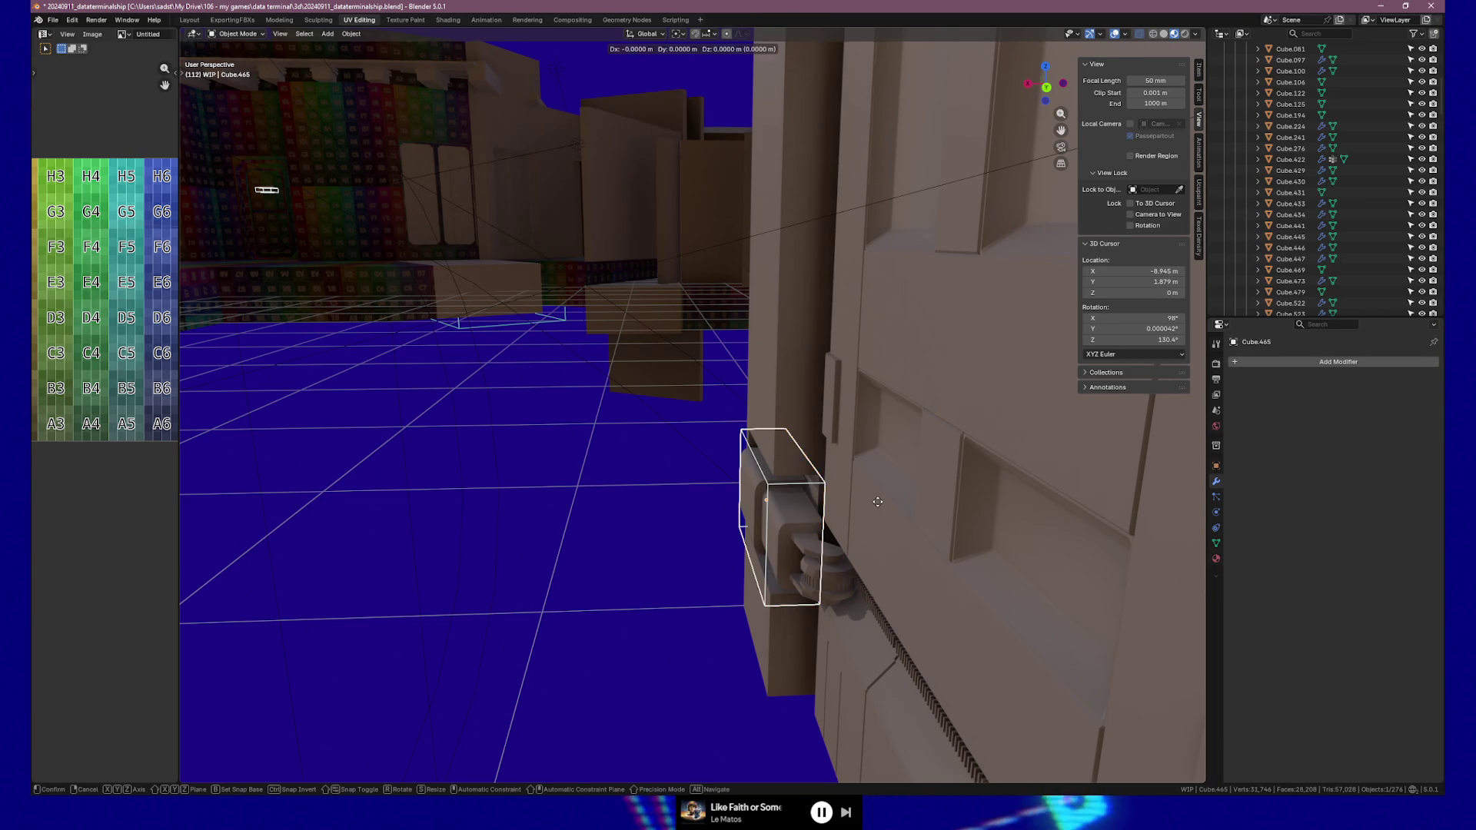
{"action": "key", "text": "x"}
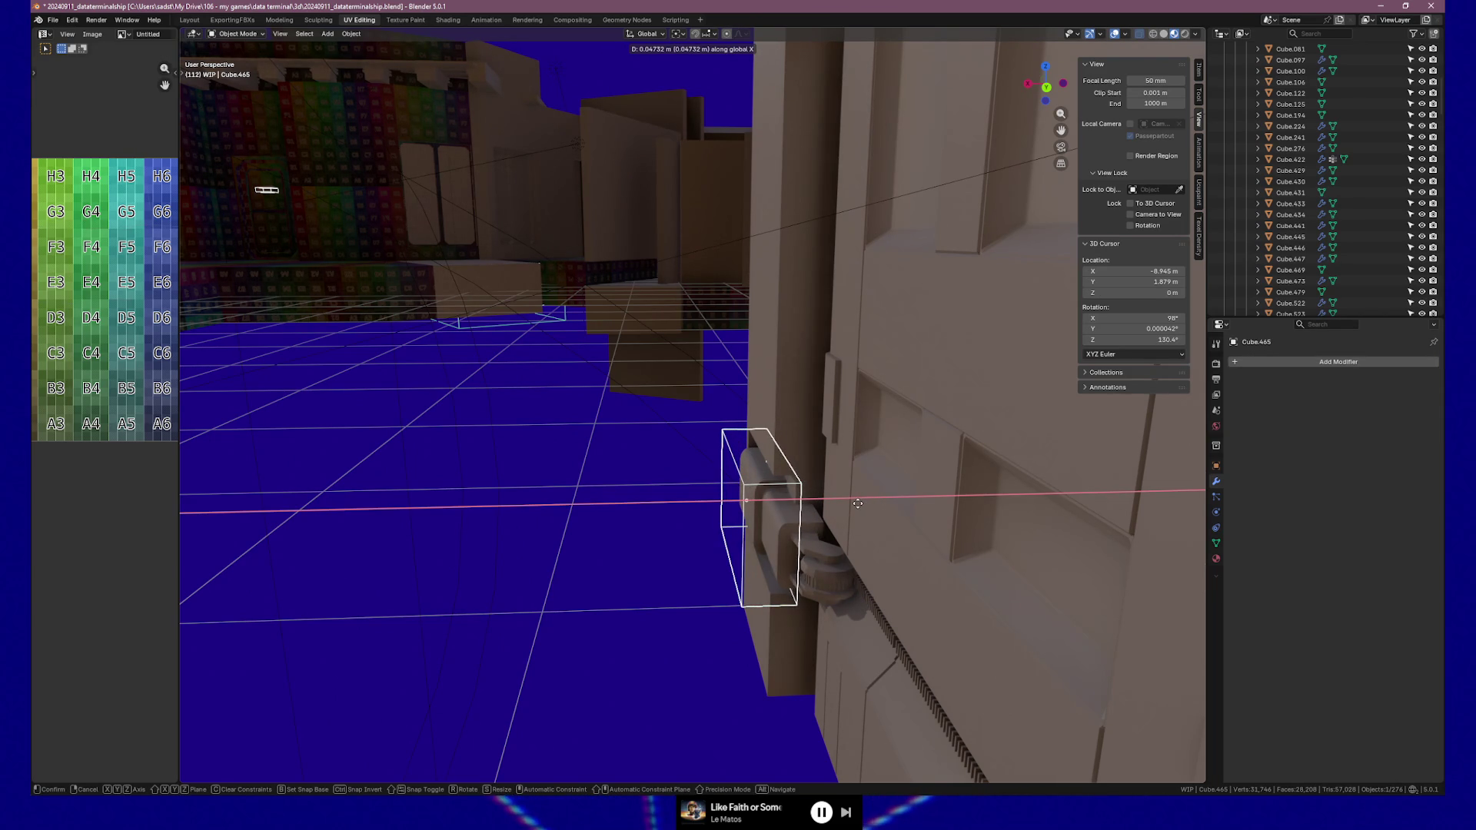
{"action": "left_click", "coordinate": [858, 503]}
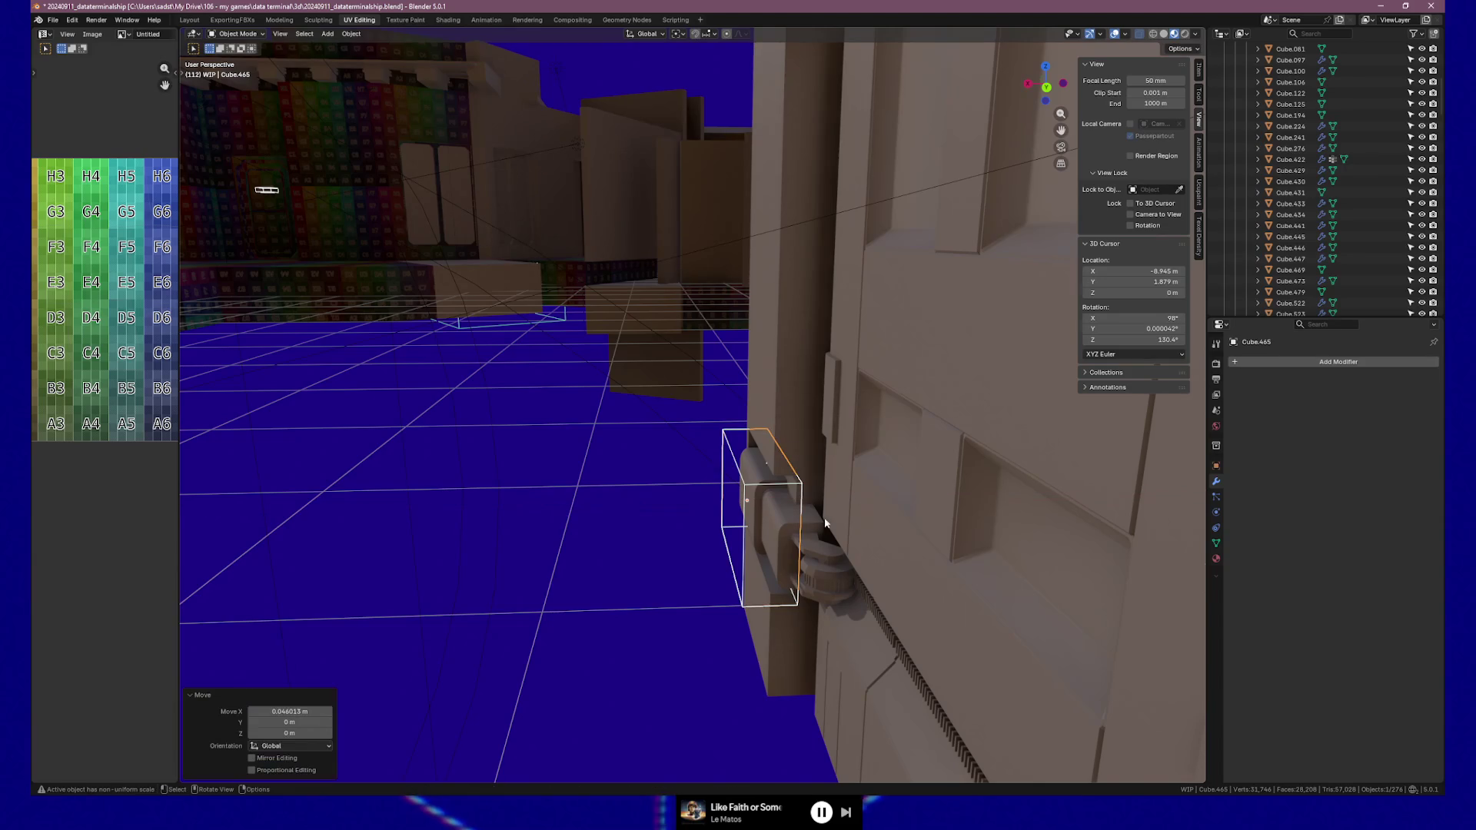
{"action": "mouse_move", "coordinate": [790, 532]}
{"action": "middle_mouse_down"}
{"action": "mouse_move", "coordinate": [863, 527]}
{"action": "mouse_move", "coordinate": [781, 542]}
{"action": "mouse_move", "coordinate": [800, 593]}
{"action": "mouse_move", "coordinate": [823, 589]}
{"action": "mouse_move", "coordinate": [609, 619]}
{"action": "mouse_move", "coordinate": [831, 610]}
{"action": "mouse_move", "coordinate": [918, 555]}
{"action": "mouse_move", "coordinate": [840, 521]}
{"action": "middle_mouse_up"}
Move the front cap face of housing block Cube.464 about 0.0355 m along X
{"action": "left_click", "coordinate": [794, 453]}
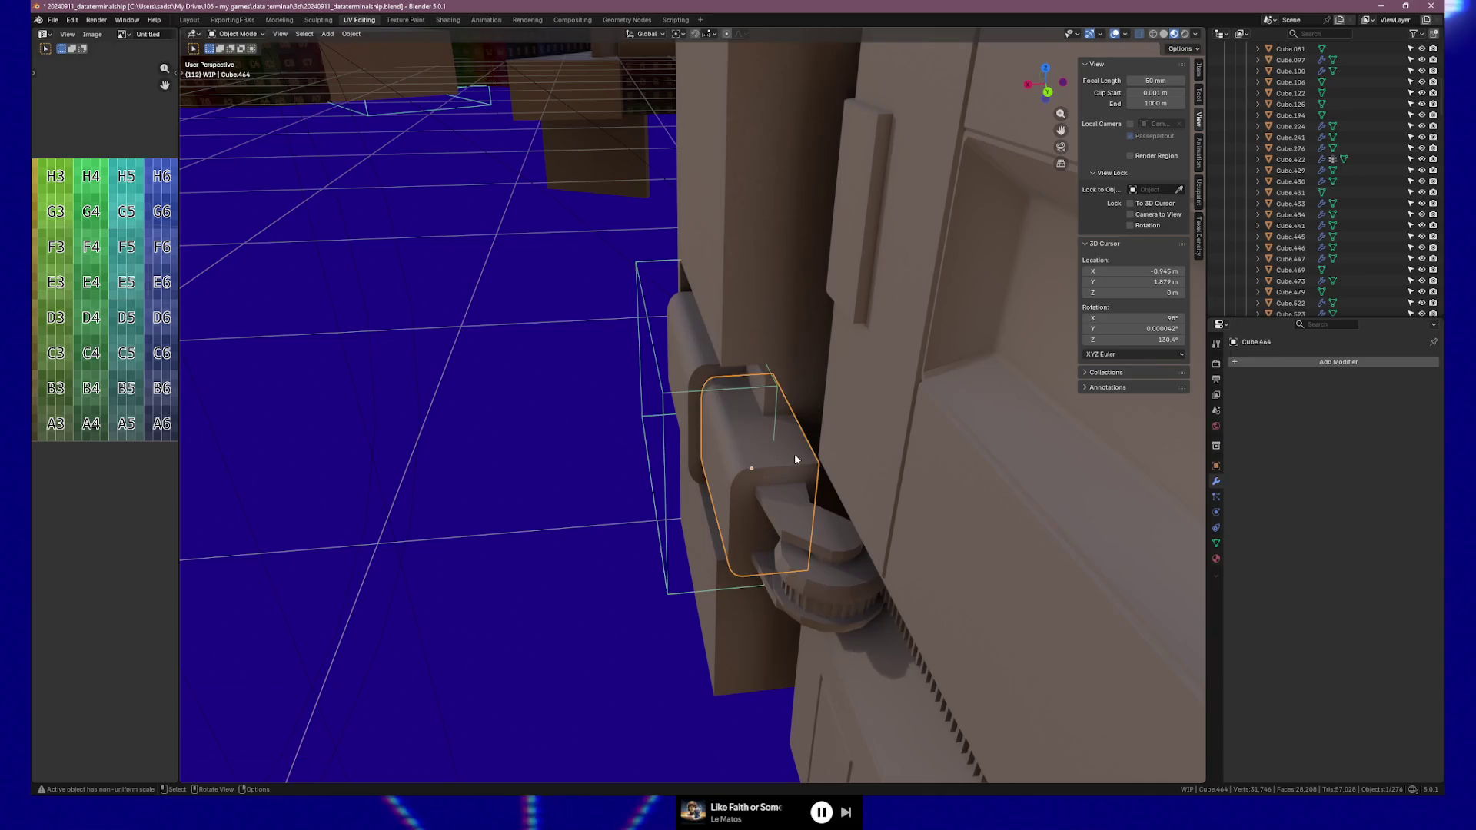
{"action": "key", "text": "Tab"}
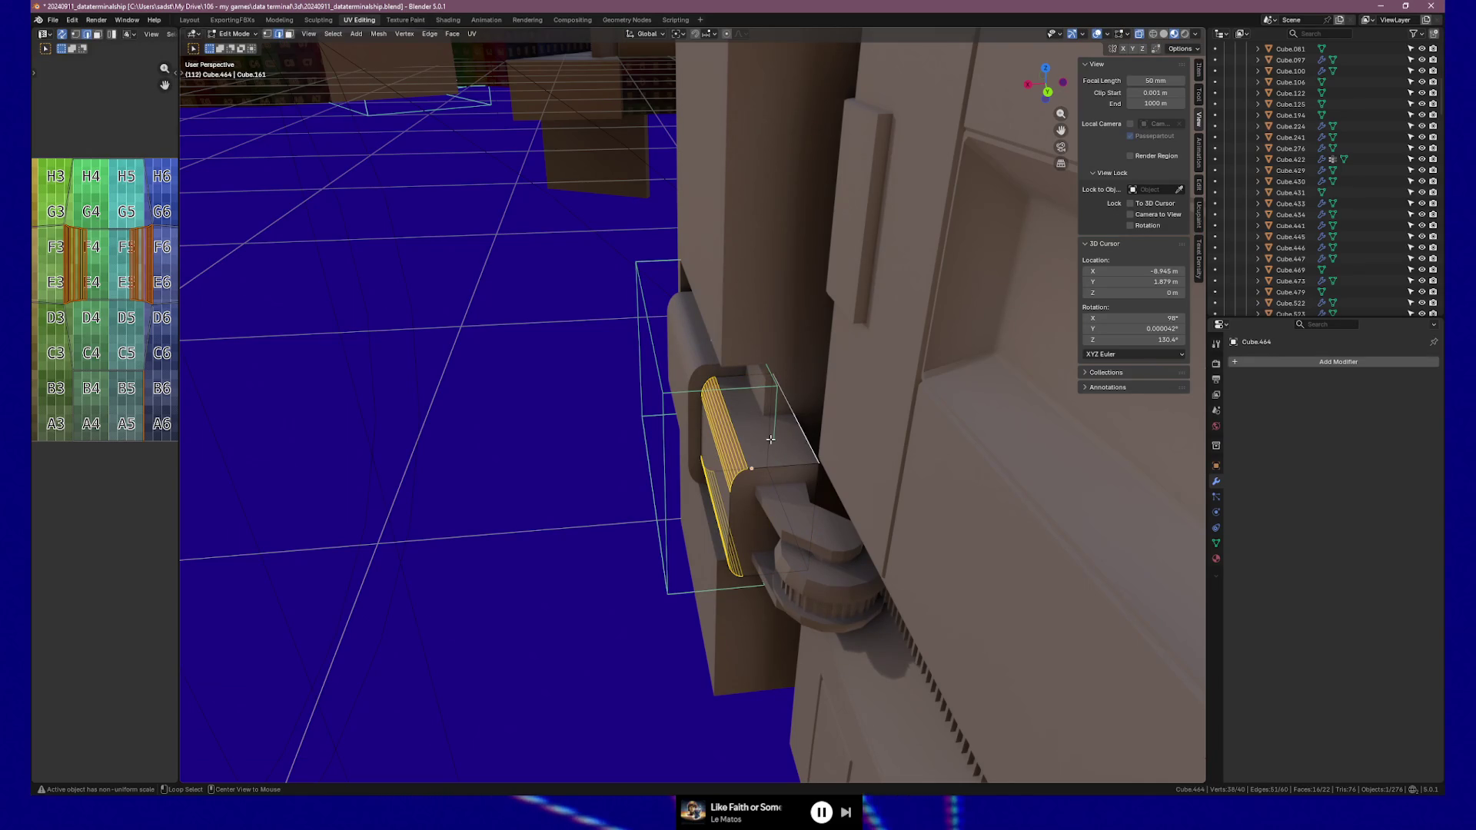
{"action": "left_click", "coordinate": [771, 441], "text": "alt"}
{"action": "left_click", "coordinate": [777, 442], "text": "alt"}
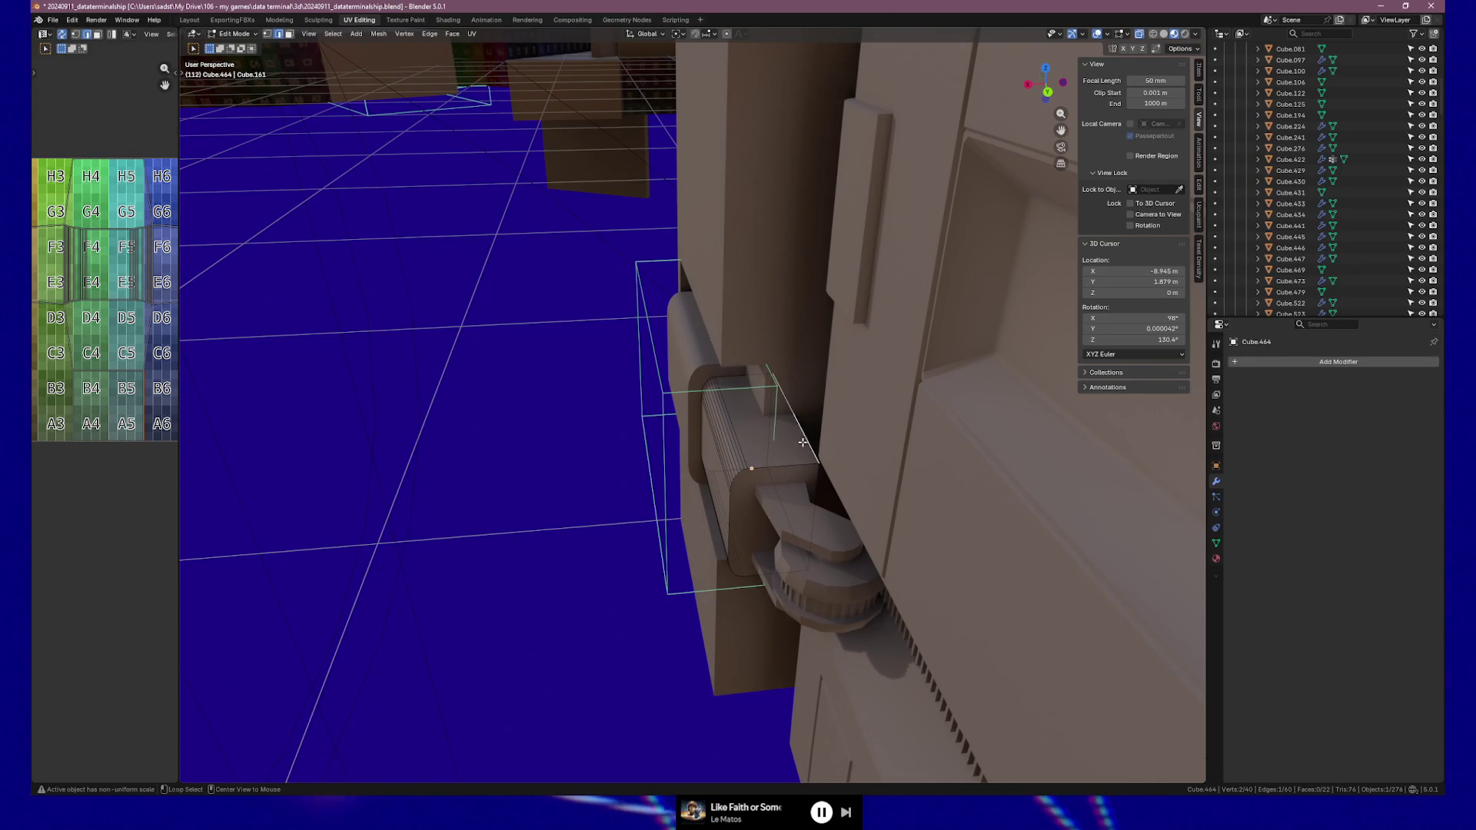
{"action": "left_click", "coordinate": [768, 436], "text": "alt"}
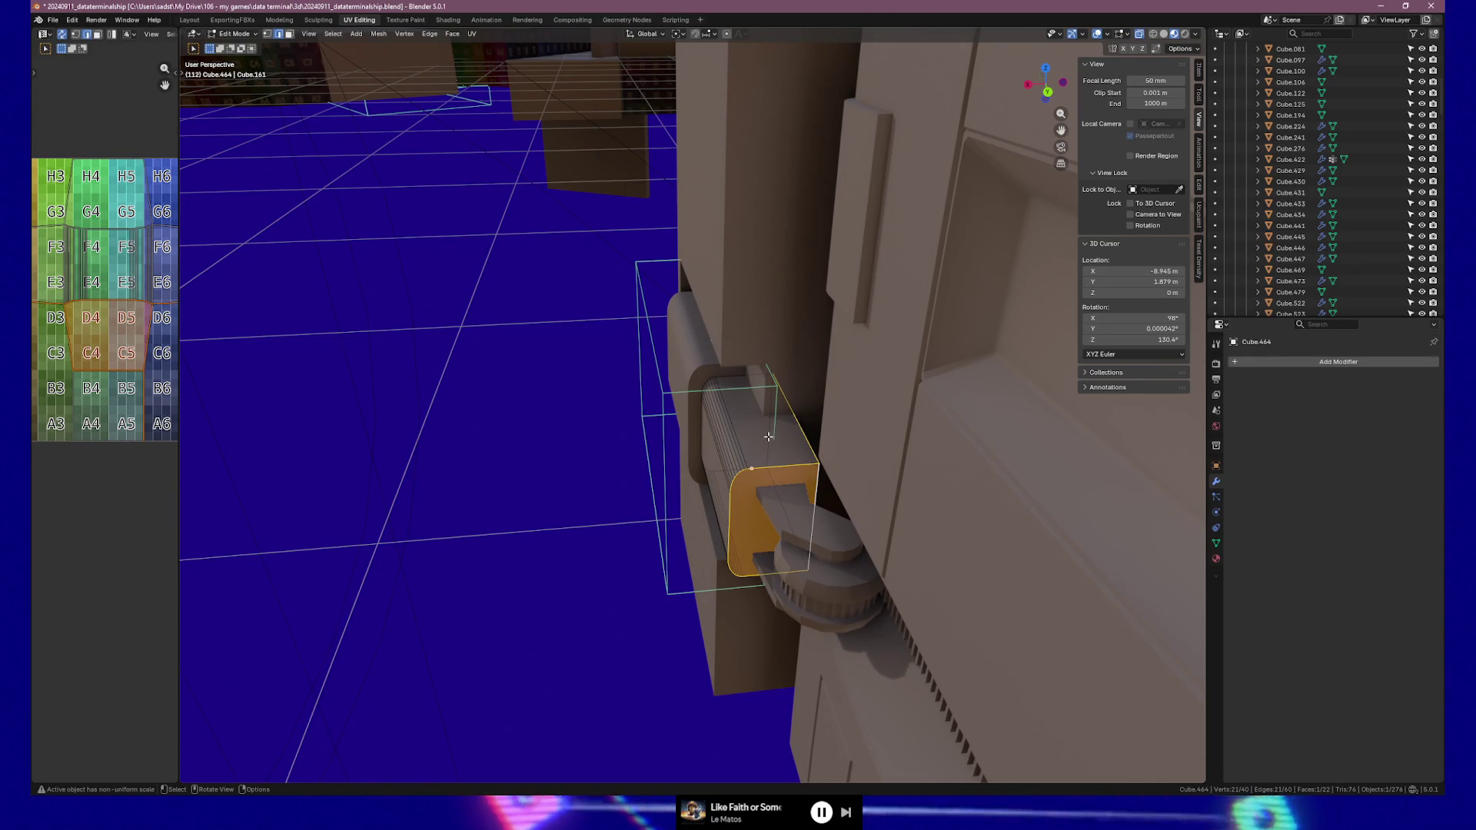
{"action": "left_click", "coordinate": [816, 479], "text": "shift"}
{"action": "left_click", "coordinate": [811, 444], "text": "shift"}
{"action": "key", "text": "g"}
{"action": "key", "text": "x"}
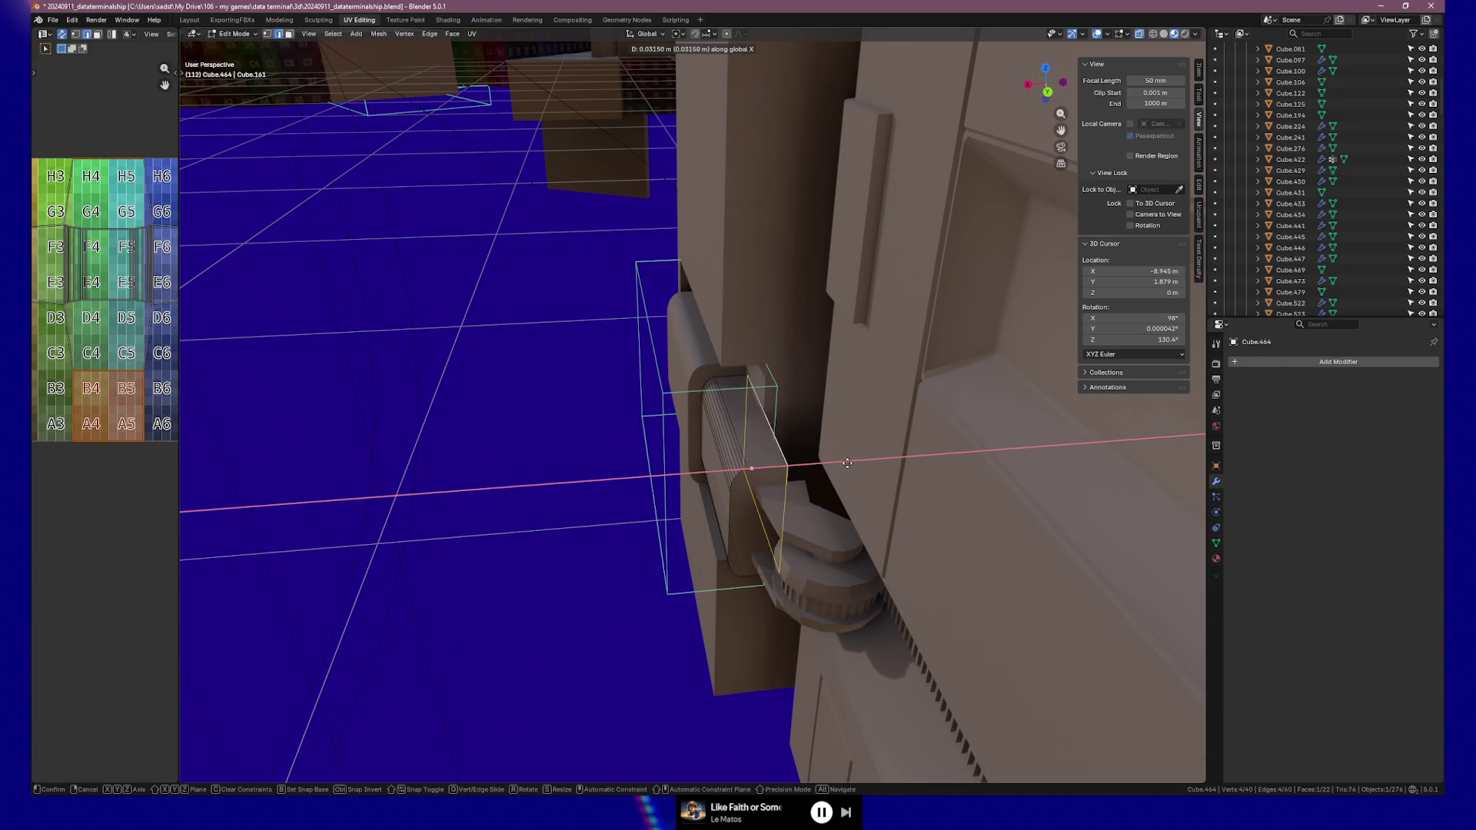
{"action": "left_click", "coordinate": [845, 464]}
{"action": "key", "text": "Tab"}
{"action": "mouse_move", "coordinate": [846, 461]}
{"action": "middle_mouse_down"}
{"action": "mouse_move", "coordinate": [829, 463]}
{"action": "mouse_move", "coordinate": [916, 457]}
{"action": "mouse_move", "coordinate": [844, 455]}
{"action": "middle_mouse_up"}
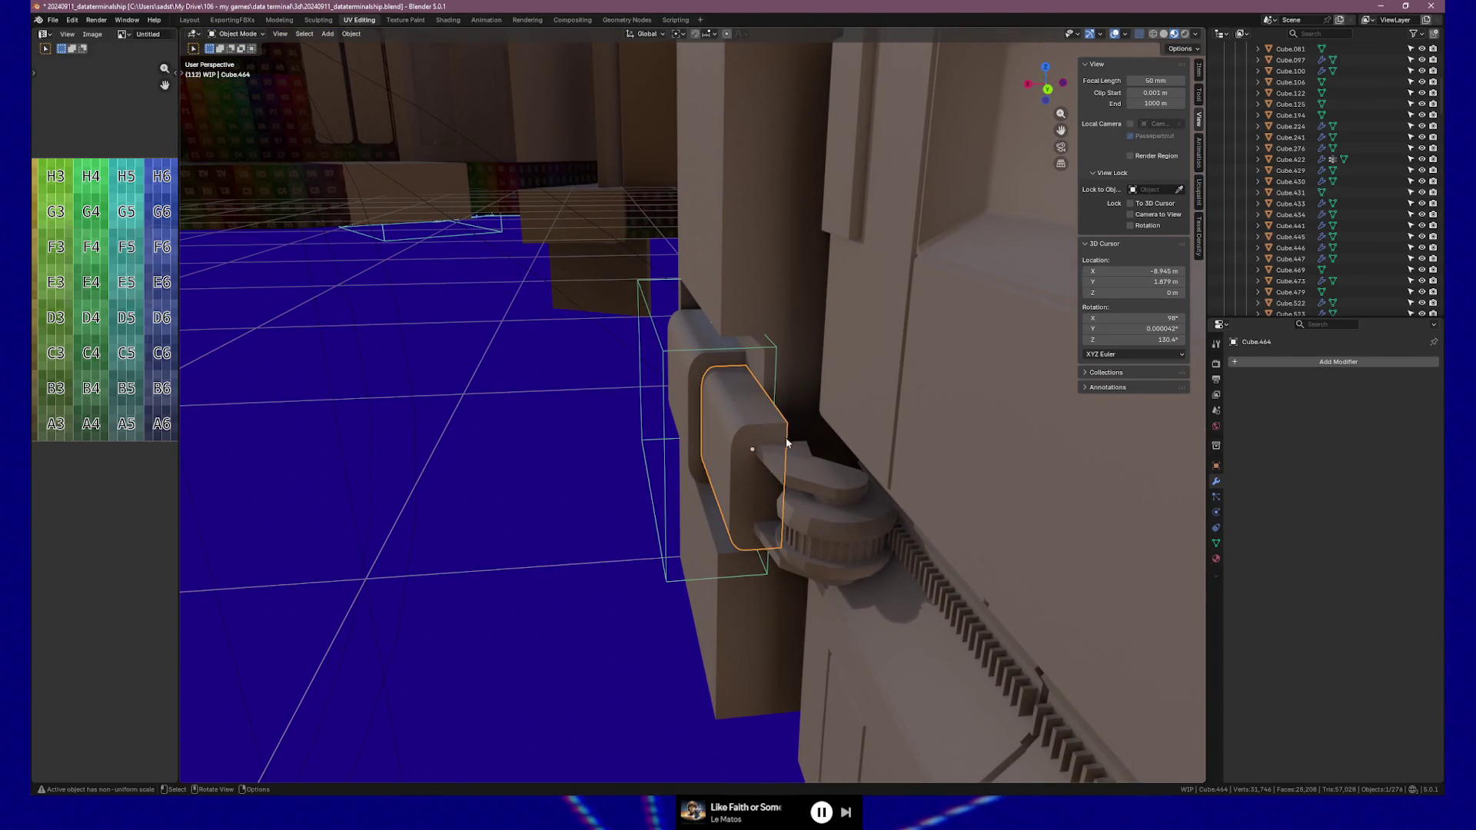
Bevel the selected housing block edges with 8 segments, about 0.0286 m
{"action": "key", "text": "Tab"}
{"action": "key", "text": "ctrl+b"}
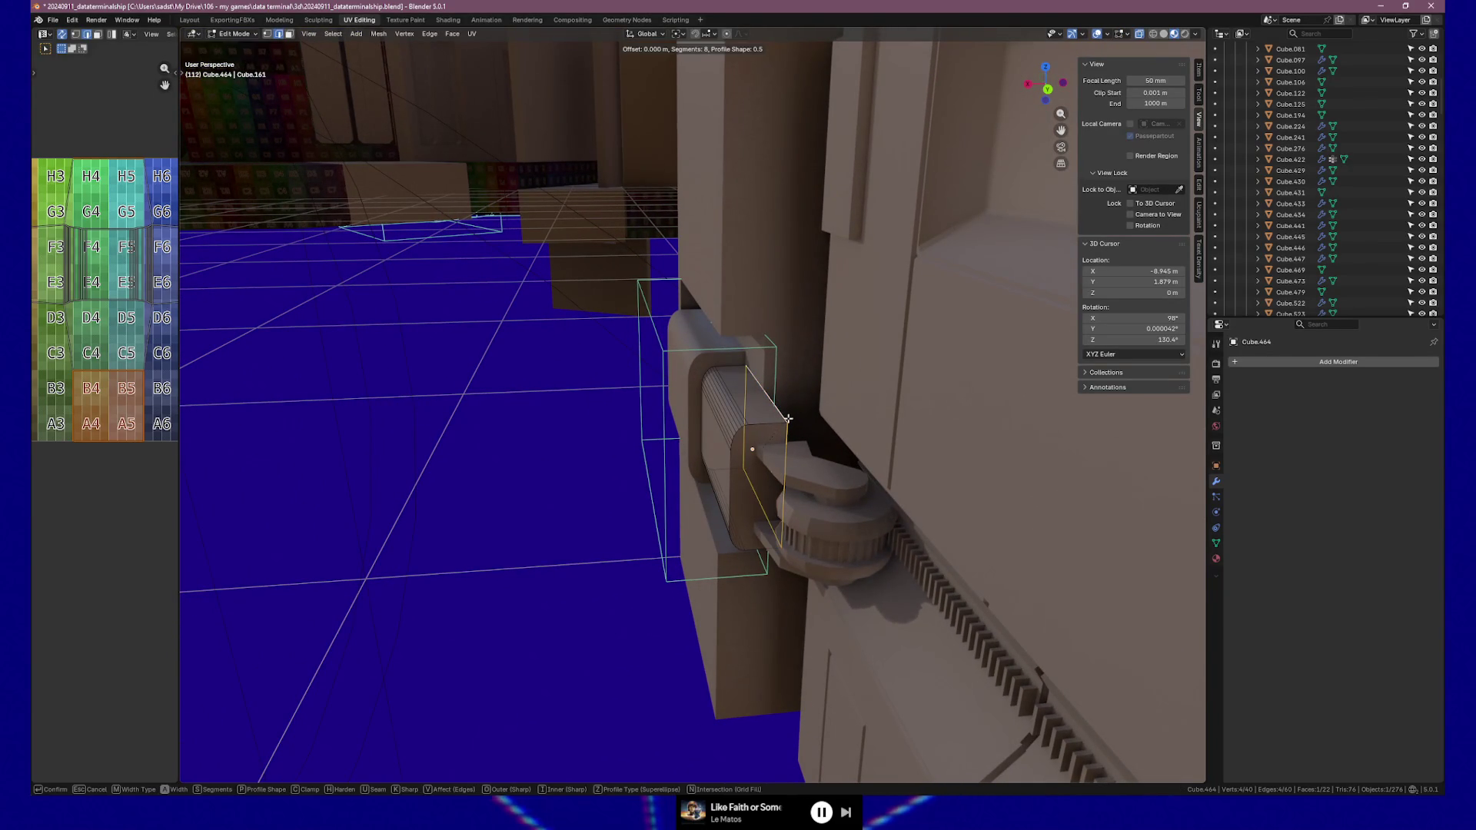
{"action": "left_click", "coordinate": [815, 506]}
{"action": "key", "text": "Tab"}
{"action": "mouse_move", "coordinate": [814, 505]}
{"action": "middle_mouse_down"}
{"action": "mouse_move", "coordinate": [876, 502]}
{"action": "mouse_move", "coordinate": [846, 511]}
{"action": "mouse_move", "coordinate": [803, 489]}
{"action": "mouse_move", "coordinate": [865, 437]}
{"action": "mouse_move", "coordinate": [884, 441]}
{"action": "mouse_move", "coordinate": [808, 505]}
{"action": "mouse_move", "coordinate": [883, 541]}
{"action": "middle_mouse_up"}
{"action": "key", "text": "Tab"}
{"action": "mouse_move", "coordinate": [867, 475]}
{"action": "middle_mouse_down"}
{"action": "mouse_move", "coordinate": [860, 490]}
{"action": "mouse_move", "coordinate": [826, 461]}
{"action": "mouse_move", "coordinate": [787, 488]}
{"action": "mouse_move", "coordinate": [837, 497]}
{"action": "mouse_move", "coordinate": [810, 438]}
{"action": "mouse_move", "coordinate": [777, 438]}
{"action": "middle_mouse_up"}
{"action": "key", "text": "Tab"}
{"action": "key", "text": "Tab"}
Bevel one more housing edge, then select the hinge arm Cylinder.001
{"action": "key", "text": "l"}
{"action": "key", "text": "shift+l"}
{"action": "key", "text": "l"}
{"action": "left_click", "coordinate": [675, 480]}
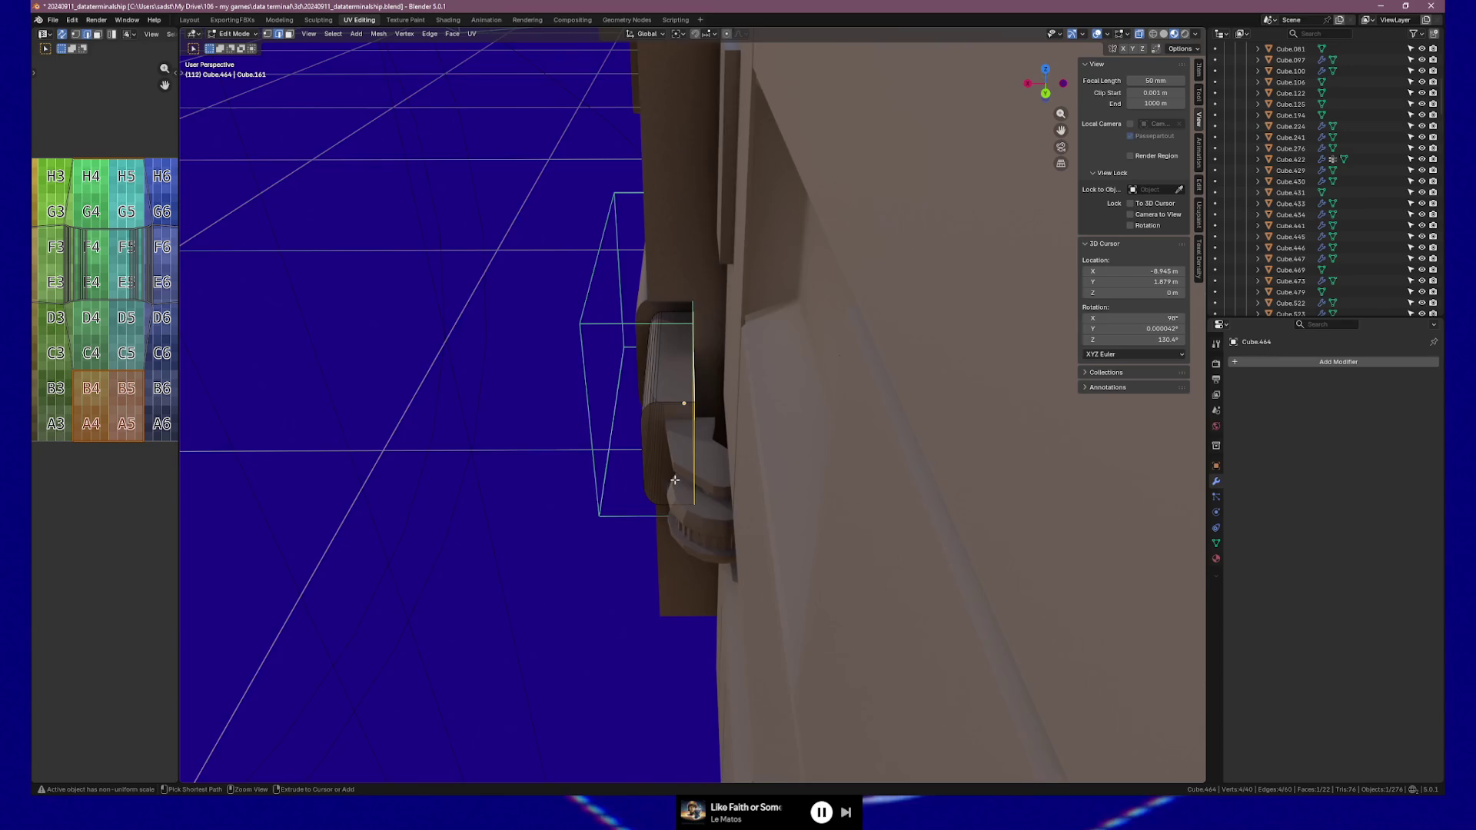
{"action": "middle_click_drag", "start_coordinate": [675, 480], "coordinate": [684, 477]}
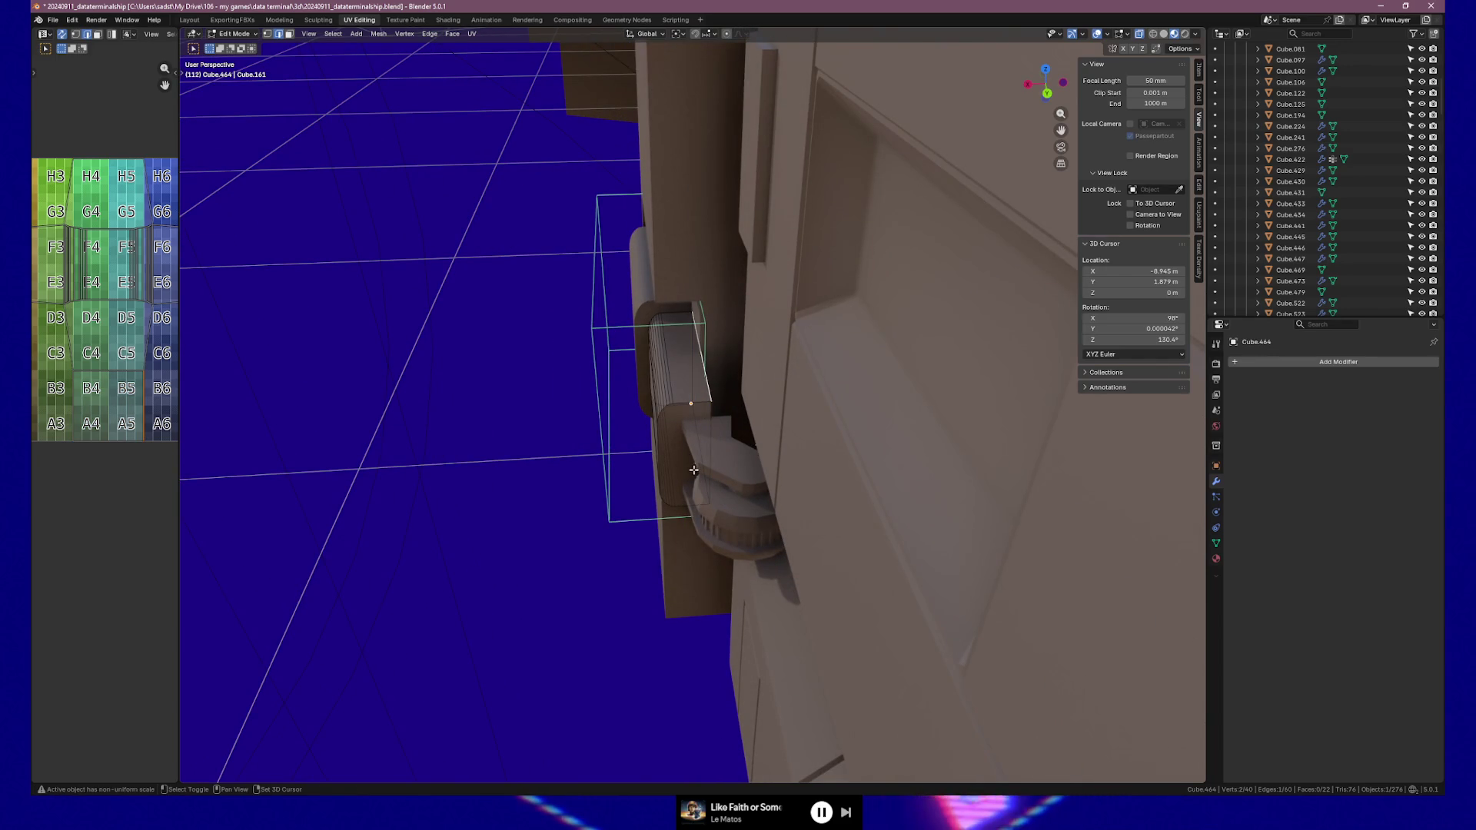
{"action": "key", "text": "ctrl+b"}
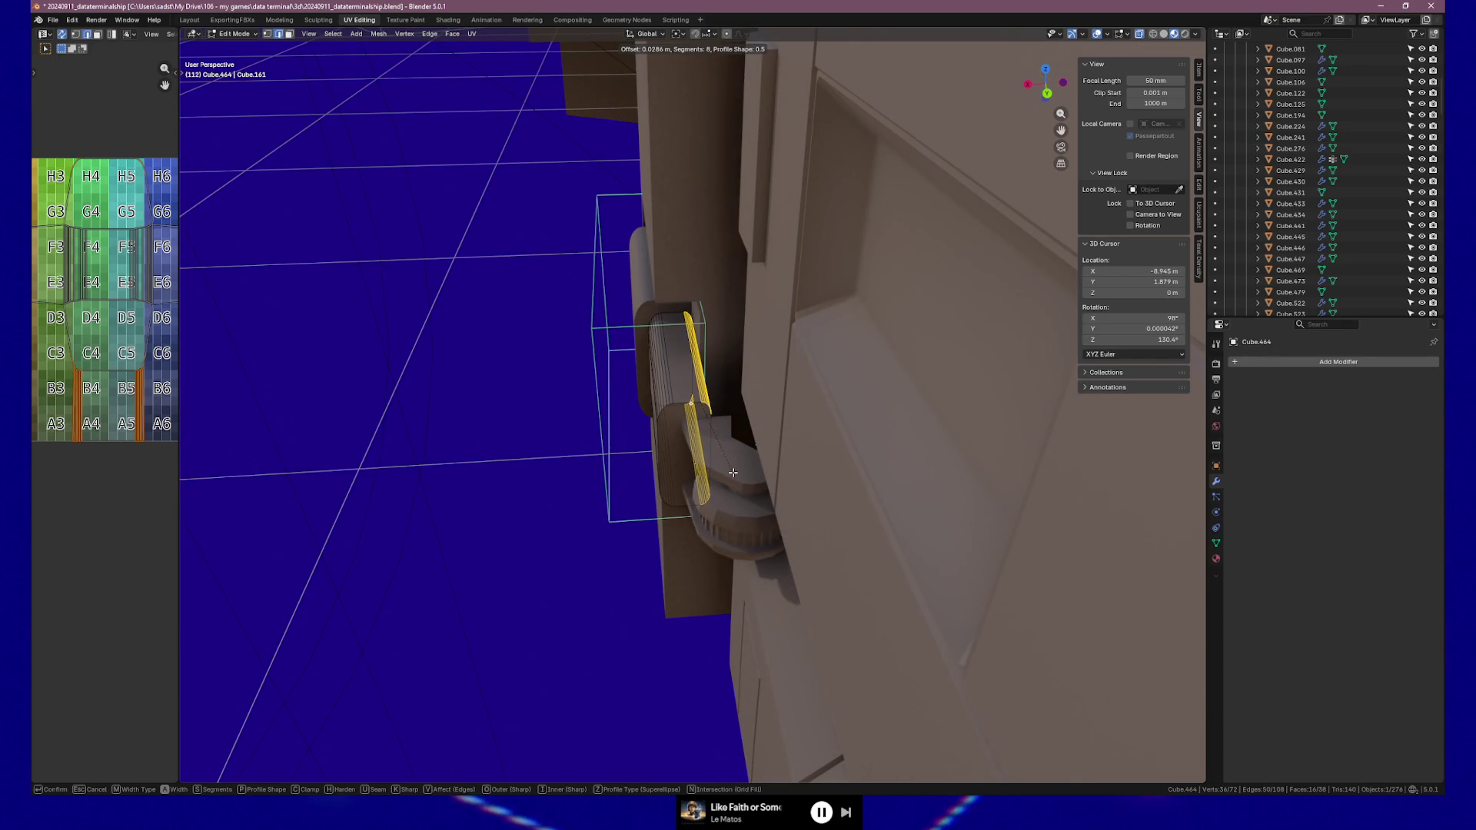
{"action": "left_click", "coordinate": [734, 475]}
{"action": "key", "text": "Tab"}
{"action": "mouse_move", "coordinate": [734, 476]}
{"action": "middle_mouse_down"}
{"action": "mouse_move", "coordinate": [839, 392]}
{"action": "mouse_move", "coordinate": [819, 471]}
{"action": "mouse_move", "coordinate": [751, 514]}
{"action": "mouse_move", "coordinate": [873, 464]}
{"action": "mouse_move", "coordinate": [837, 502]}
{"action": "middle_mouse_up"}
{"action": "left_click", "coordinate": [839, 392]}
{"action": "scroll", "coordinate": [876, 467], "scroll_direction": "up", "scroll_amount": 3}
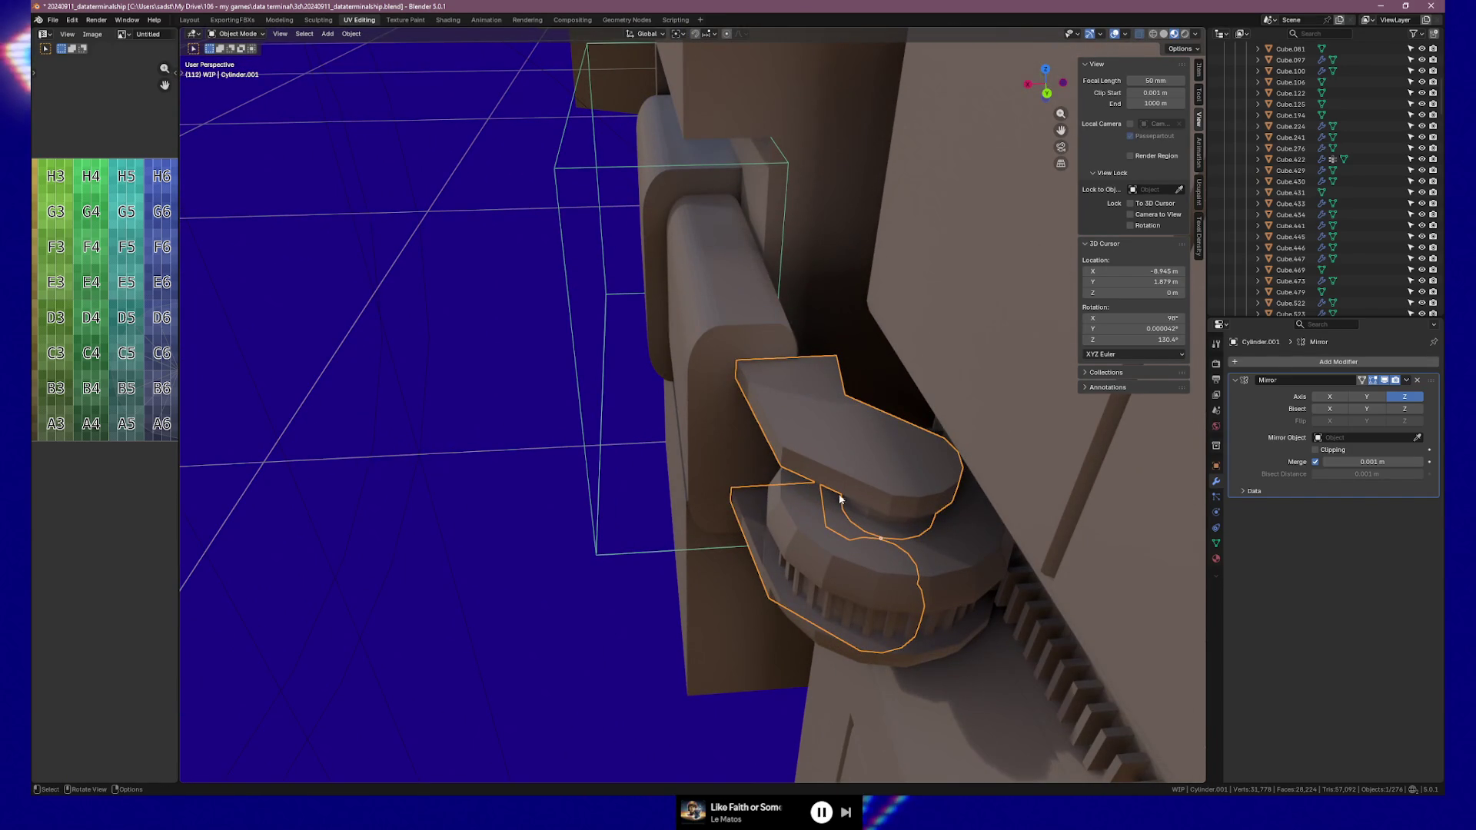
Delete the extra section from the hinge arm Cylinder.001
{"action": "key", "text": "Tab"}
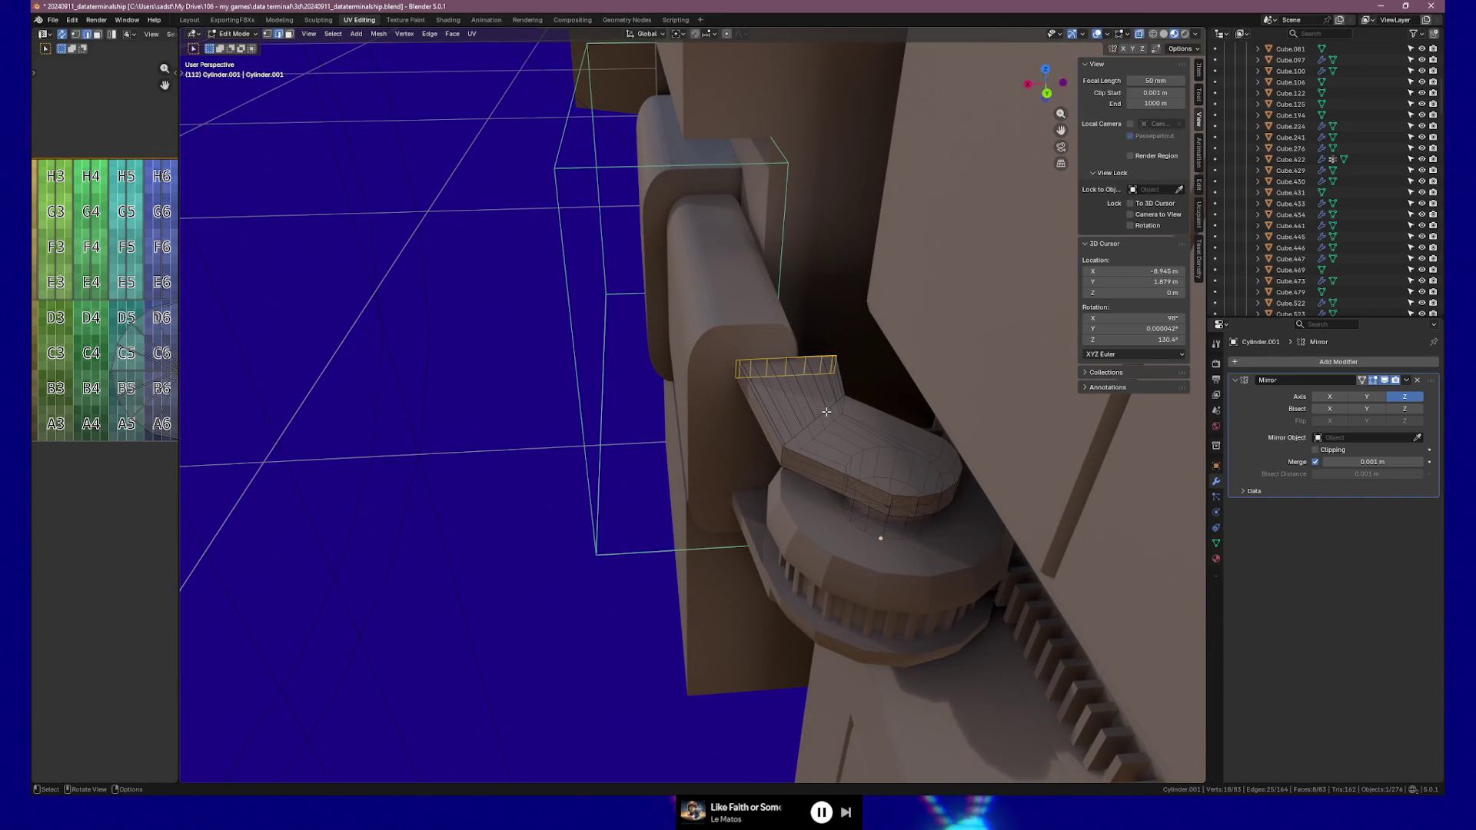
{"action": "key", "text": "x"}
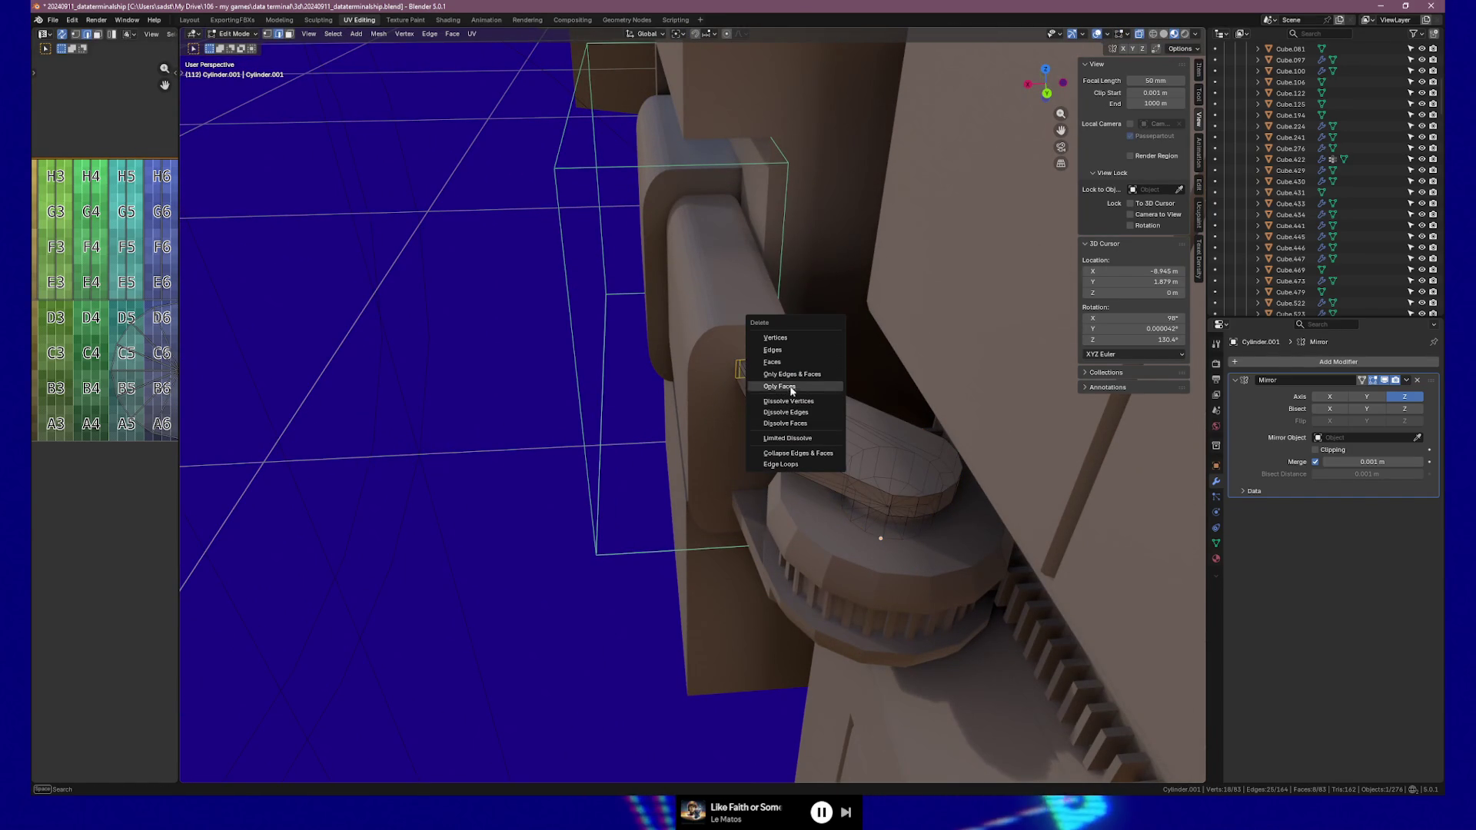
{"action": "left_click", "coordinate": [792, 413]}
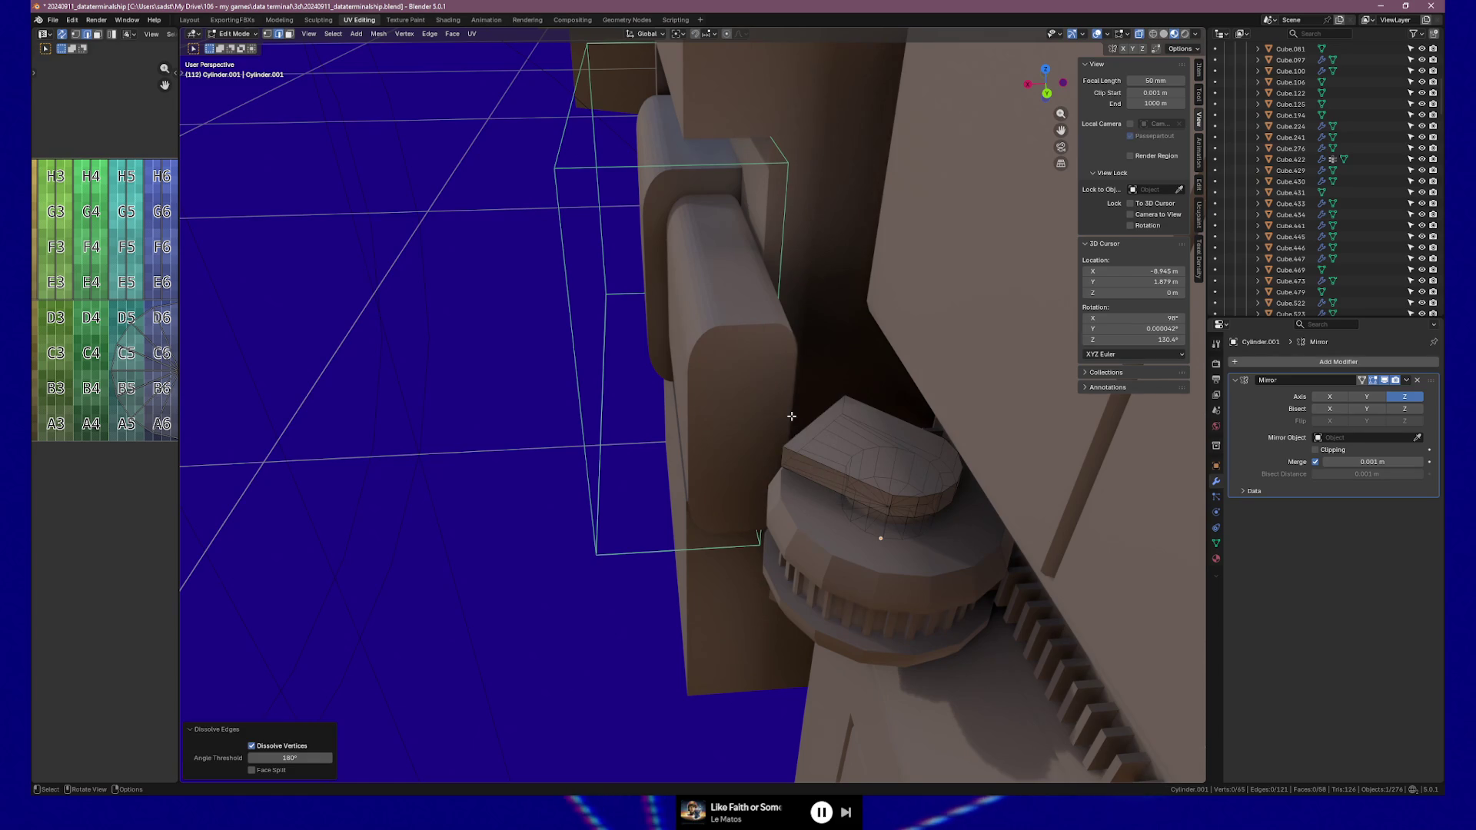
{"action": "middle_click_drag", "start_coordinate": [792, 416], "coordinate": [689, 442]}
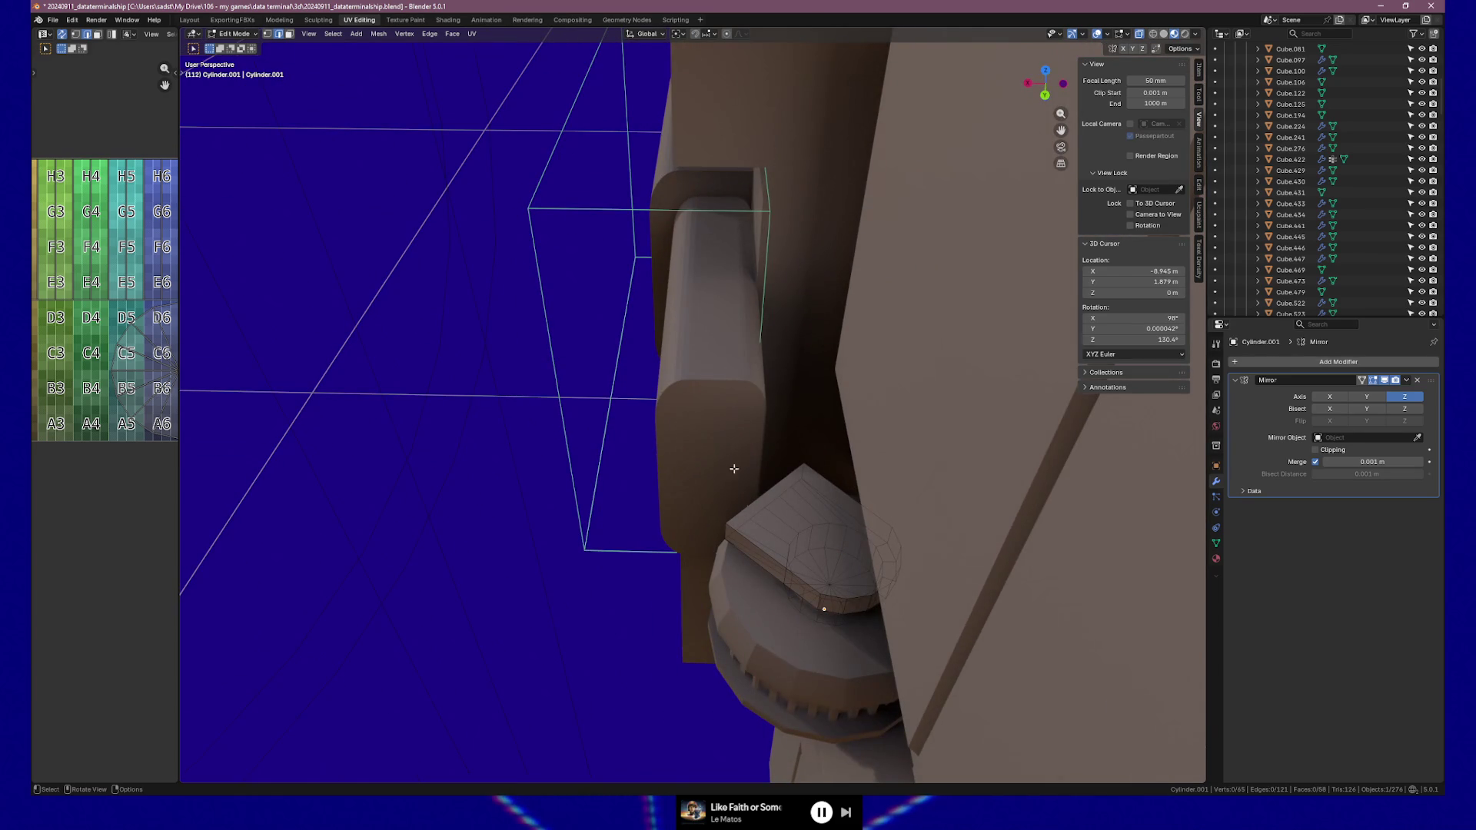
{"action": "key", "text": "Tab"}
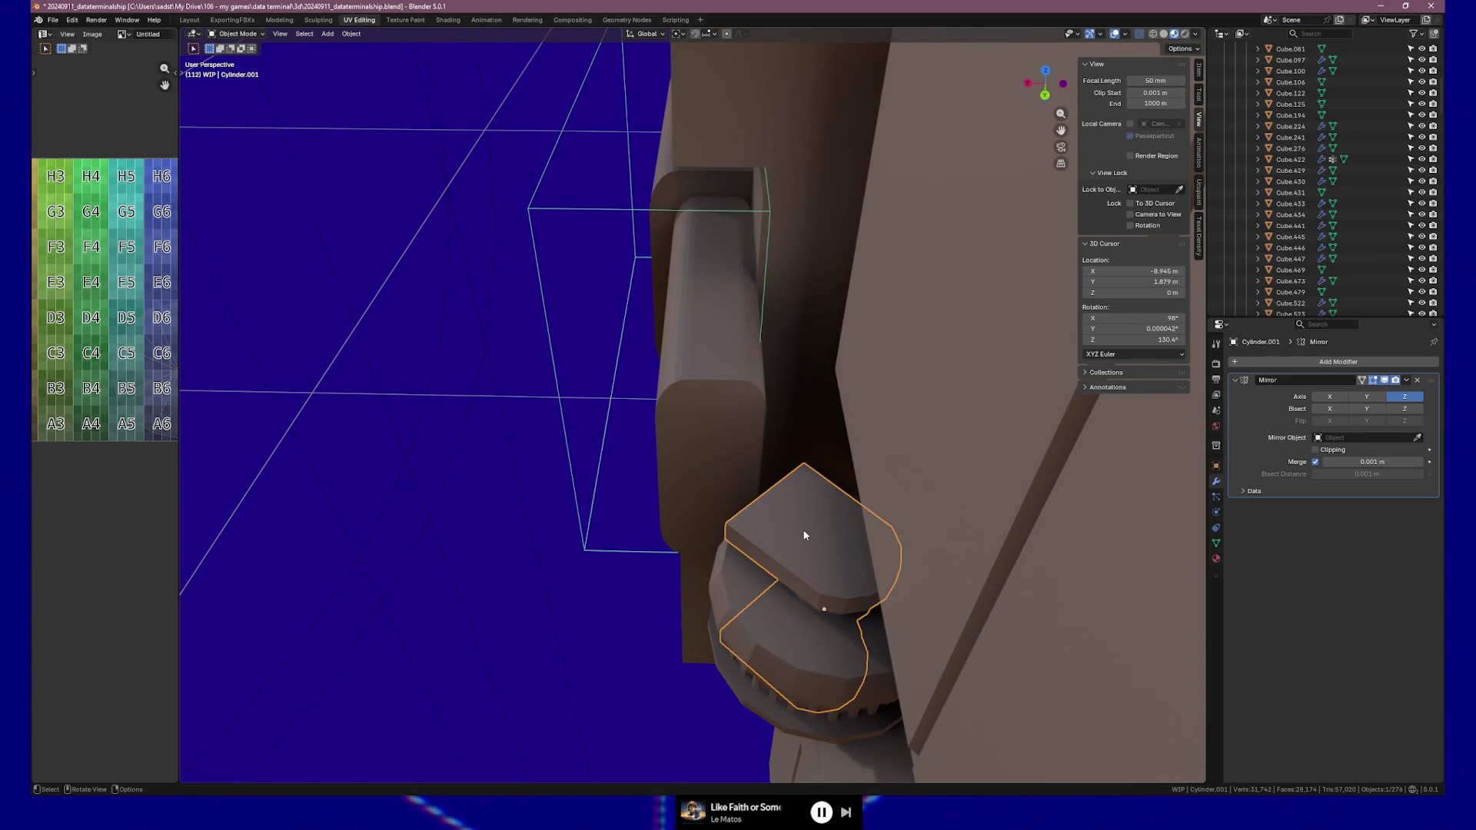
Duplicate the hinge arm, rotate the copy -45.7° about Z, and nudge it about 0.0177 m along X
{"action": "key", "text": "shift+d"}
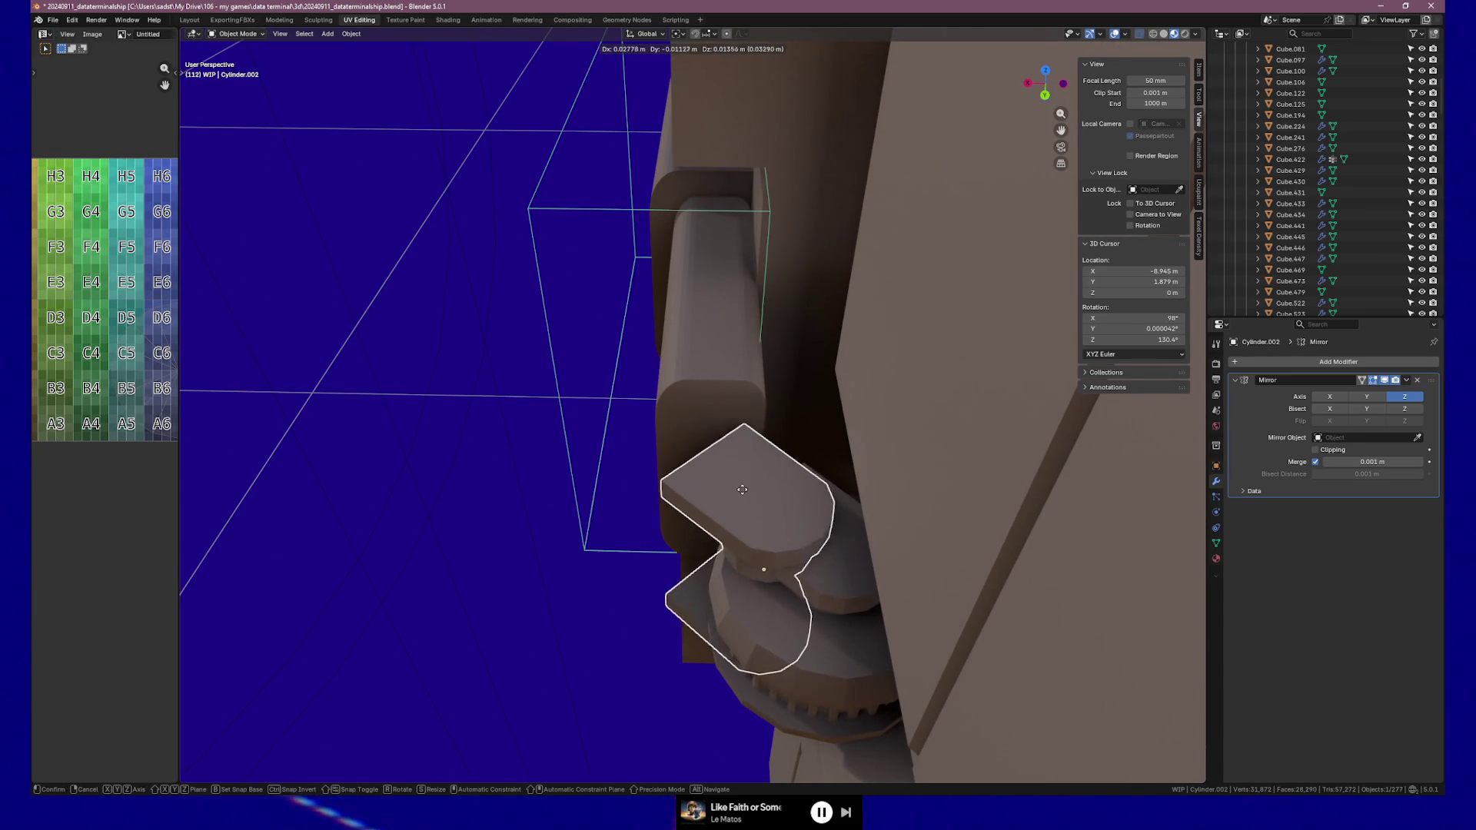
{"action": "key", "text": "shift+z"}
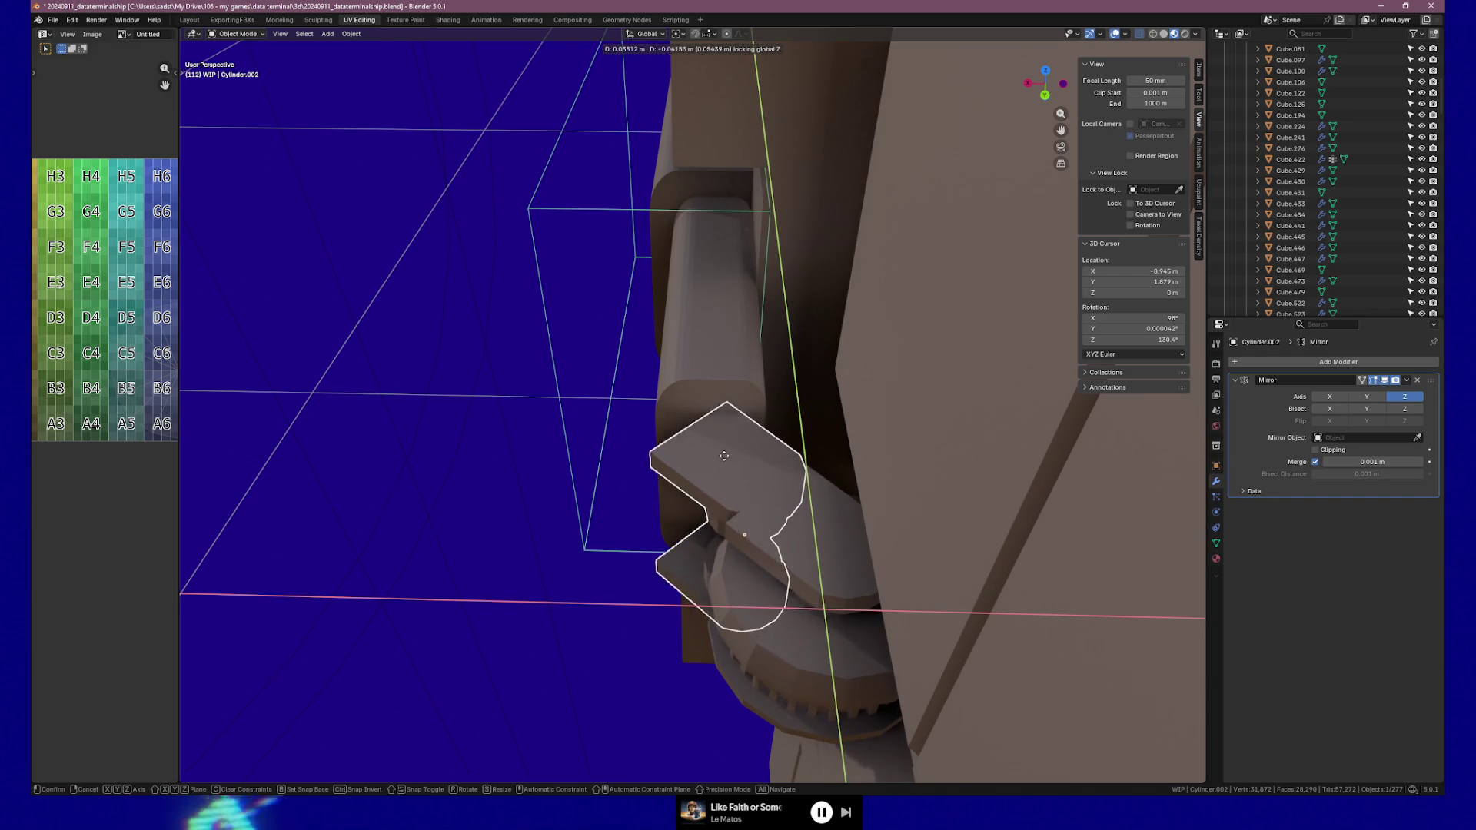
{"action": "left_click", "coordinate": [725, 450]}
{"action": "key", "text": "r"}
{"action": "key", "text": "z"}
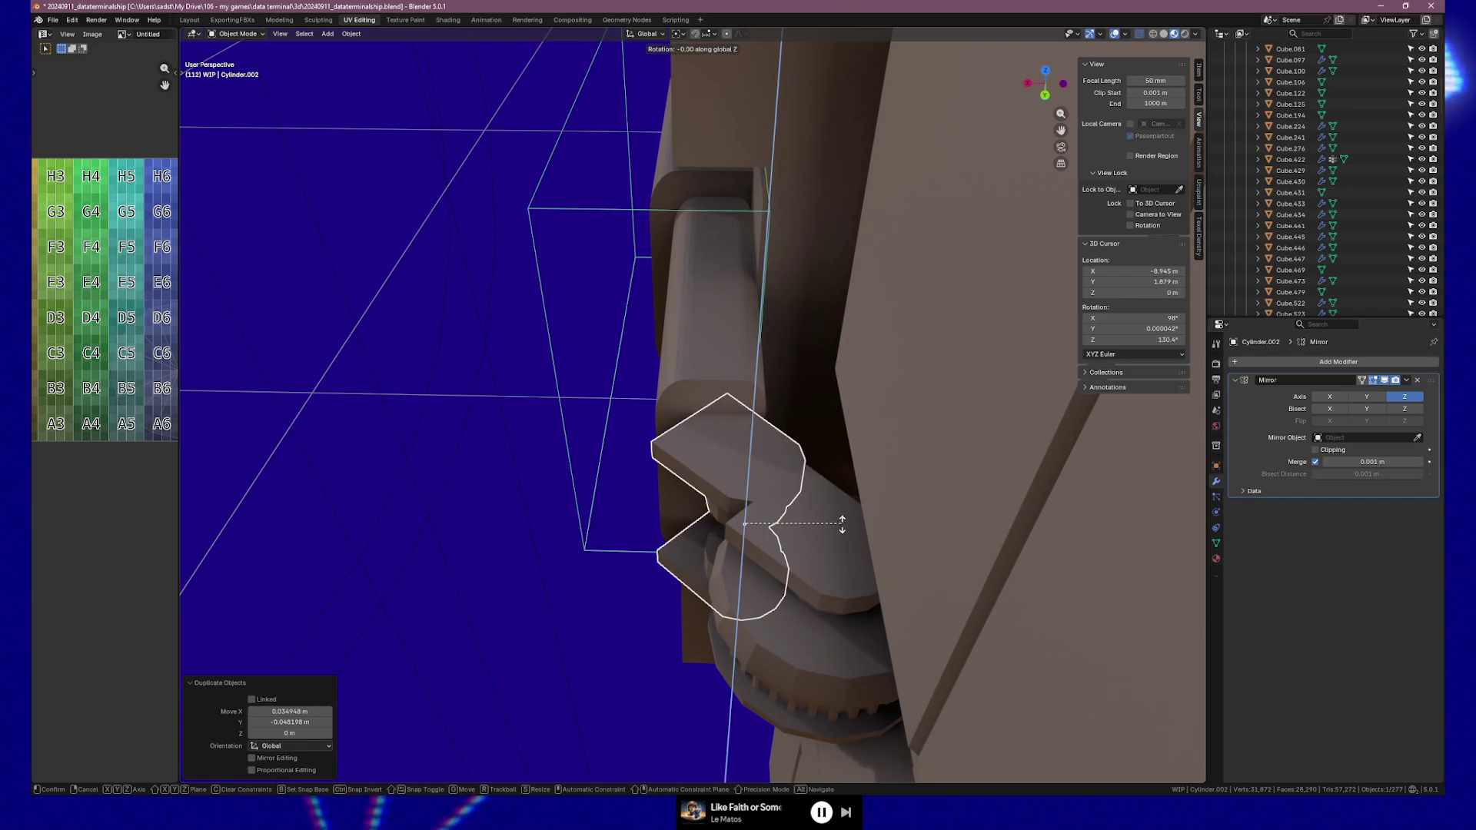
{"action": "left_click", "coordinate": [792, 551]}
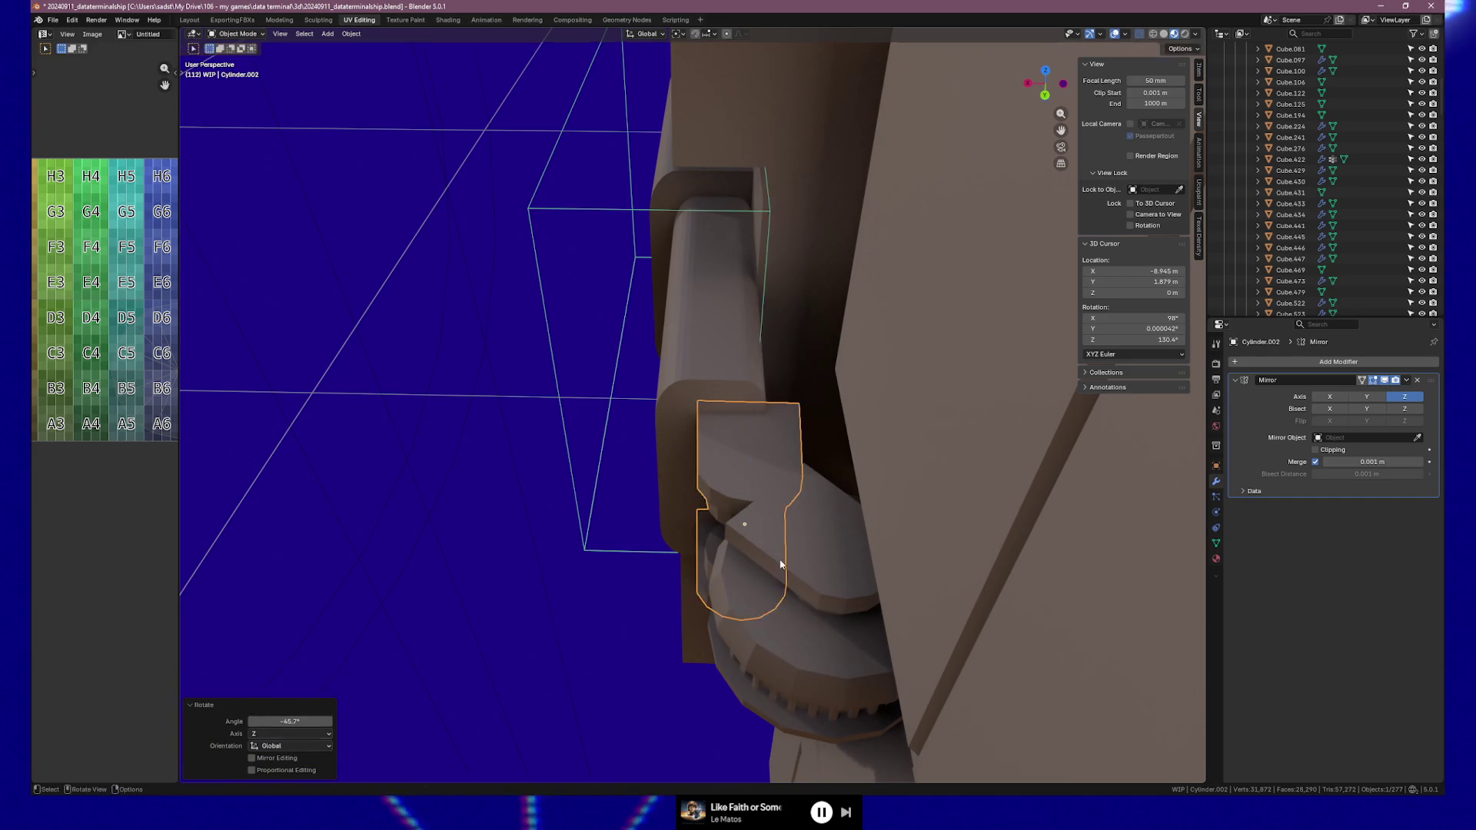
{"action": "key", "text": "g"}
{"action": "key", "text": "shift+z"}
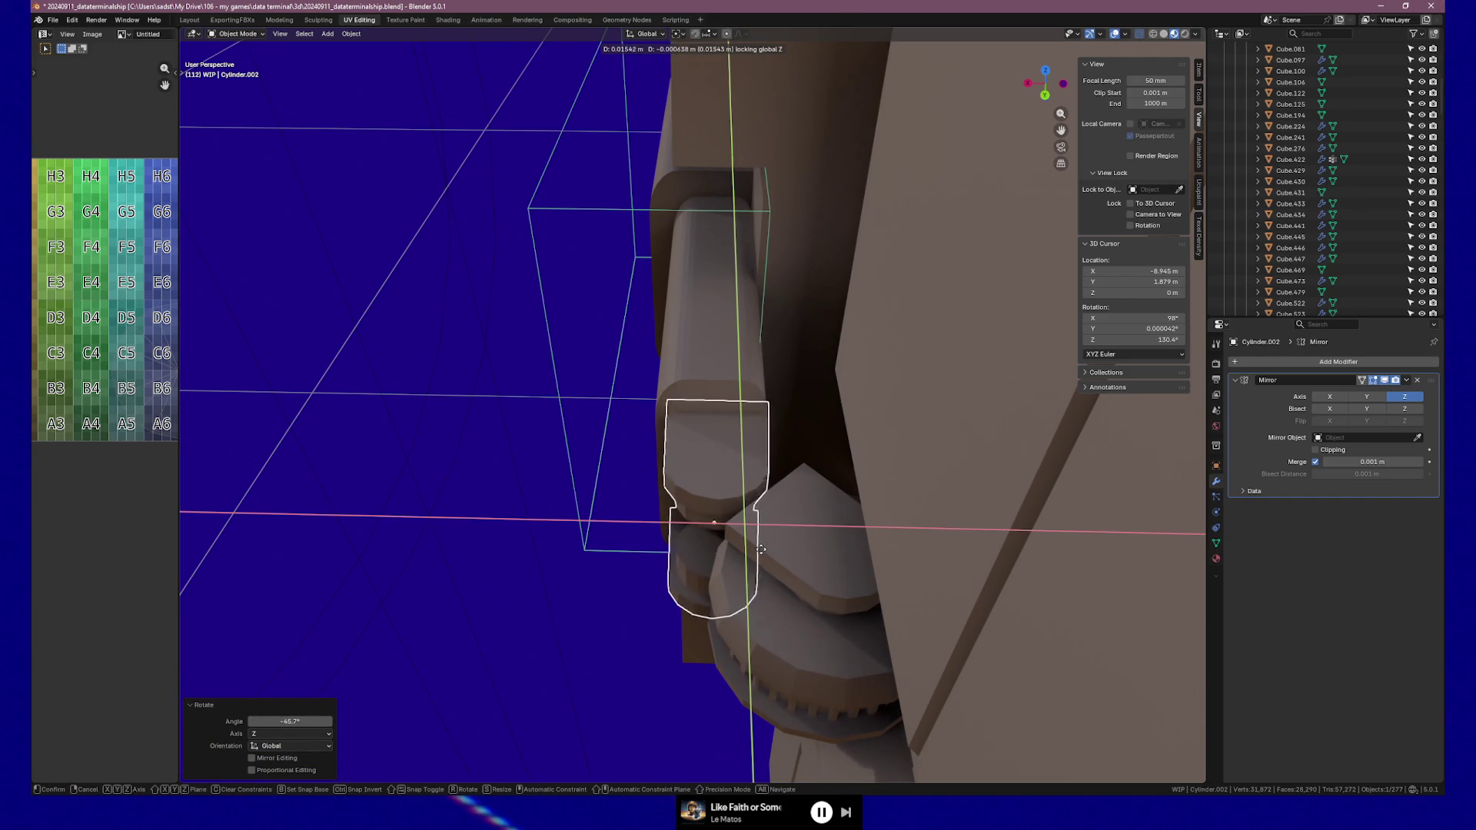
{"action": "left_click", "coordinate": [758, 549]}
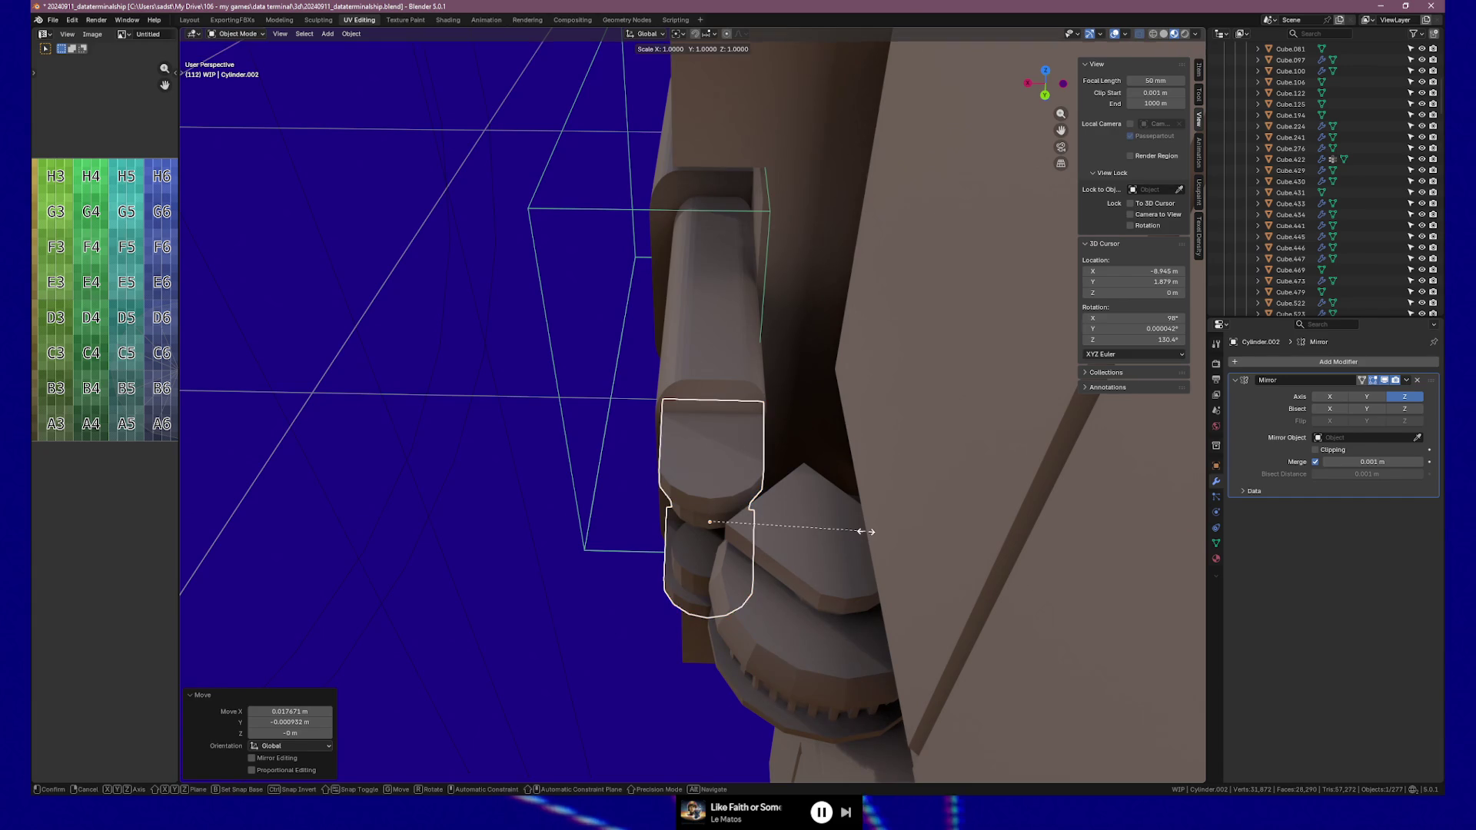